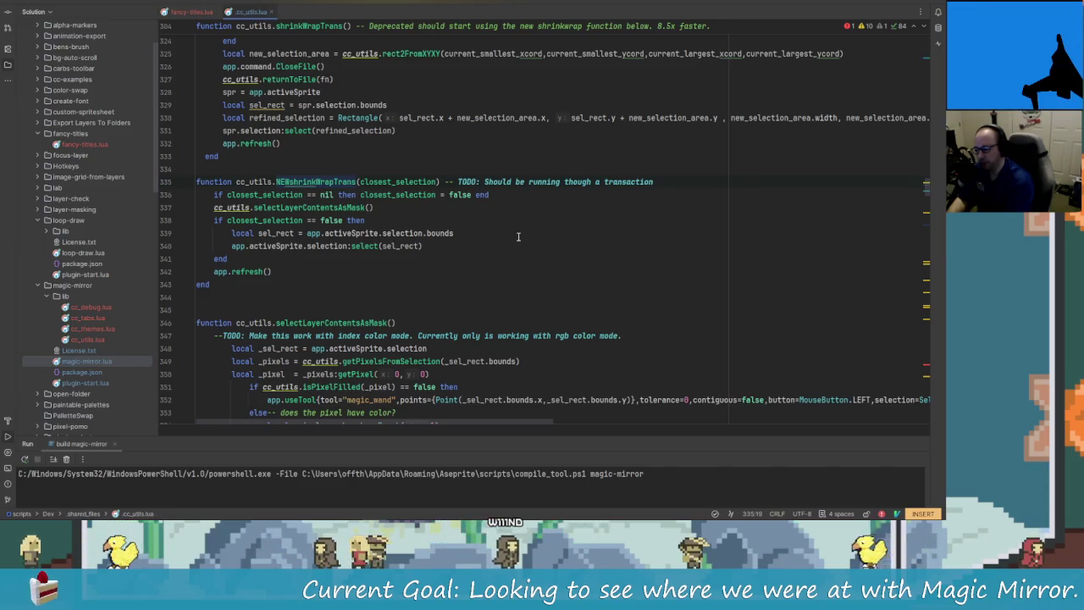
# Step: Search the project for carbsUtils.NewS and browse the NEWshrinkWrapTrans usages
pyautogui.press('shift')
pyautogui.press('shift')
pyautogui.write('NewShrink')
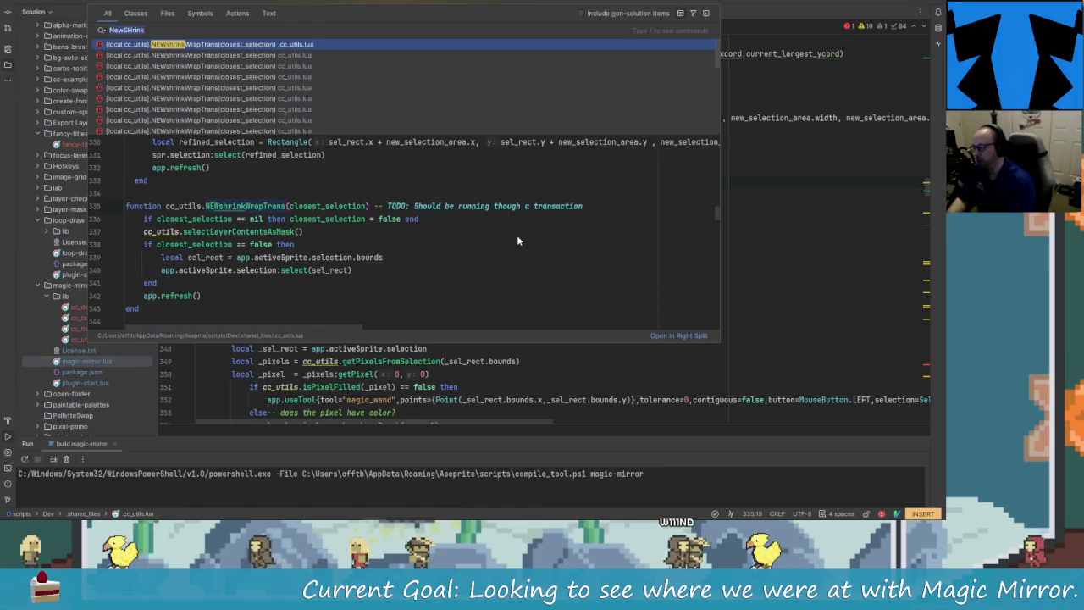
pyautogui.press('BackSpace')
pyautogui.press('BackSpace')
pyautogui.press('BackSpace')
pyautogui.press('BackSpace')
pyautogui.press('BackSpace')
pyautogui.press('BackSpace')
pyautogui.press('BackSpace')
pyautogui.press('BackSpace')
pyautogui.press('BackSpace')
pyautogui.write('ca')
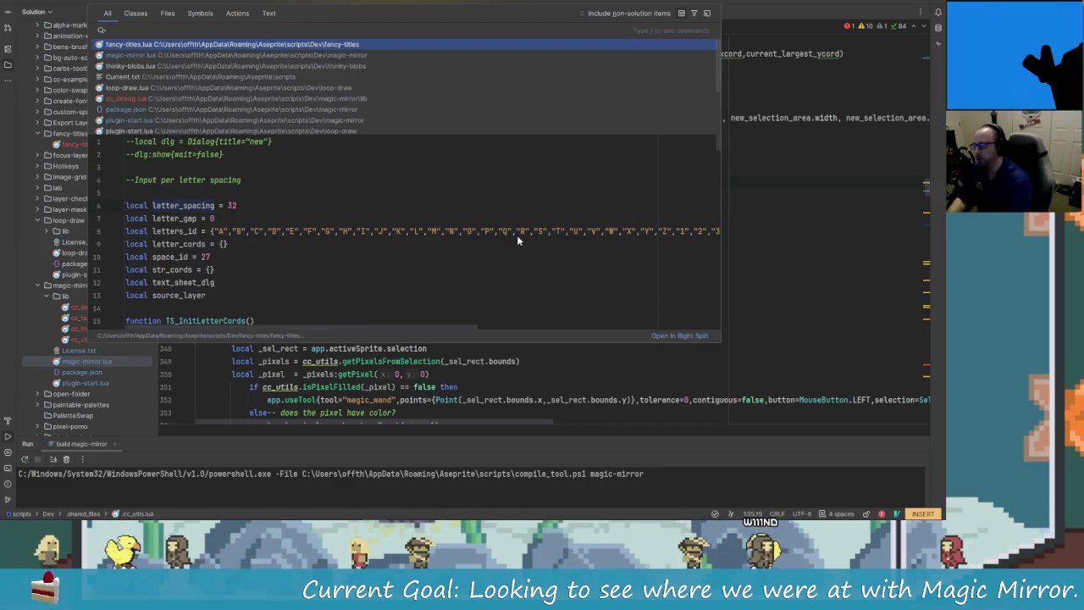
pyautogui.write('rbsUtils.Shrink')
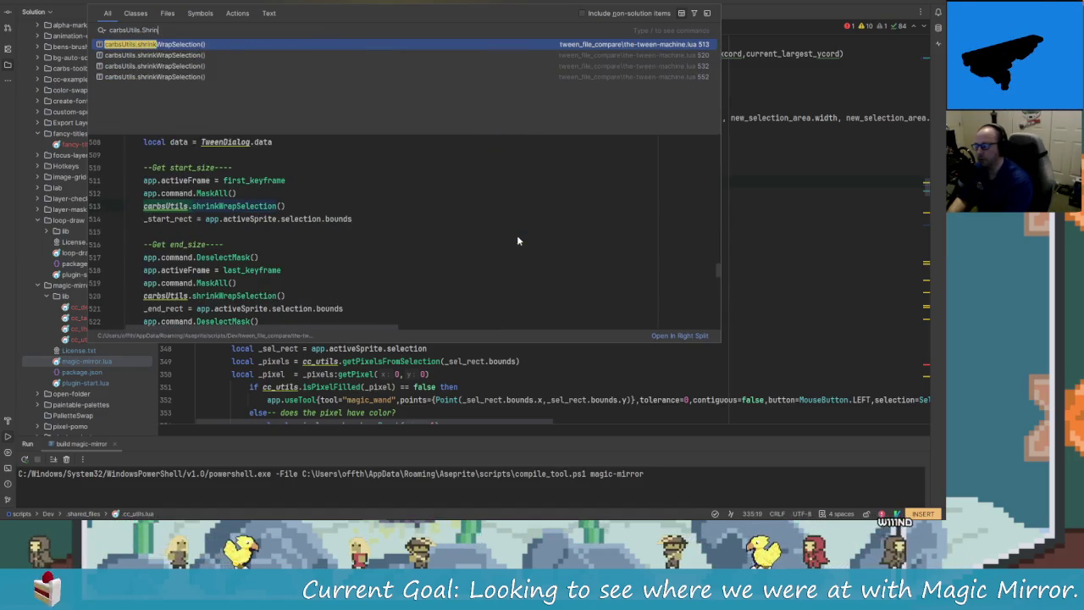
pyautogui.press('BackSpace')
pyautogui.press('BackSpace')
pyautogui.press('BackSpace')
pyautogui.write('New')
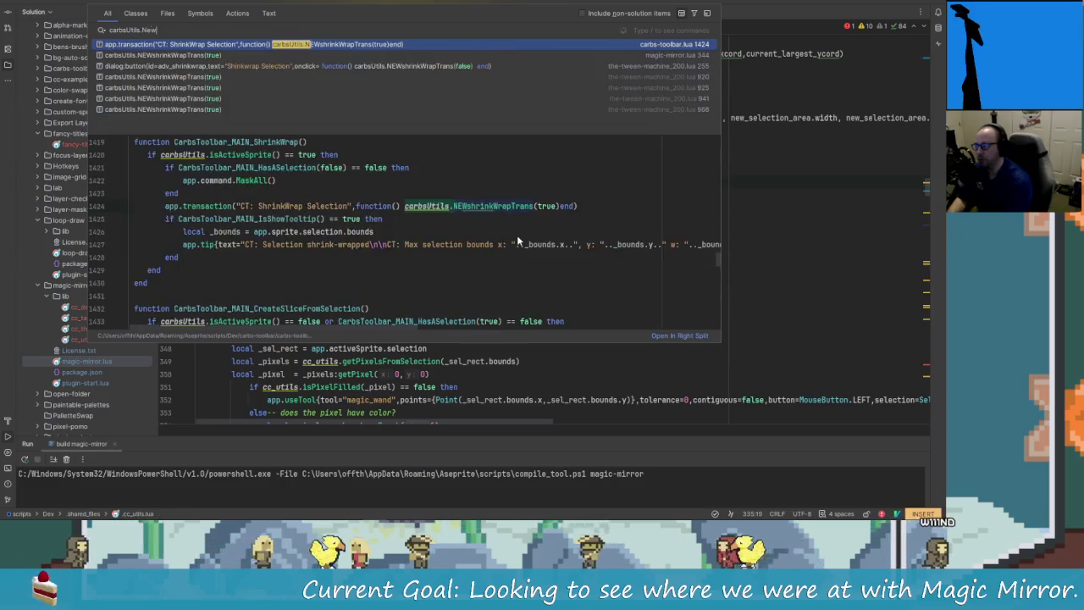
pyautogui.write('Sh')
pyautogui.press('BackSpace')
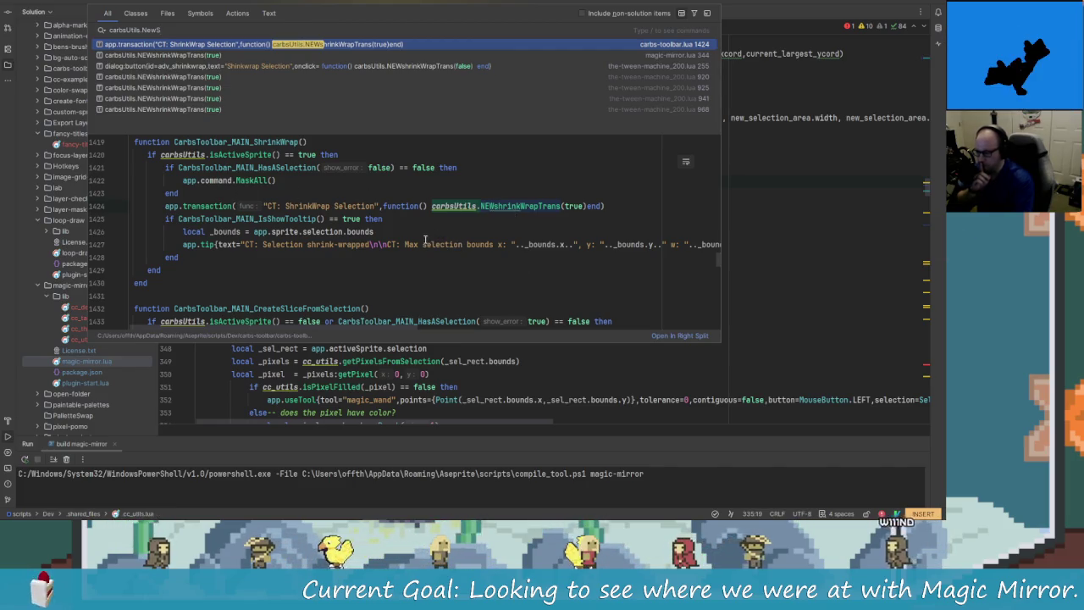
pyautogui.scroll(1, 425, 239)
pyautogui.scroll(-1, 417, 239)
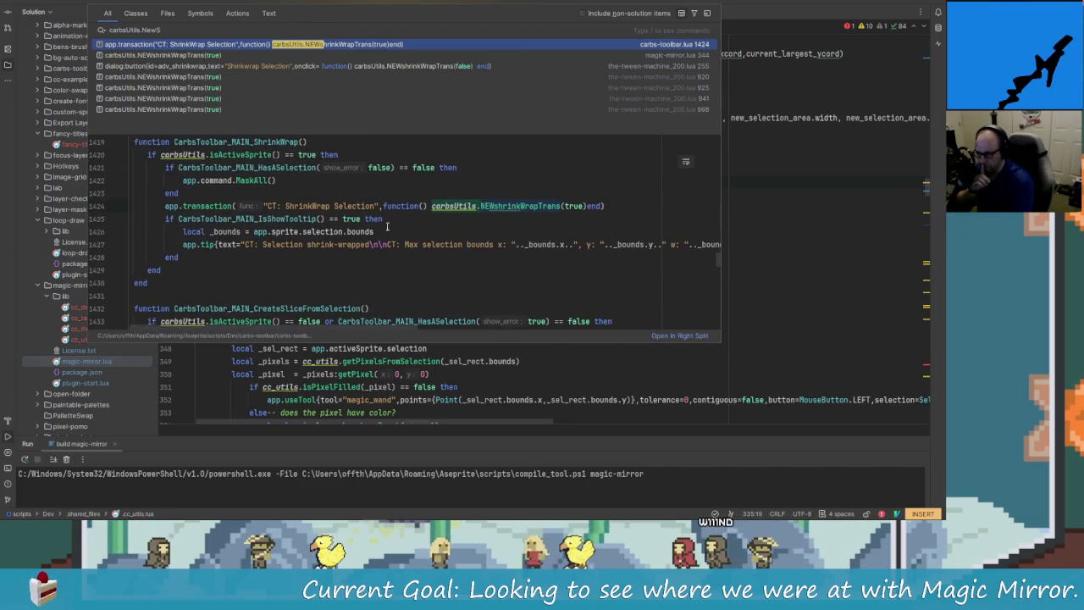
pyautogui.scroll(-2, 214, 244)
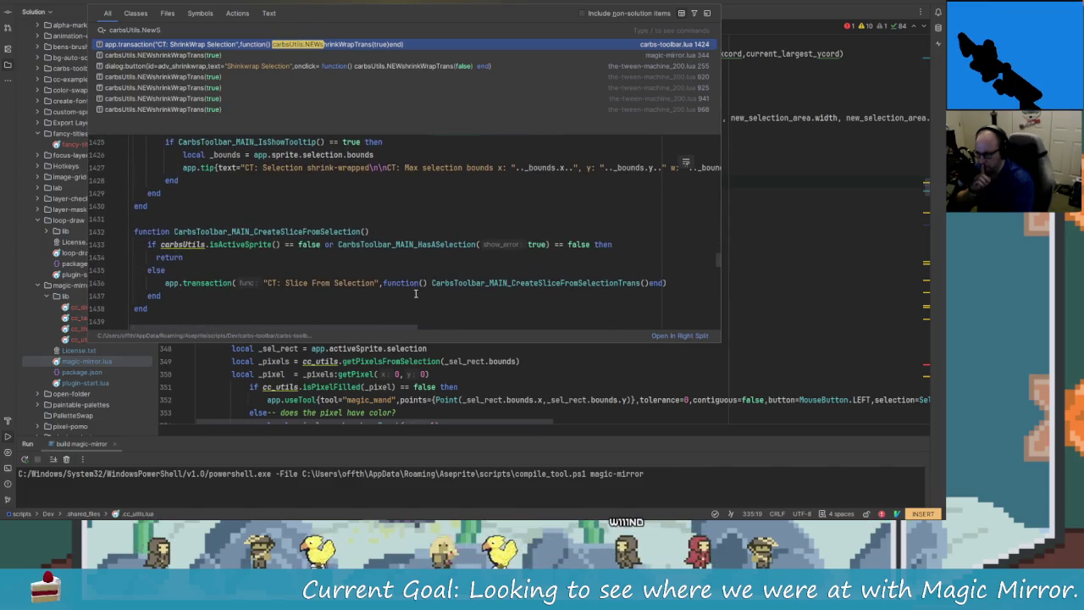
pyautogui.scroll(3, 518, 283)
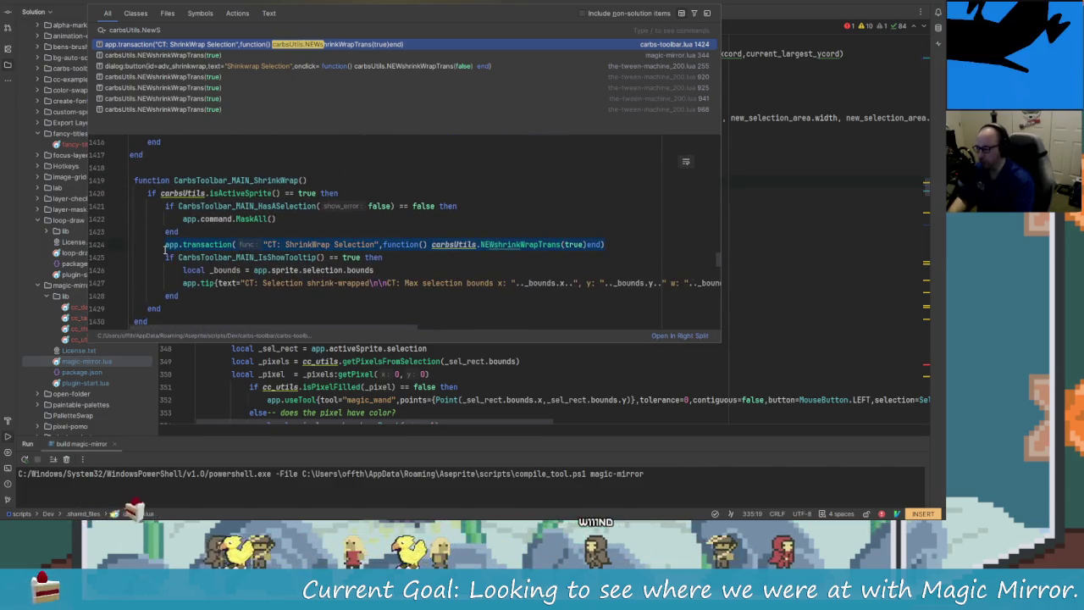
# Step: Copy the app.transaction line from carbs-toolbar.lua and open magic-mirror.lua
pyautogui.moveTo(604, 244); pyautogui.dragTo(168, 244)
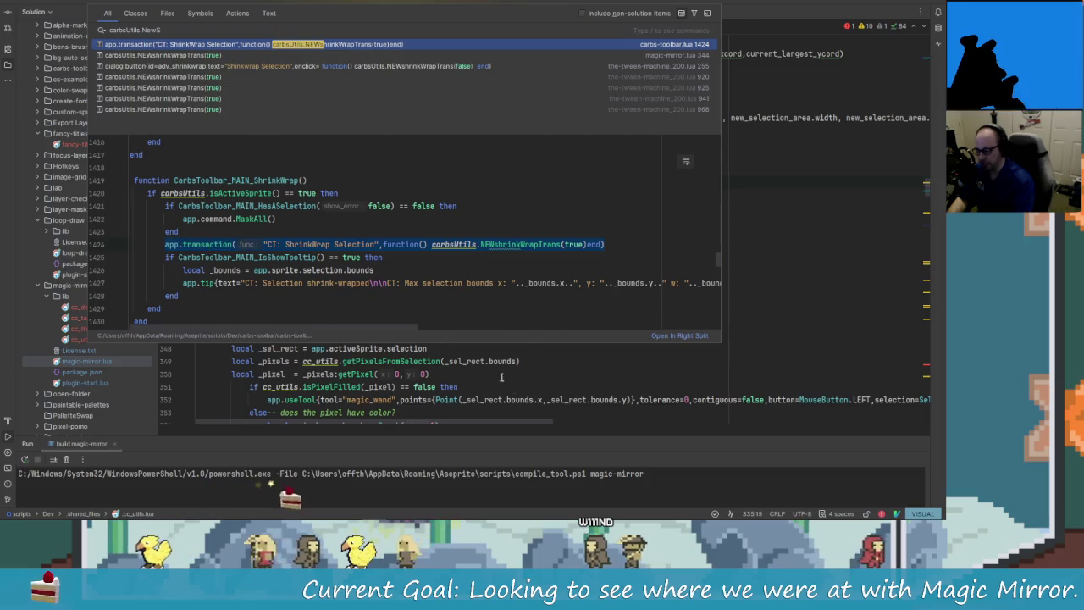
pyautogui.press('Escape')
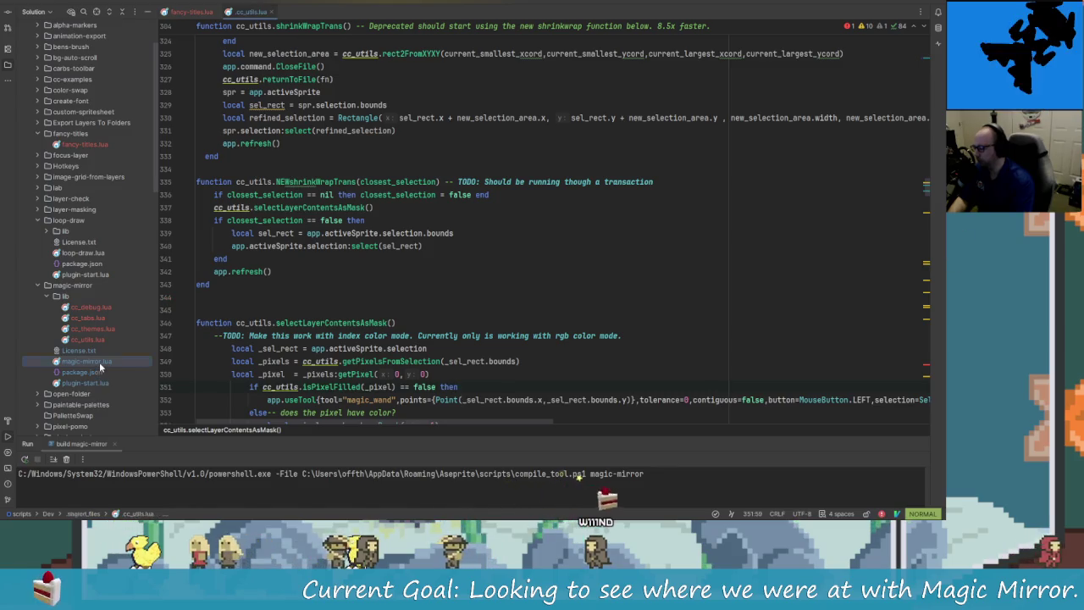
pyautogui.doubleClick(86, 361)
pyautogui.click(329, 334)
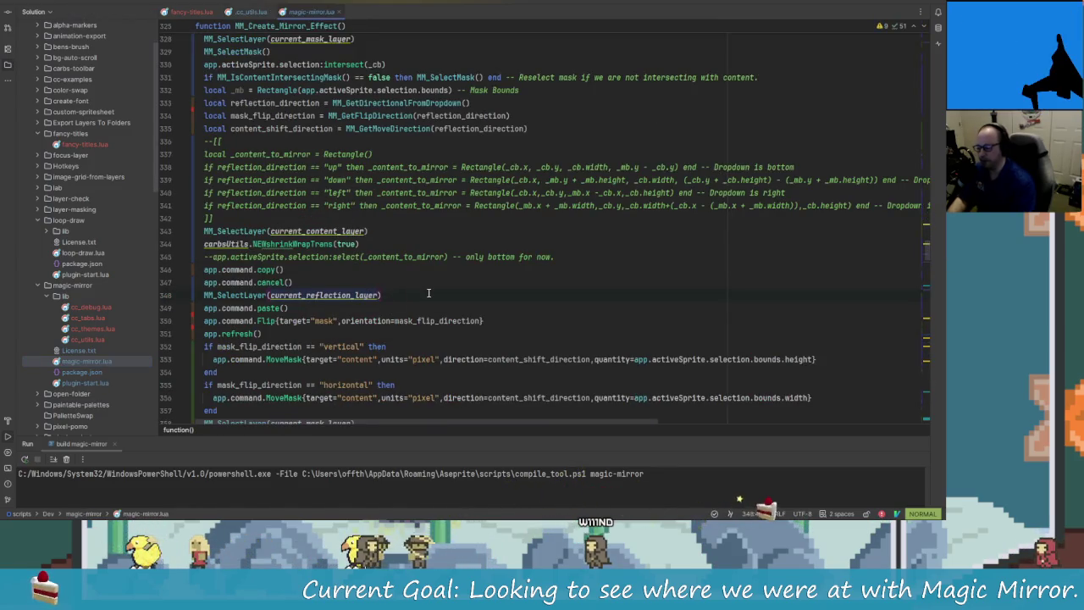
# Step: Replace line 344's bare call with the pasted app.transaction line, minus the "CT: ShrinkWrap Selection" label
pyautogui.press('^')
pyautogui.hotkey('shift', 'c')
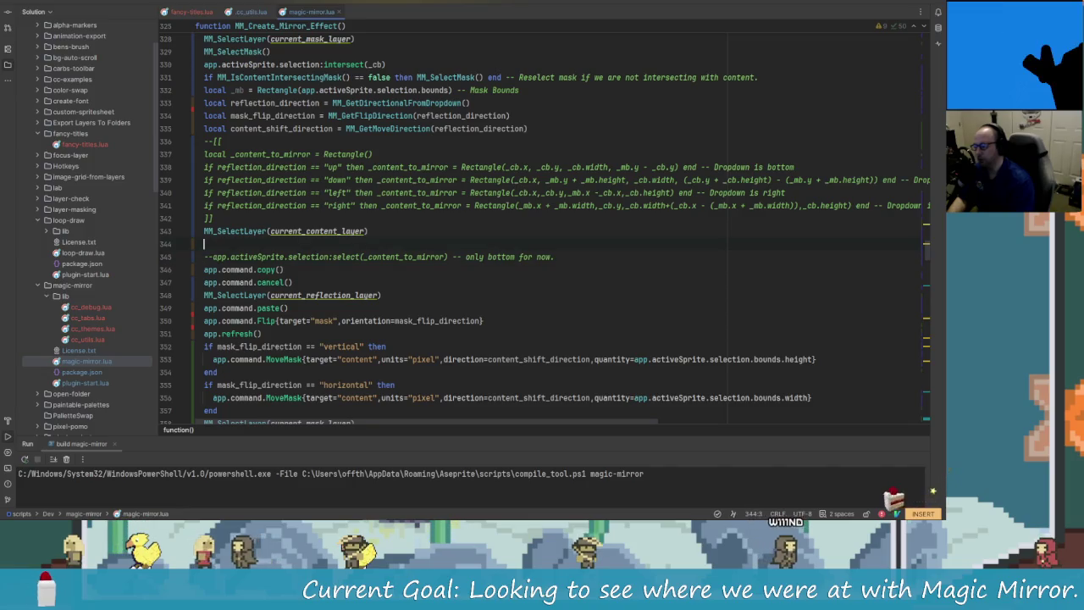
pyautogui.rightClick(294, 246)
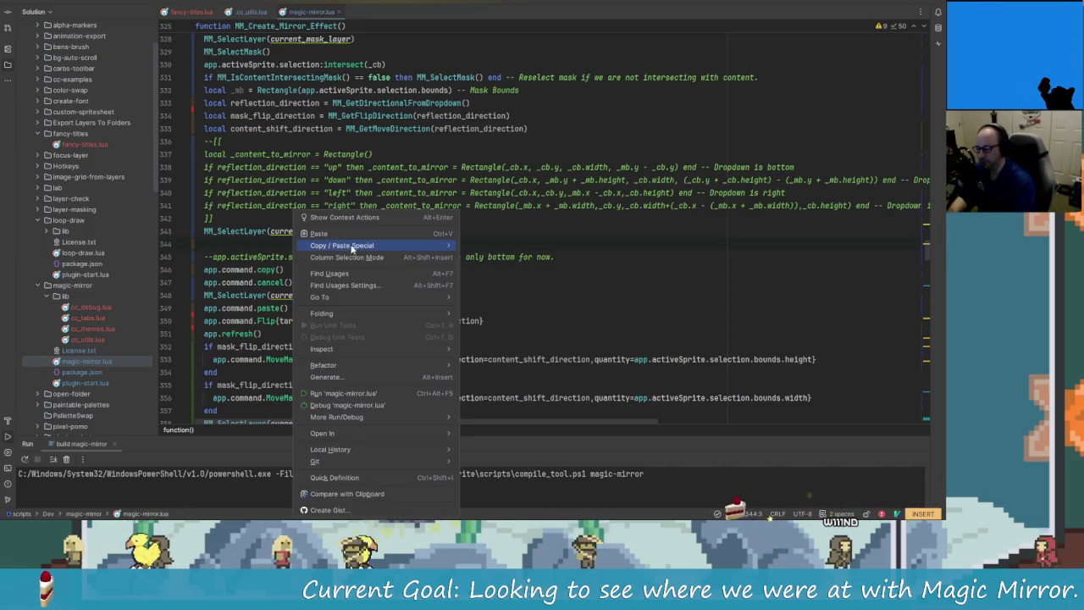
pyautogui.click(343, 241)
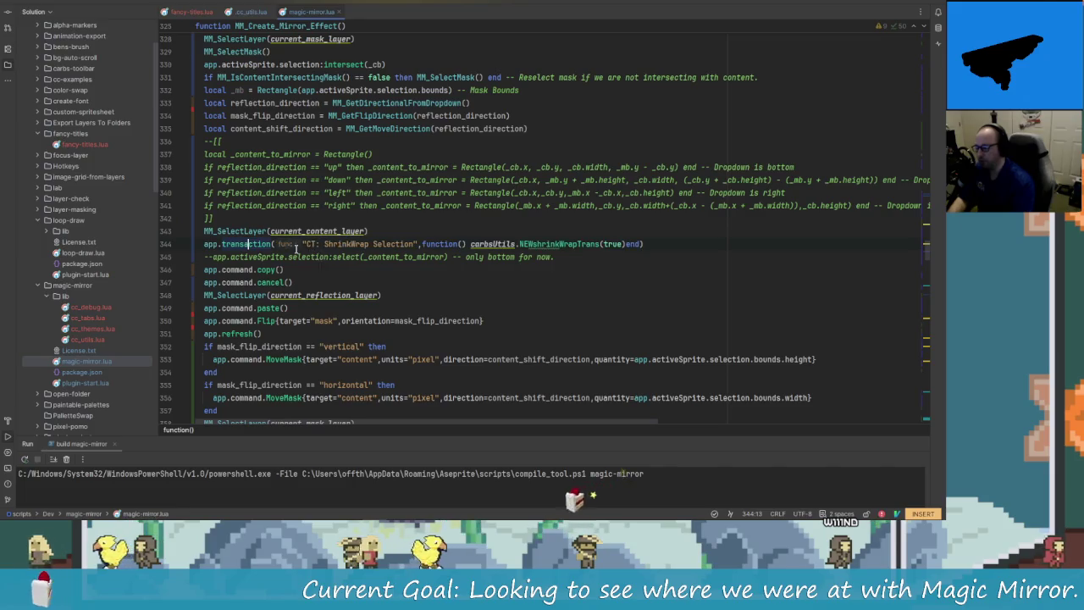
pyautogui.hotkey('ctrl', 'Right')
pyautogui.hotkey('ctrl', 'Right')
pyautogui.hotkey('ctrl', 'Right')
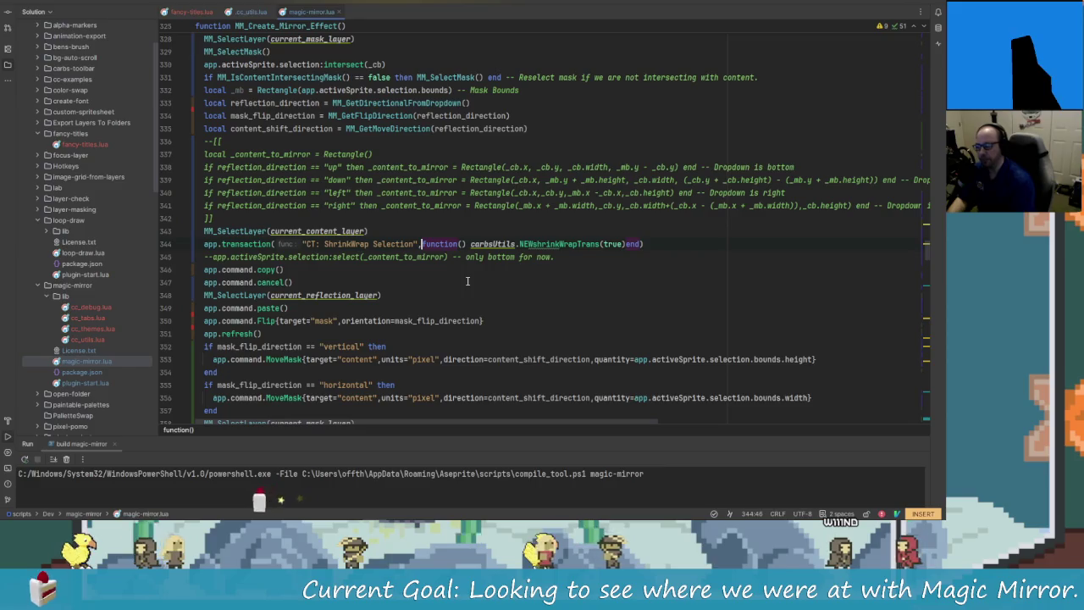
pyautogui.hotkey('ctrl', 'shift', 'Left')
pyautogui.hotkey('ctrl', 'shift', 'Left')
pyautogui.hotkey('ctrl', 'shift', 'Left')
pyautogui.press('BackSpace')
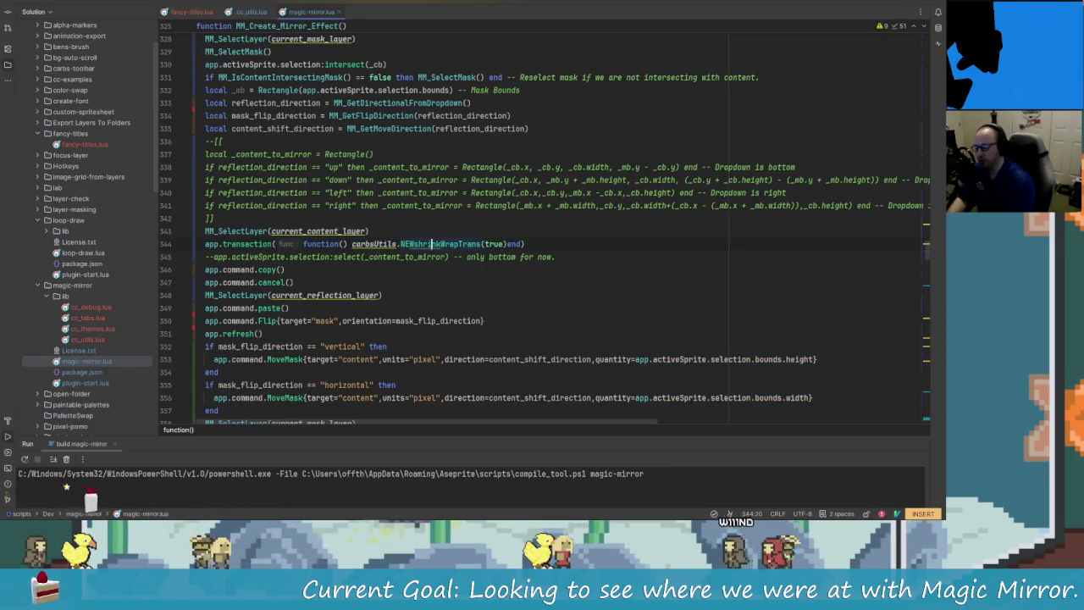
pyautogui.click(509, 243)
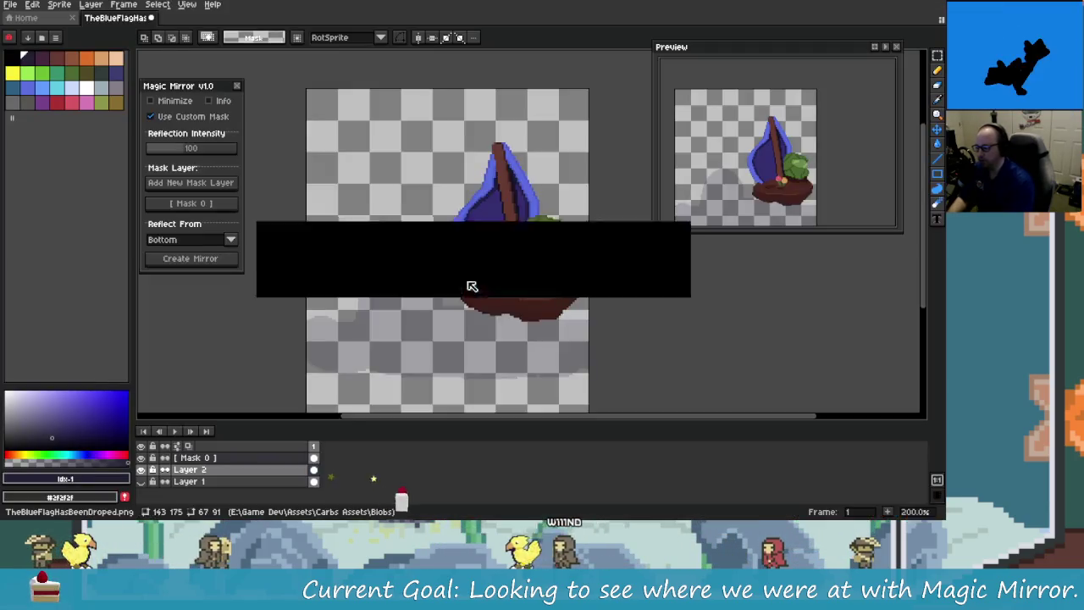
# Step: Close the Magic Mirror panel and zoom in on the sailboat hull
pyautogui.click(236, 85)
pyautogui.moveTo(425, 259); pyautogui.dragTo(390, 229)
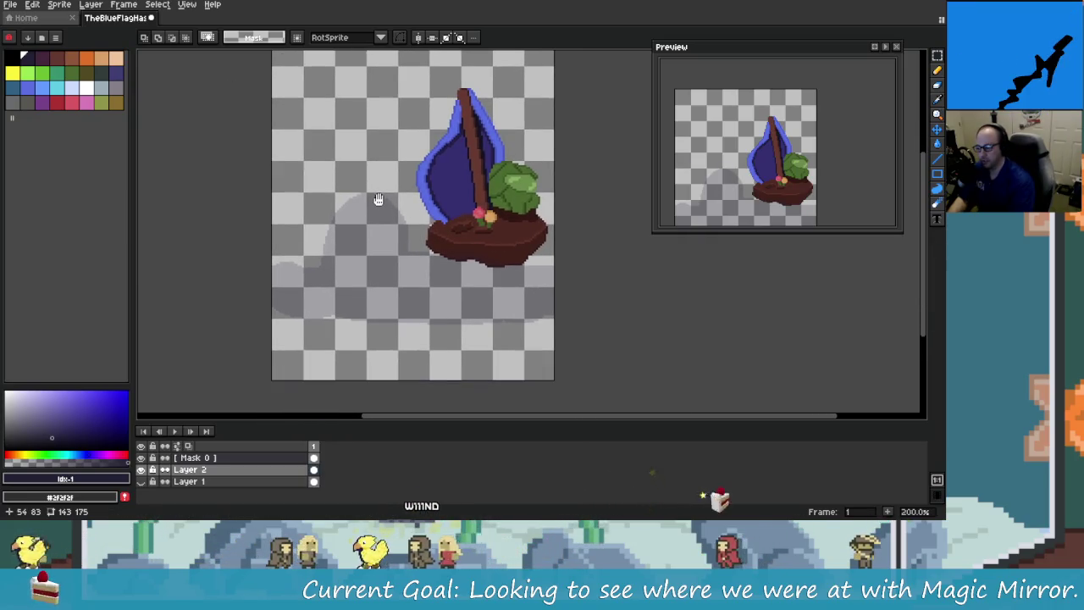
pyautogui.scroll(5, 489, 292)
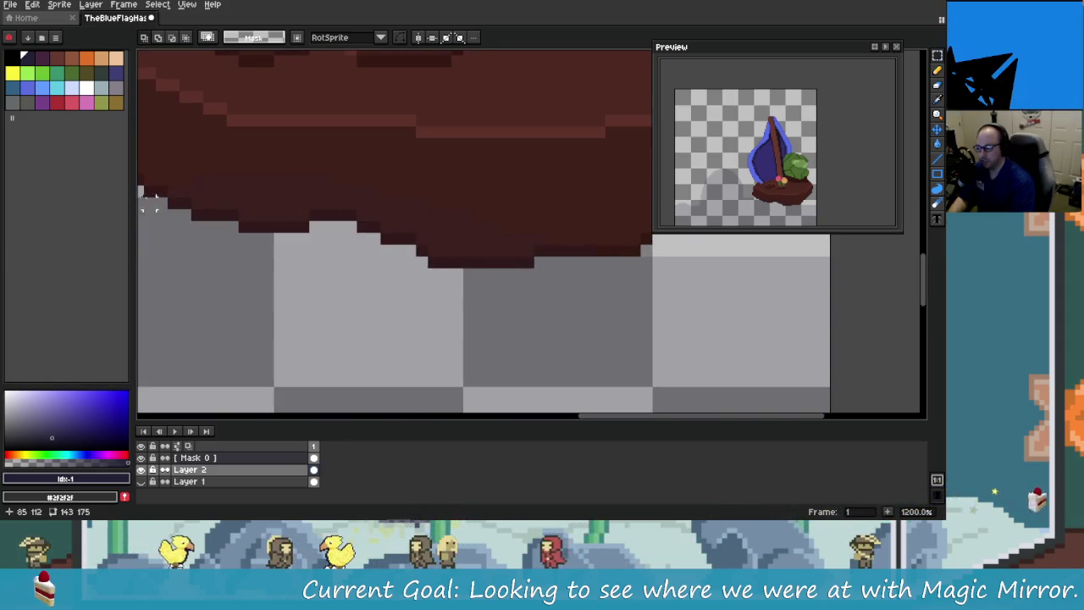
pyautogui.scroll(-5, 356, 201)
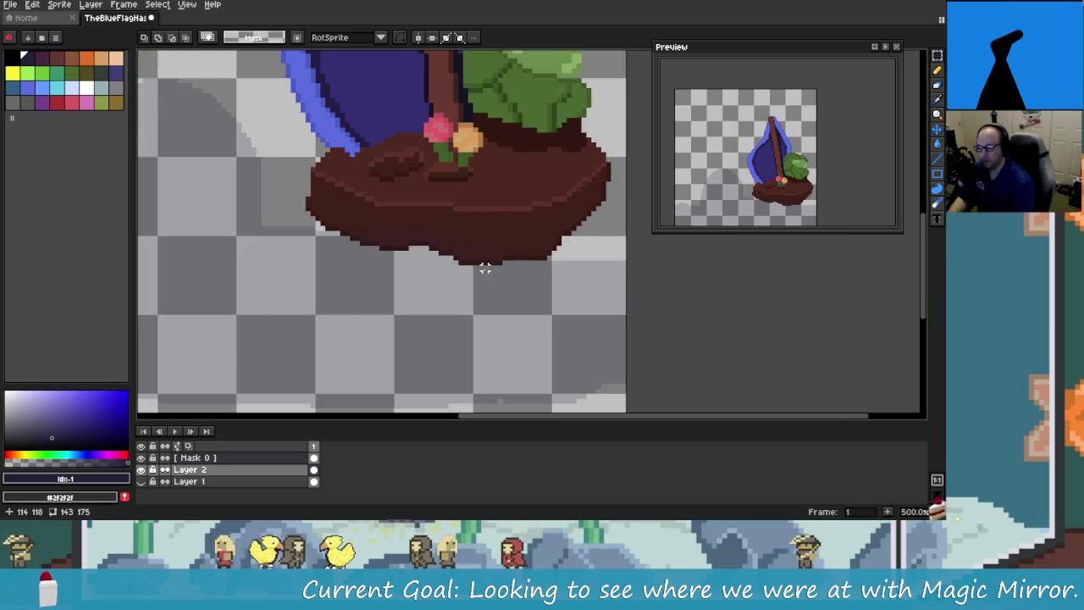
pyautogui.scroll(2, 387, 237)
pyautogui.scroll(3, 287, 187)
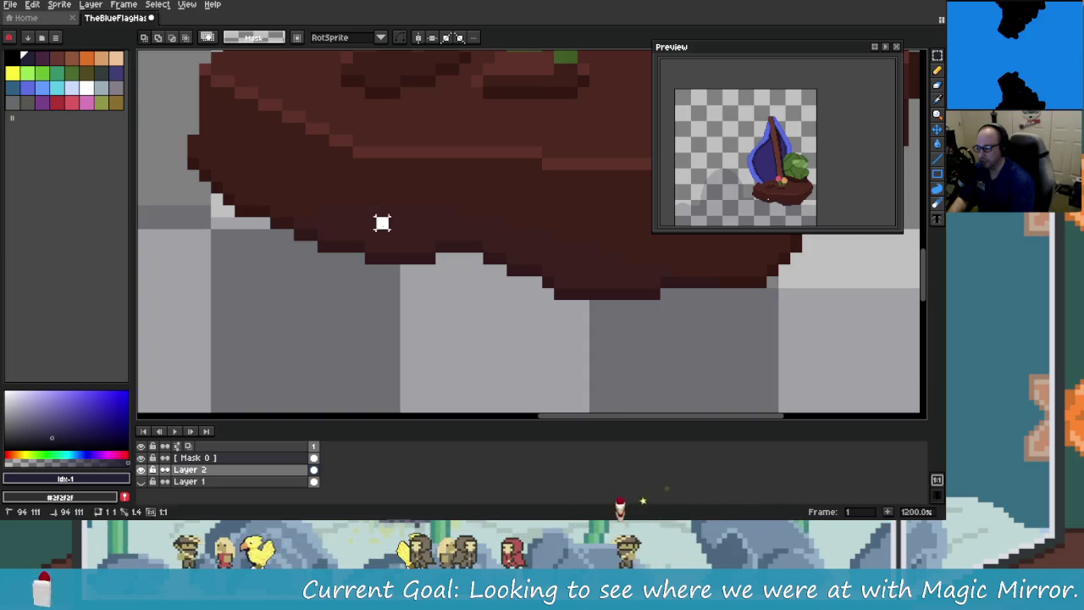
pyautogui.scroll(-3, 388, 226)
pyautogui.scroll(-2, 395, 232)
pyautogui.scroll(-1, 432, 224)
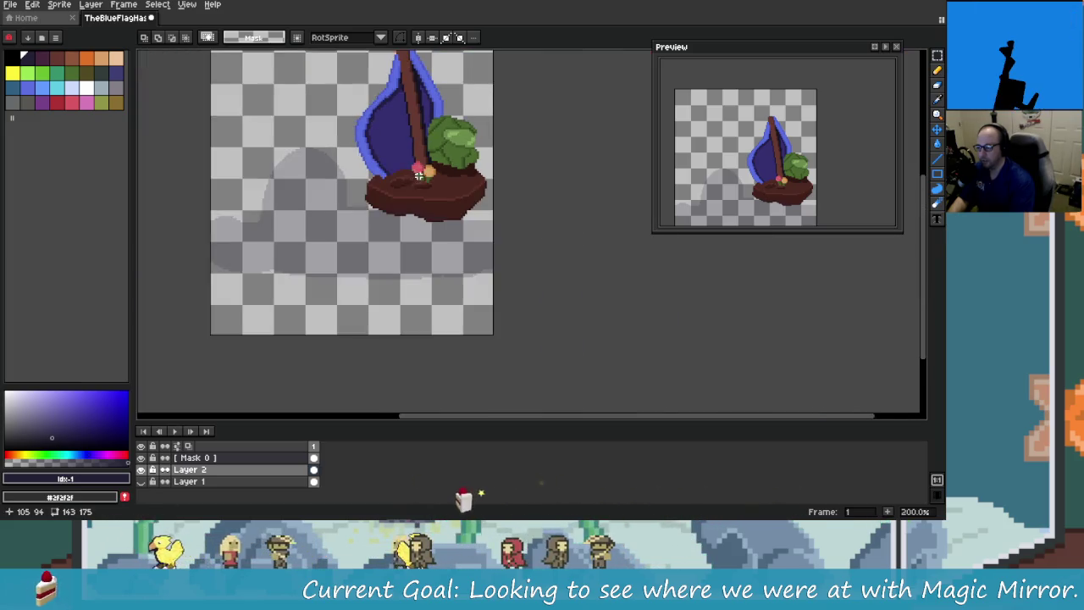
# Step: Marquee-select below the hull, activate Mask 0, deselect, and confirm installing the updated extension
pyautogui.moveTo(480, 258); pyautogui.dragTo(495, 271)
pyautogui.scroll(4, 434, 262)
pyautogui.scroll(-4, 432, 263)
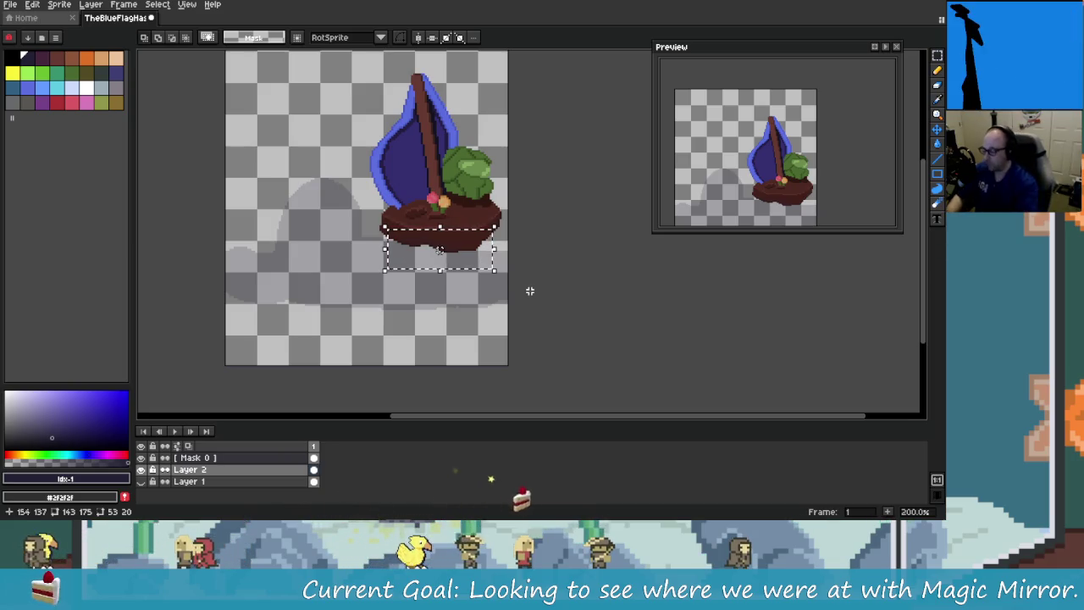
pyautogui.click(257, 457)
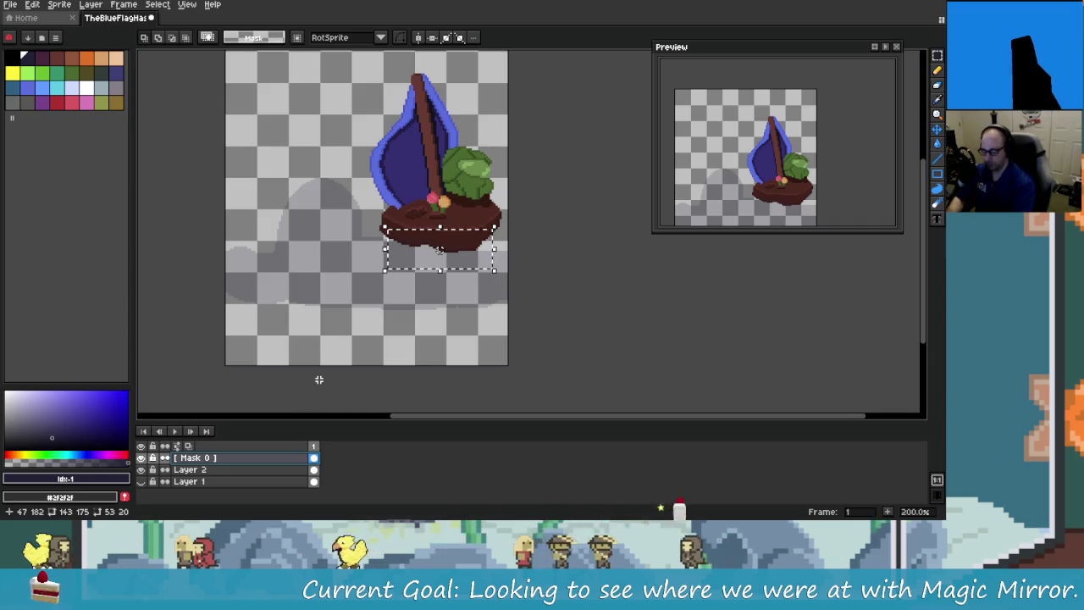
pyautogui.hotkey('ctrl', 'd')
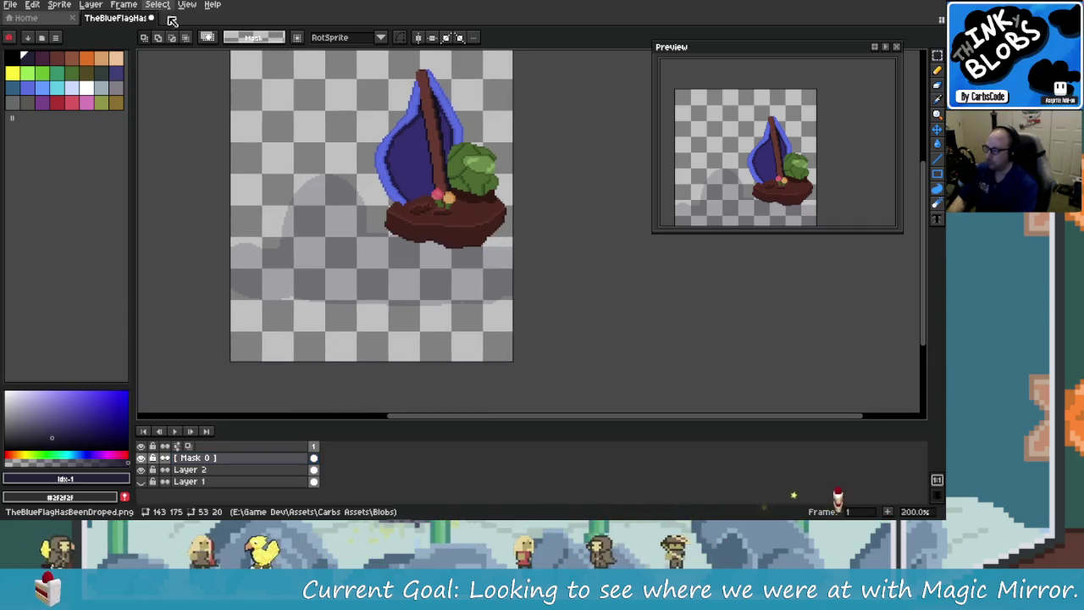
pyautogui.hotkey('alt', 'Tab')
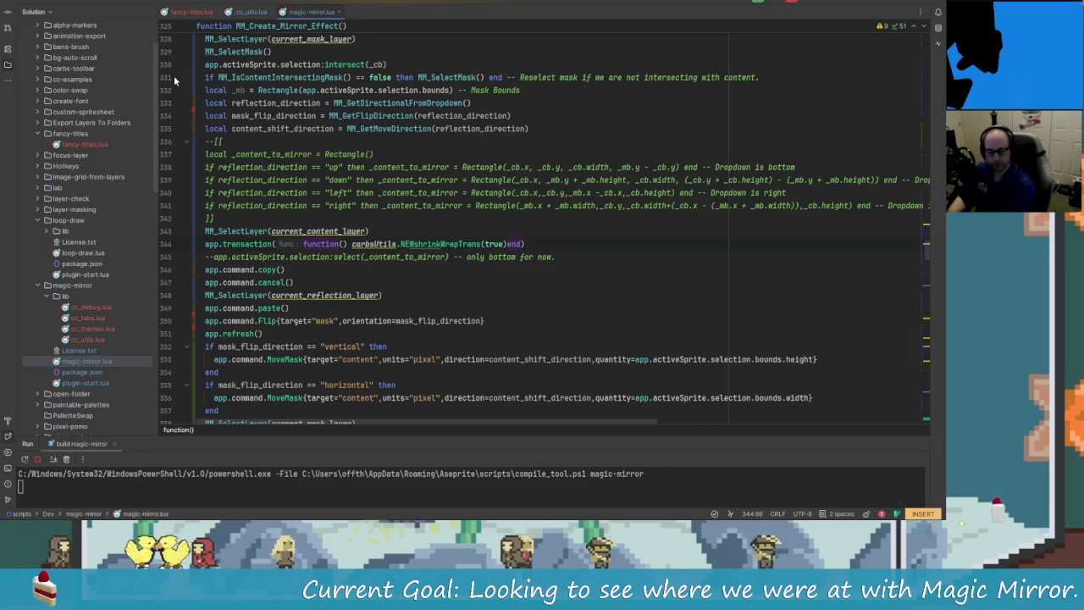
pyautogui.press('Return')
pyautogui.press('Return')
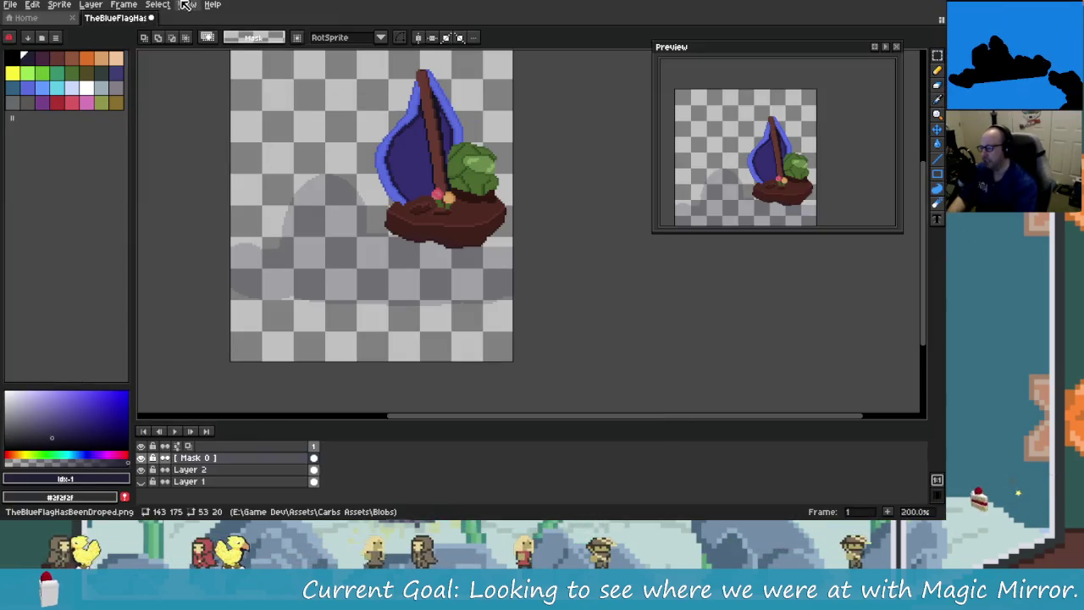
# Step: Launch Magic Mirror and set Reflect From to Bottom
pyautogui.click(157, 5)
pyautogui.moveTo(124, 5)
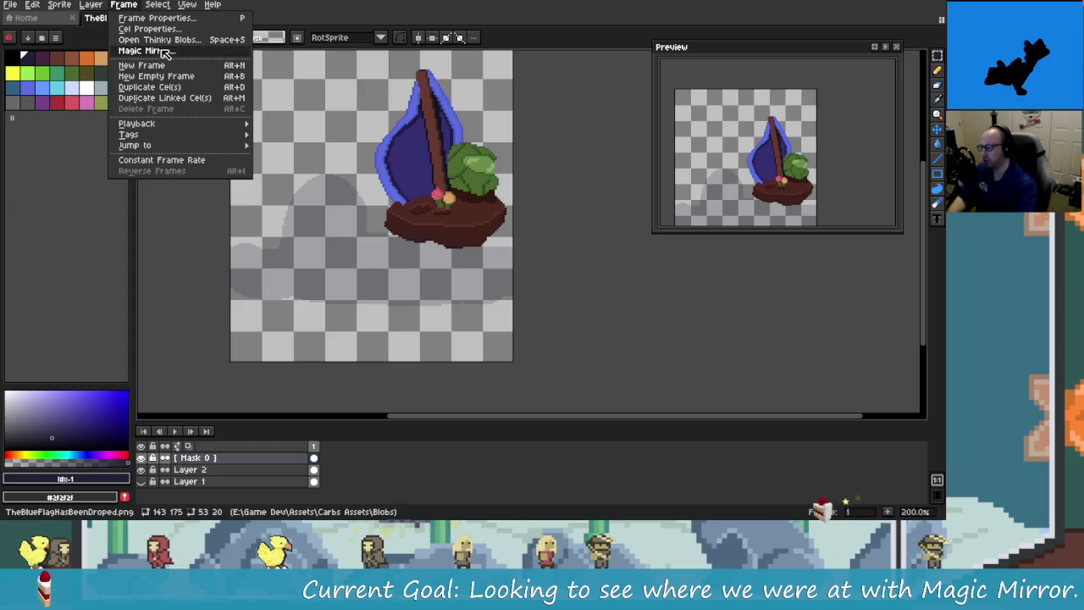
pyautogui.click(165, 53)
pyautogui.moveTo(478, 165); pyautogui.dragTo(203, 96)
pyautogui.click(233, 150)
pyautogui.click(173, 175)
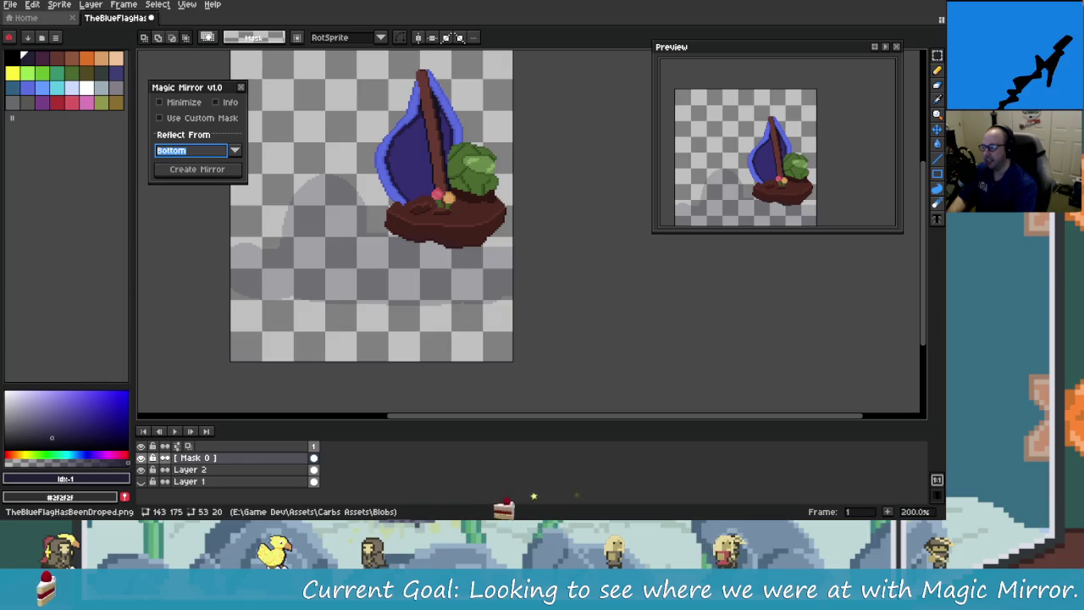
# Step: Enable Use Custom Mask with Mask 0, choose Layer 2, and create the mirror
pyautogui.click(217, 120)
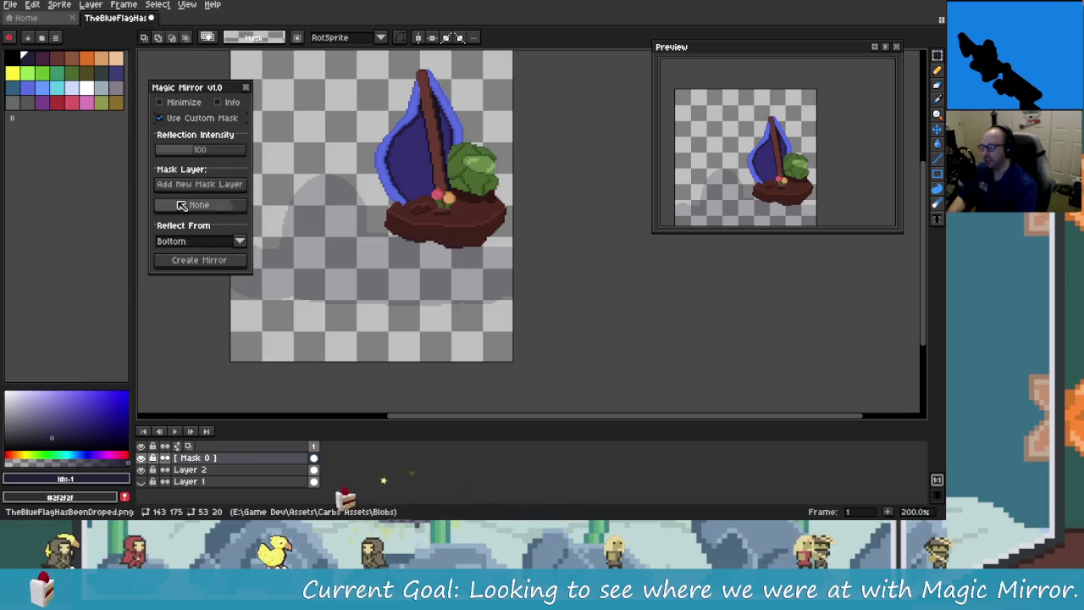
pyautogui.click(263, 456)
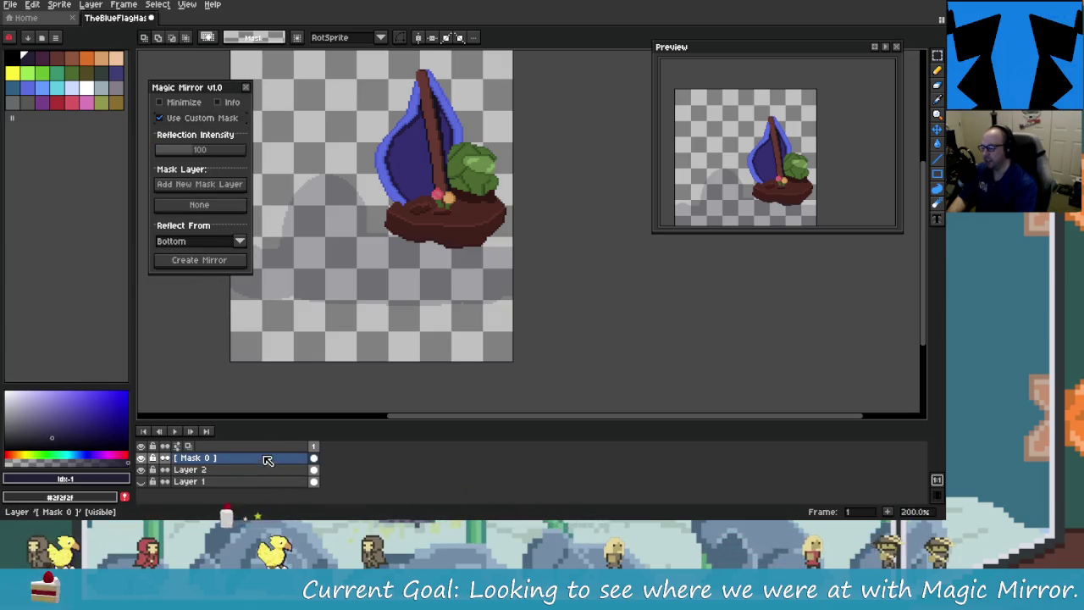
pyautogui.click(199, 204)
pyautogui.click(302, 481)
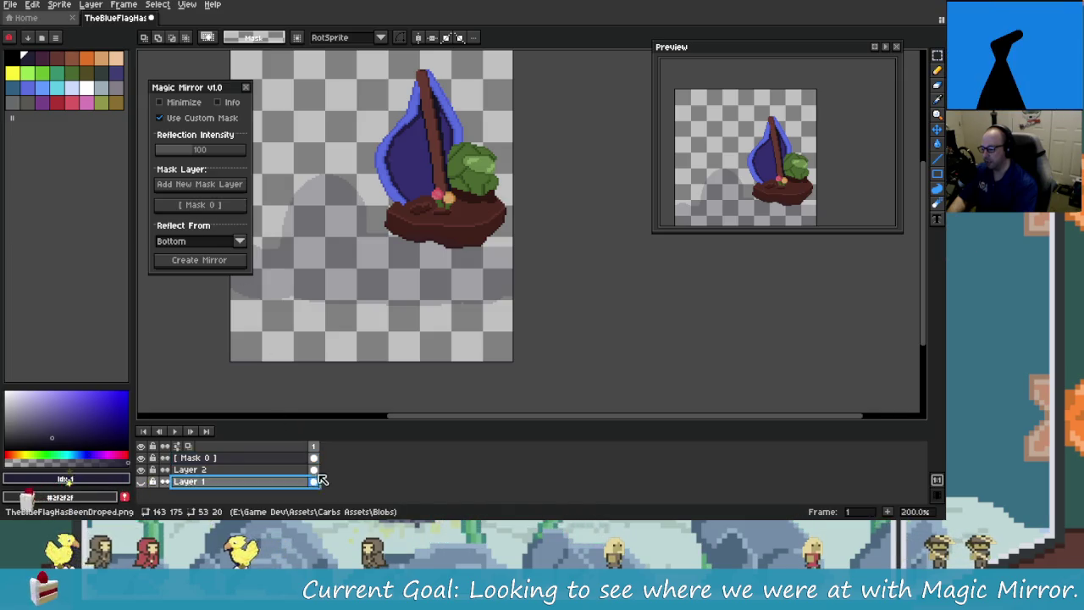
pyautogui.click(313, 469)
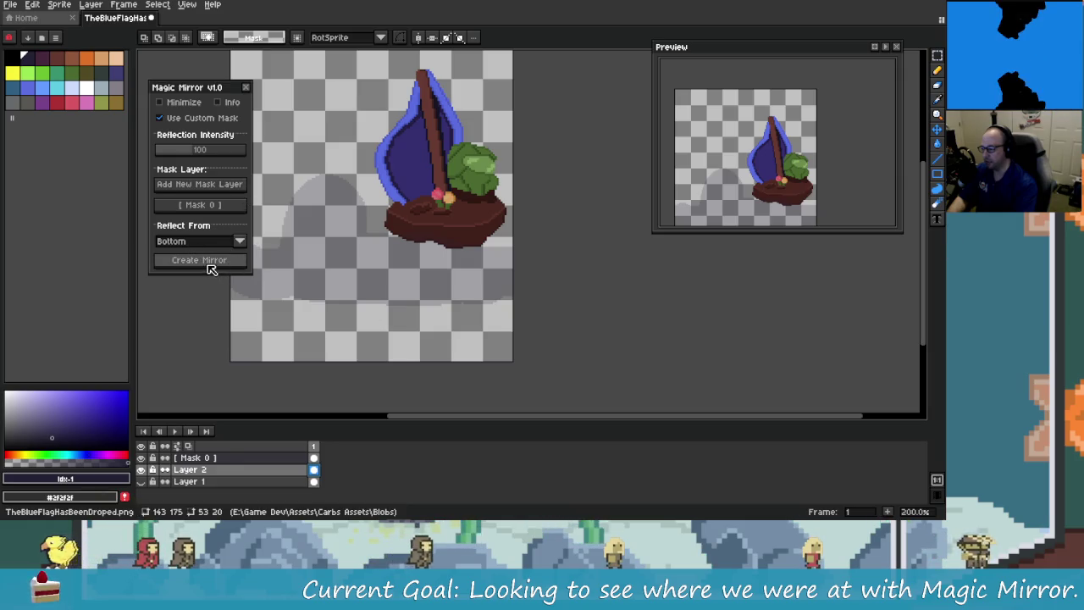
pyautogui.click(212, 263)
# Step: Zoom and pan to inspect the new reflection beneath the sailboat
pyautogui.scroll(3, 448, 252)
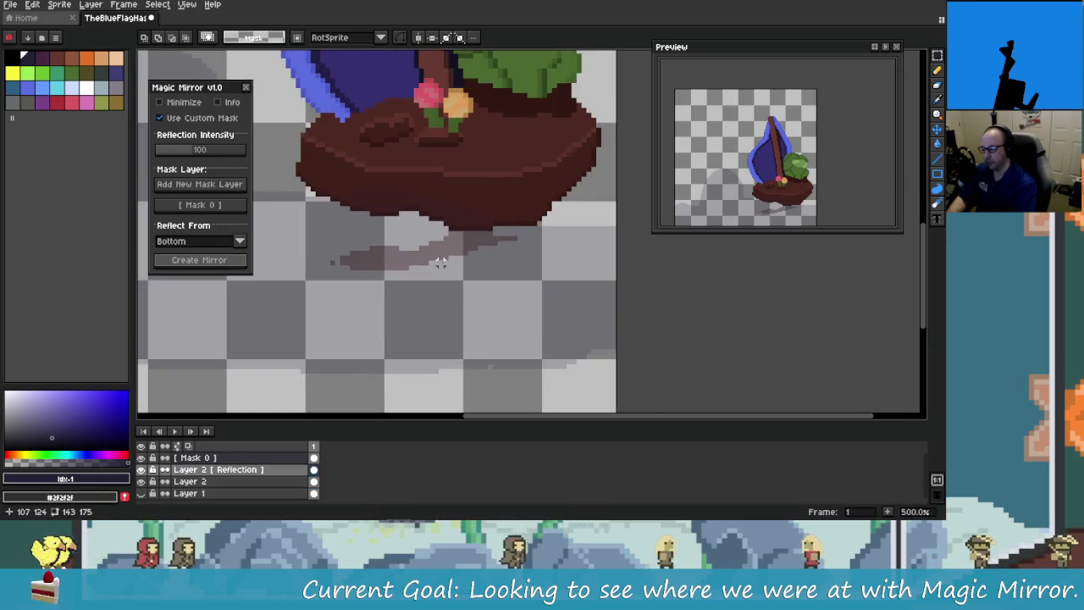
pyautogui.scroll(1, 339, 252)
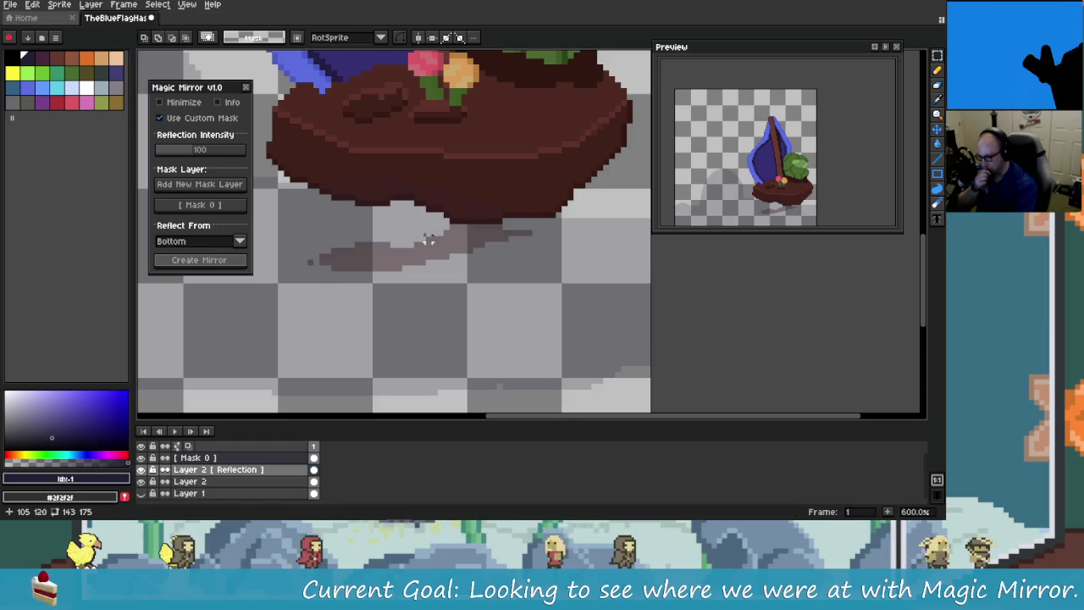
pyautogui.scroll(-2, 405, 274)
pyautogui.scroll(-1, 405, 275)
pyautogui.scroll(-1, 405, 274)
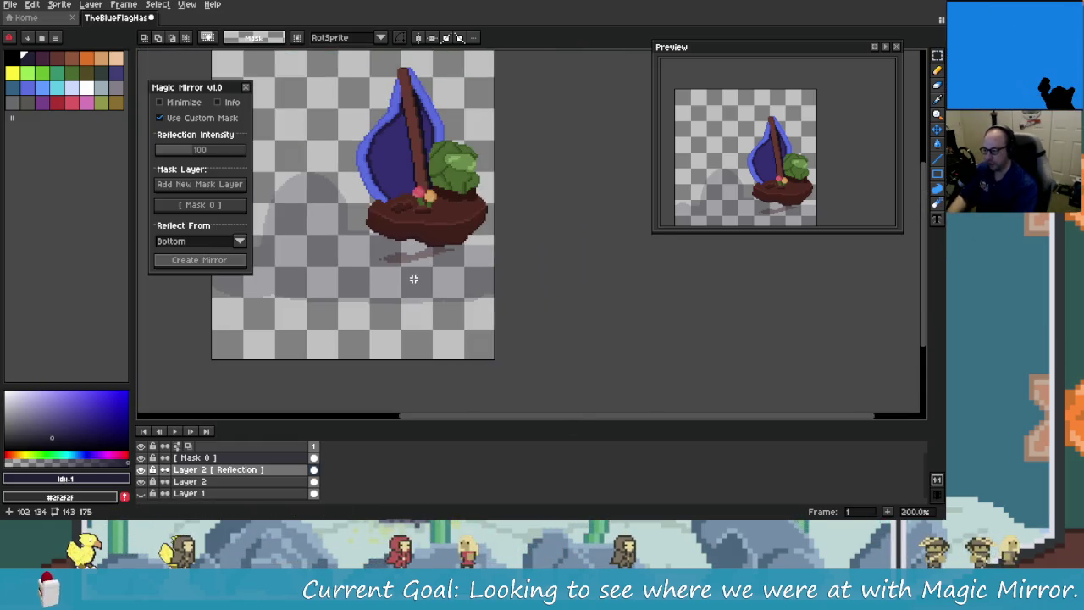
pyautogui.scroll(2, 411, 280)
pyautogui.scroll(-2, 411, 280)
pyautogui.scroll(2, 412, 280)
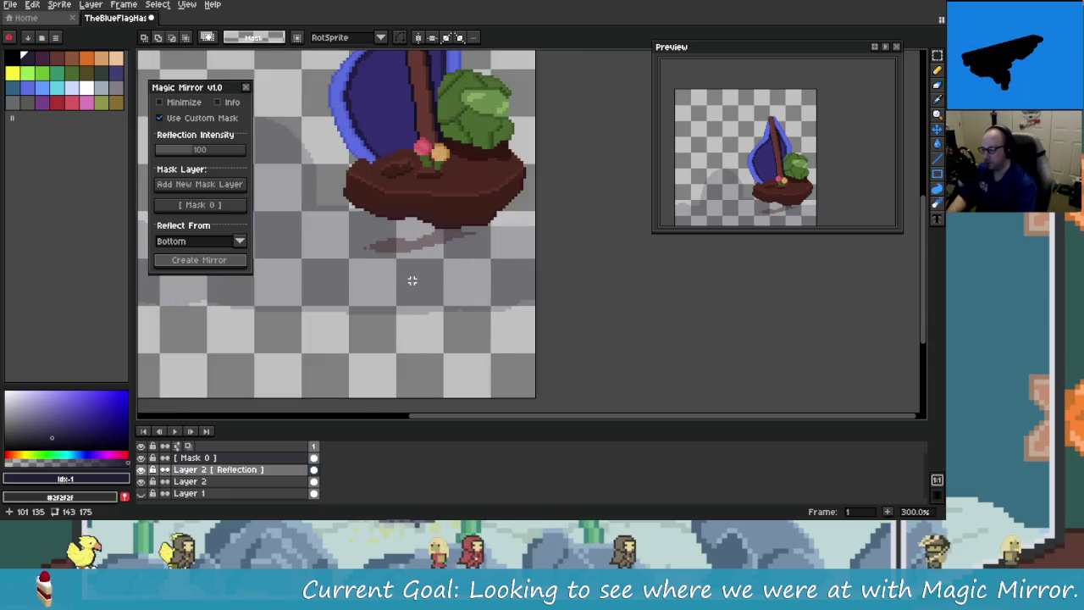
pyautogui.scroll(-2, 414, 262)
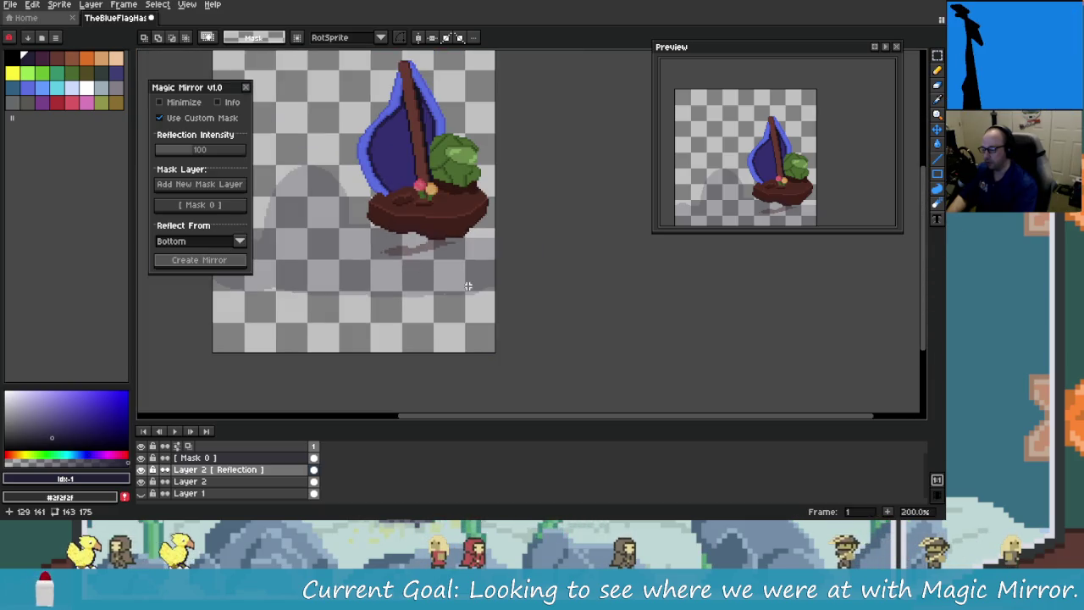
pyautogui.moveTo(467, 286); pyautogui.dragTo(436, 246)
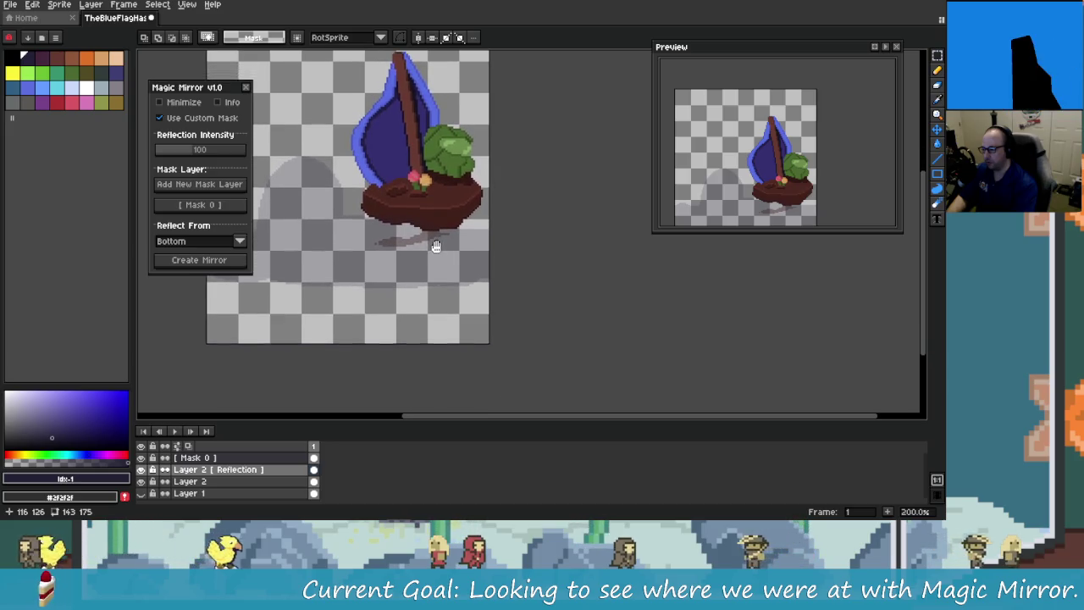
pyautogui.scroll(2, 436, 246)
pyautogui.scroll(2, 423, 246)
pyautogui.scroll(-1, 406, 254)
pyautogui.scroll(-1, 415, 270)
pyautogui.moveTo(418, 278)
pyautogui.mouseDown()
pyautogui.moveTo(491, 322)
pyautogui.moveTo(482, 354)
pyautogui.mouseUp()
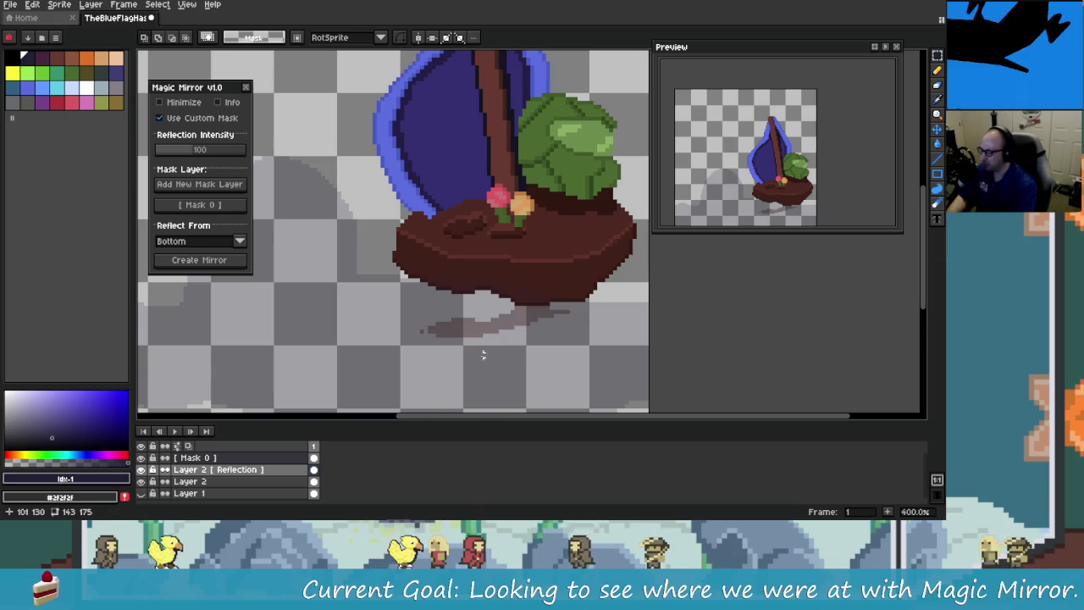
pyautogui.moveTo(435, 314); pyautogui.dragTo(443, 283)
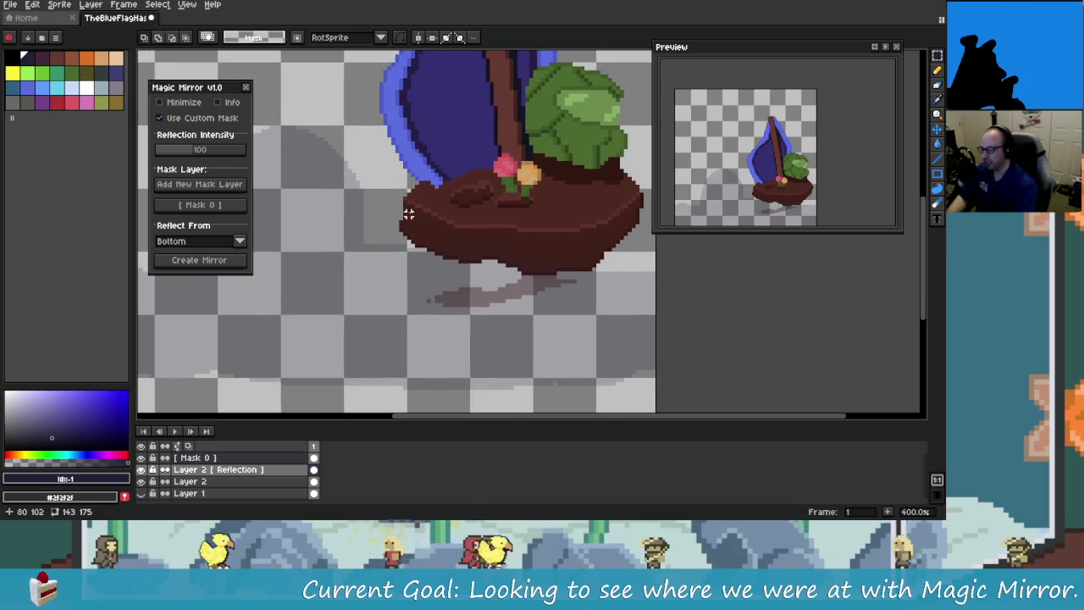
pyautogui.moveTo(417, 341); pyautogui.dragTo(398, 265)
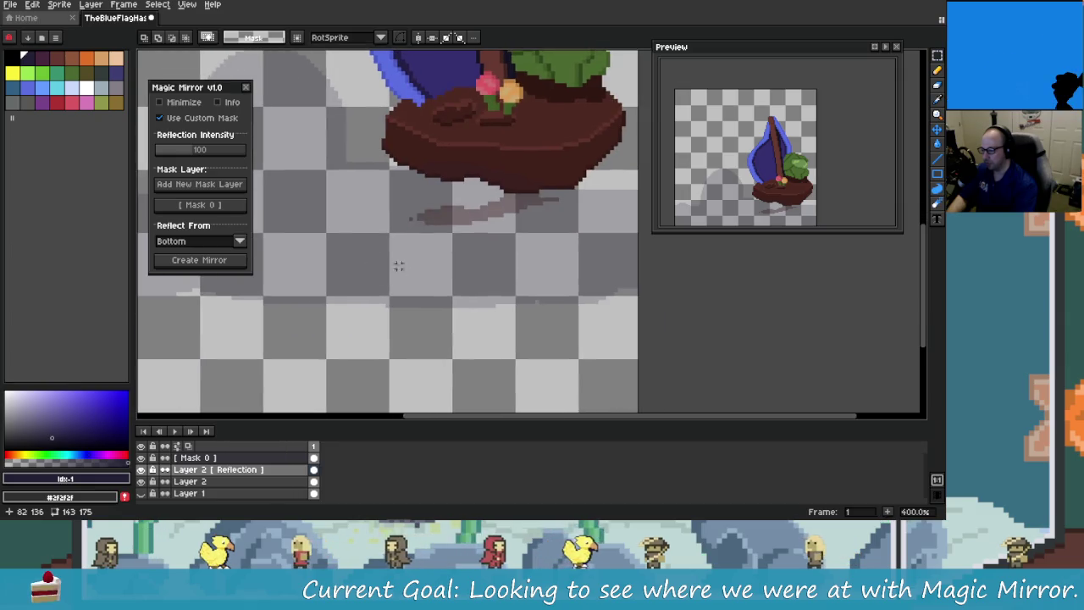
pyautogui.moveTo(544, 290)
pyautogui.mouseDown()
pyautogui.moveTo(510, 371)
pyautogui.moveTo(469, 327)
pyautogui.mouseUp()
# Step: Step back and forth through the reflection's undo/redo history, then return to Rider
pyautogui.hotkey('ctrl', 'z')
pyautogui.hotkey('ctrl', 'z')
pyautogui.hotkey('ctrl', 'z')
pyautogui.hotkey('ctrl', 'z')
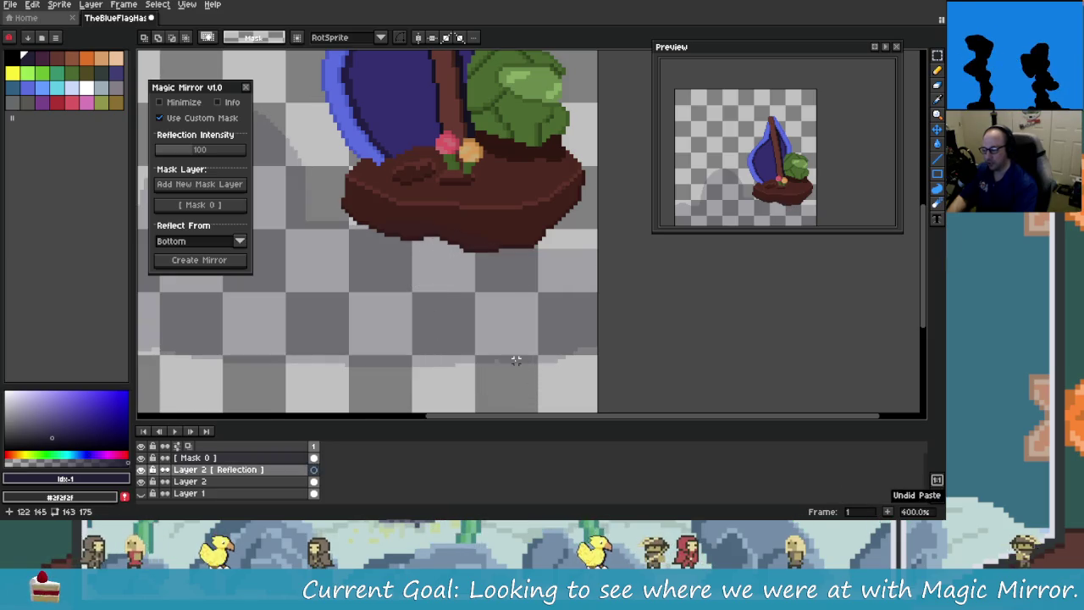
pyautogui.scroll(-2, 515, 360)
pyautogui.hotkey('ctrl', 'z')
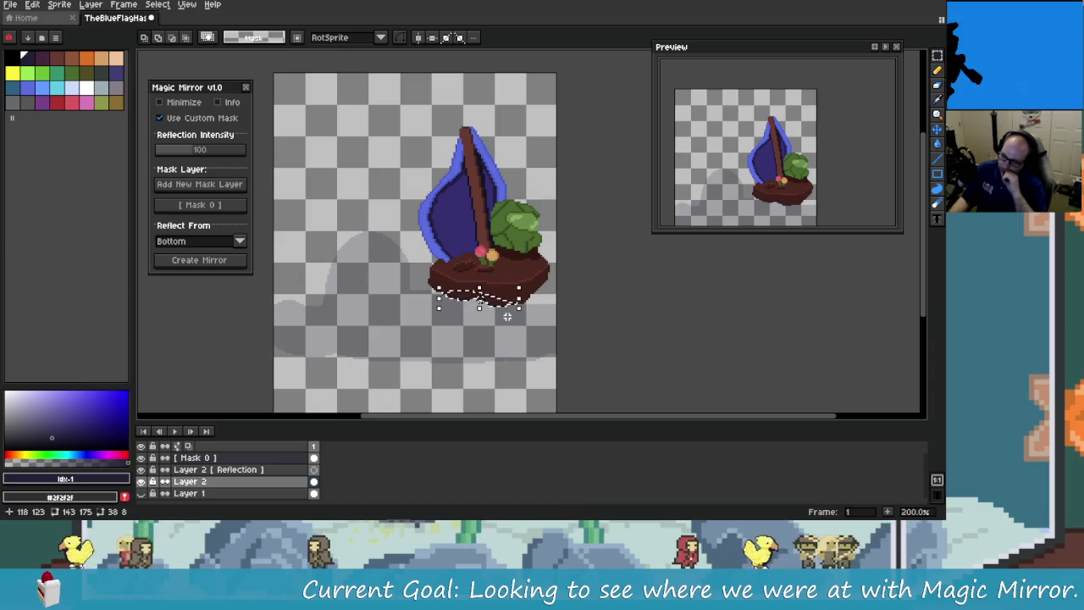
pyautogui.hotkey('ctrl', 'z')
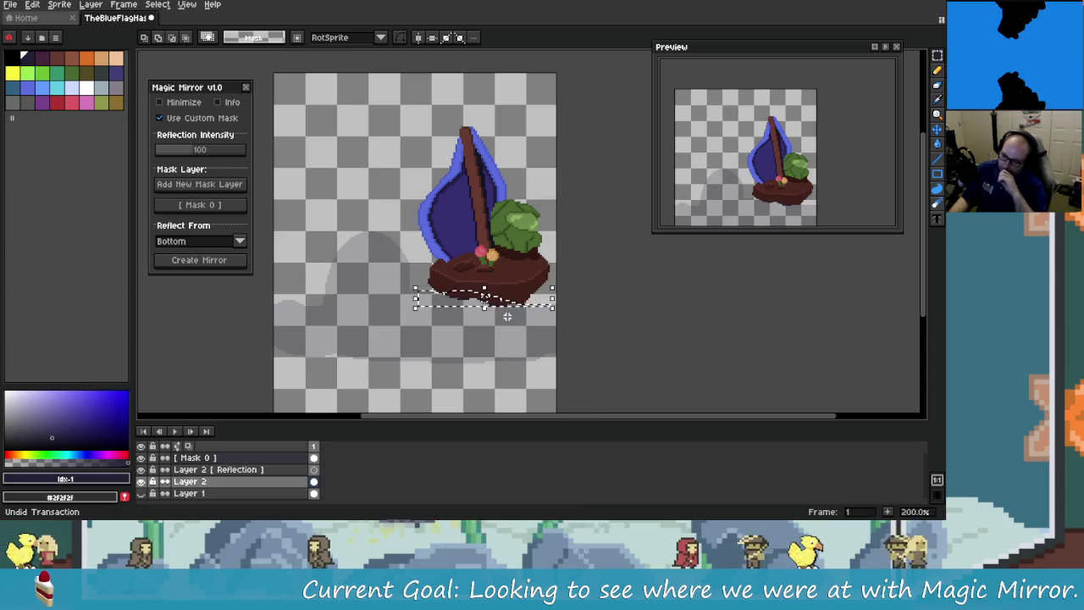
pyautogui.hotkey('ctrl', 'z')
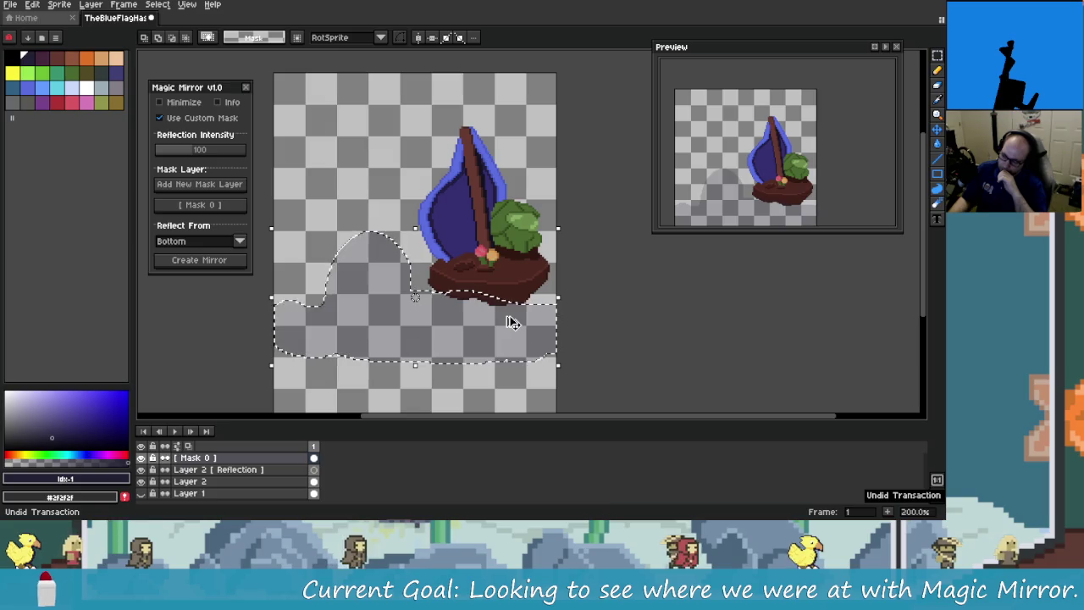
pyautogui.hotkey('ctrl', 'z')
pyautogui.hotkey('ctrl', 'z')
pyautogui.hotkey('ctrl', 'y')
pyautogui.hotkey('ctrl', 'y')
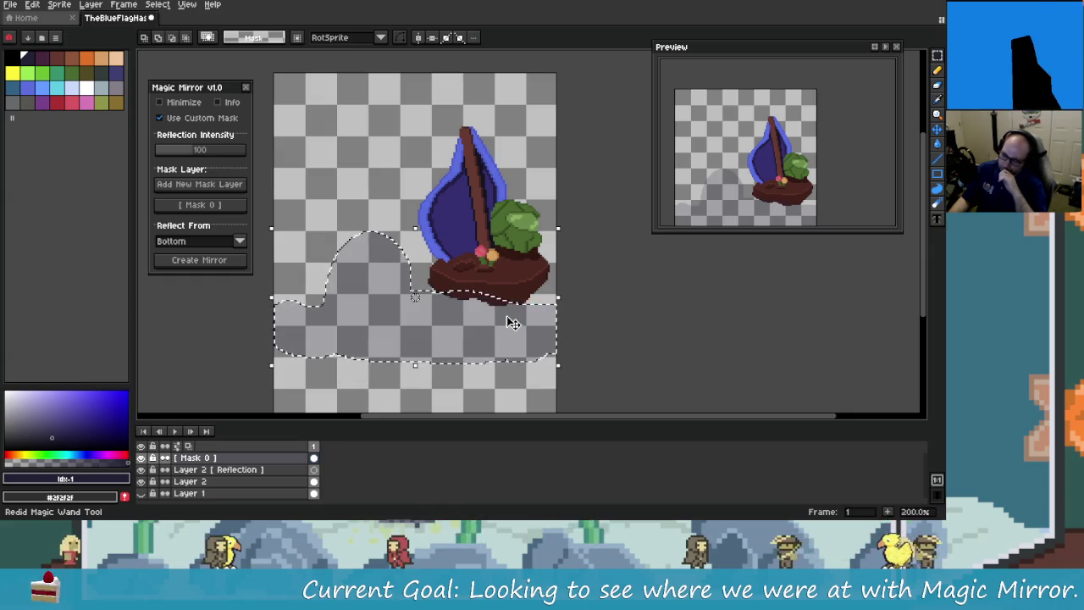
pyautogui.hotkey('ctrl', 'z')
pyautogui.hotkey('ctrl', 'z')
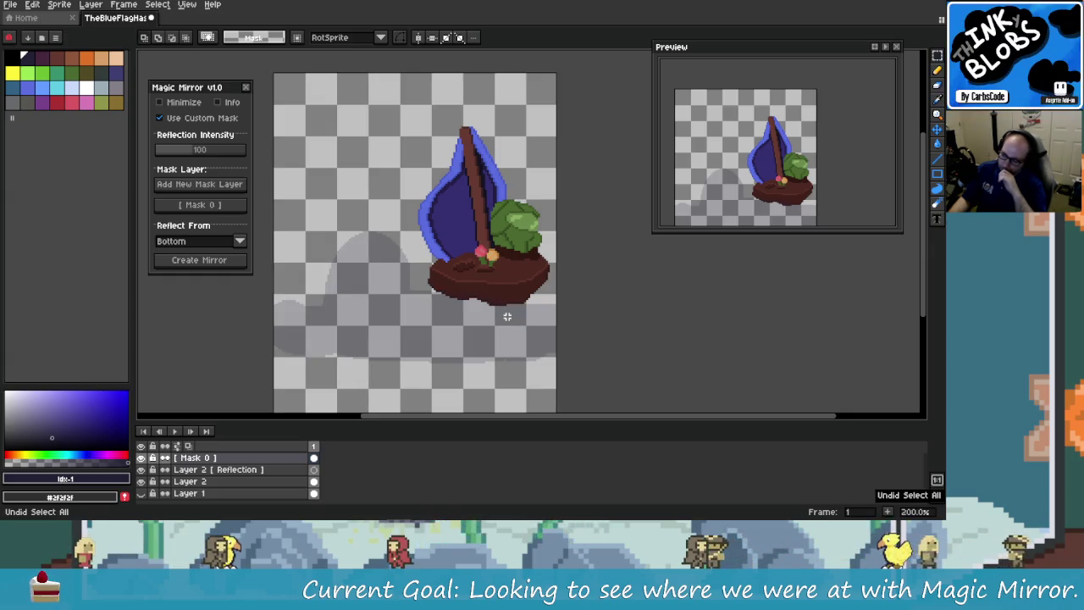
pyautogui.hotkey('ctrl', 'y')
pyautogui.hotkey('ctrl', 'y')
pyautogui.hotkey('ctrl', 'y')
pyautogui.hotkey('ctrl', 'y')
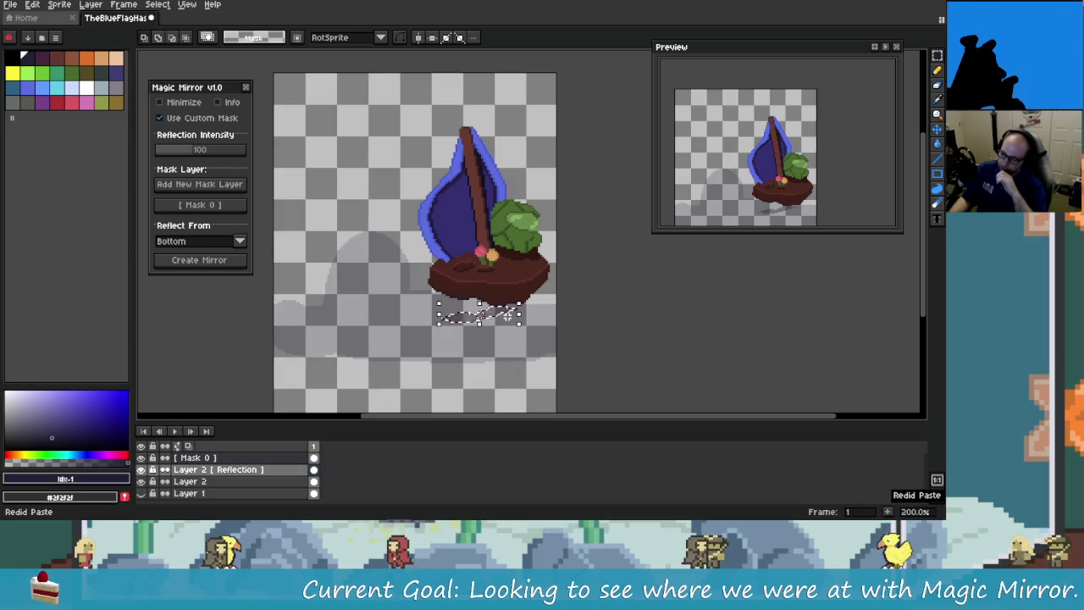
pyautogui.hotkey('ctrl', 'z')
pyautogui.hotkey('alt', 'Tab')
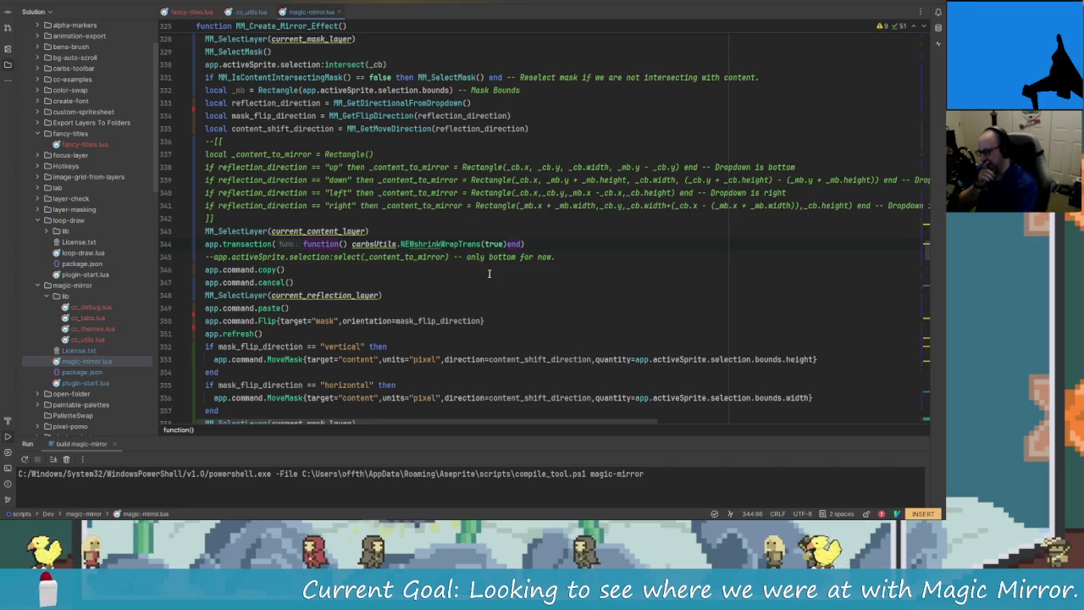
# Step: Review MM_Create_Mirror_Effect around line 343 of magic-mirror.lua, then return to Aseprite
pyautogui.click(258, 231)
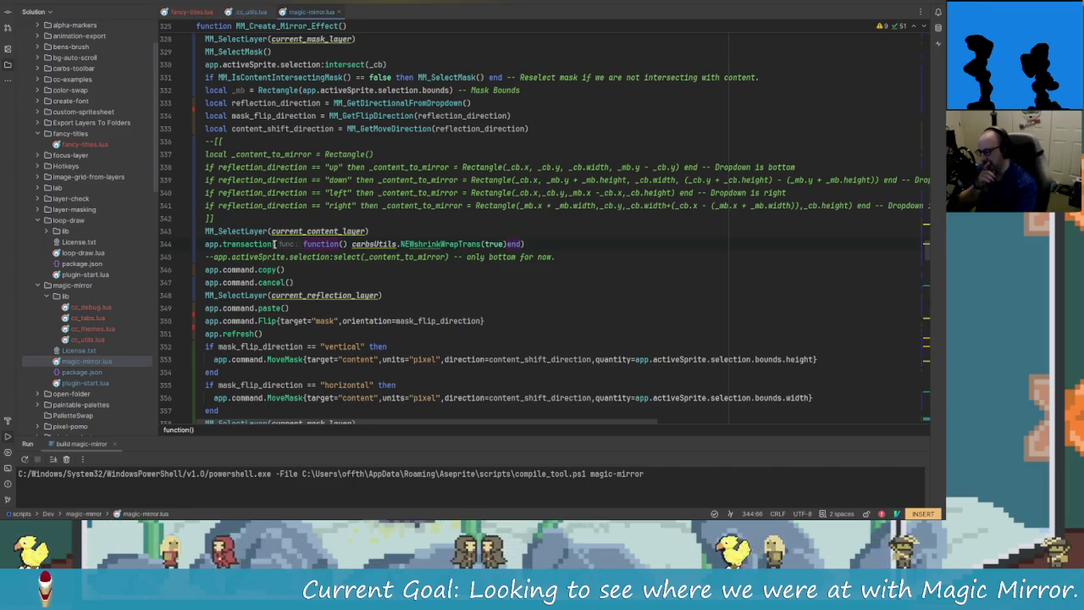
pyautogui.click(305, 234)
pyautogui.scroll(1, 339, 254)
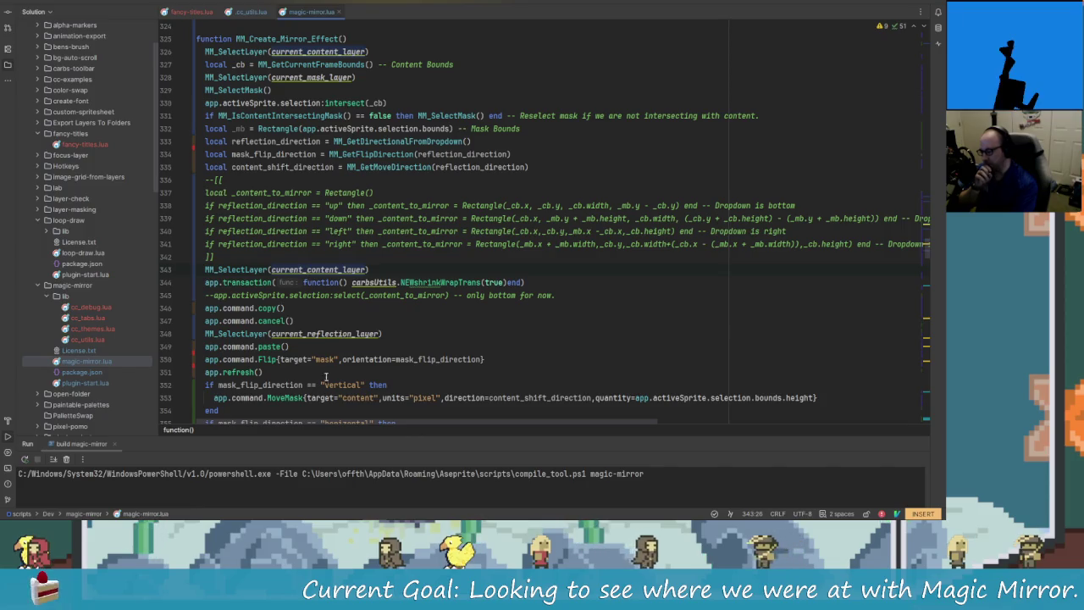
pyautogui.scroll(-1, 258, 296)
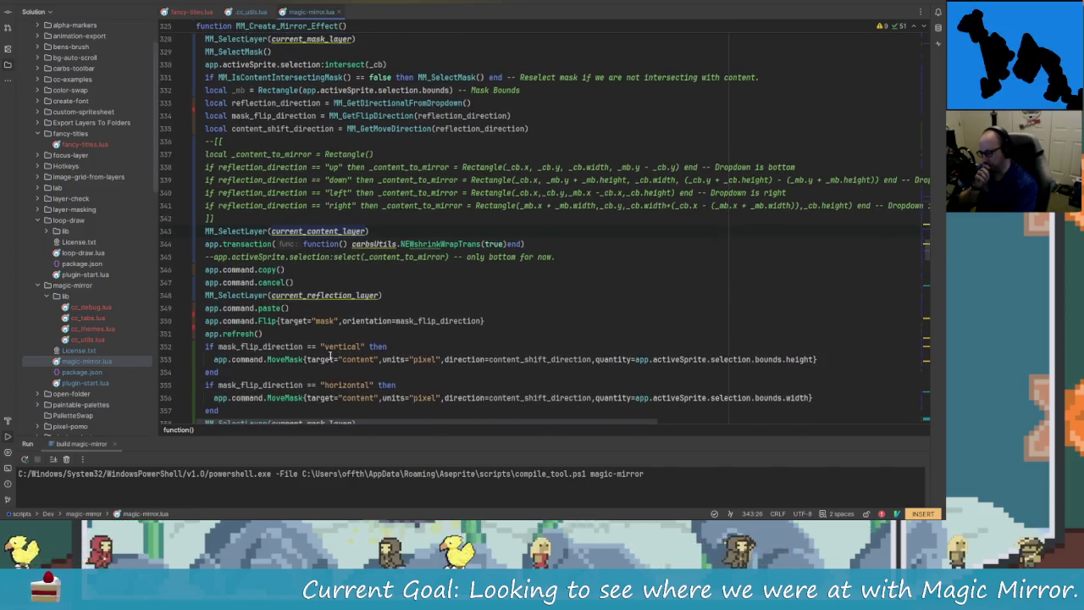
pyautogui.scroll(-1, 259, 296)
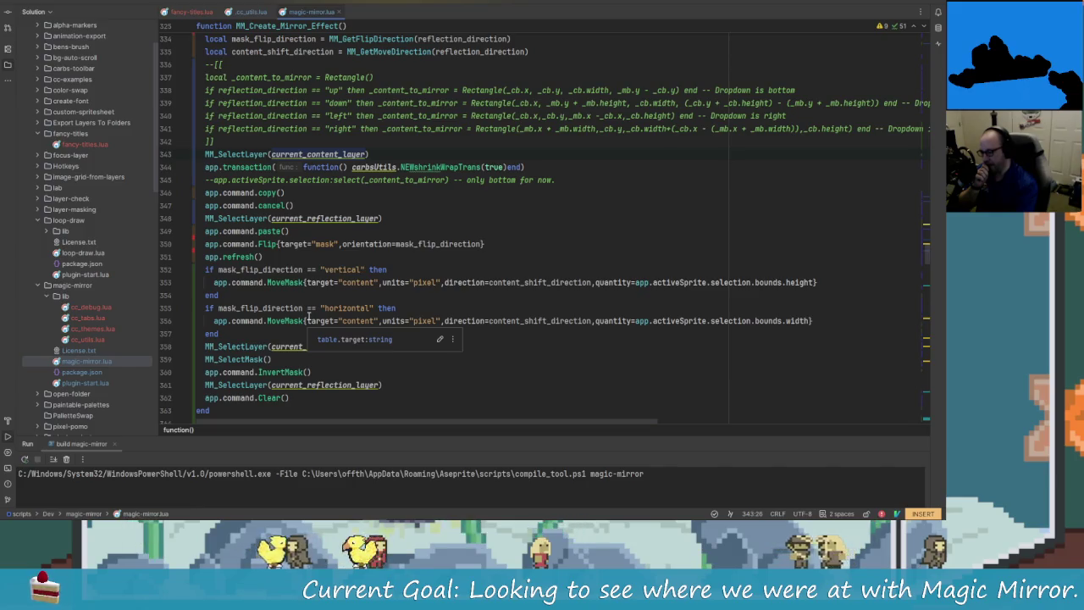
pyautogui.scroll(-3, 339, 295)
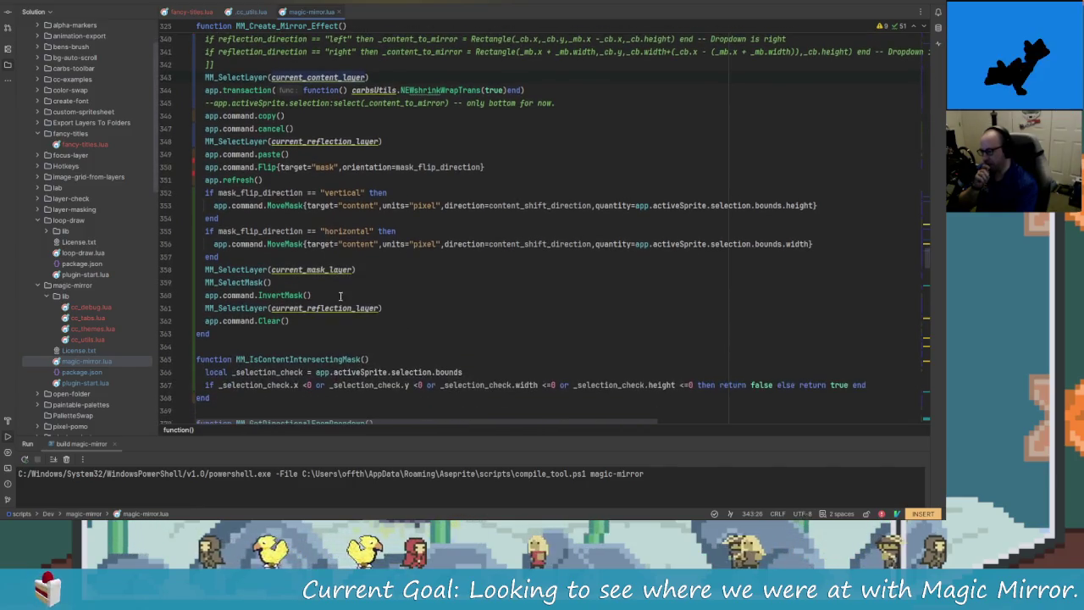
pyautogui.scroll(4, 339, 295)
pyautogui.scroll(1, 393, 331)
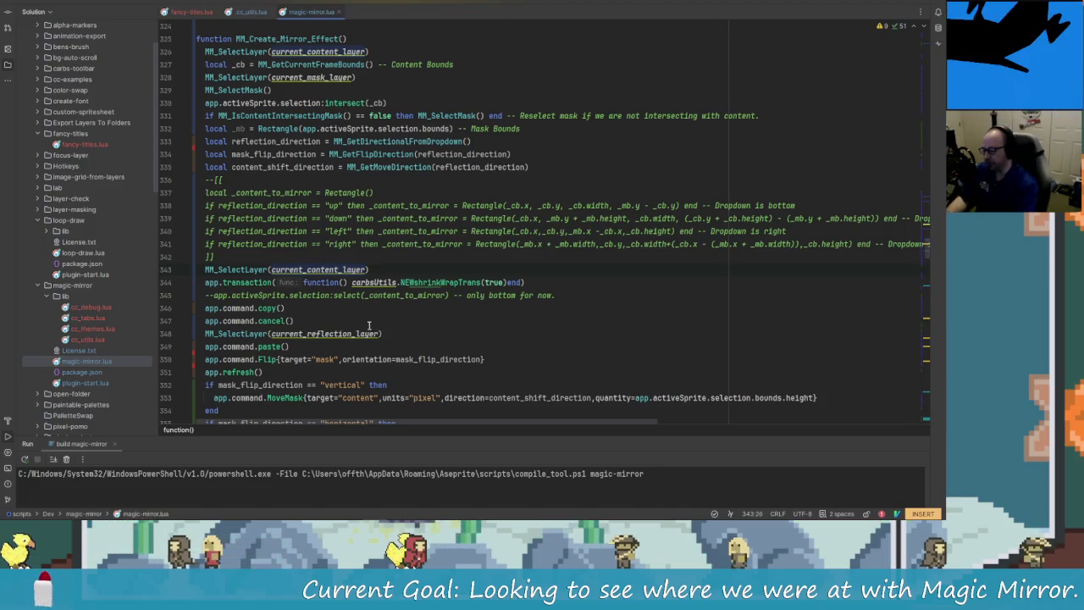
pyautogui.hotkey('alt', 'Tab')
pyautogui.scroll(4, 451, 320)
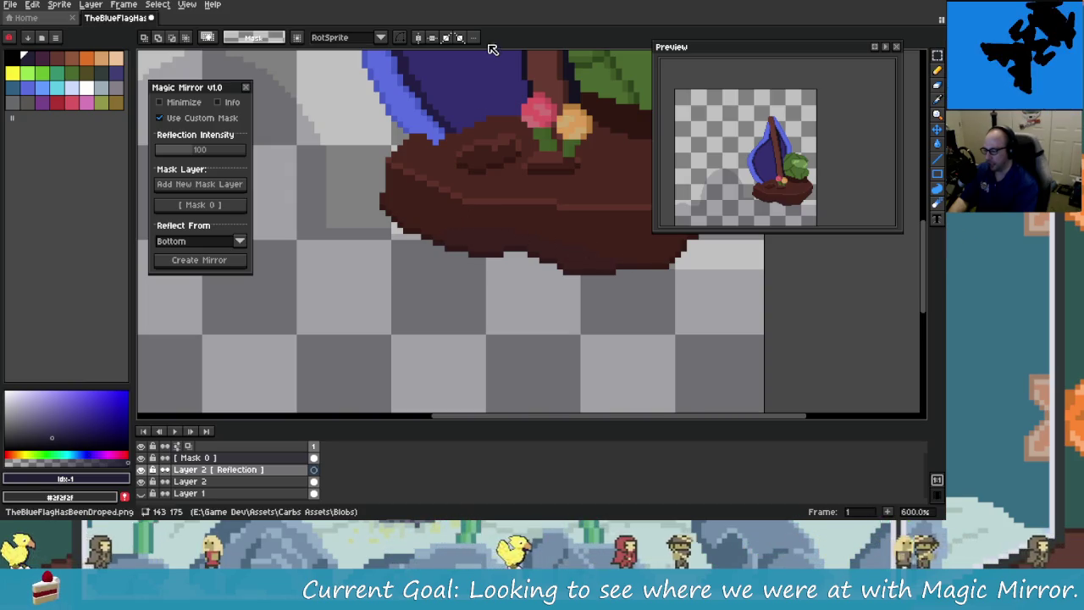
# Step: Zoom out, centre the sailboat, and marquee-select just the boat's base
pyautogui.scroll(-1, 474, 119)
pyautogui.scroll(-2, 487, 186)
pyautogui.scroll(-1, 498, 258)
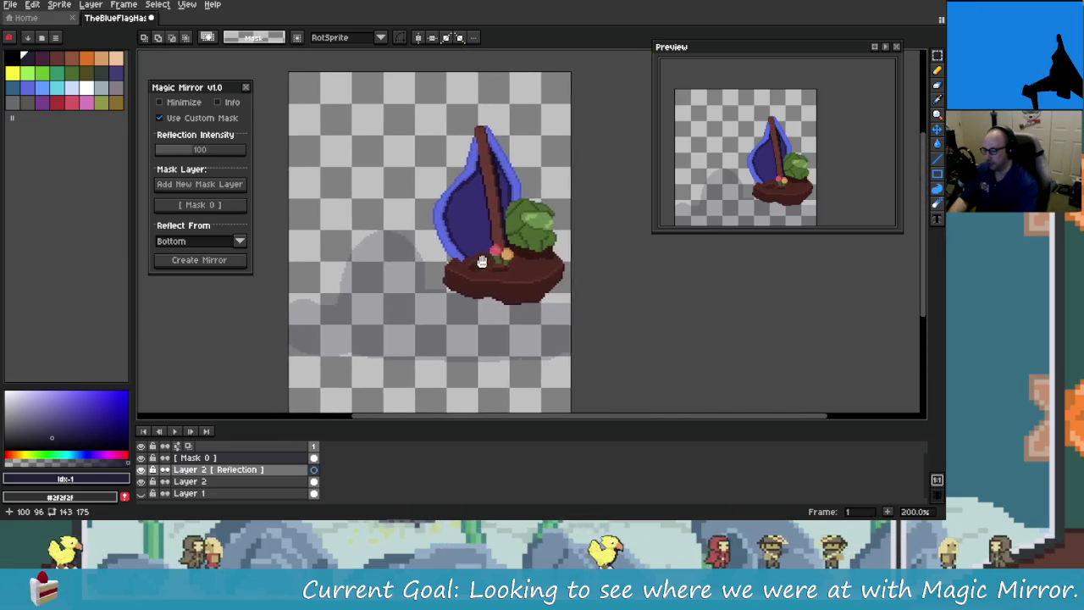
pyautogui.moveTo(498, 259); pyautogui.dragTo(473, 264)
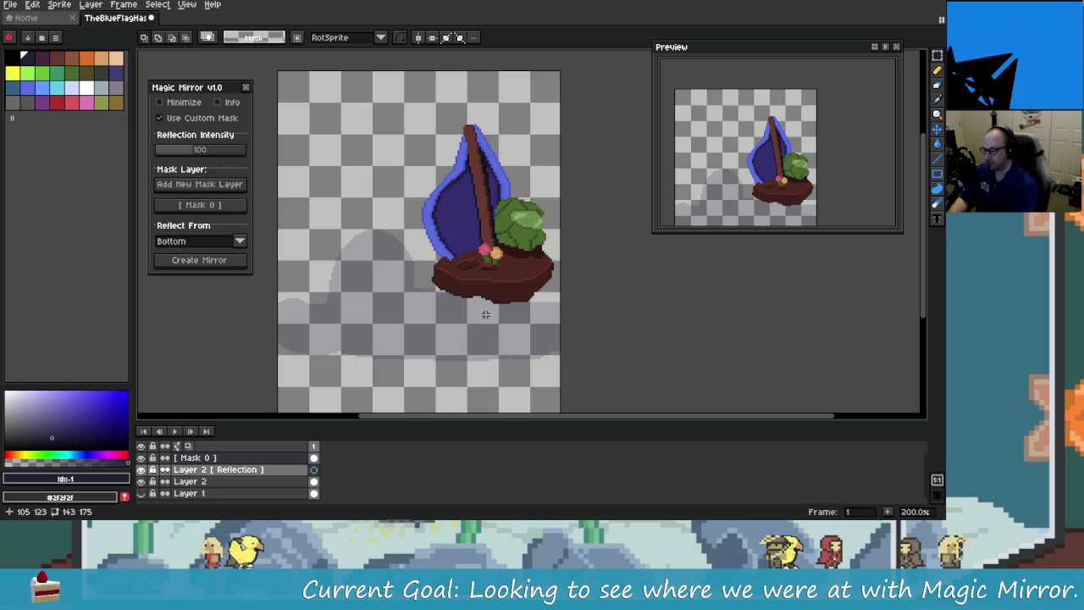
pyautogui.moveTo(400, 99); pyautogui.dragTo(560, 327)
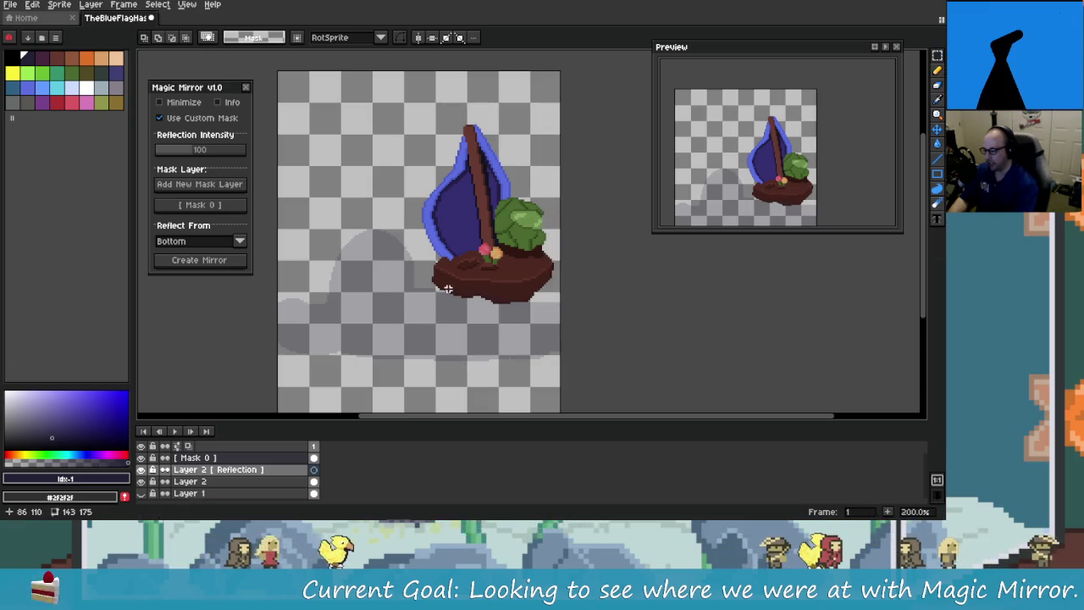
pyautogui.moveTo(431, 256); pyautogui.dragTo(548, 343)
pyautogui.hotkey('alt', 'Tab')
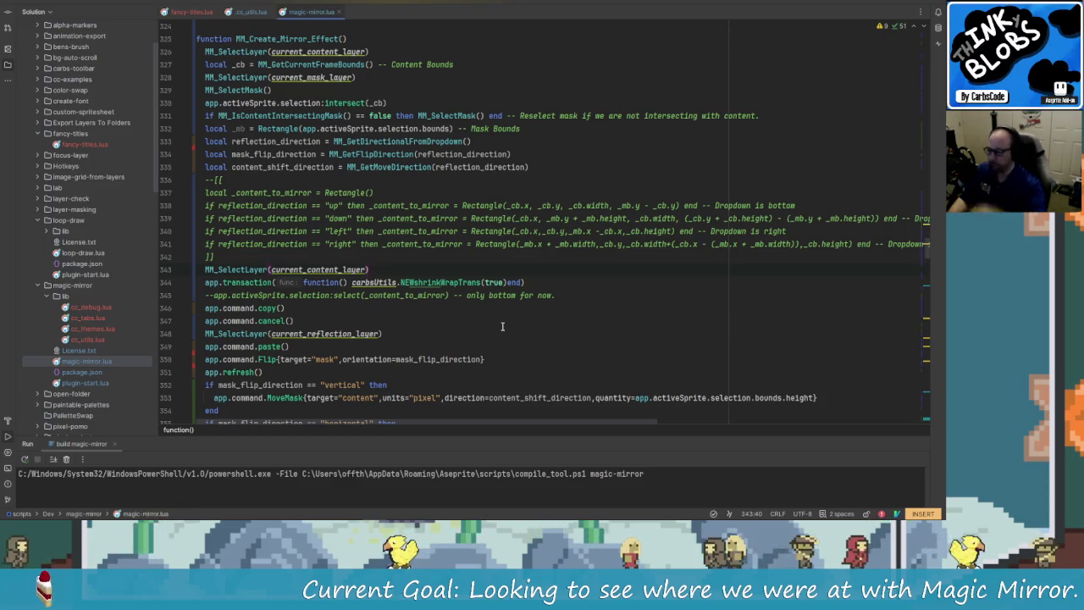
# Step: Add a new line 345 after the transaction call beginning with 'app.command.'
pyautogui.click(559, 282)
pyautogui.press('Return')
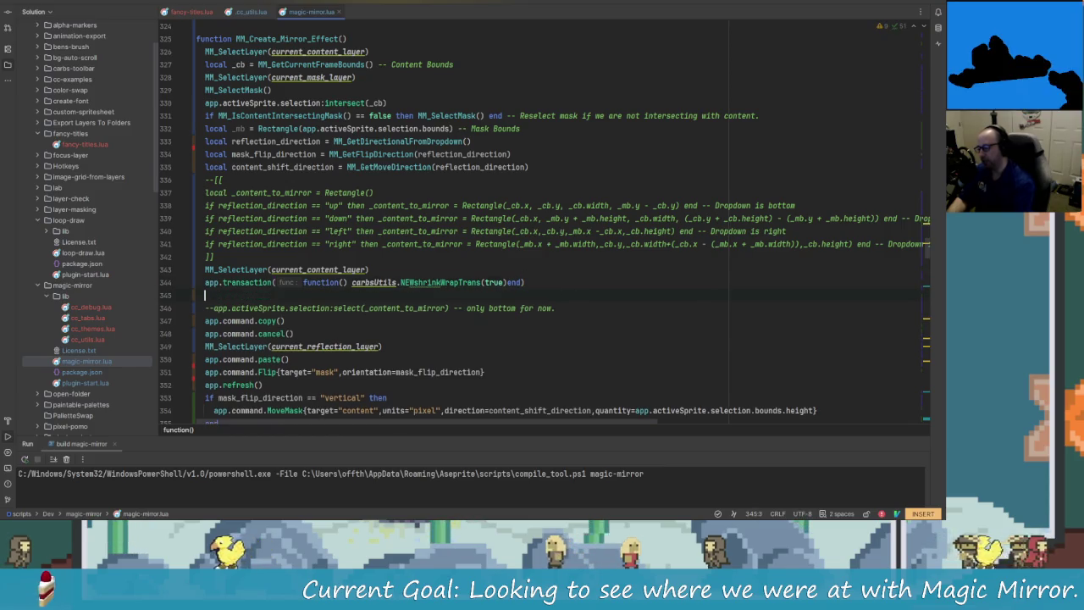
pyautogui.write('app.')
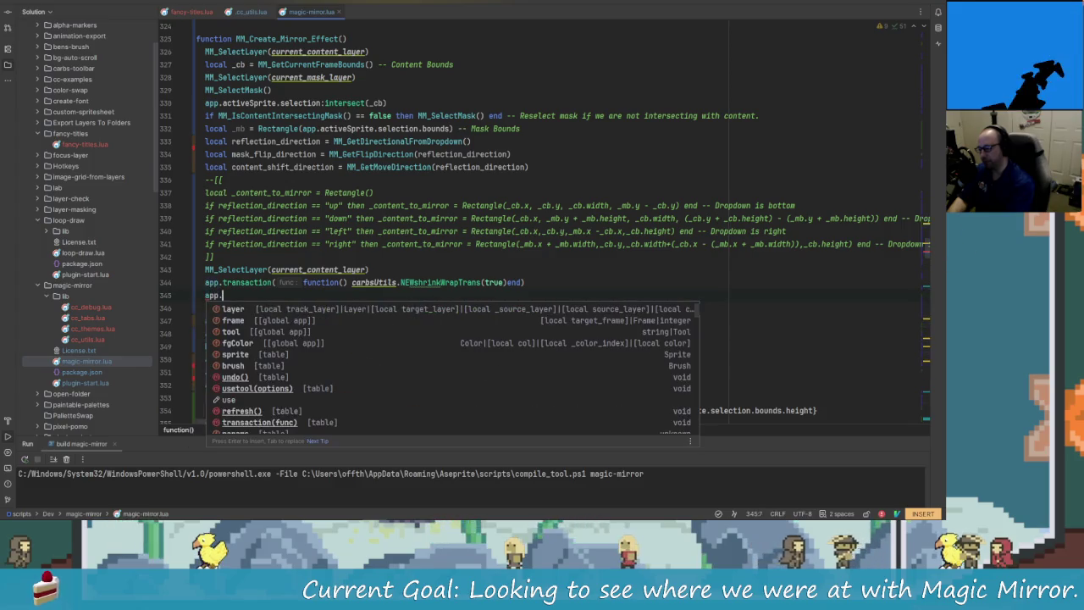
pyautogui.write('c')
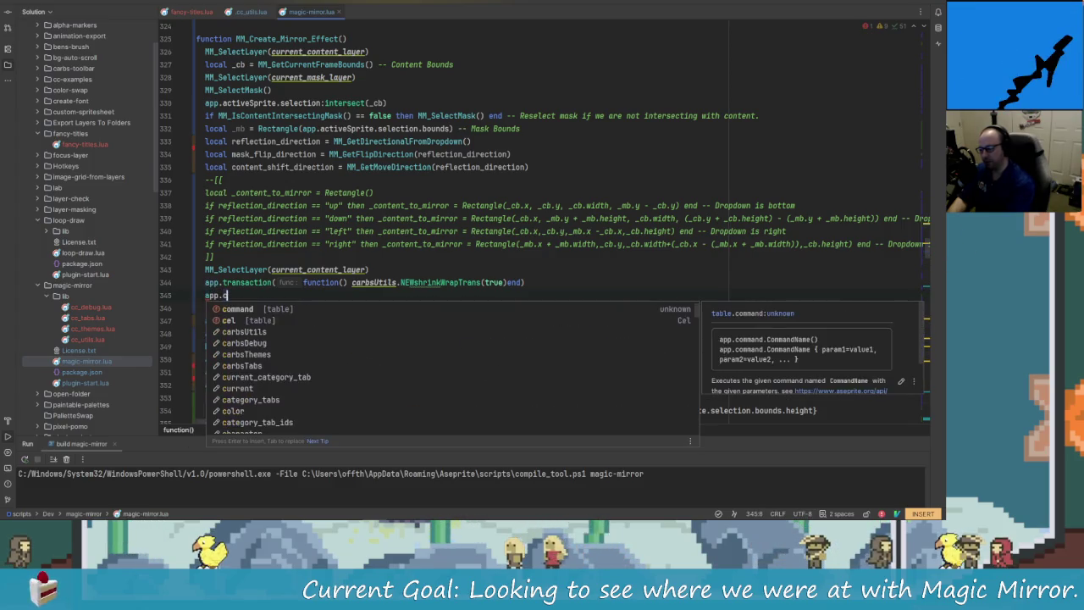
pyautogui.write('ommand.')
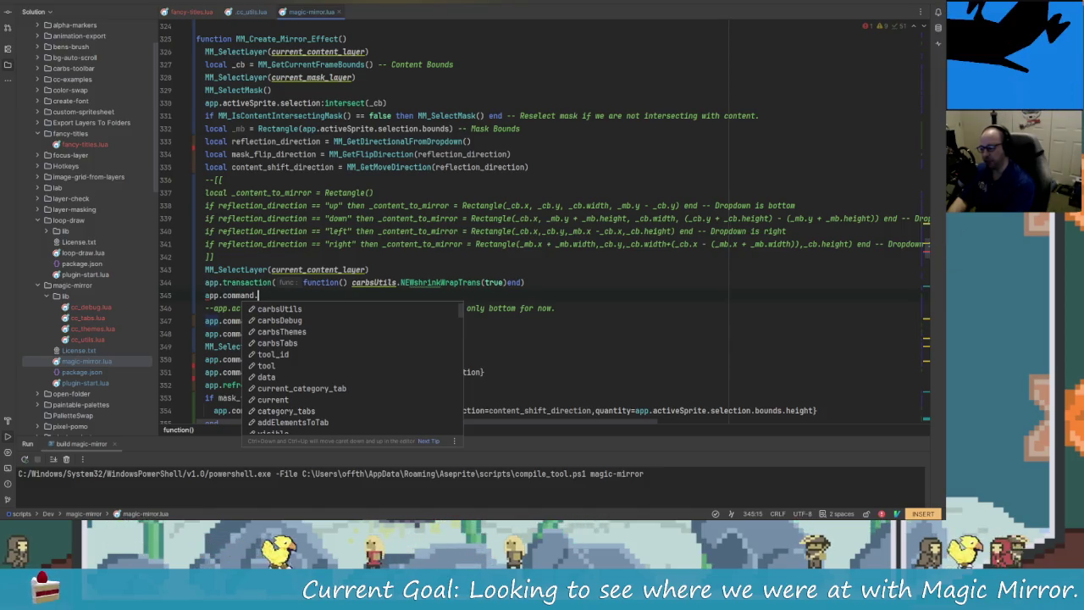
pyautogui.press('shift')
pyautogui.press('shift')
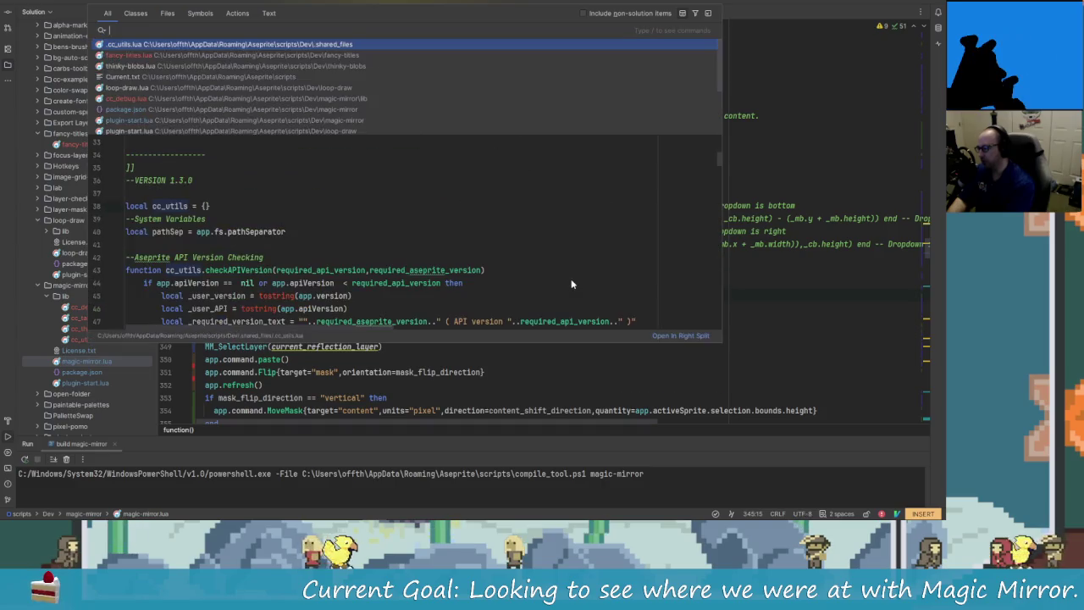
pyautogui.write('in')
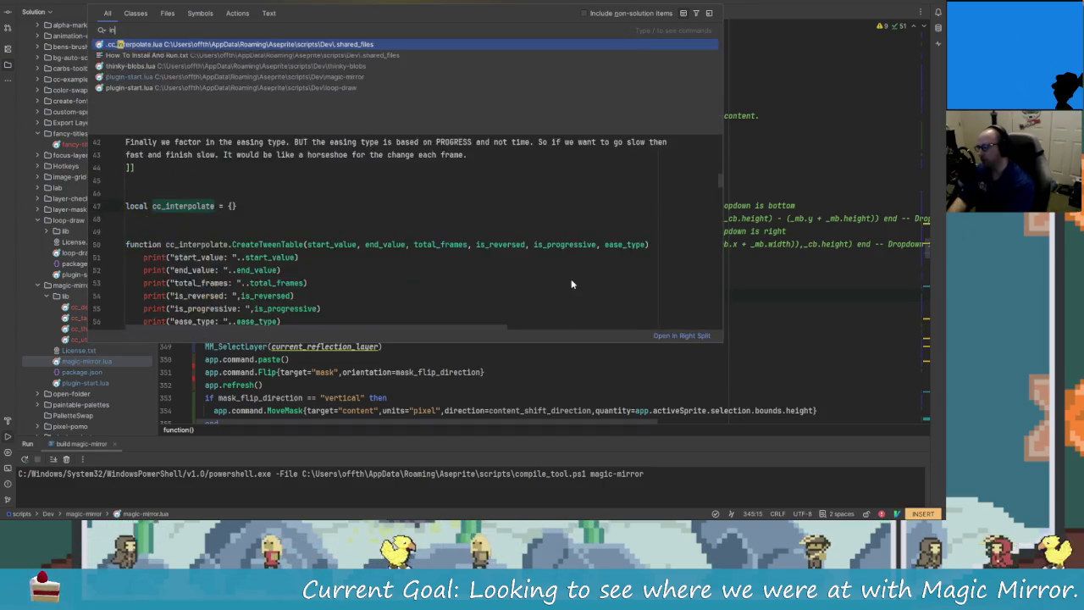
pyautogui.write('vert')
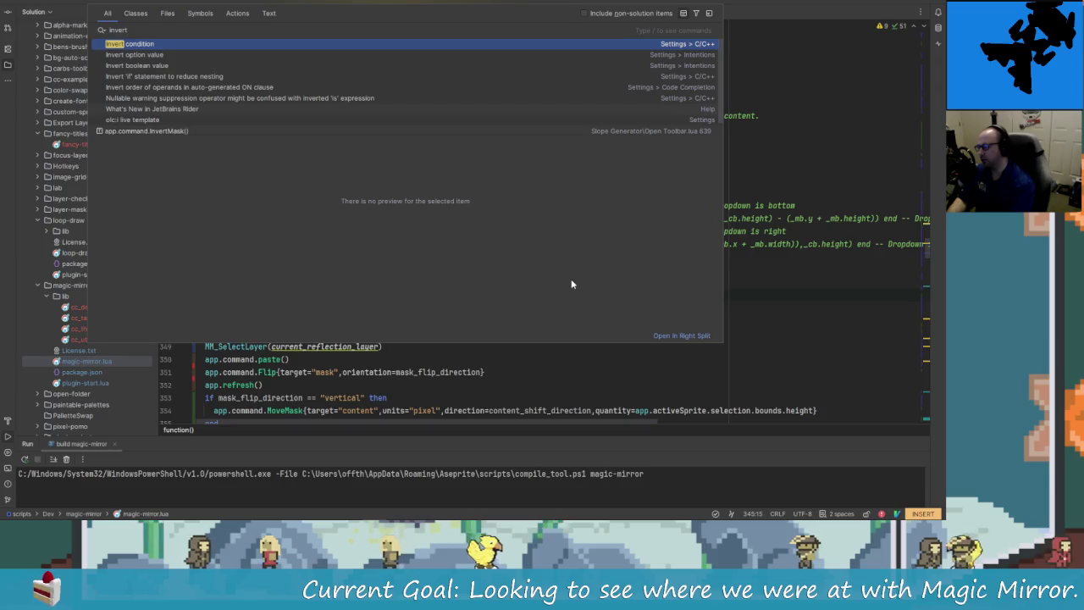
pyautogui.press('BackSpace')
pyautogui.press('BackSpace')
pyautogui.press('BackSpace')
pyautogui.press('BackSpace')
pyautogui.write('r')
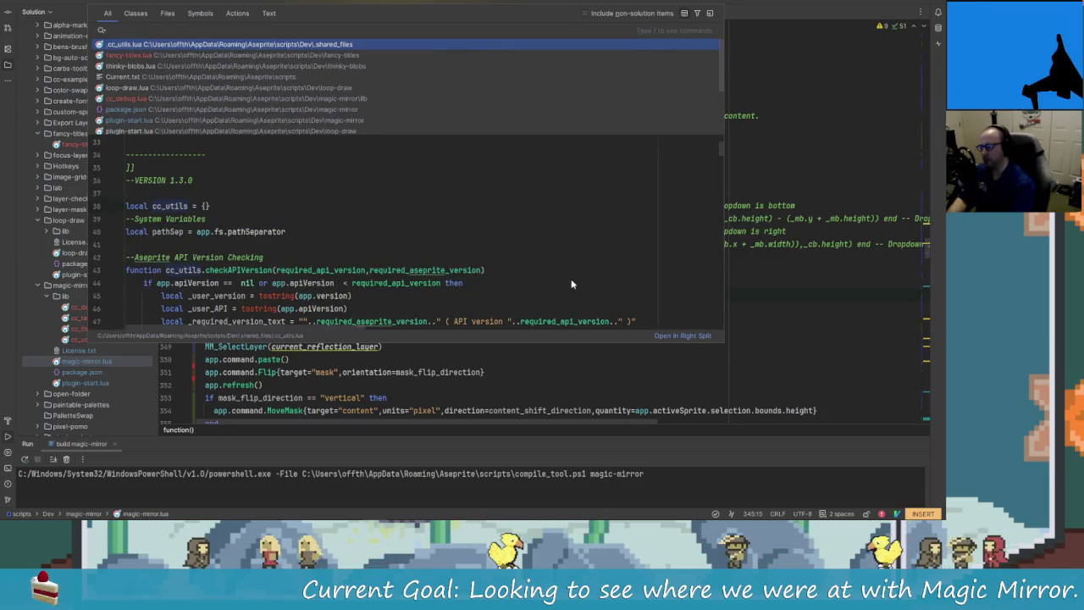
pyautogui.write('eve')
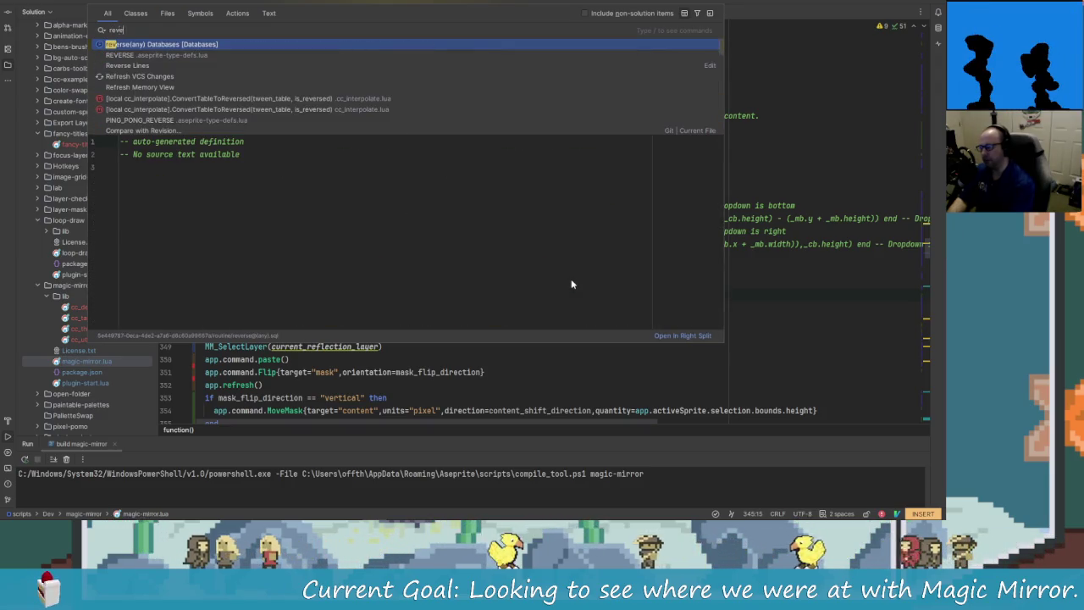
pyautogui.write('s')
pyautogui.press('BackSpace')
pyautogui.press('BackSpace')
pyautogui.press('BackSpace')
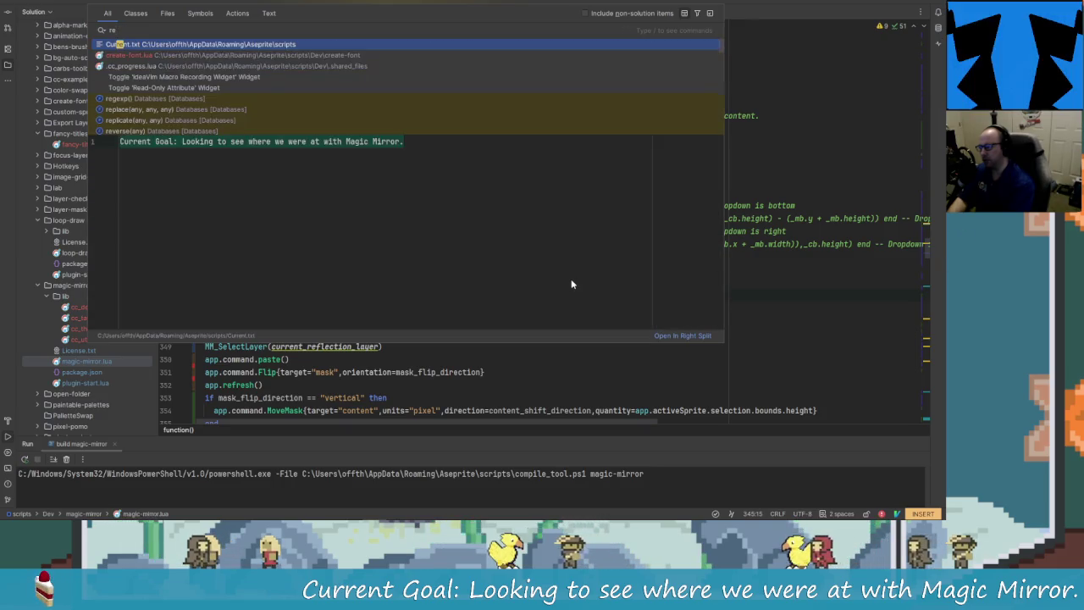
pyautogui.press('BackSpace')
pyautogui.press('BackSpace')
pyautogui.write('s')
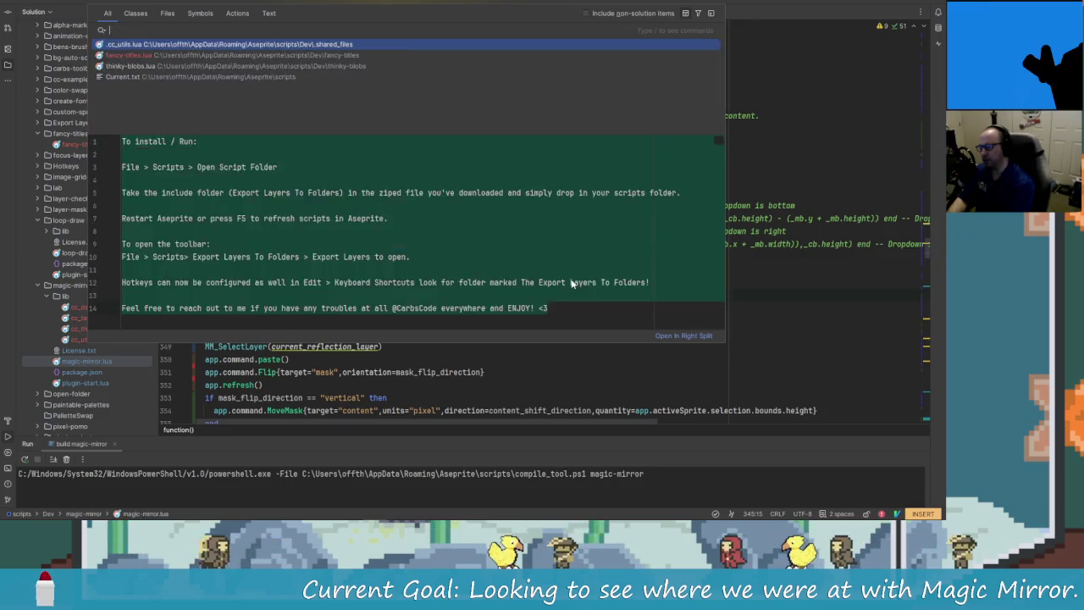
pyautogui.write('election')
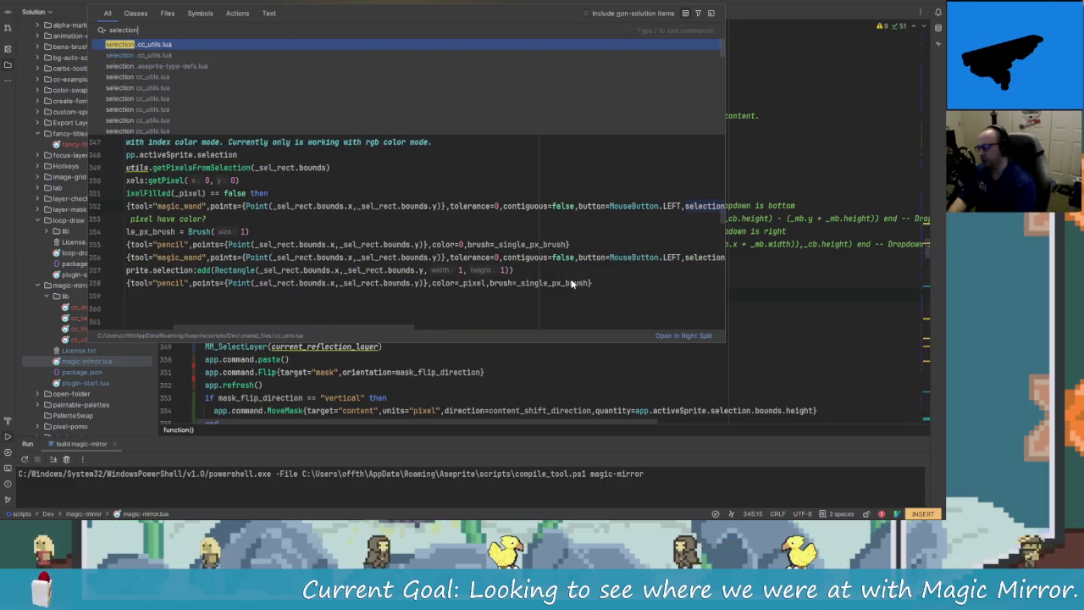
pyautogui.press('Down')
pyautogui.press('Down')
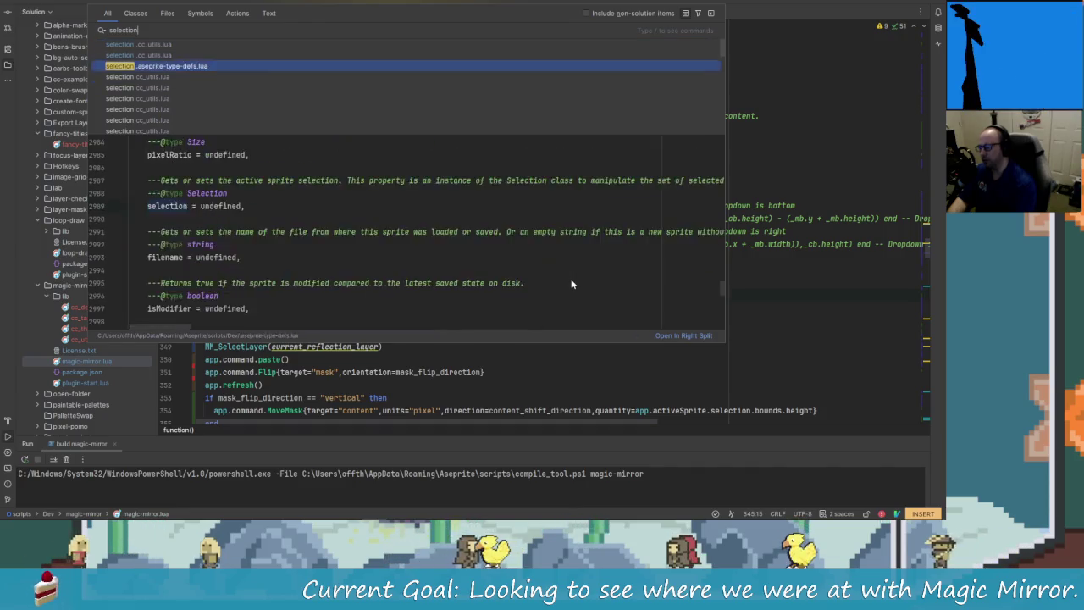
pyautogui.press('Up')
pyautogui.press('Up')
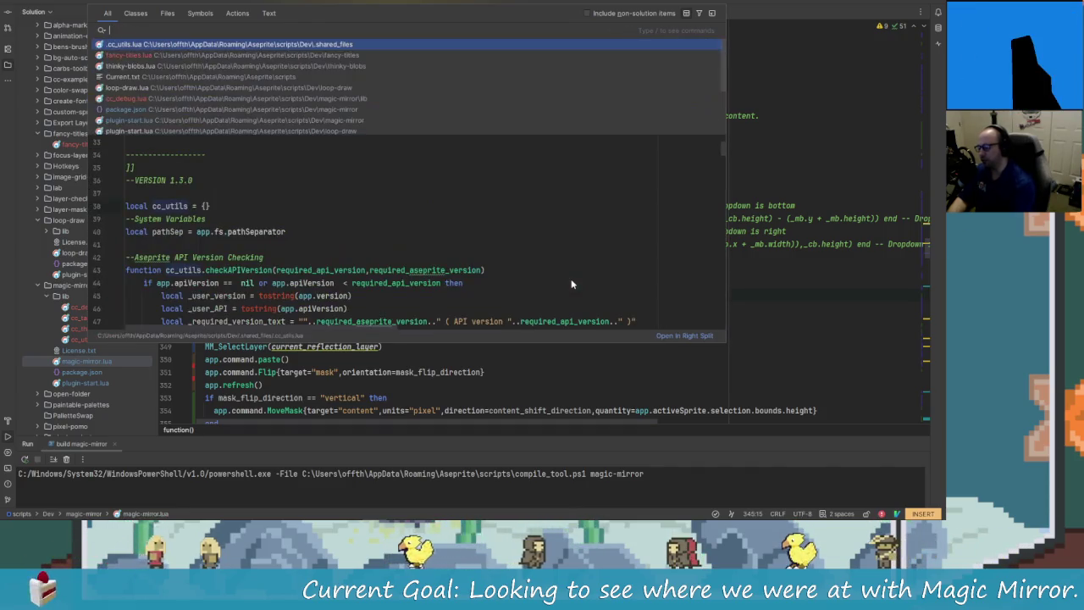
pyautogui.hotkey('alt', 'Tab')
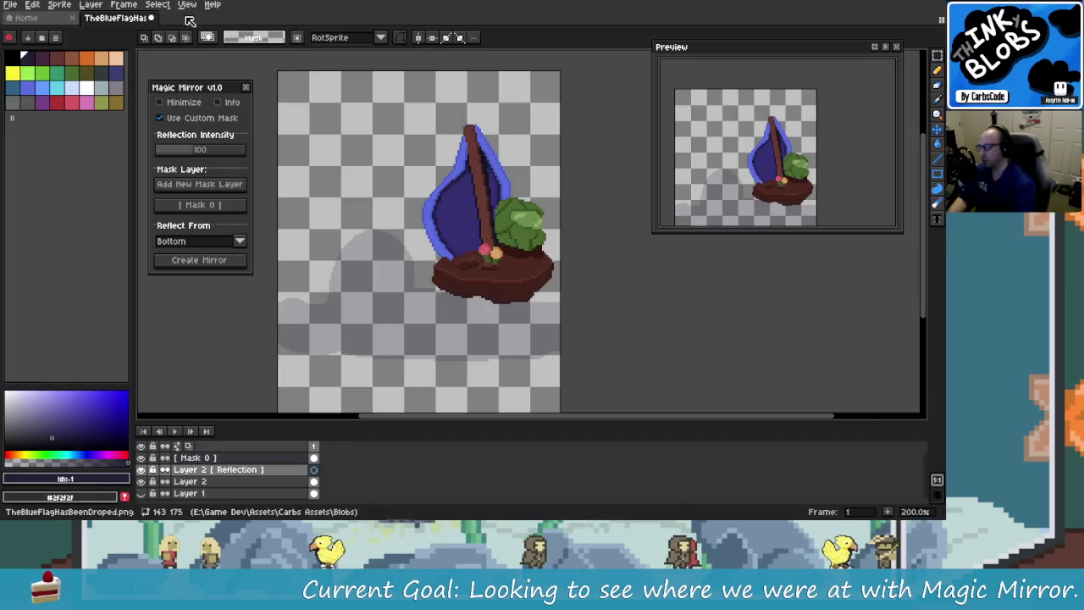
pyautogui.click(157, 5)
pyautogui.hotkey('alt', 'Tab')
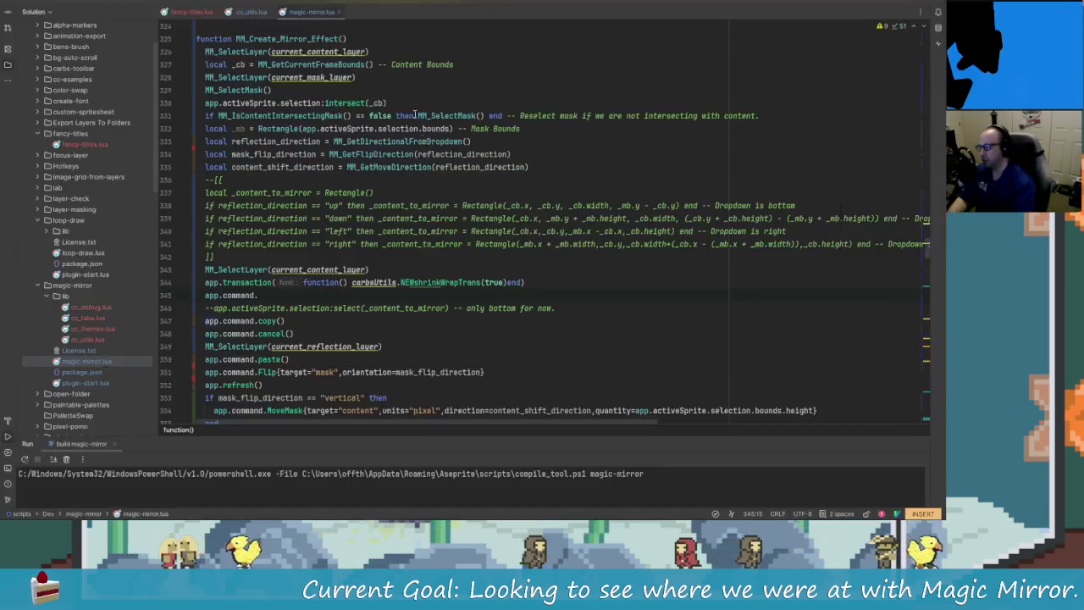
pyautogui.press('shift')
pyautogui.press('shift')
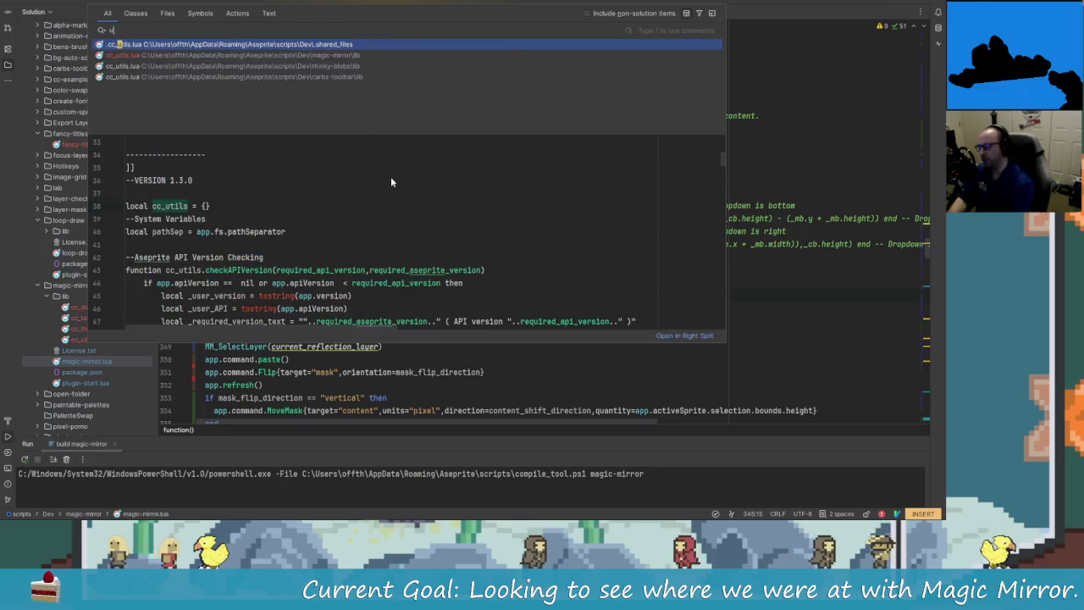
pyautogui.write('v')
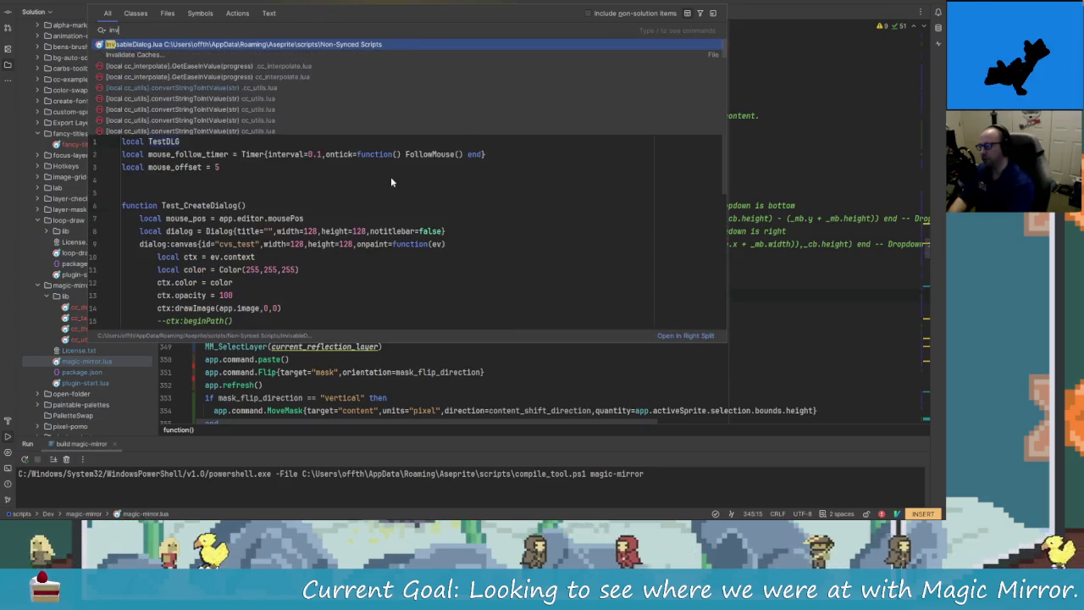
pyautogui.write('ers')
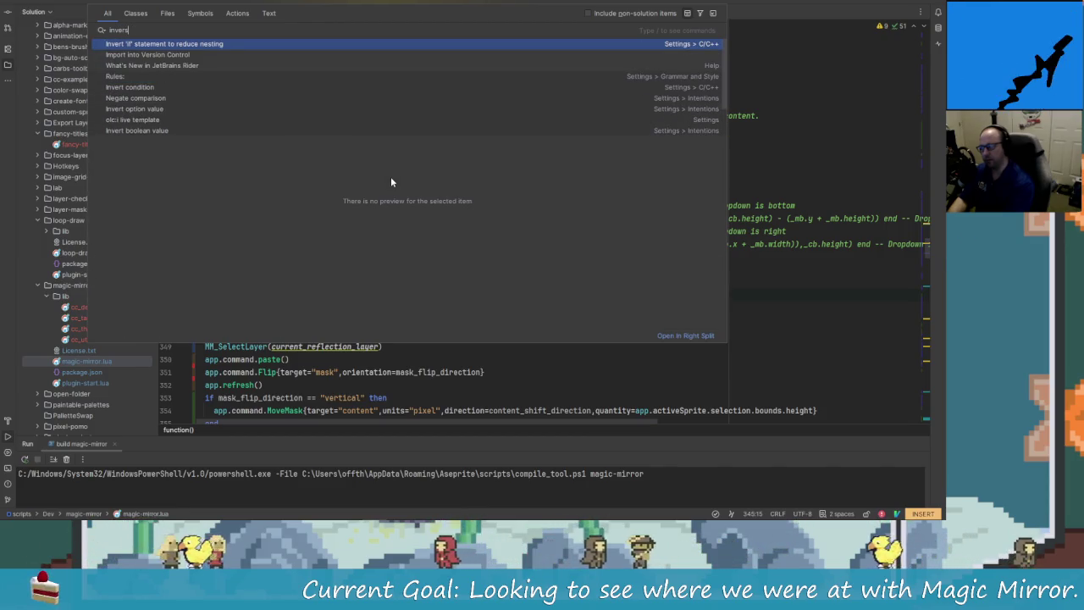
pyautogui.write('e')
pyautogui.press('Down')
pyautogui.press('Down')
pyautogui.press('Down')
pyautogui.press('Down')
pyautogui.press('Down')
pyautogui.press('Down')
pyautogui.press('Down')
pyautogui.press('Down')
pyautogui.press('Down')
pyautogui.press('Up')
pyautogui.press('Escape')
pyautogui.press('BackSpace')
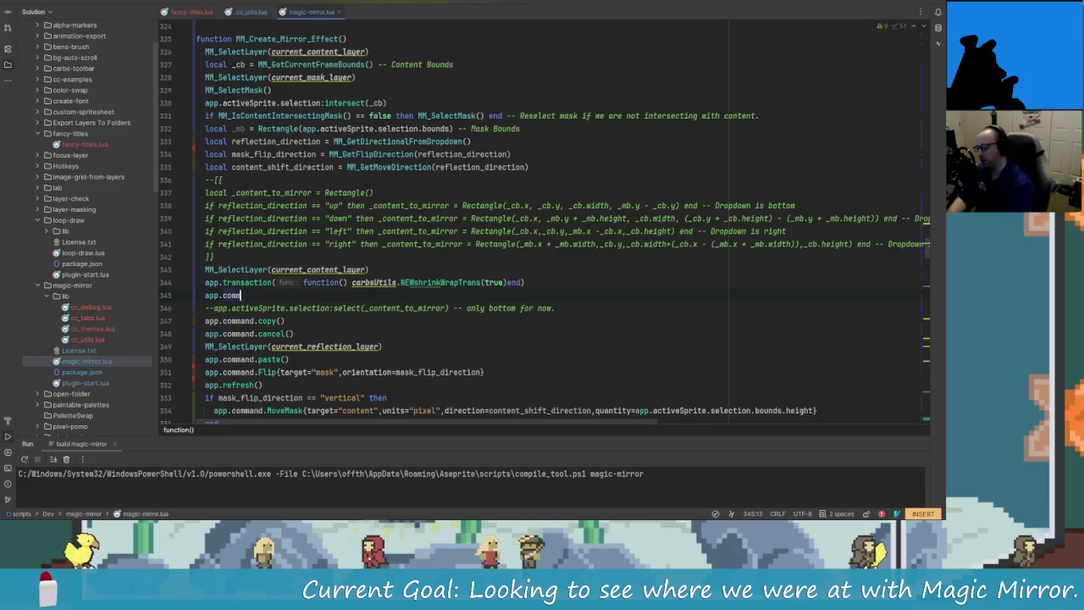
pyautogui.press('BackSpace')
pyautogui.press('BackSpace')
pyautogui.press('BackSpace')
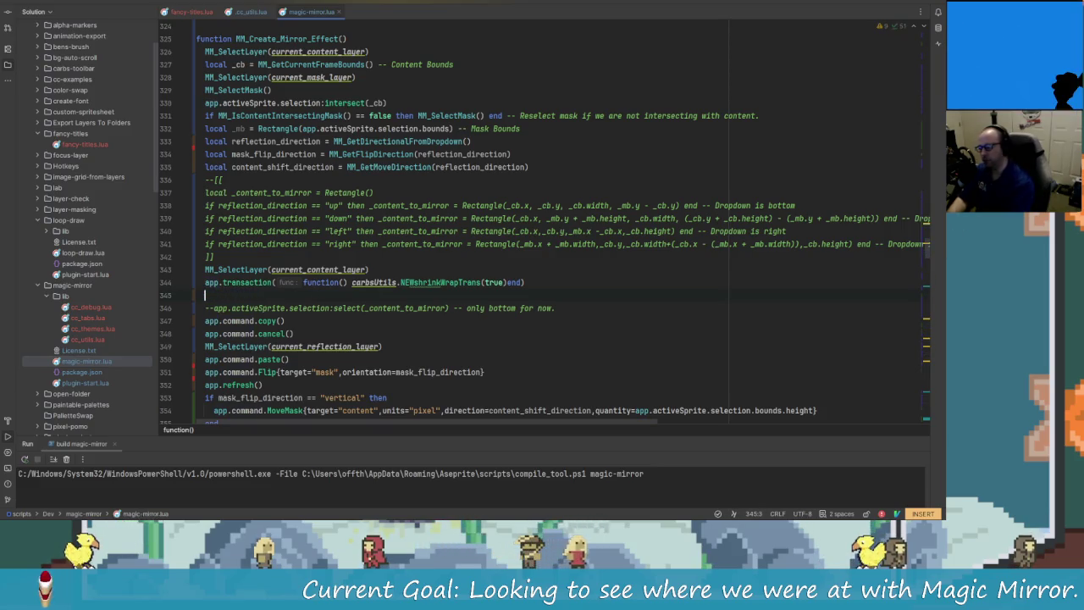
pyautogui.press('shift')
pyautogui.press('shift')
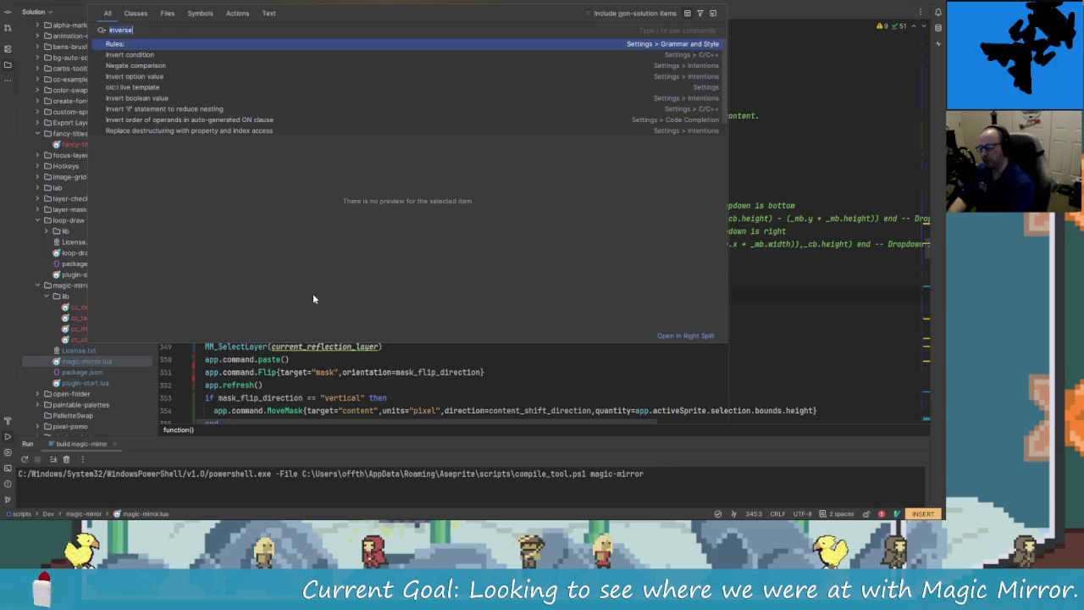
pyautogui.write('reverse')
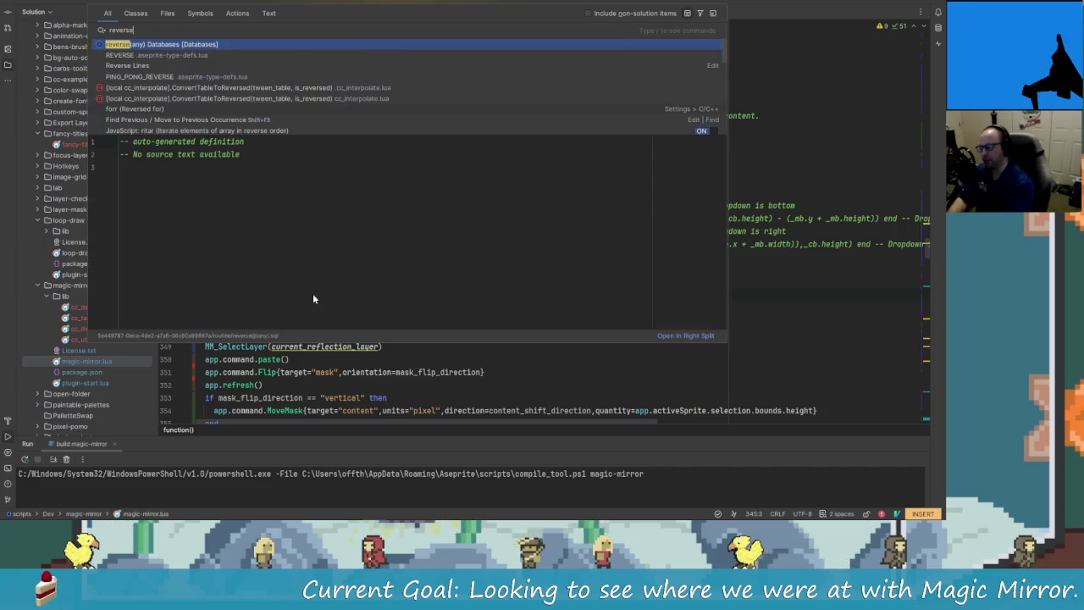
pyautogui.press('Down')
pyautogui.press('Down')
pyautogui.press('Down')
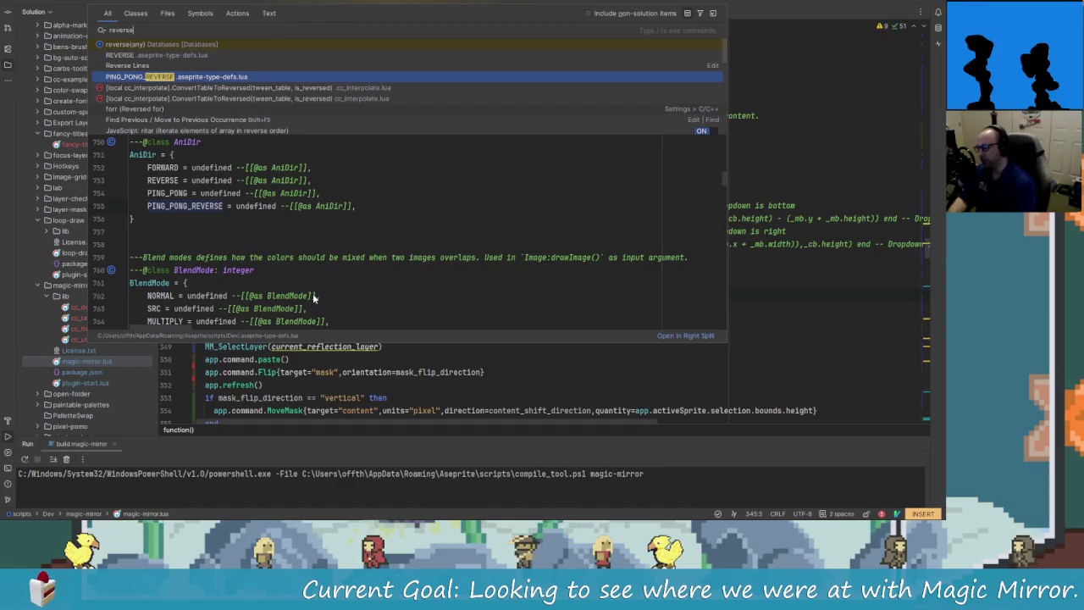
pyautogui.press('Down')
pyautogui.press('Down')
pyautogui.press('Down')
pyautogui.press('Down')
pyautogui.press('Down')
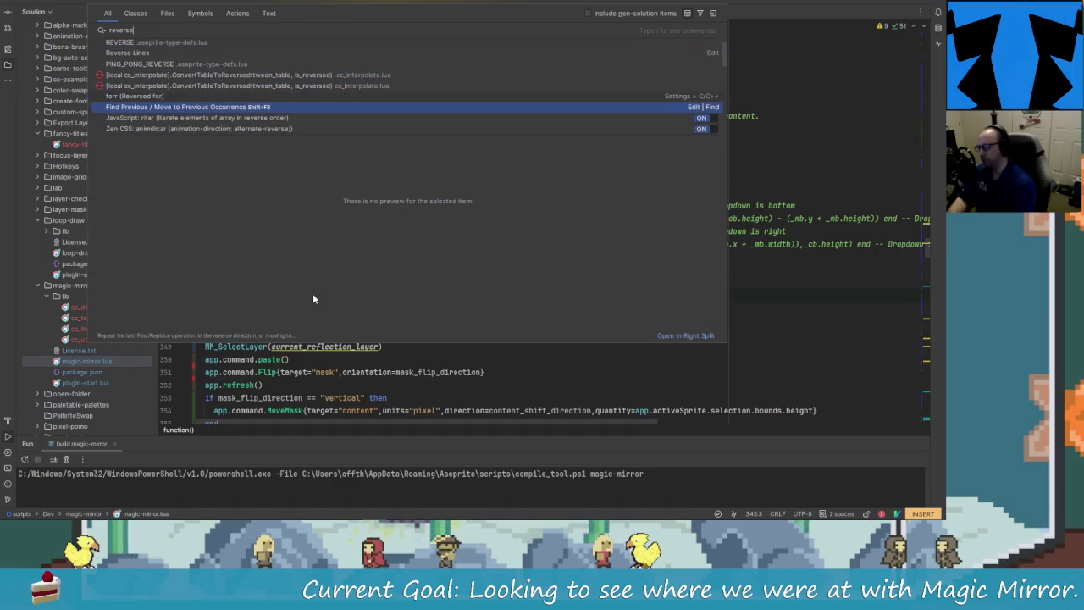
pyautogui.press('Down')
pyautogui.press('Down')
pyautogui.press('Down')
pyautogui.press('Down')
pyautogui.press('Down')
pyautogui.press('Down')
pyautogui.press('Down')
pyautogui.press('Down')
pyautogui.press('Down')
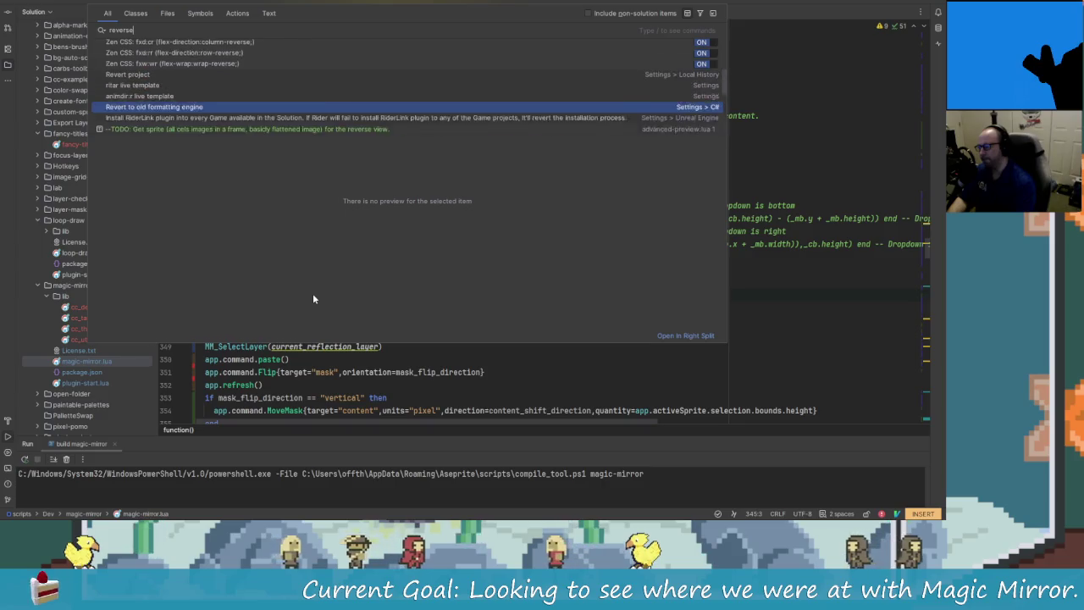
pyautogui.press('Down')
pyautogui.press('Down')
pyautogui.press('Down')
pyautogui.press('Down')
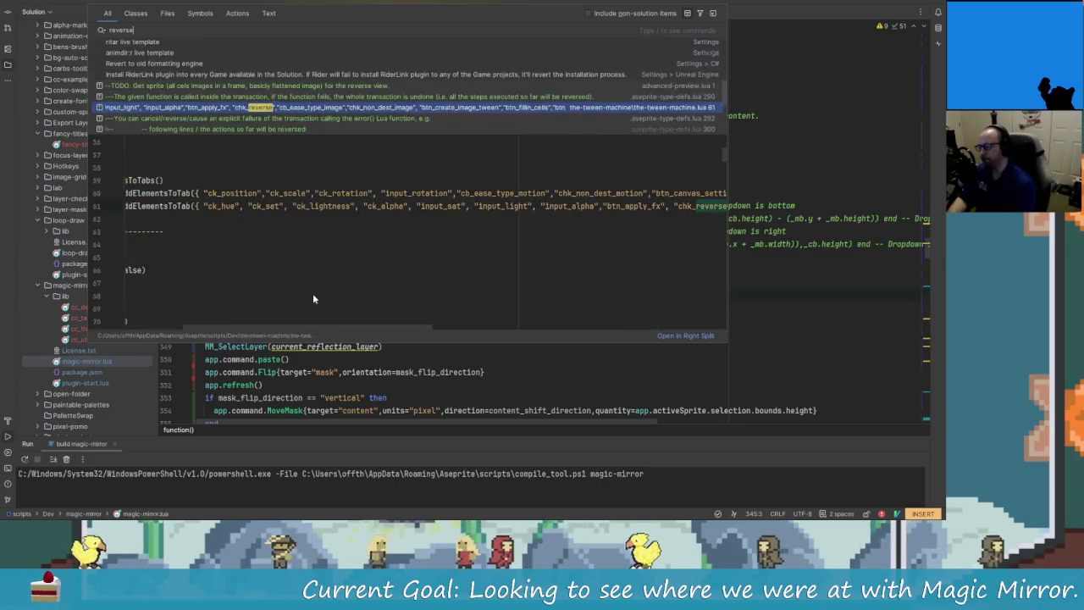
pyautogui.press('Down')
pyautogui.press('Down')
pyautogui.press('Up')
pyautogui.press('Up')
pyautogui.press('Down')
pyautogui.press('Down')
pyautogui.press('Down')
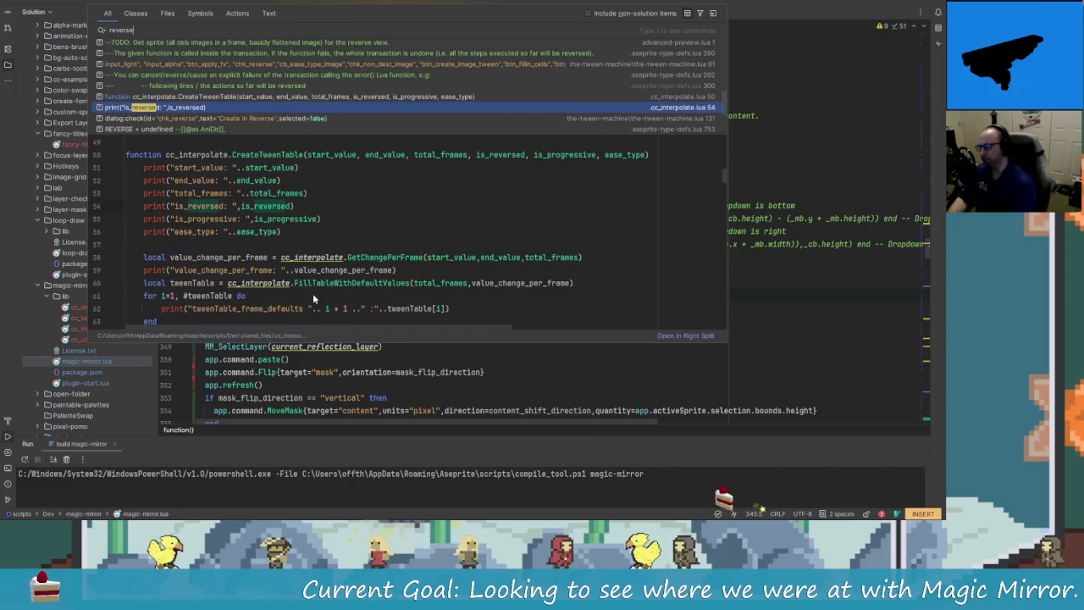
pyautogui.press('Down')
pyautogui.press('Down')
pyautogui.press('Down')
pyautogui.press('Down')
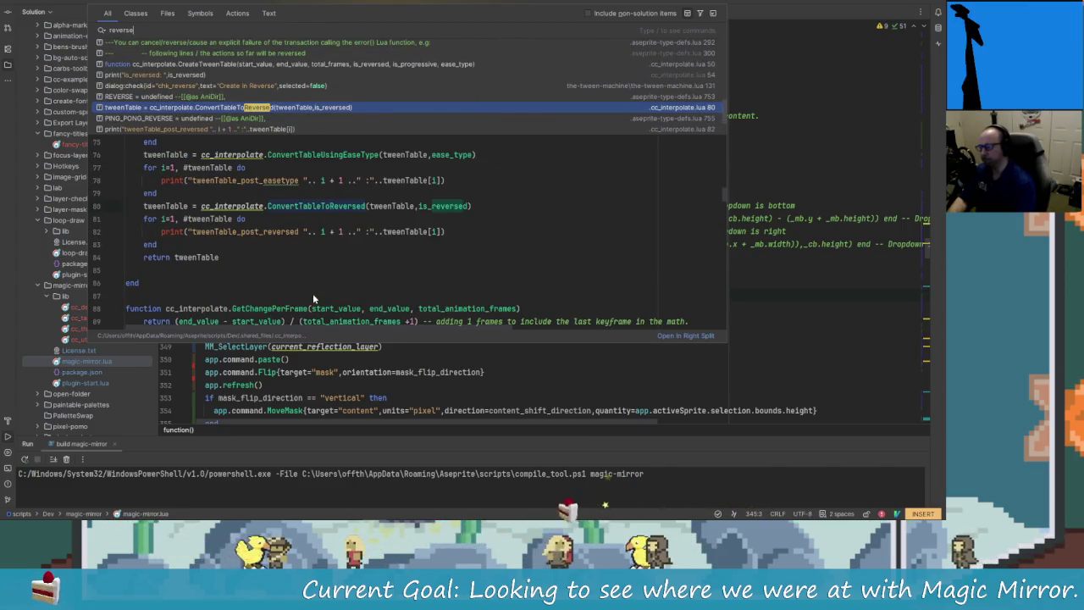
pyautogui.press('Down')
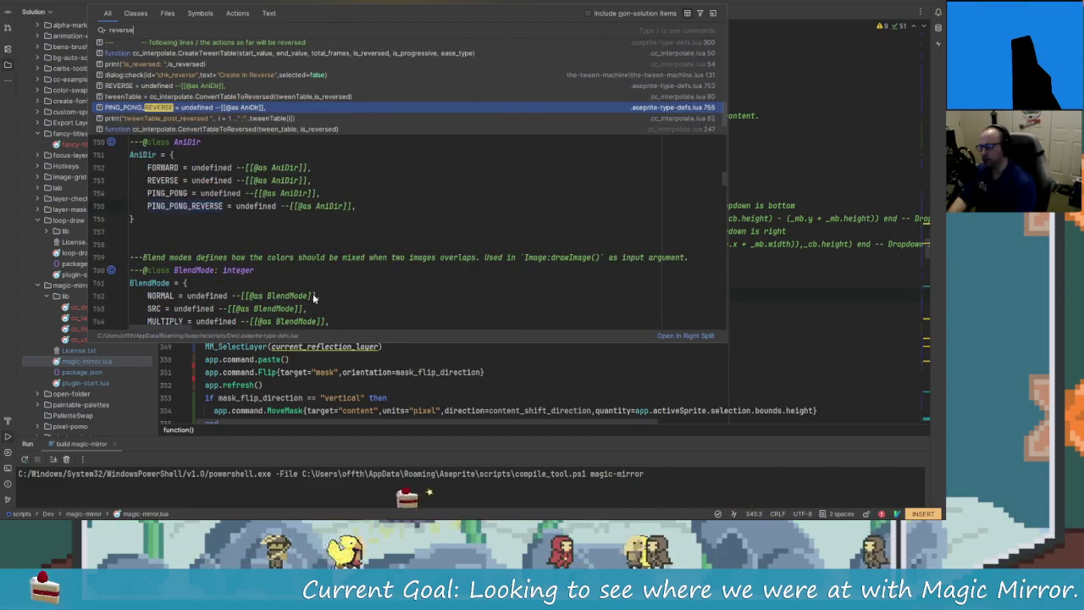
pyautogui.press('Down')
pyautogui.press('Down')
pyautogui.press('Down')
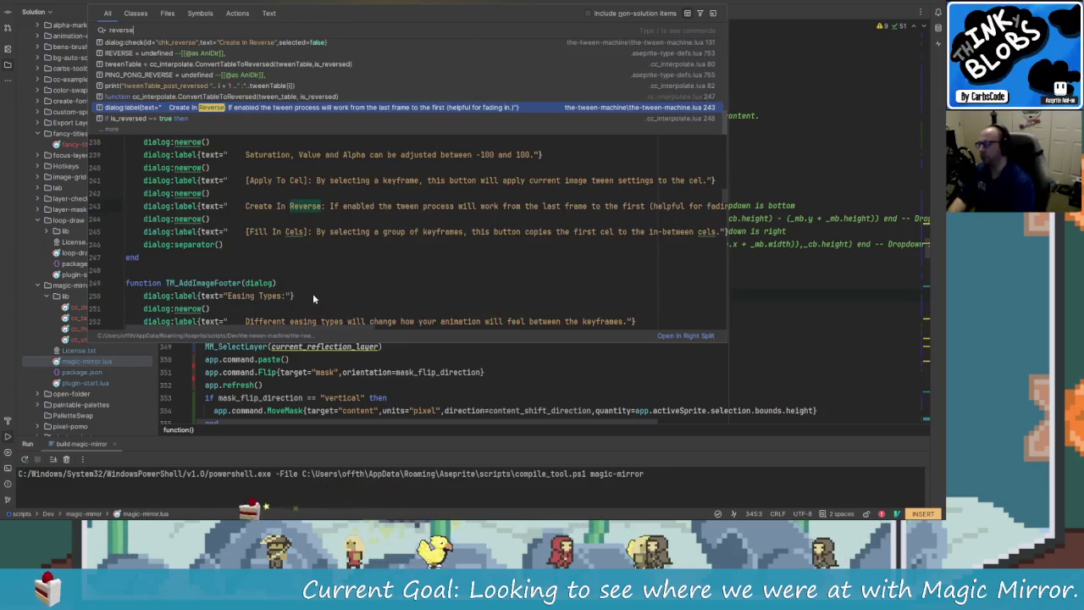
pyautogui.press('Down')
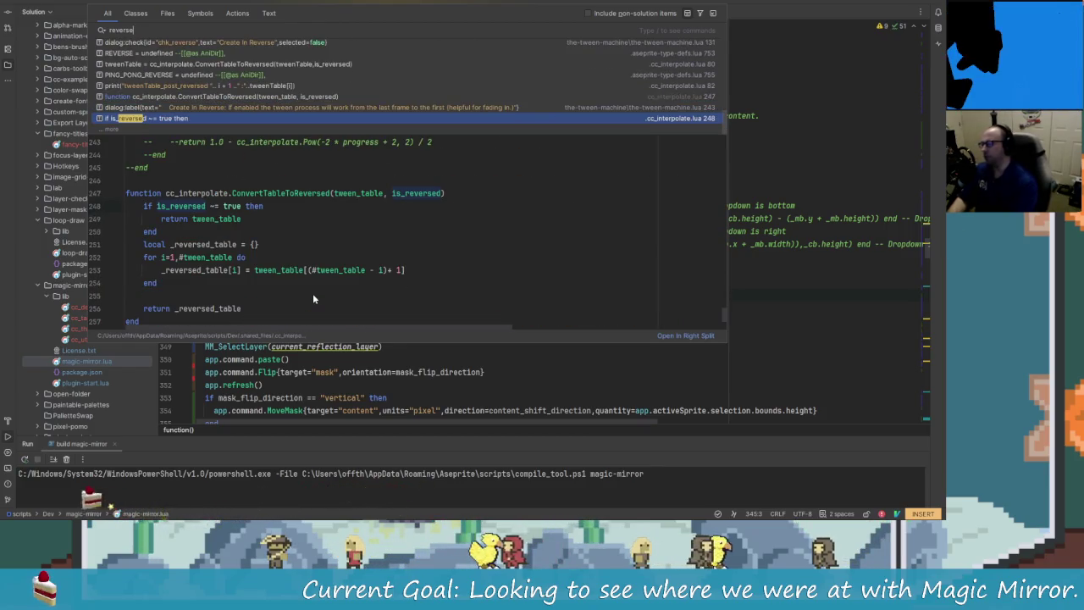
pyautogui.press('Down')
pyautogui.press('Up')
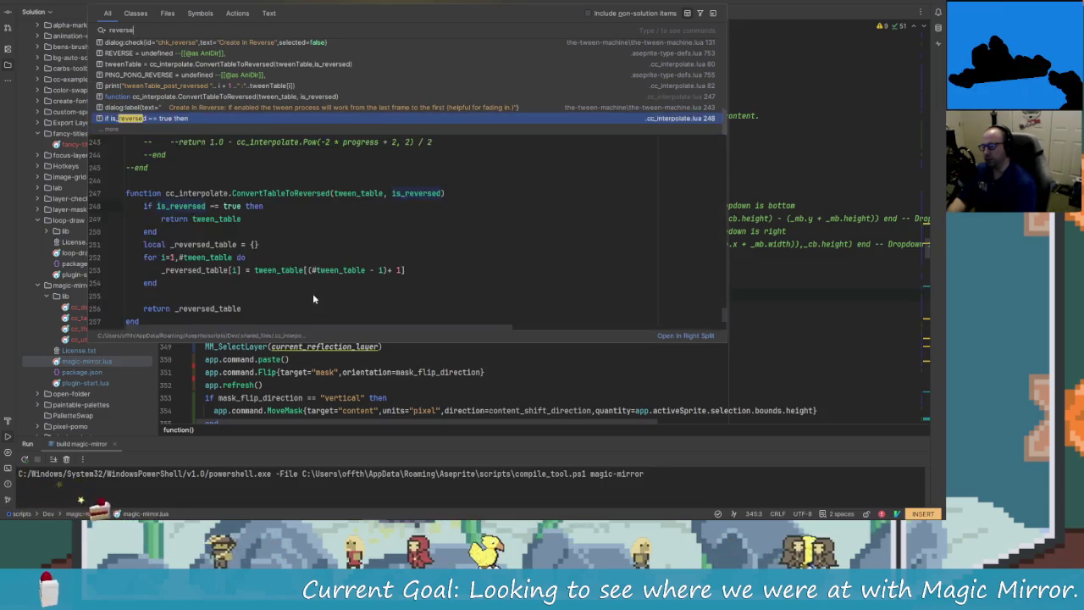
pyautogui.press('Escape')
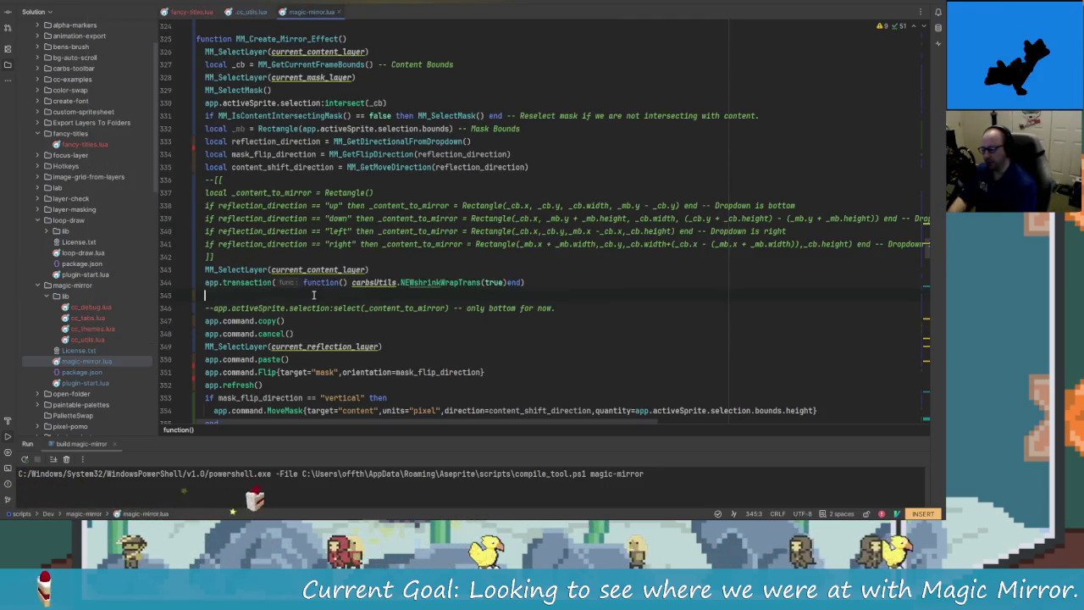
# Step: Open the github.com/aseprite/api repository in Chrome via an 'api' launcher search
pyautogui.hotkey('alt', 'space')
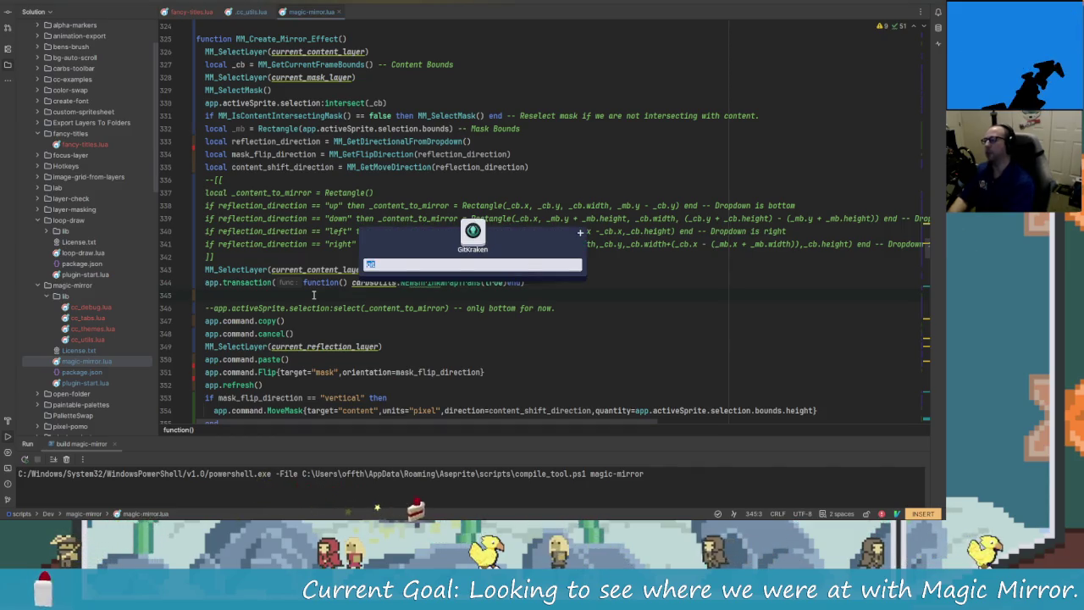
pyautogui.write('api')
pyautogui.press('Return')
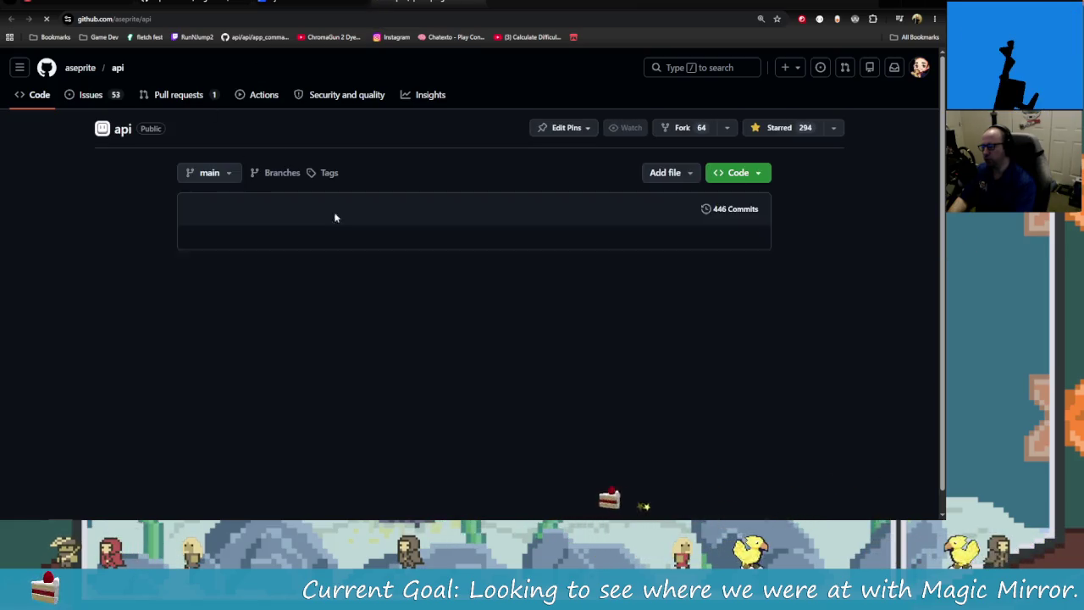
# Step: Scroll the app_command.md documentation and search the page for 'inv'
pyautogui.scroll(-2, 282, 347)
pyautogui.scroll(-2, 282, 347)
pyautogui.scroll(-3, 254, 355)
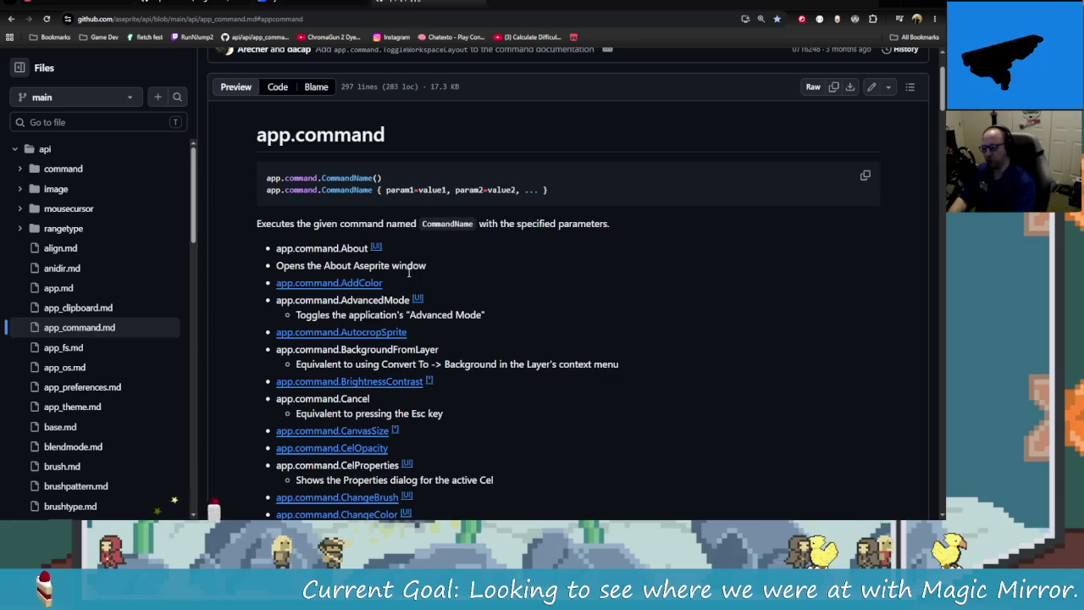
pyautogui.scroll(-3, 409, 271)
pyautogui.hotkey('ctrl', 'f')
pyautogui.write('inv')
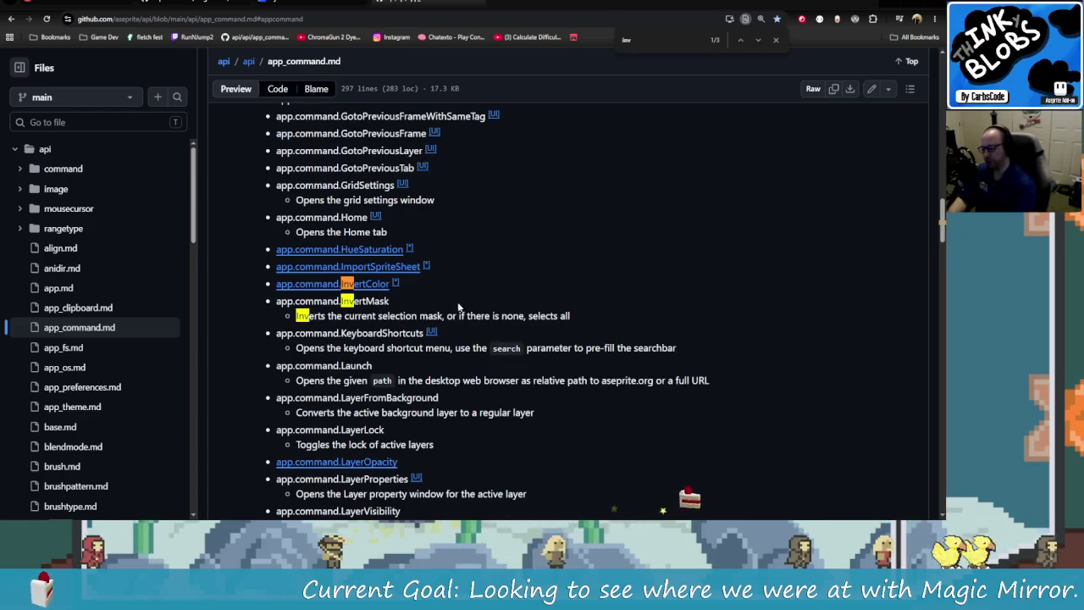
# Step: Copy the app.command.InvertMask command name and return to Rider
pyautogui.doubleClick(388, 301)
pyautogui.doubleClick(388, 302)
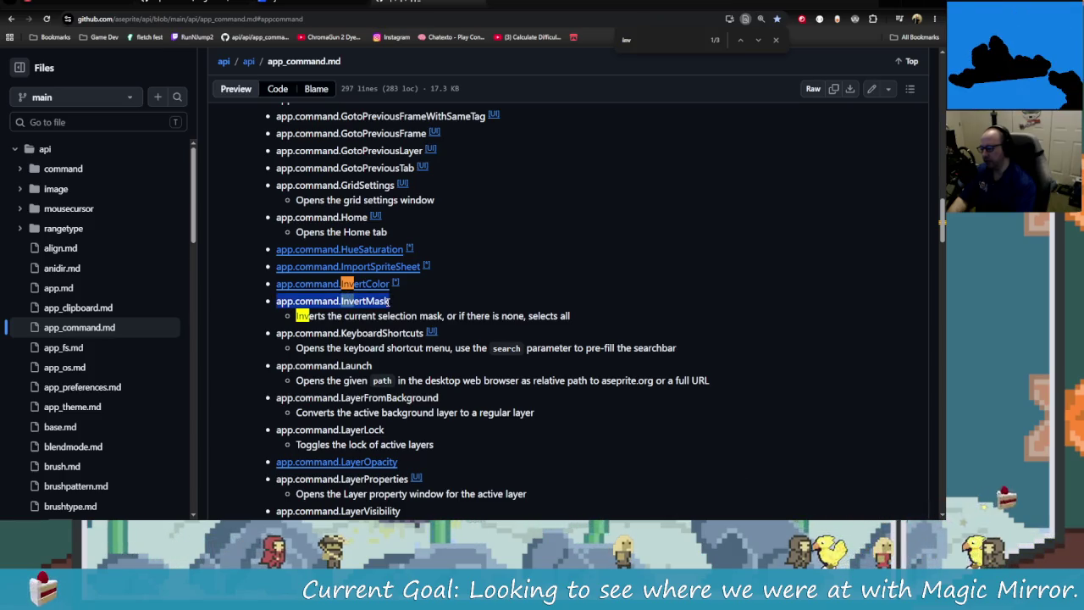
pyautogui.rightClick(383, 302)
pyautogui.click(407, 312)
pyautogui.hotkey('alt', 'Tab')
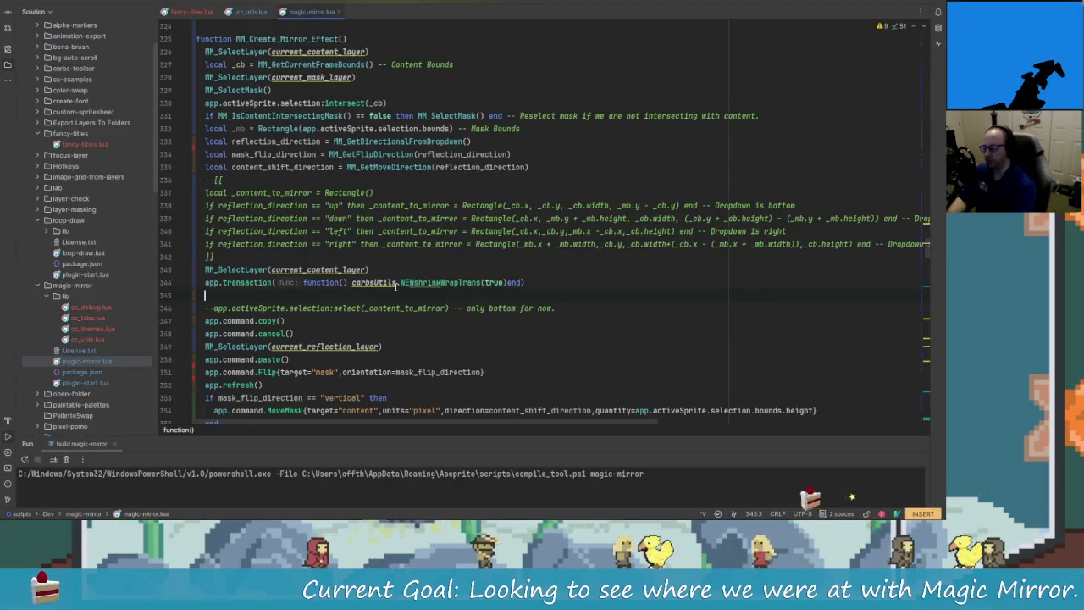
# Step: Paste an app.command.InvertMask() call onto line 345 of magic-mirror.lua in Rider
pyautogui.rightClick(355, 212)
pyautogui.click(411, 230)
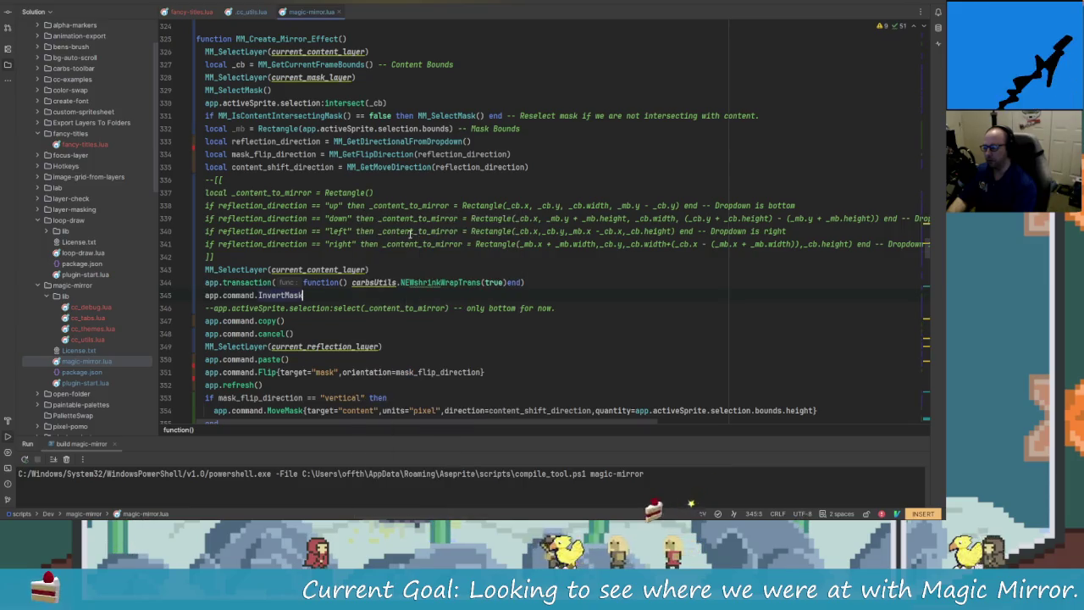
pyautogui.write('()')
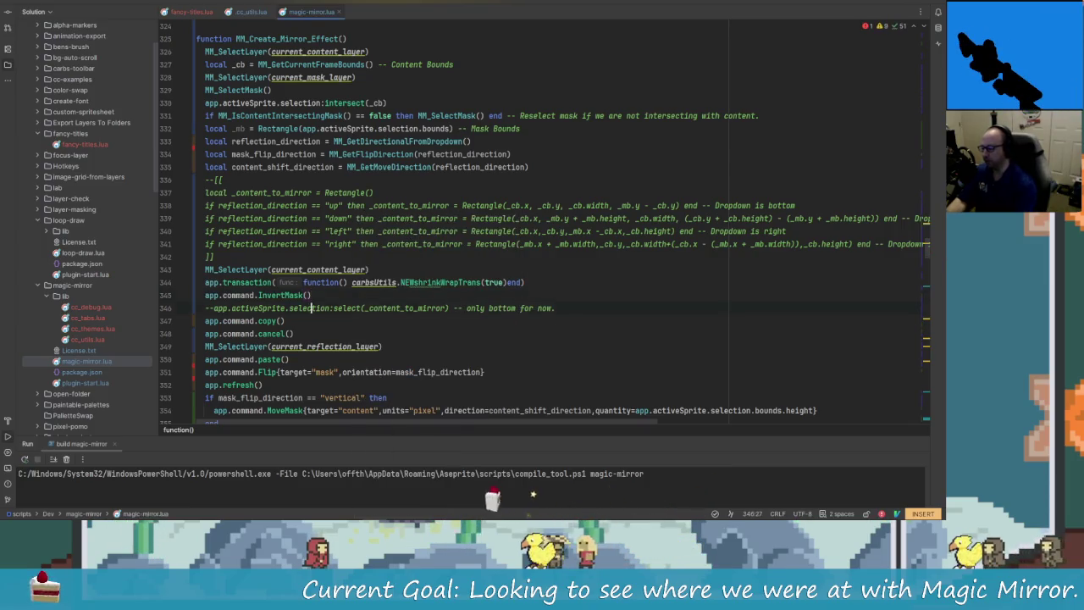
pyautogui.press('Escape')
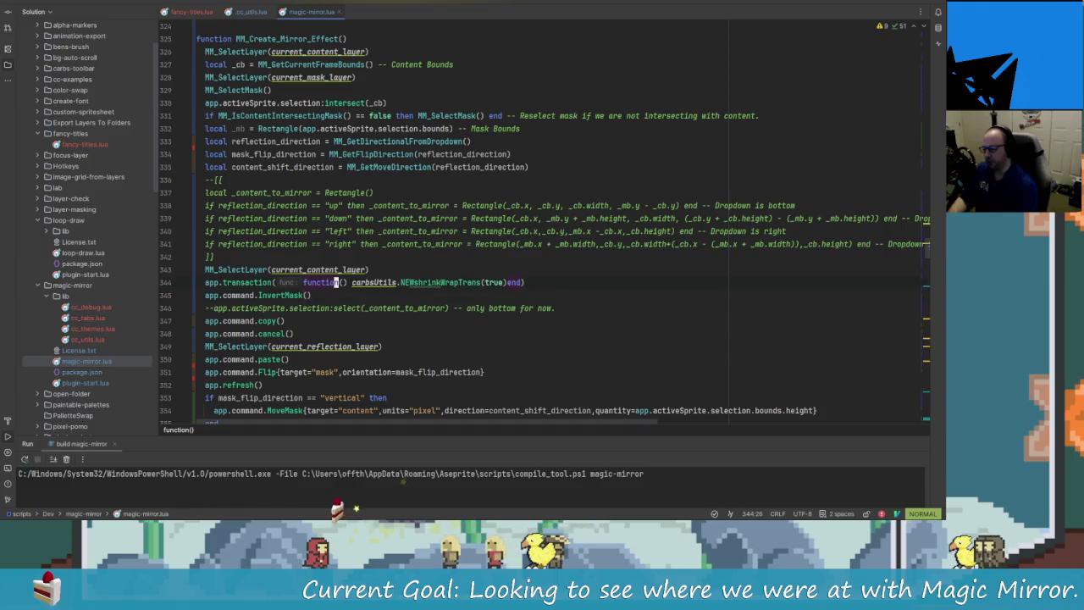
pyautogui.press('j')
pyautogui.press('j')
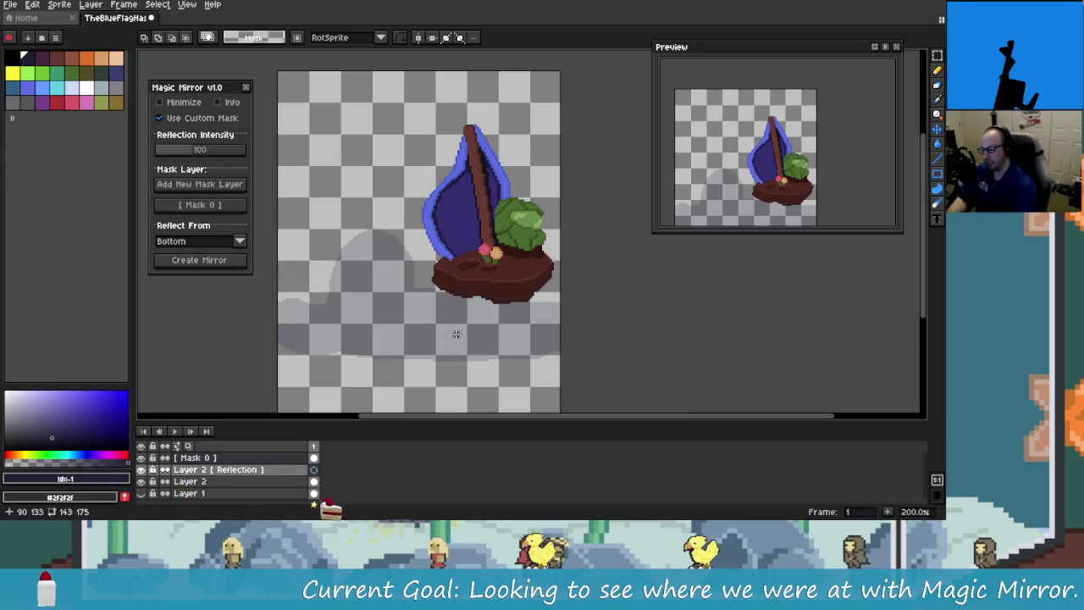
# Step: Close Magic Mirror, glance at Thinky Blobs, and reopen Magic Mirror at the upper left
pyautogui.click(246, 88)
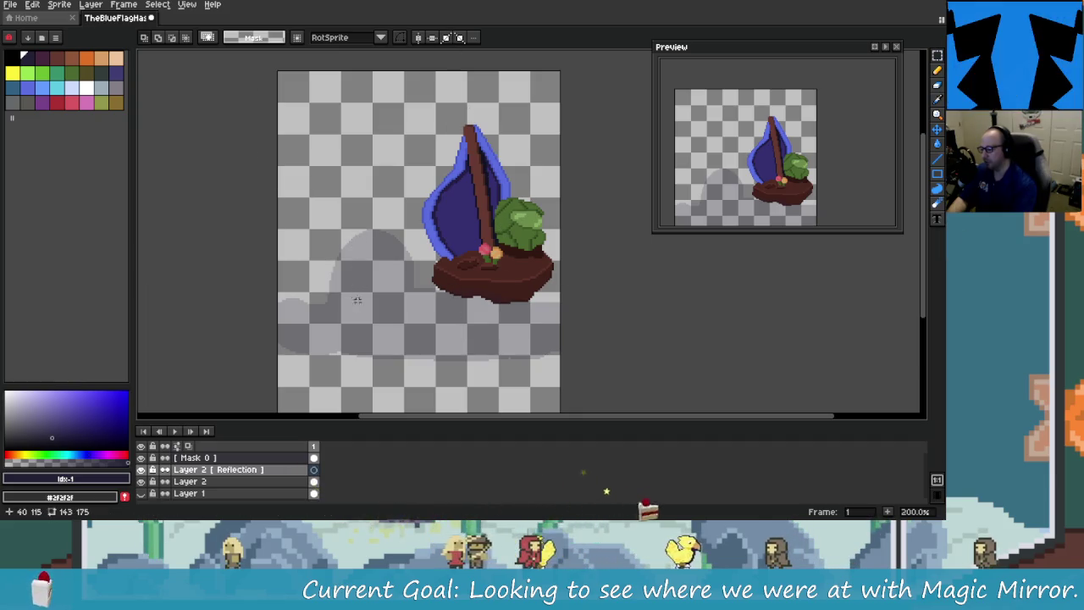
pyautogui.click(157, 4)
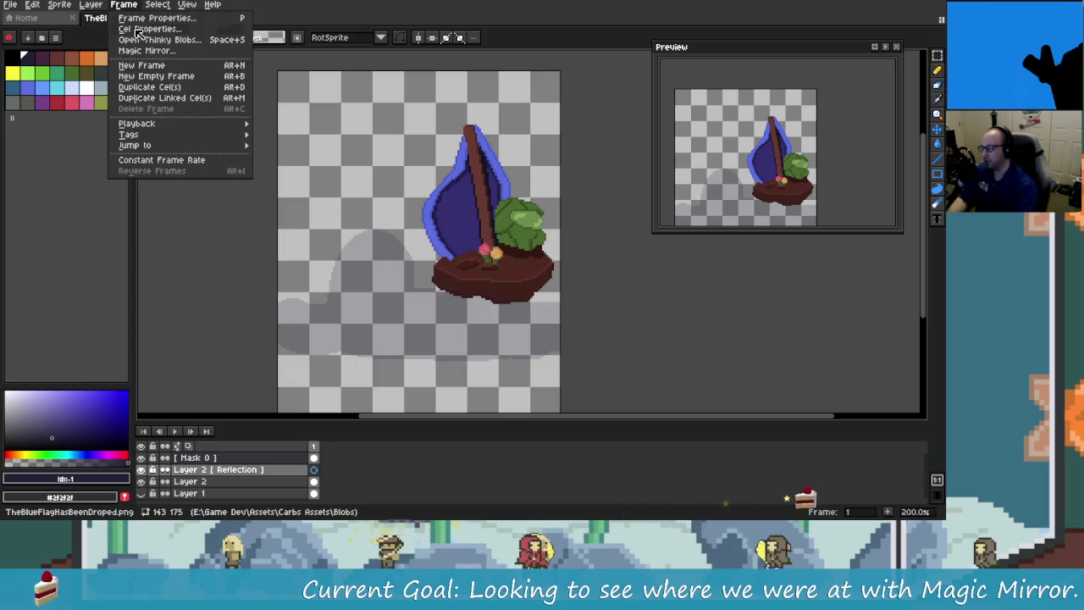
pyautogui.click(163, 40)
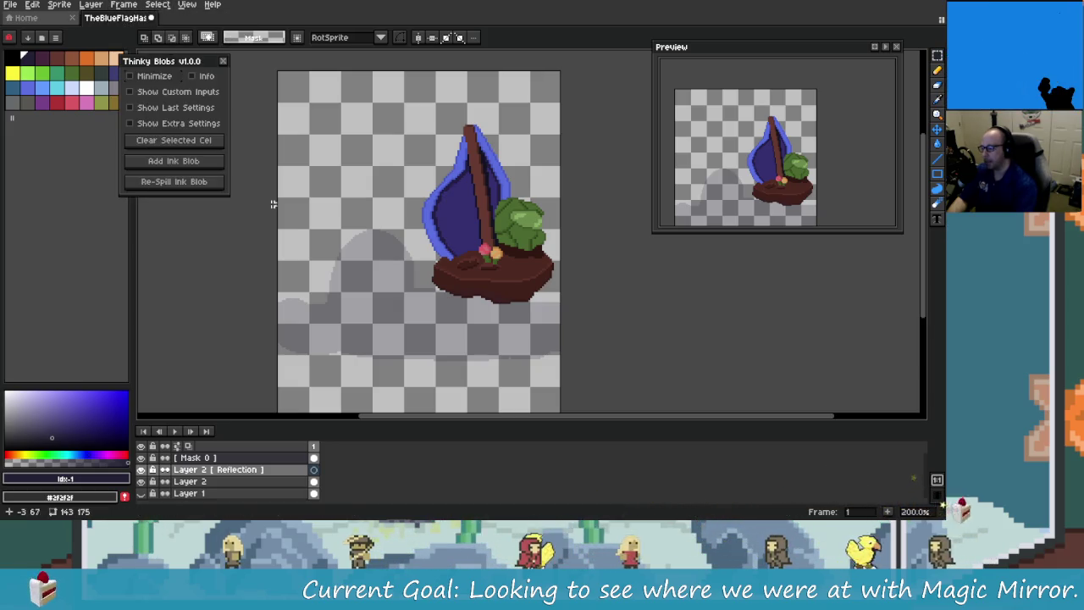
pyautogui.click(223, 61)
pyautogui.click(123, 4)
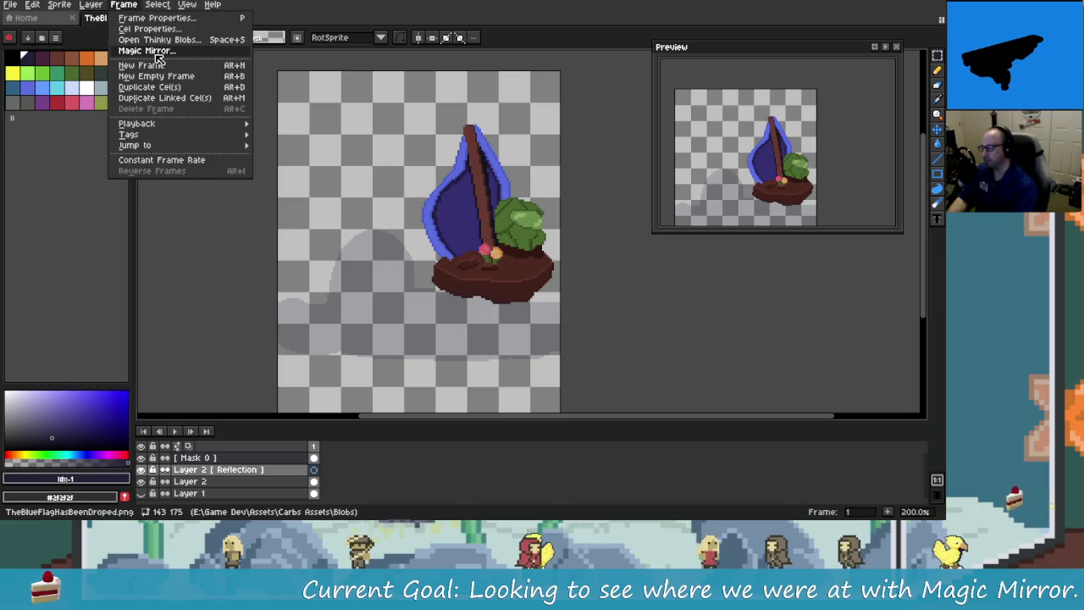
pyautogui.click(150, 51)
pyautogui.moveTo(456, 176); pyautogui.dragTo(187, 110)
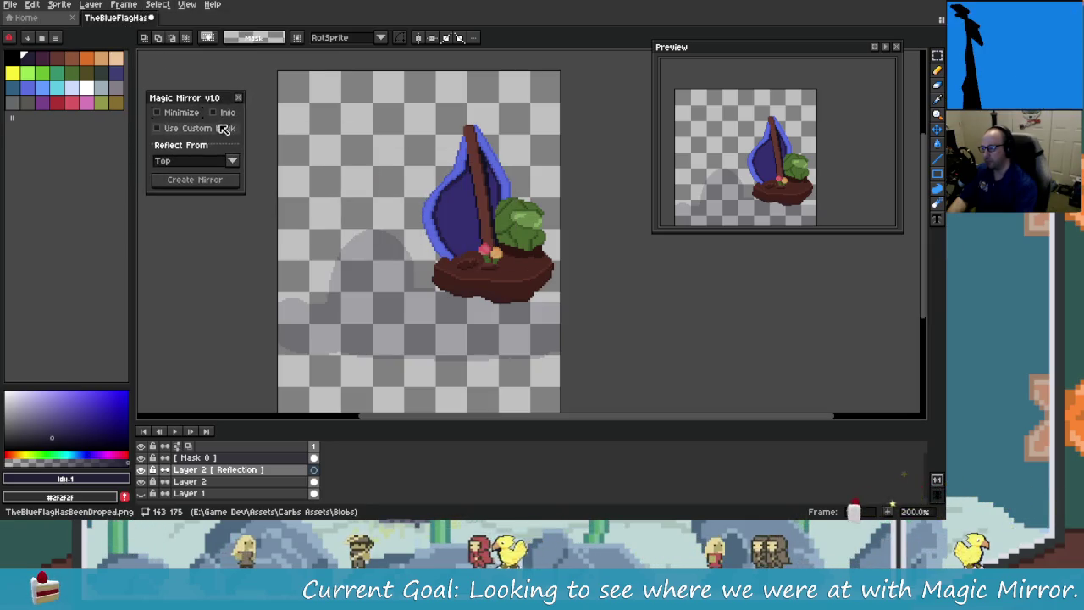
# Step: Set Magic Mirror to reflect from Bottom, with custom mask Mask 0 and content Layer 2
pyautogui.click(222, 128)
pyautogui.click(219, 252)
pyautogui.click(216, 276)
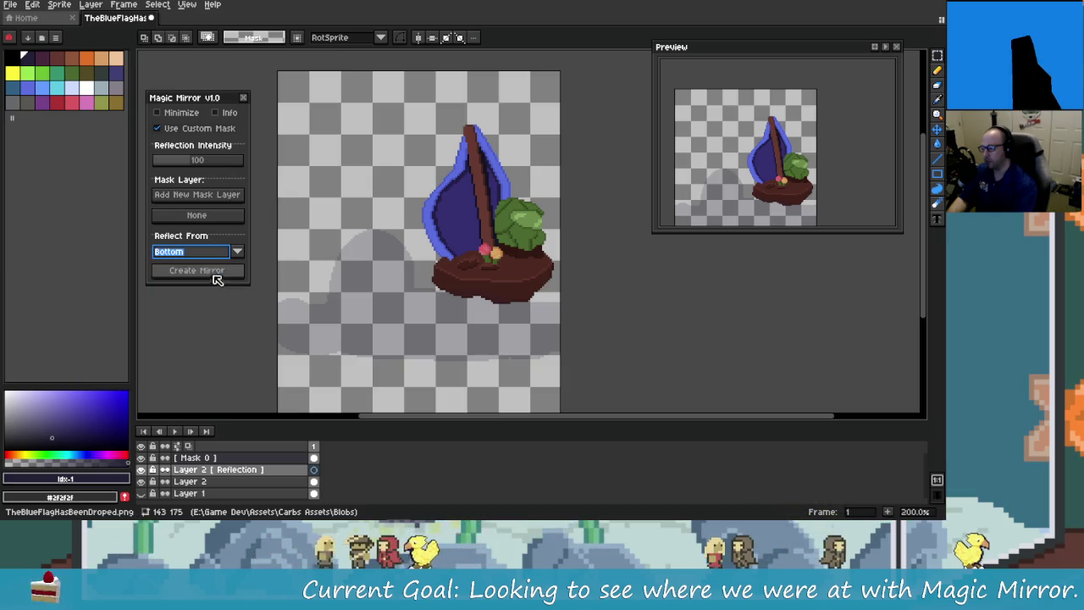
pyautogui.click(286, 458)
pyautogui.click(197, 215)
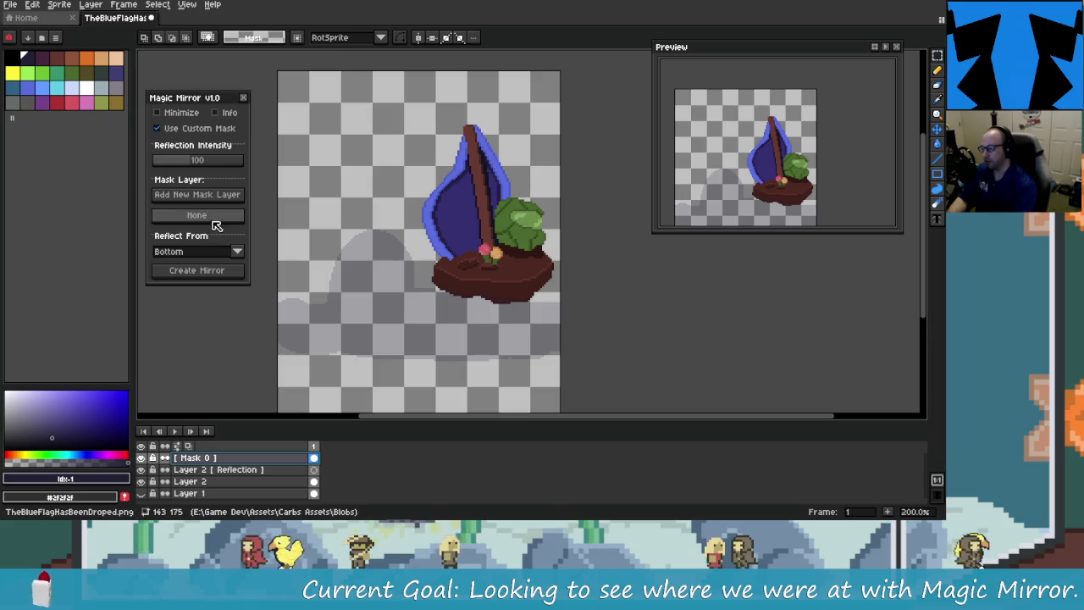
pyautogui.click(313, 481)
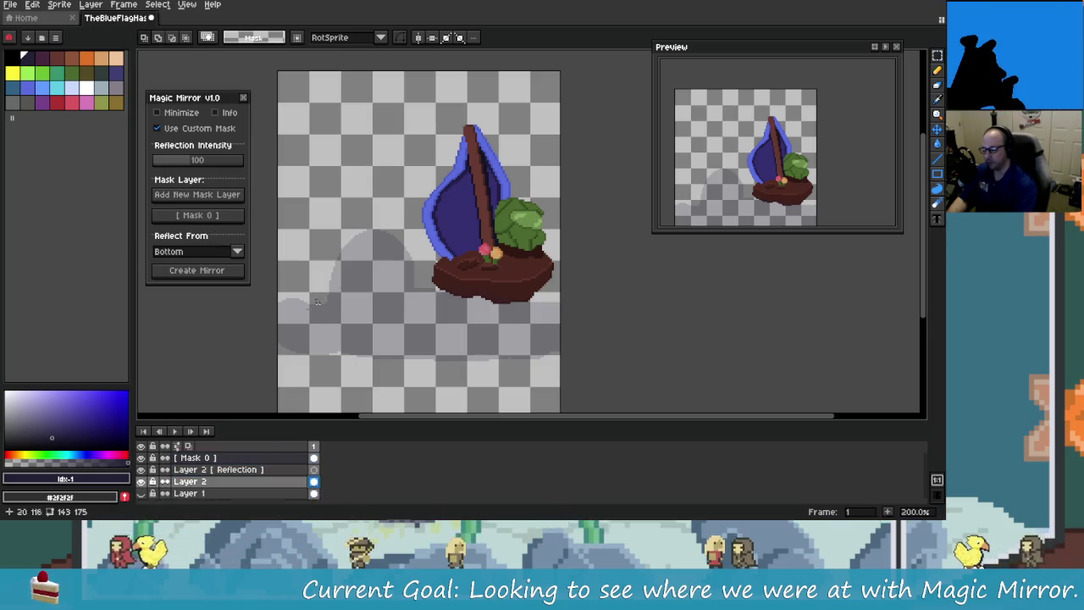
# Step: Create the mirrored reflection of the sailboat and clear the selection
pyautogui.moveTo(409, 306); pyautogui.dragTo(389, 286)
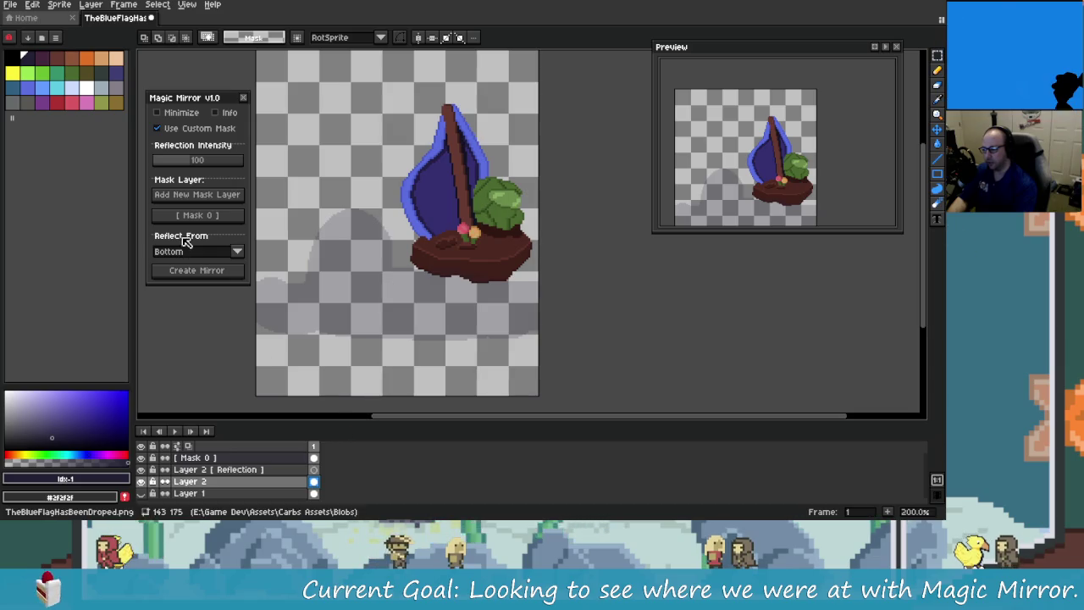
pyautogui.click(208, 271)
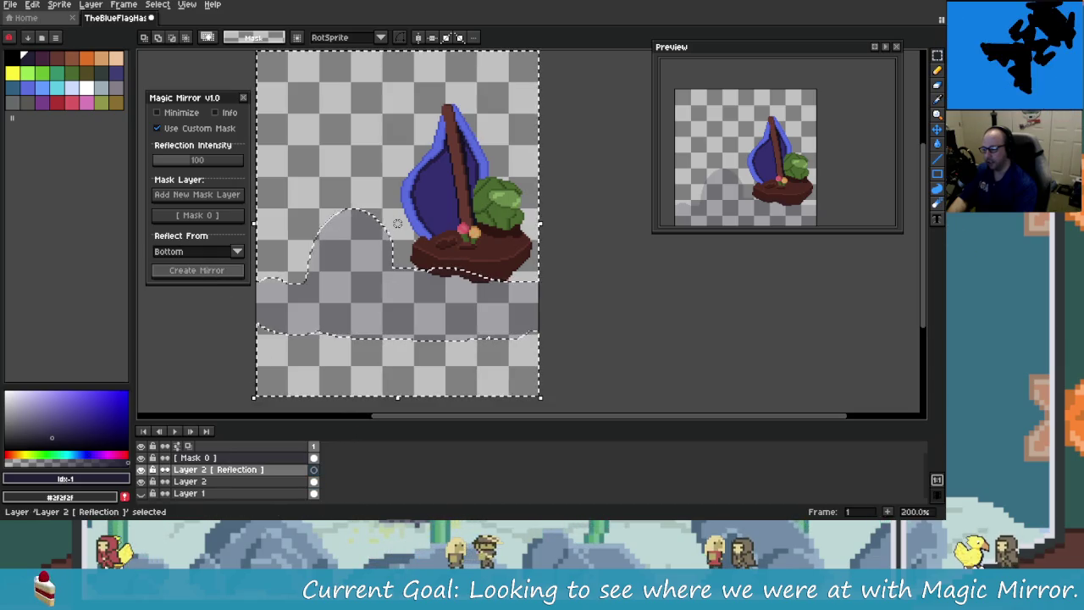
pyautogui.hotkey('ctrl', 'd')
# Step: Delete the previous reflection layer and make Layer 2 the active layer
pyautogui.moveTo(513, 345); pyautogui.dragTo(550, 340)
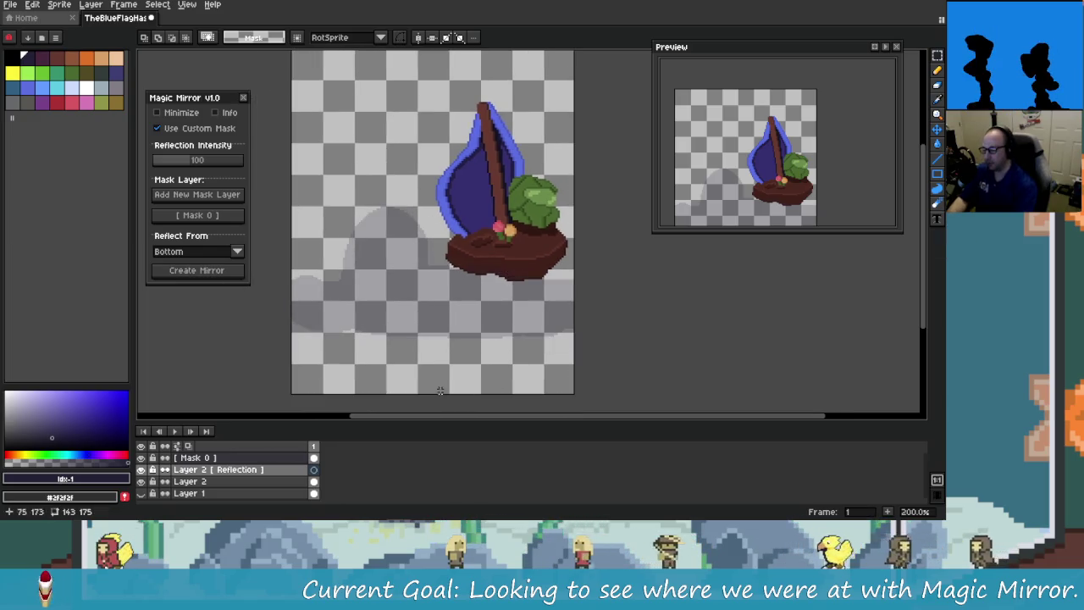
pyautogui.click(298, 472)
pyautogui.press('Delete')
pyautogui.click(313, 469)
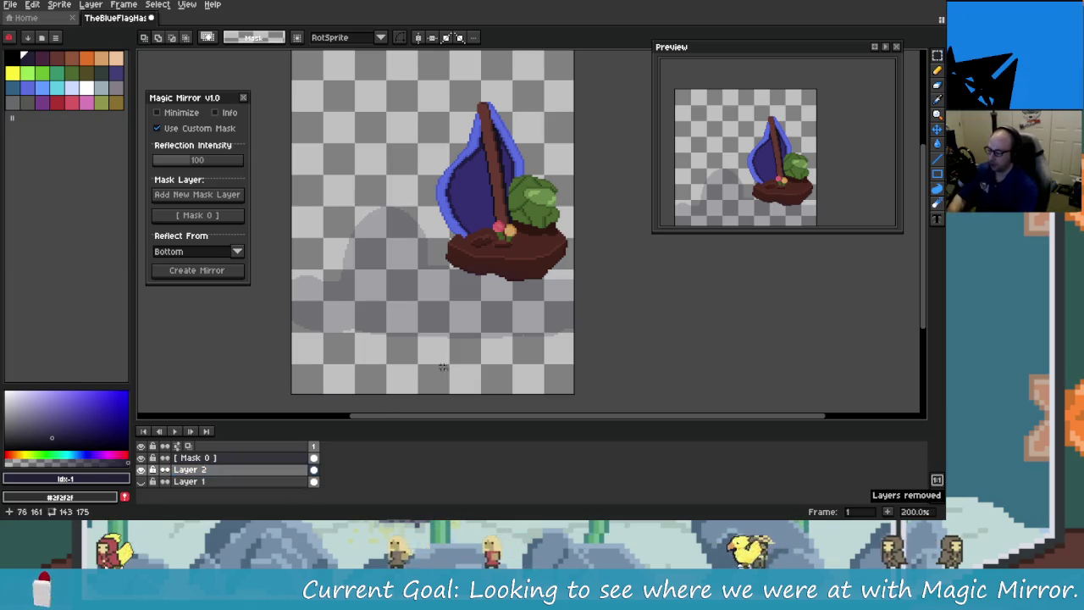
# Step: Generate the reflection, undo its last two steps, then redo the select-all steps
pyautogui.click(210, 271)
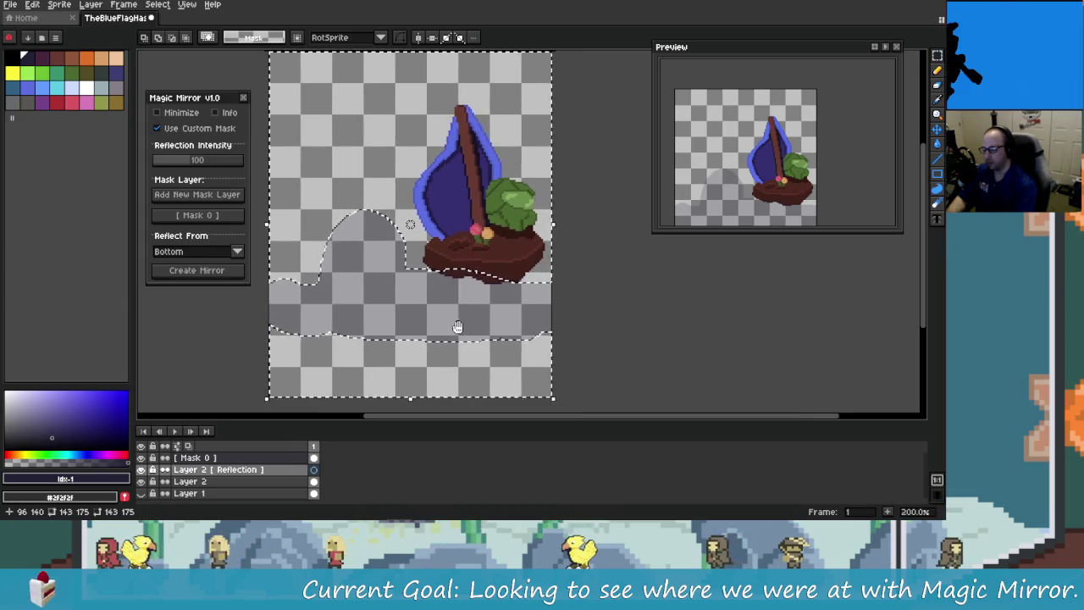
pyautogui.hotkey('ctrl', 'z')
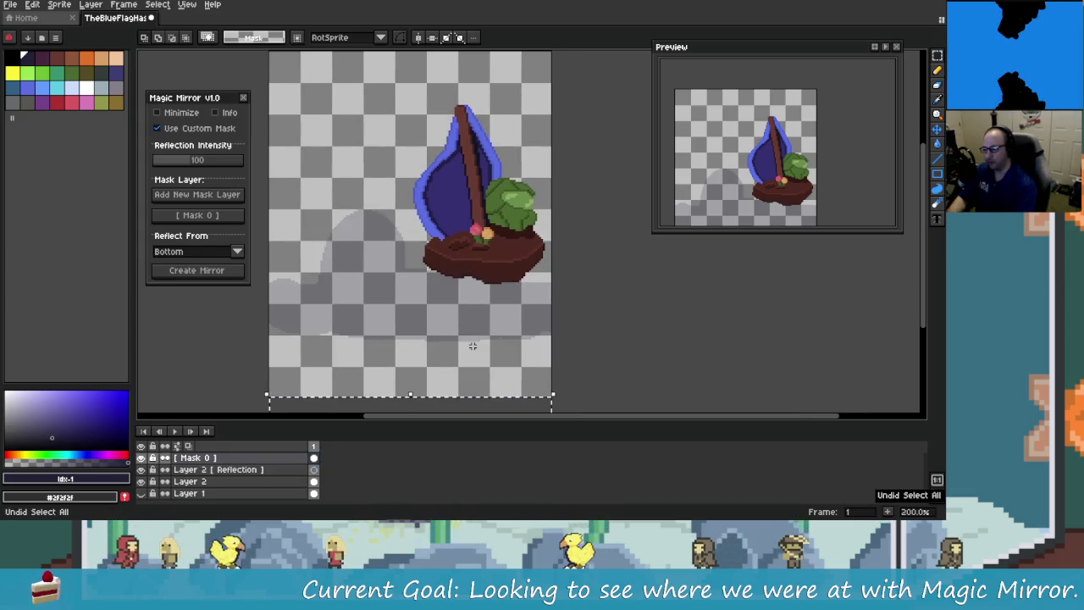
pyautogui.hotkey('ctrl', 'z')
pyautogui.hotkey('ctrl', 'z')
pyautogui.hotkey('ctrl', 'z')
pyautogui.hotkey('ctrl', 'z')
pyautogui.hotkey('ctrl', 'z')
pyautogui.hotkey('ctrl', 'z')
pyautogui.hotkey('ctrl', 'z')
pyautogui.hotkey('ctrl', 'y')
pyautogui.hotkey('ctrl', 'y')
pyautogui.hotkey('ctrl', 'y')
pyautogui.hotkey('ctrl', 'y')
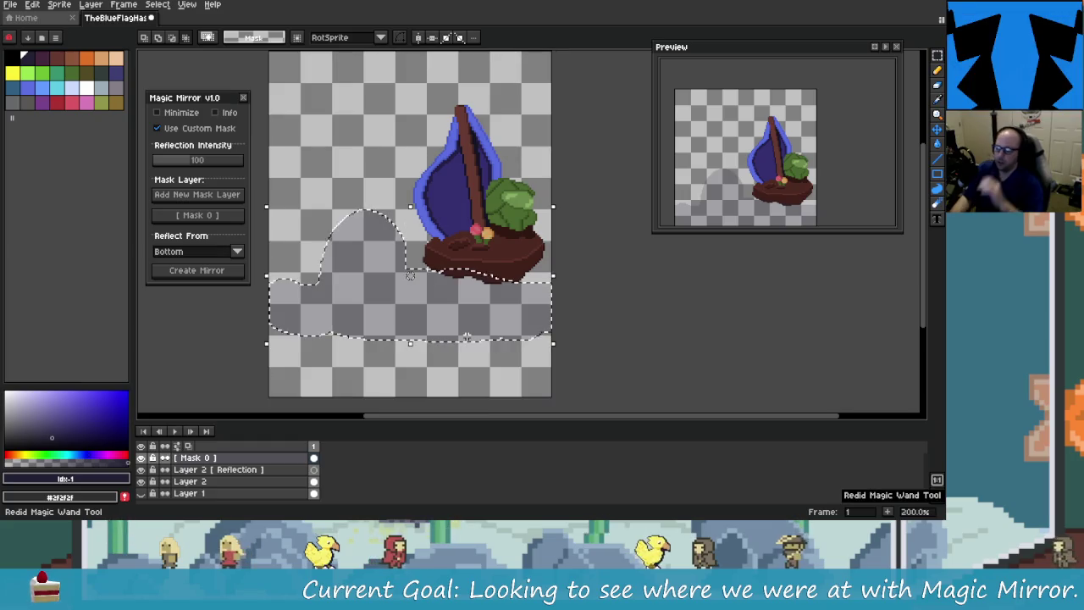
pyautogui.hotkey('ctrl', 'y')
pyautogui.hotkey('ctrl', 'y')
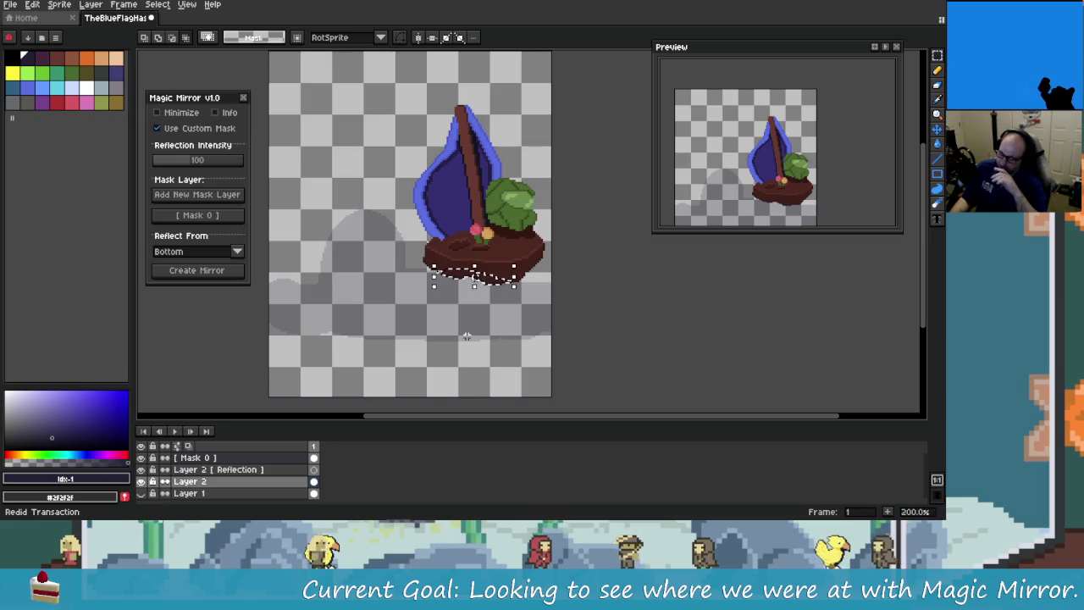
# Step: Redo the mask inversion, deselect, and paste onto the reflection layer
pyautogui.hotkey('ctrl', 'y')
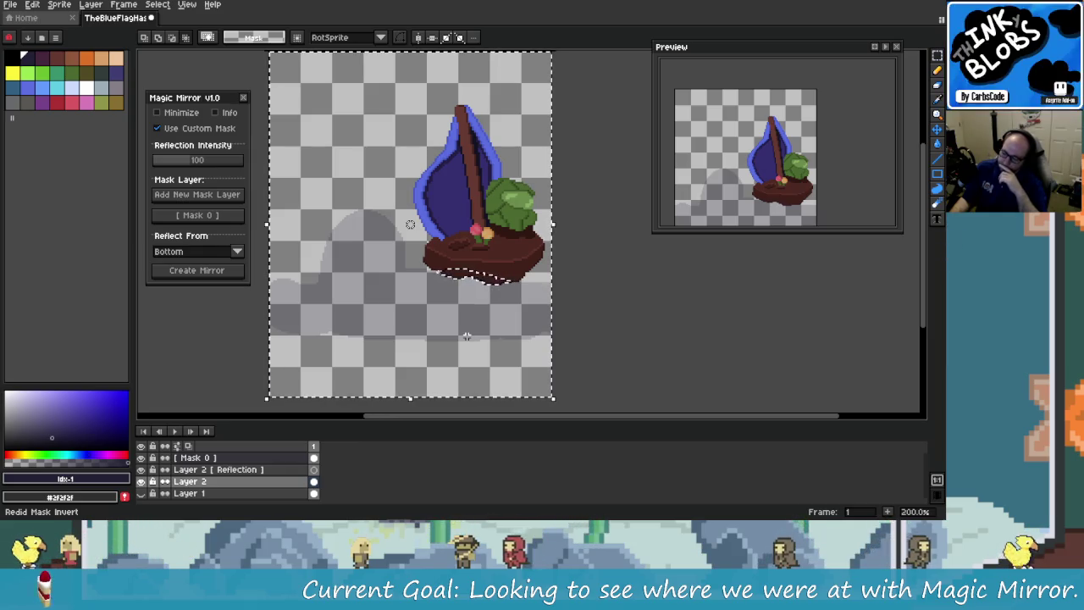
pyautogui.hotkey('ctrl', 'y')
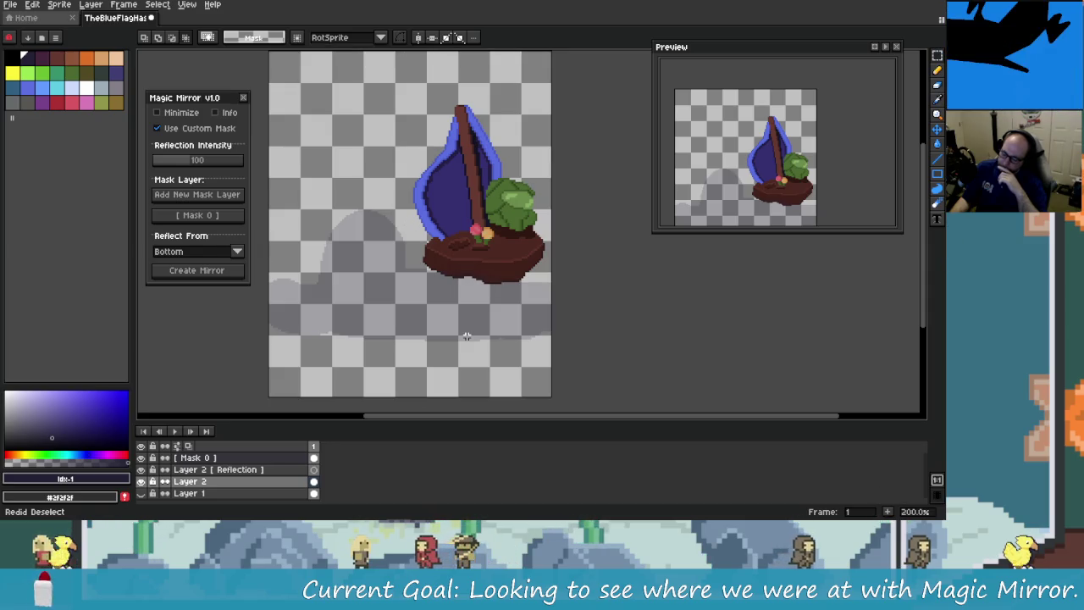
pyautogui.hotkey('ctrl', 'y')
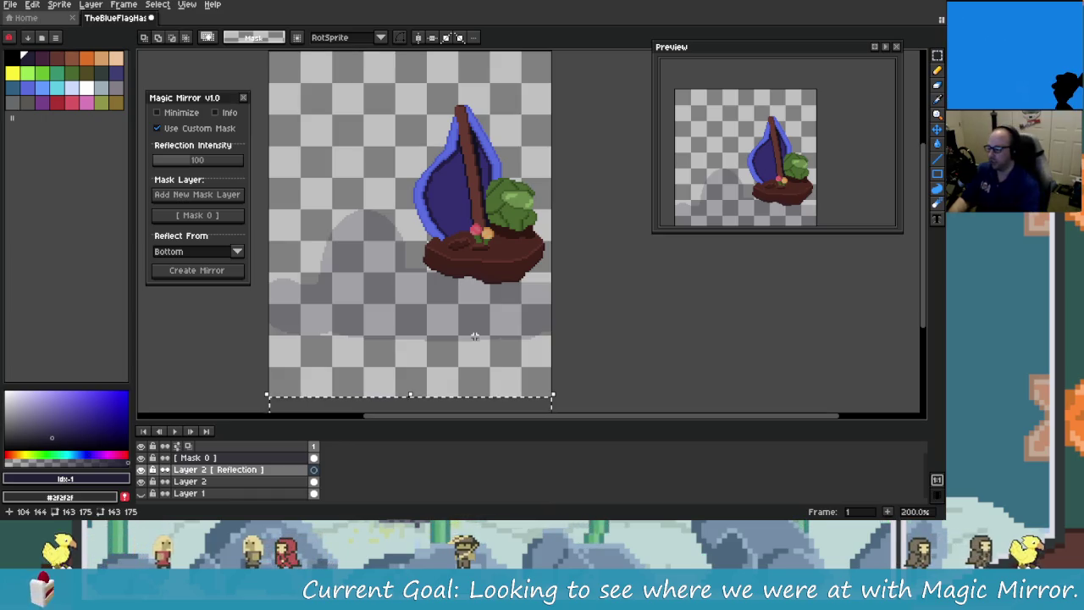
pyautogui.scroll(-4, 510, 362)
pyautogui.scroll(-1, 516, 355)
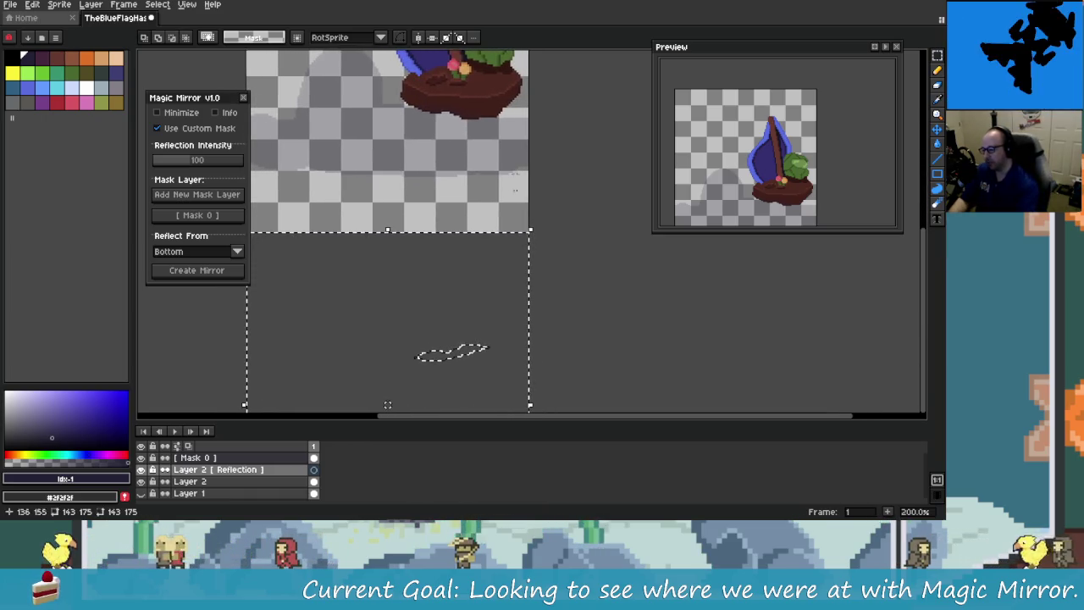
# Step: Drag the pasted selection up onto the sprite, then undo back to before the paste
pyautogui.moveTo(533, 347); pyautogui.dragTo(540, 152)
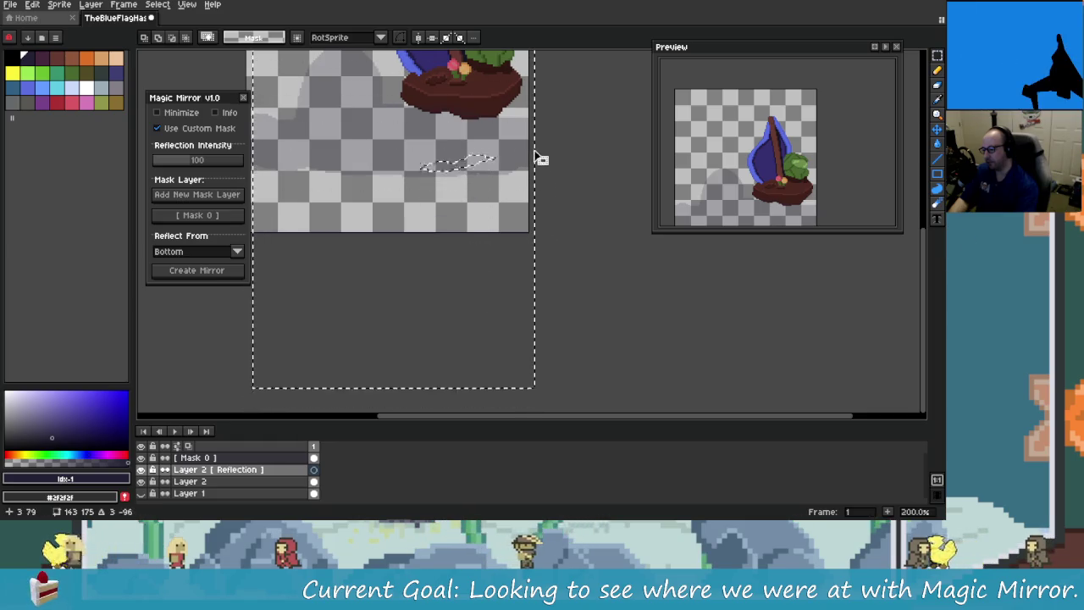
pyautogui.scroll(-2, 546, 286)
pyautogui.scroll(-5, 536, 289)
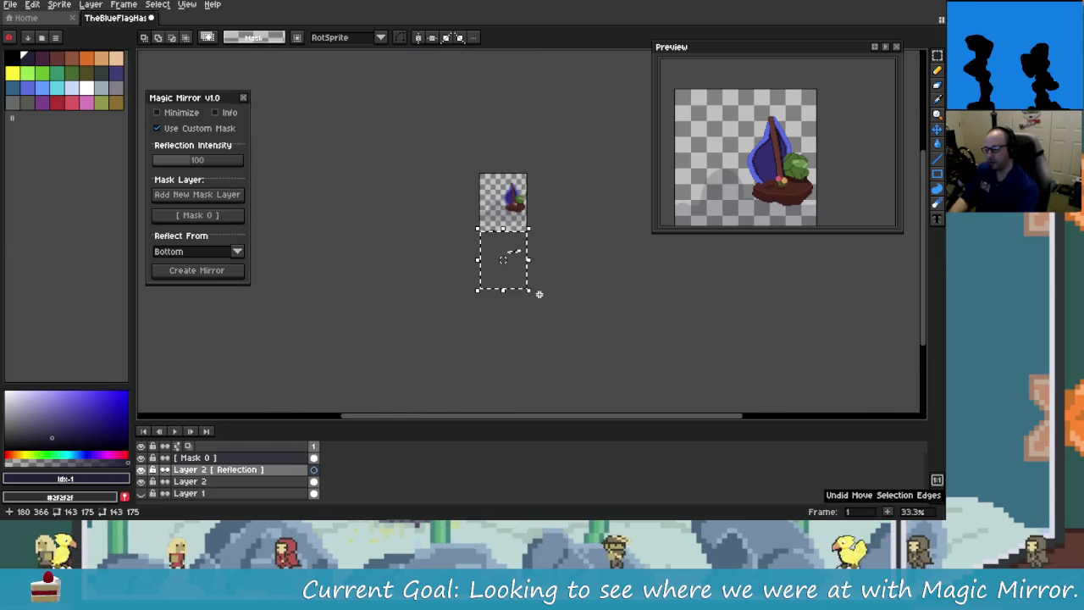
pyautogui.scroll(3, 541, 275)
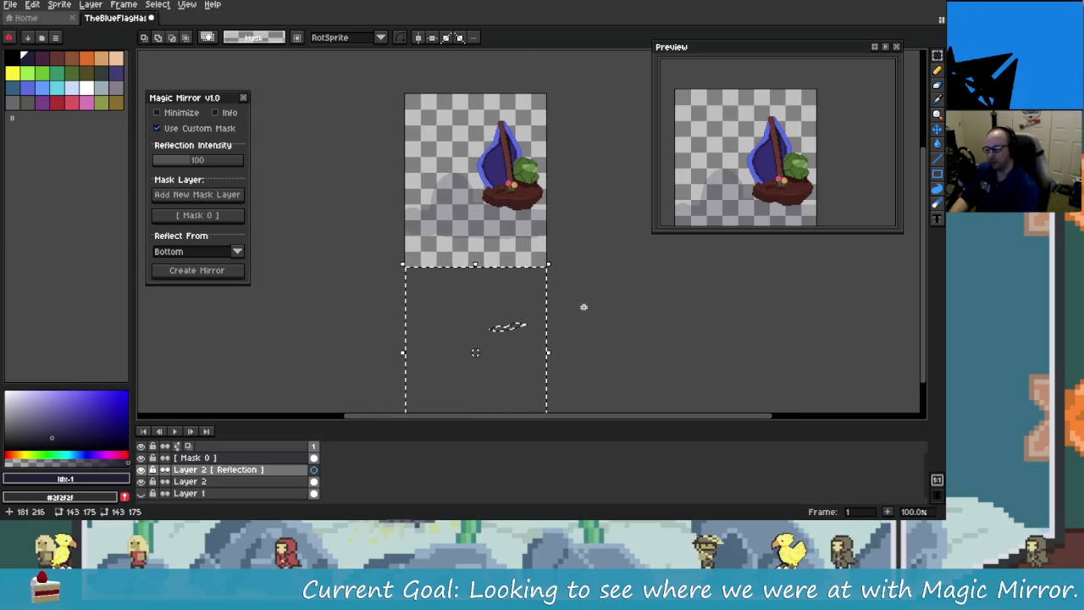
pyautogui.scroll(-1, 581, 304)
pyautogui.hotkey('ctrl', 'z')
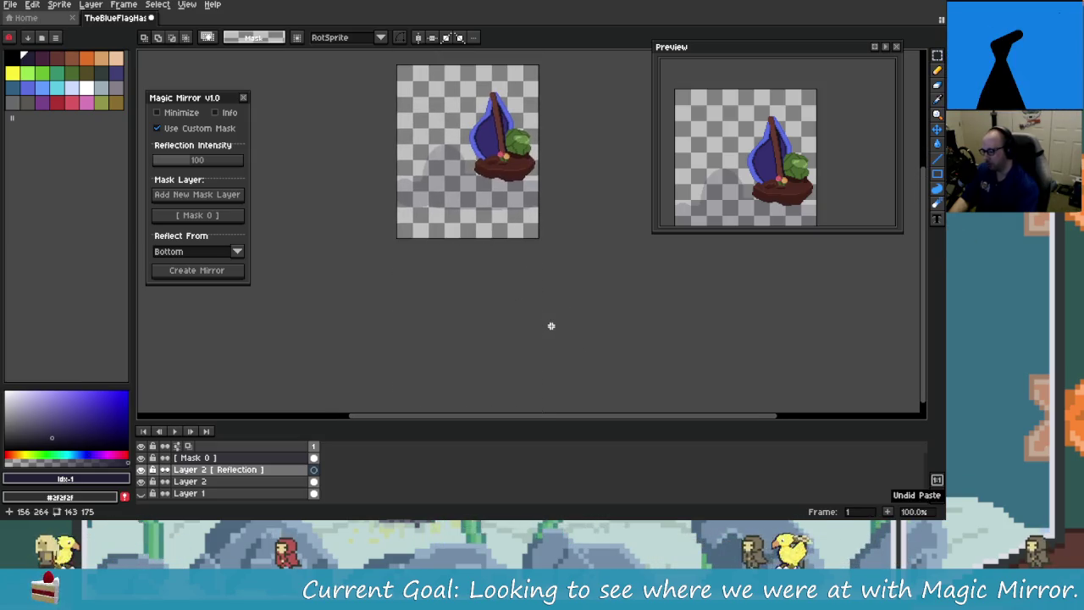
pyautogui.hotkey('ctrl', 'z')
pyautogui.hotkey('alt', 'Tab')
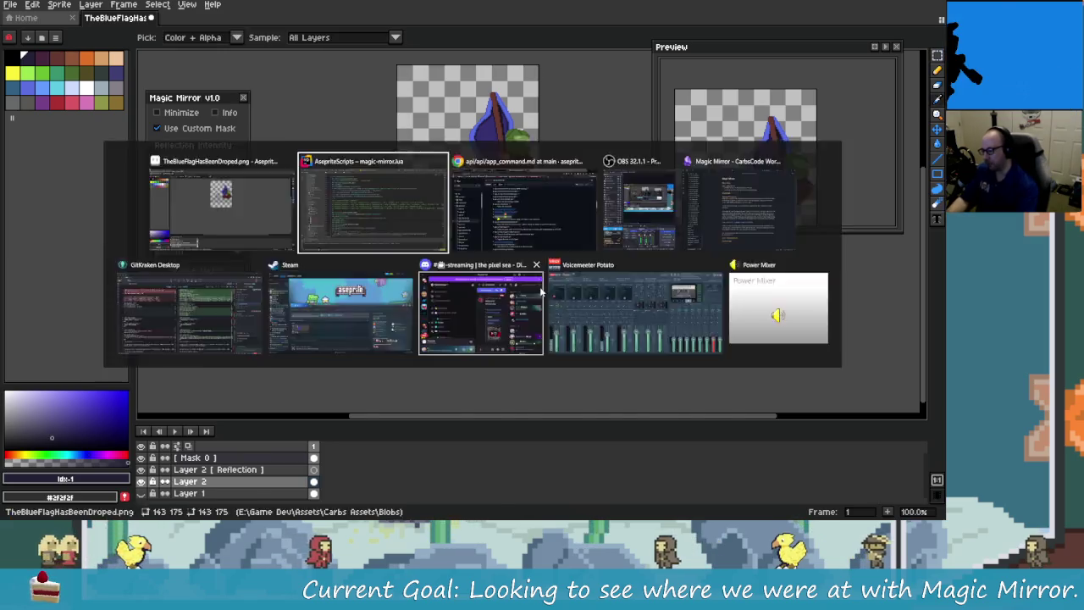
# Step: Scroll magic-mirror.lua to MM_Create_Mirror_Effect's Flip call, comparing against Aseprite
pyautogui.scroll(-2, 335, 326)
pyautogui.click(316, 294)
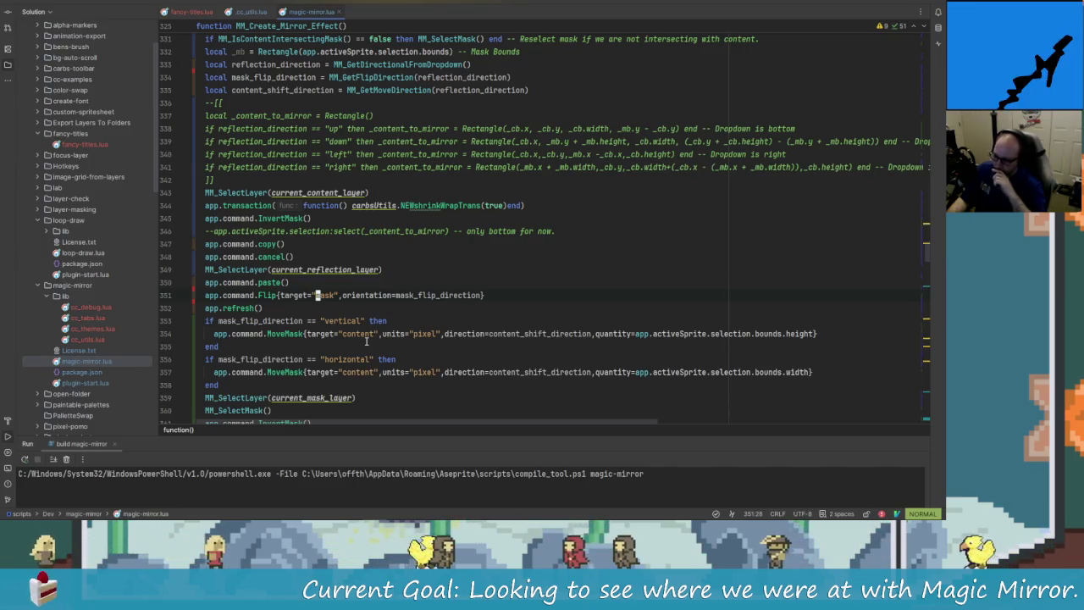
pyautogui.hotkey('alt', 'Tab')
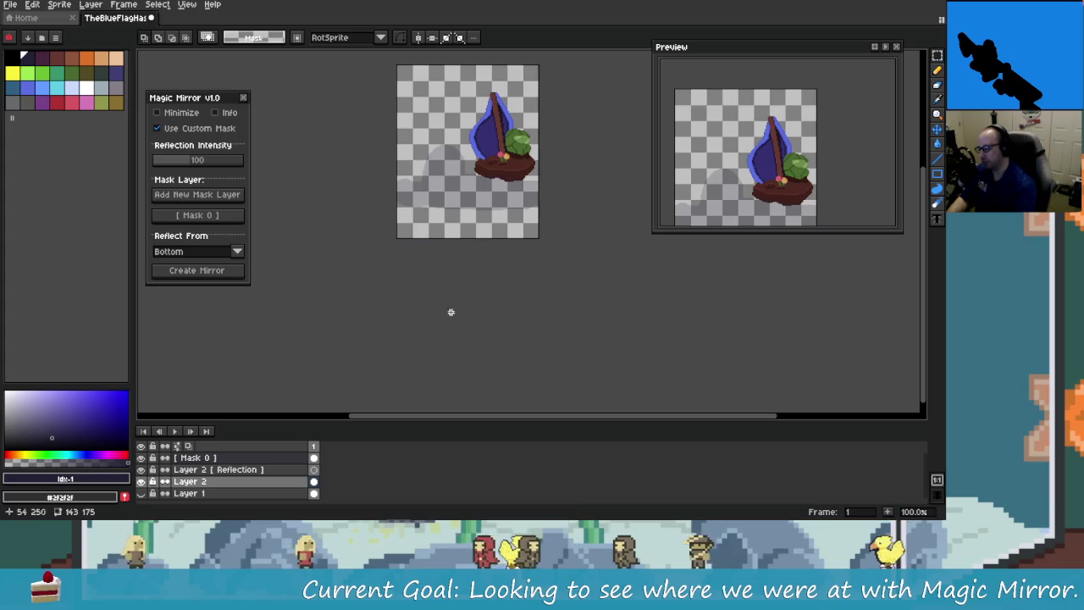
pyautogui.hotkey('alt', 'Tab')
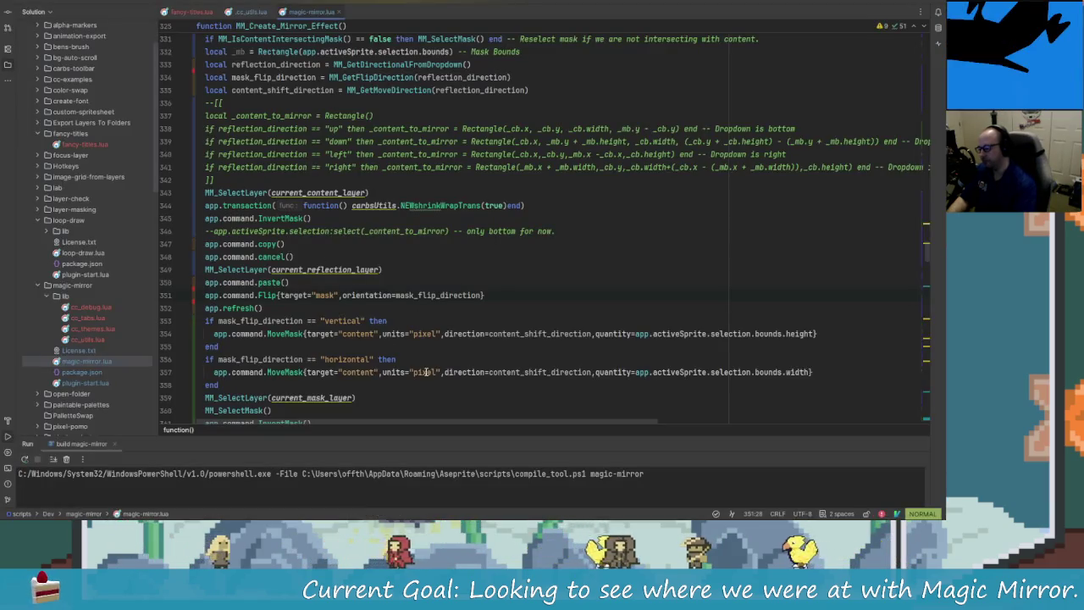
pyautogui.scroll(-1, 359, 354)
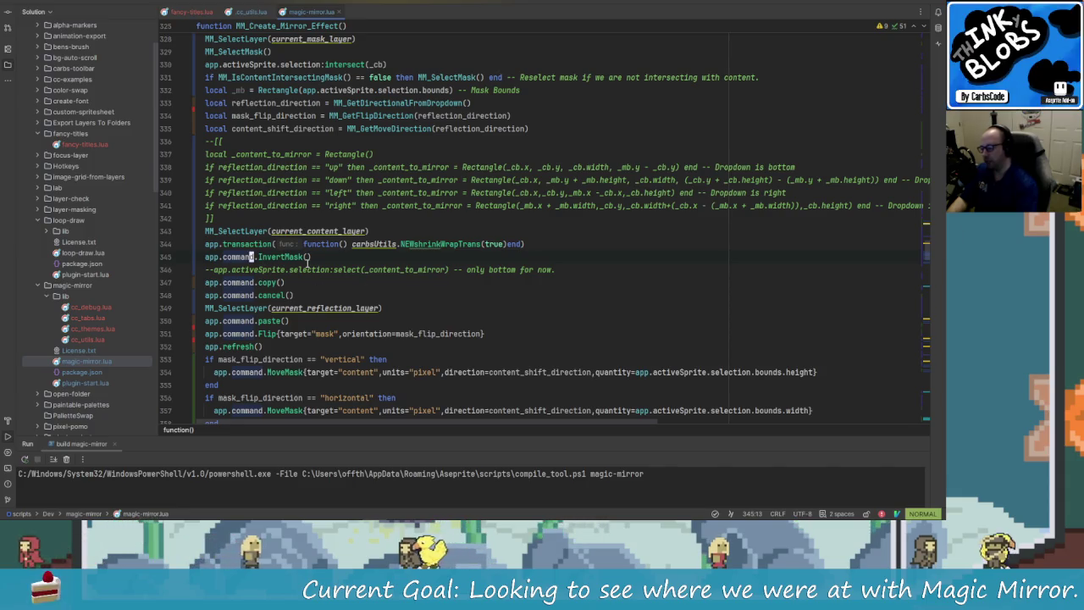
# Step: Delete the app.command.InvertMask() line from MM_Create_Mirror_Effect
pyautogui.click(307, 259)
pyautogui.scroll(1, 279, 267)
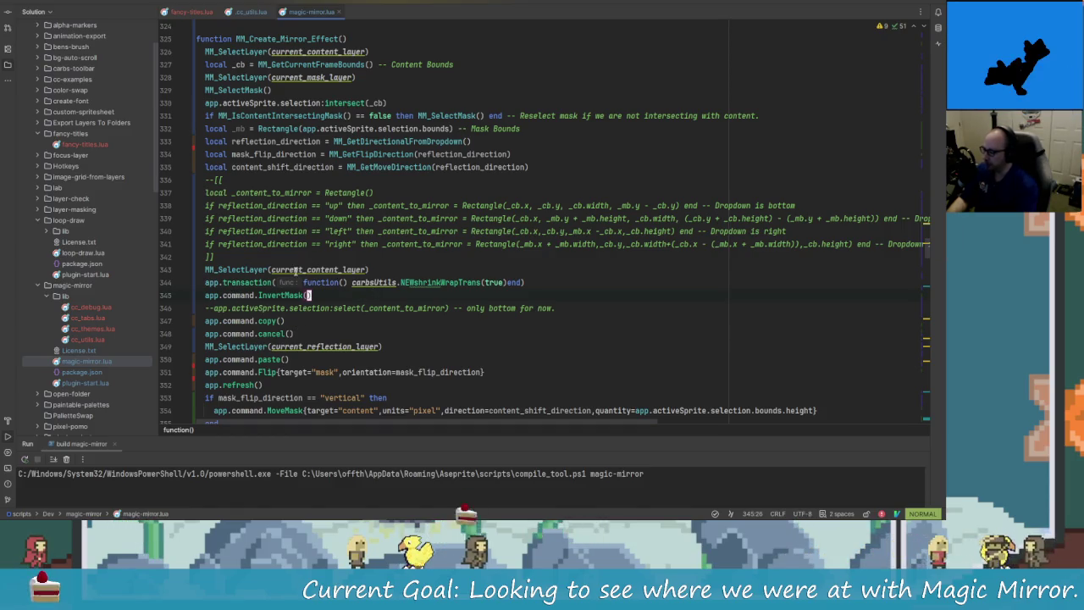
pyautogui.press('^')
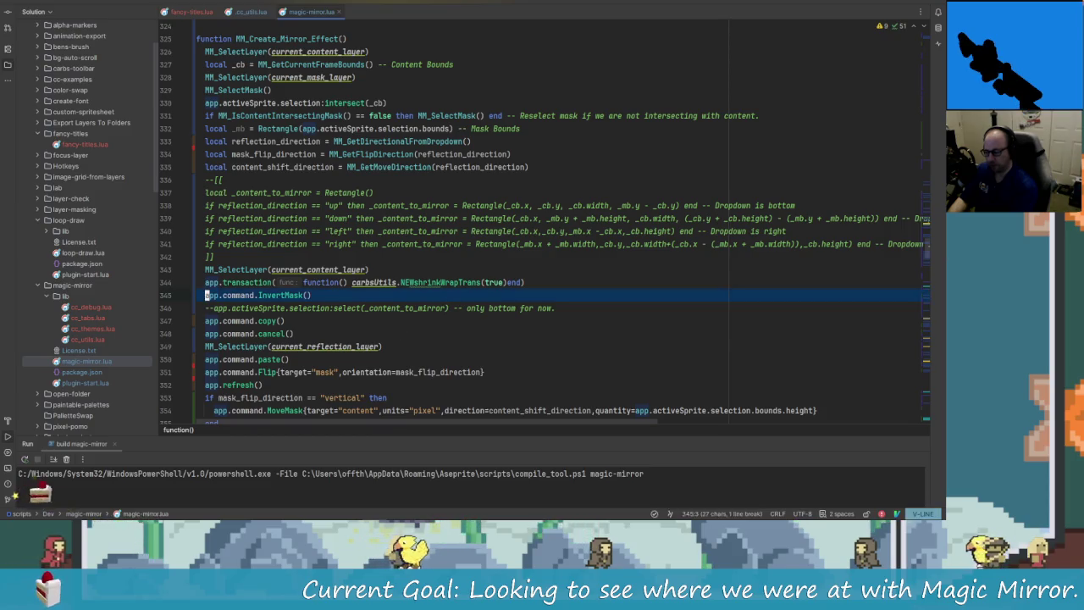
pyautogui.press('d')
pyautogui.press('d')
pyautogui.hotkey('ctrl', '/')
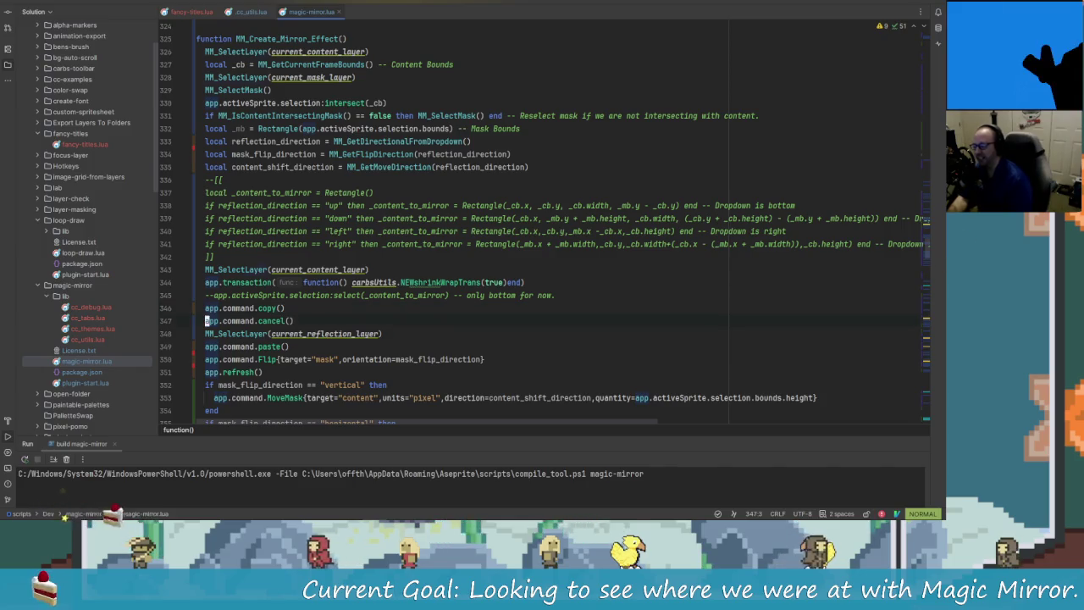
# Step: Inspect the MM_IsContentIntersectingMask and MM_SelectMask definitions the mirror function relies on
pyautogui.press('k')
pyautogui.press('k')
pyautogui.press('k')
pyautogui.press('k')
pyautogui.press('k')
pyautogui.press('k')
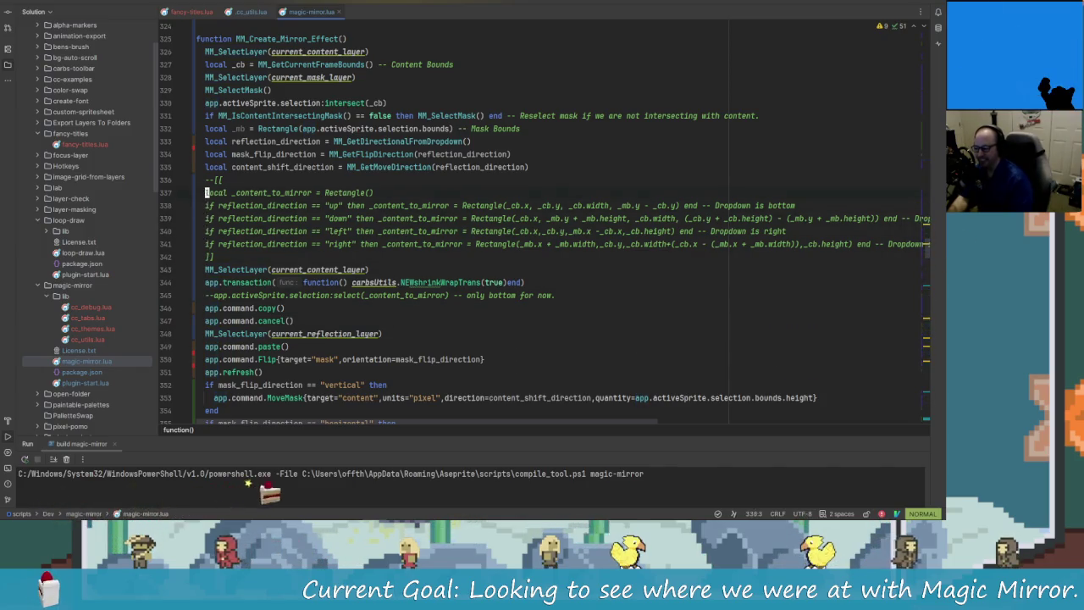
pyautogui.press('k')
pyautogui.press('k')
pyautogui.press('k')
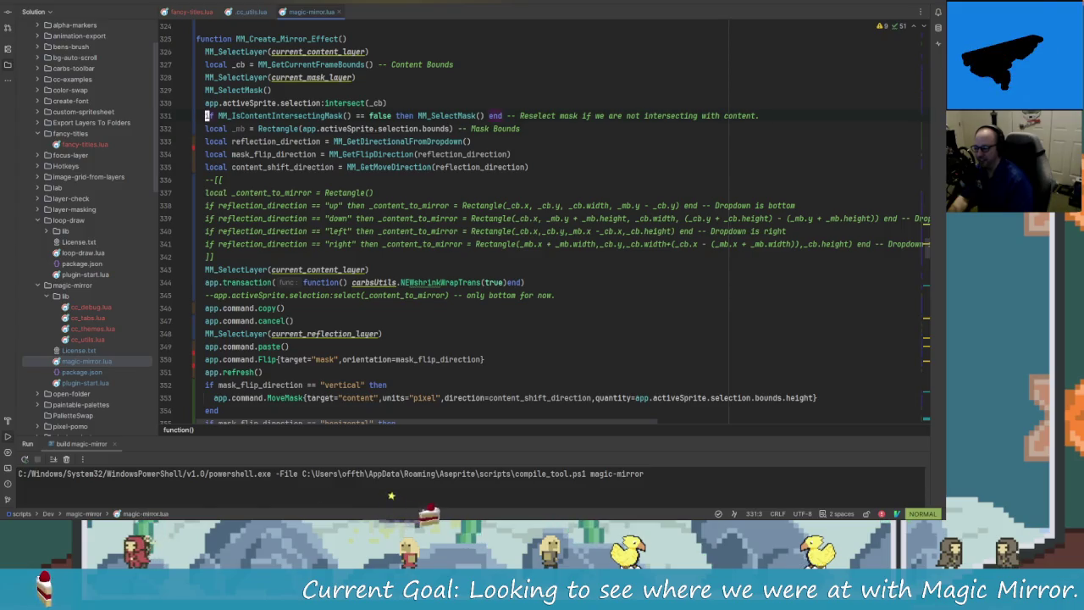
pyautogui.keyDown('ctrl'); pyautogui.click(274, 124); pyautogui.keyUp('ctrl')
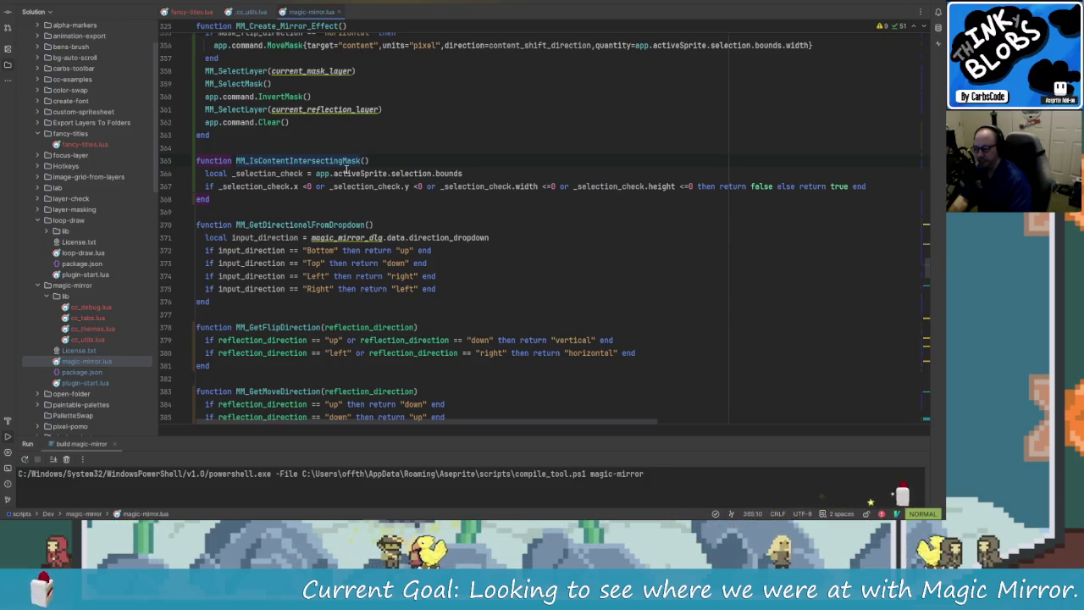
pyautogui.hotkey('ctrl', 'alt', 'Left')
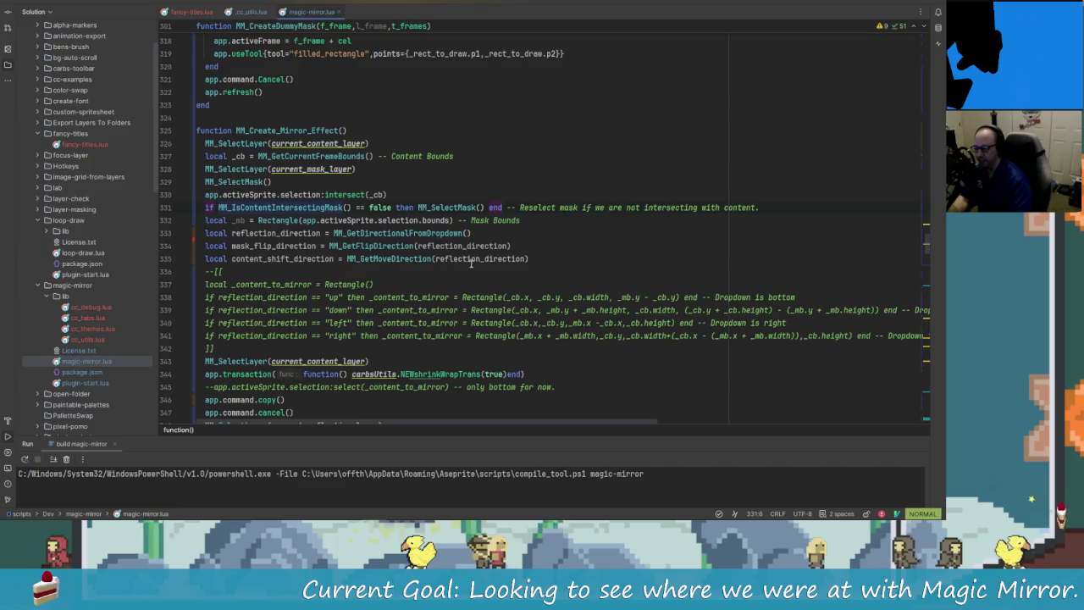
pyautogui.click(415, 207)
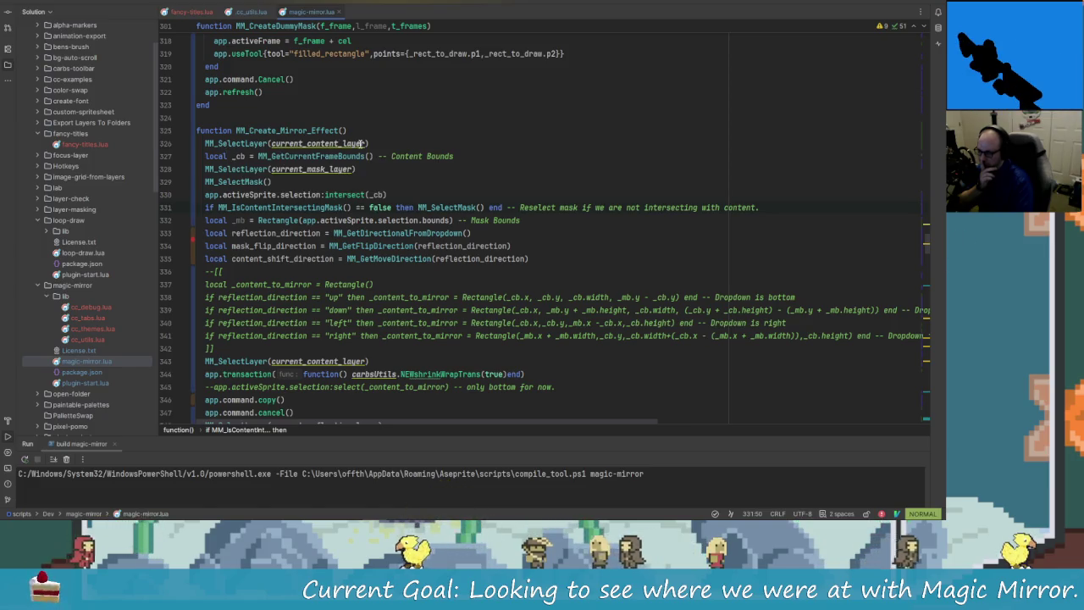
pyautogui.click(354, 144)
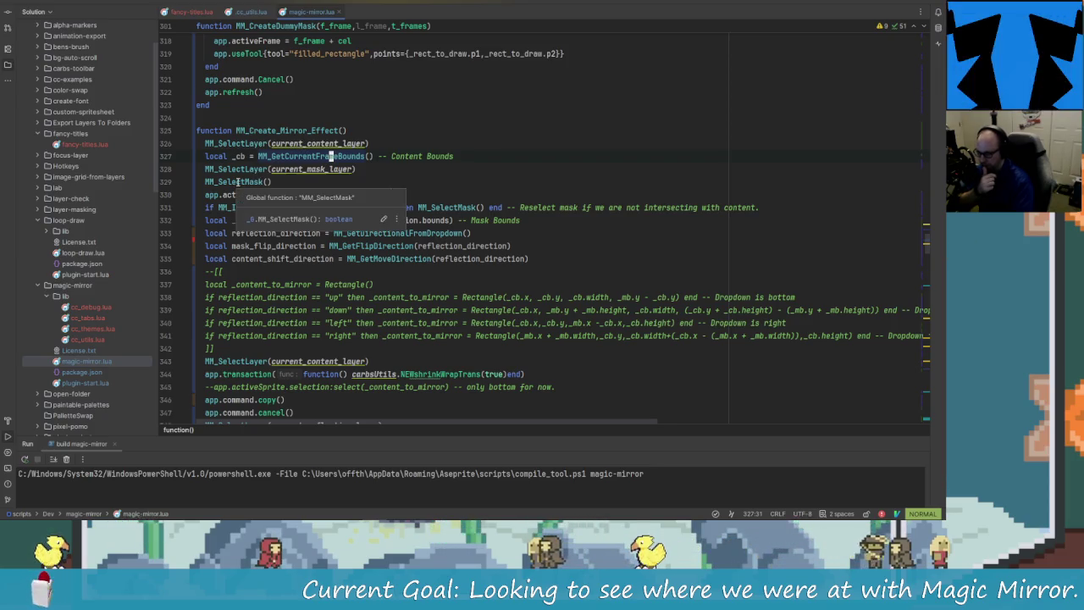
pyautogui.moveTo(238, 182)
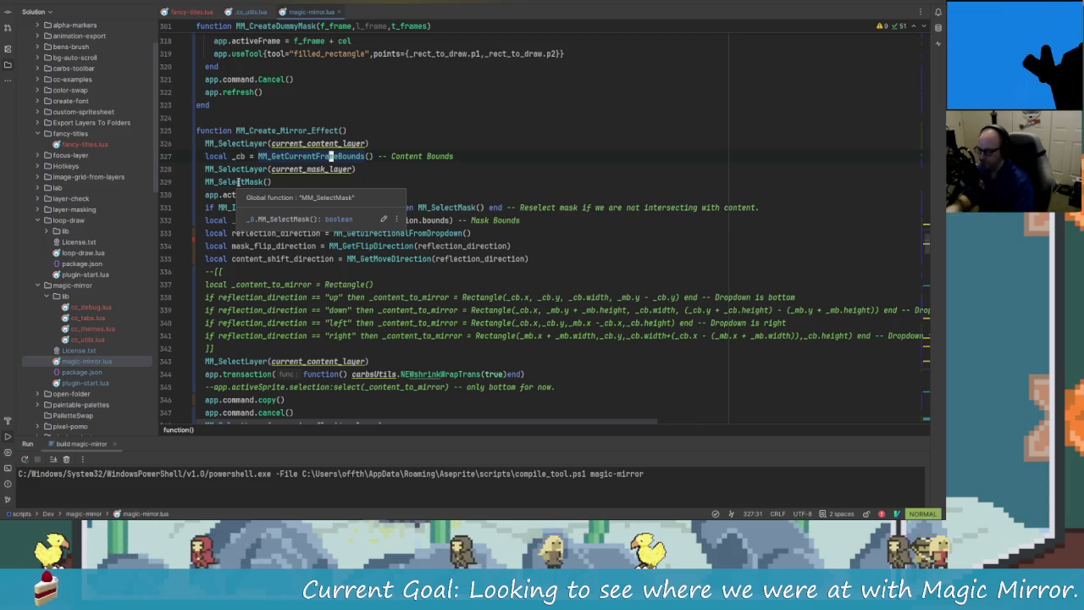
pyautogui.keyDown('ctrl'); pyautogui.click(238, 182); pyautogui.keyUp('ctrl')
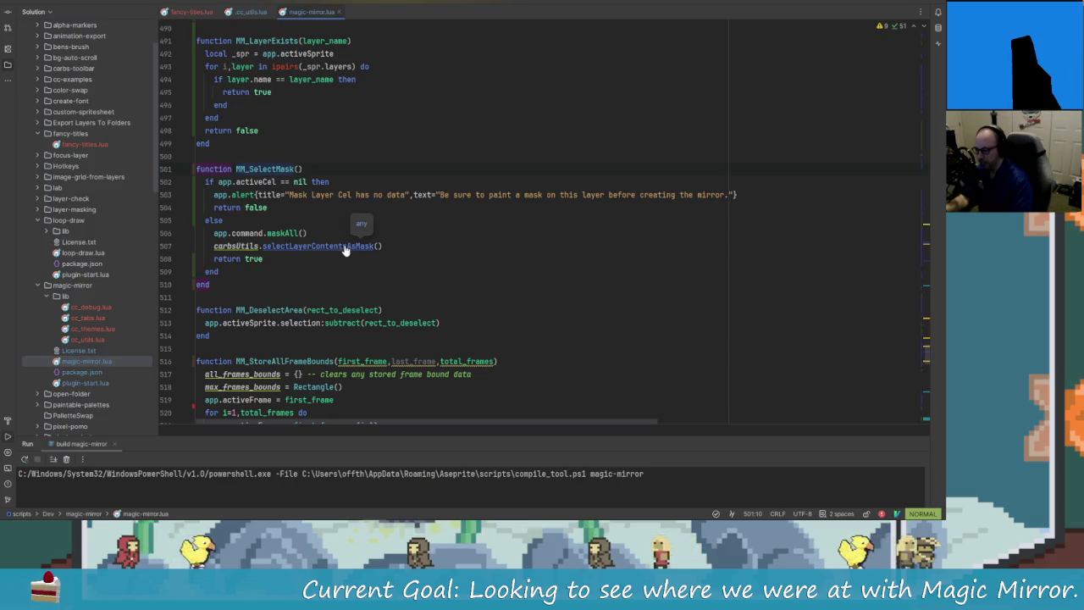
pyautogui.click(251, 13)
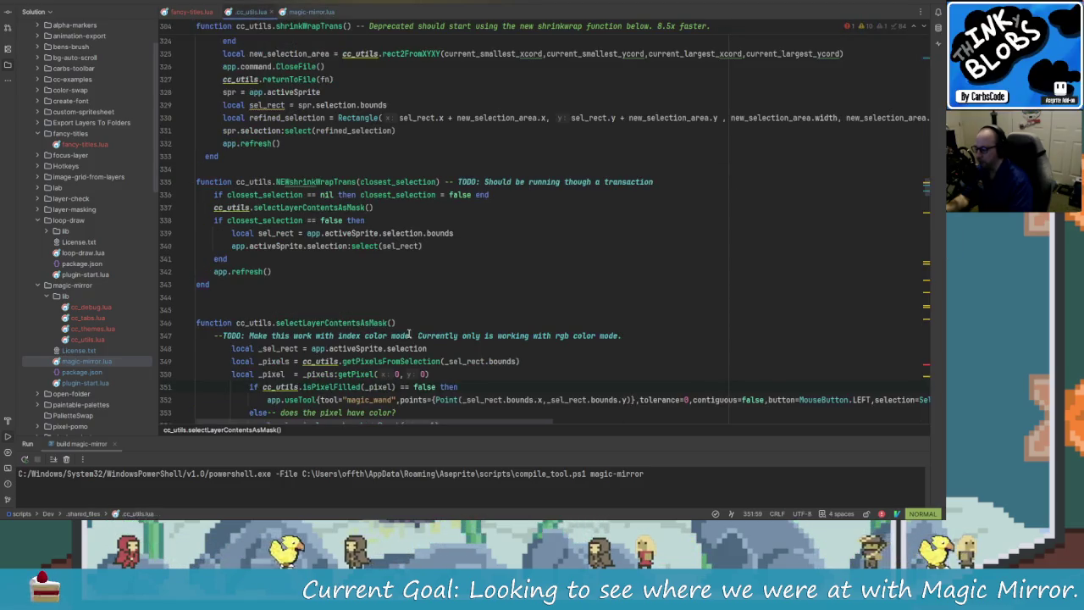
pyautogui.scroll(2, 398, 330)
pyautogui.scroll(2, 398, 329)
pyautogui.scroll(2, 398, 330)
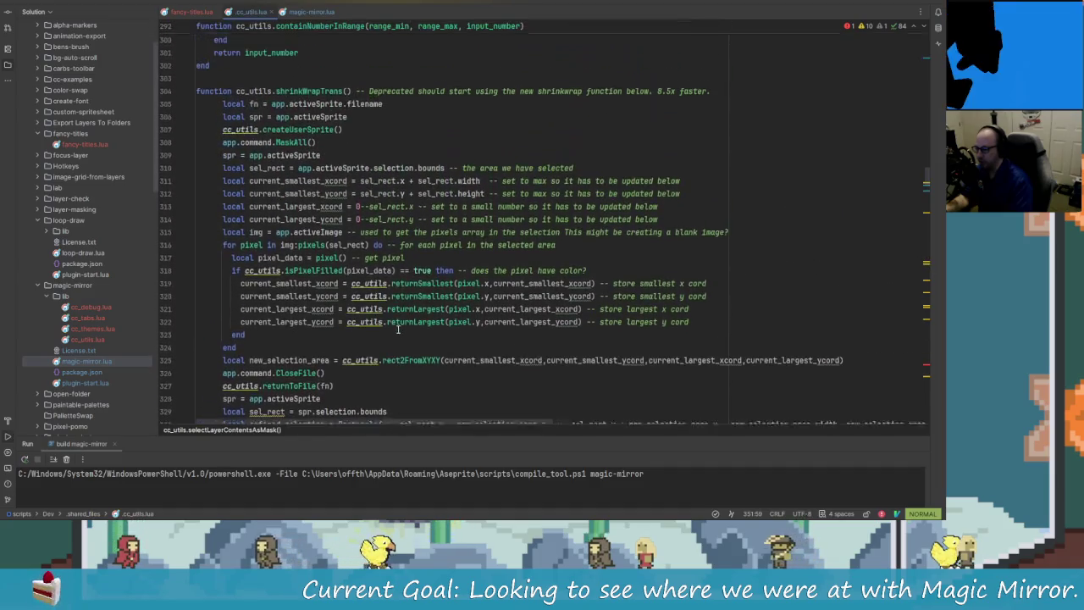
pyautogui.scroll(2, 394, 329)
pyautogui.scroll(4, 389, 328)
pyautogui.scroll(3, 390, 328)
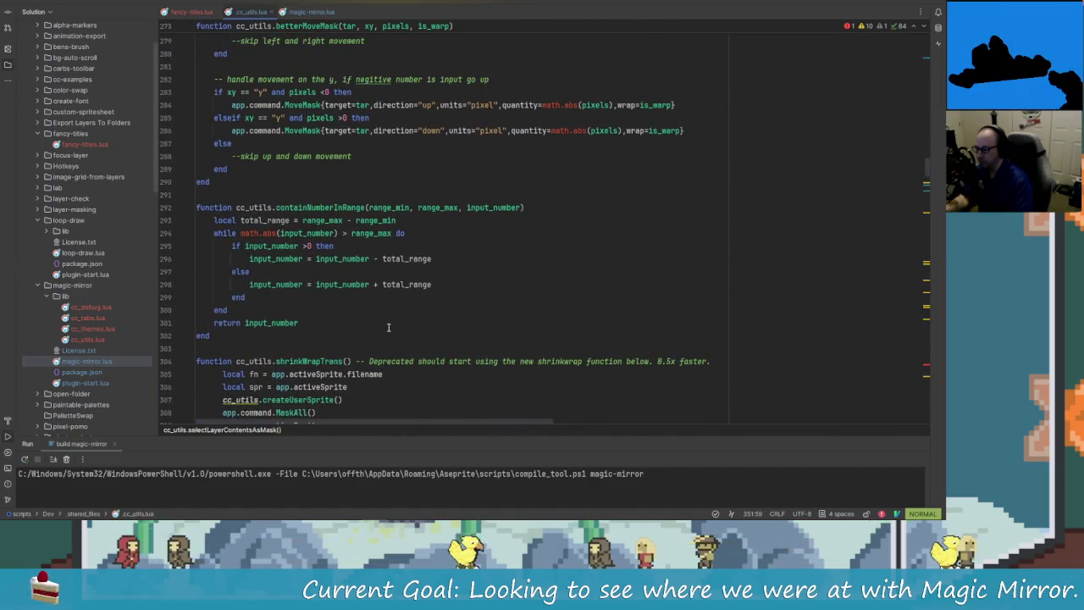
pyautogui.scroll(-4, 388, 327)
pyautogui.scroll(-7, 377, 317)
pyautogui.scroll(-4, 364, 304)
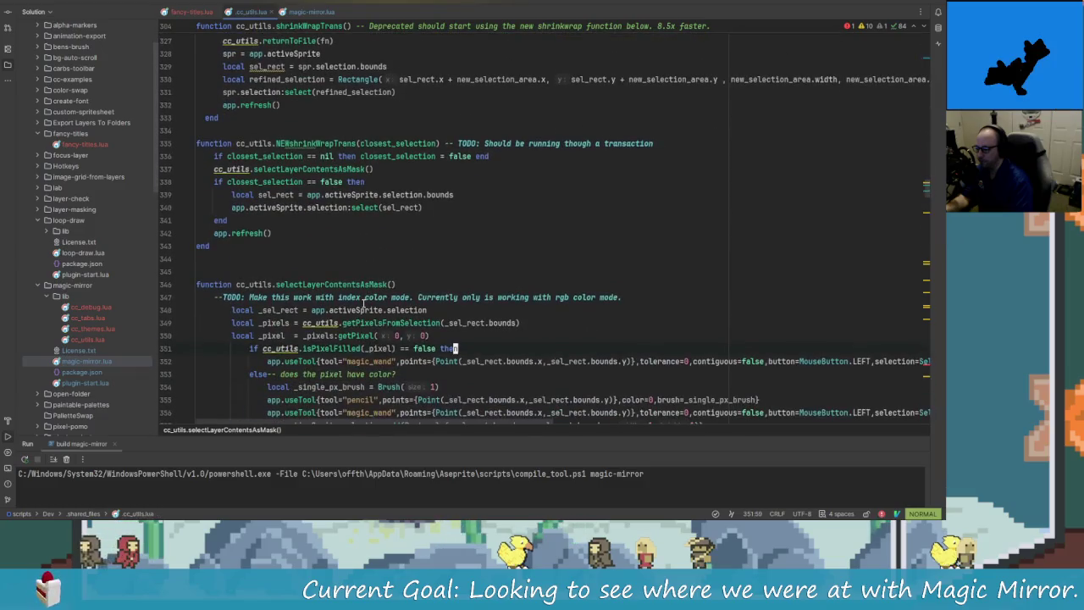
pyautogui.scroll(-2, 364, 304)
pyautogui.scroll(-1, 389, 245)
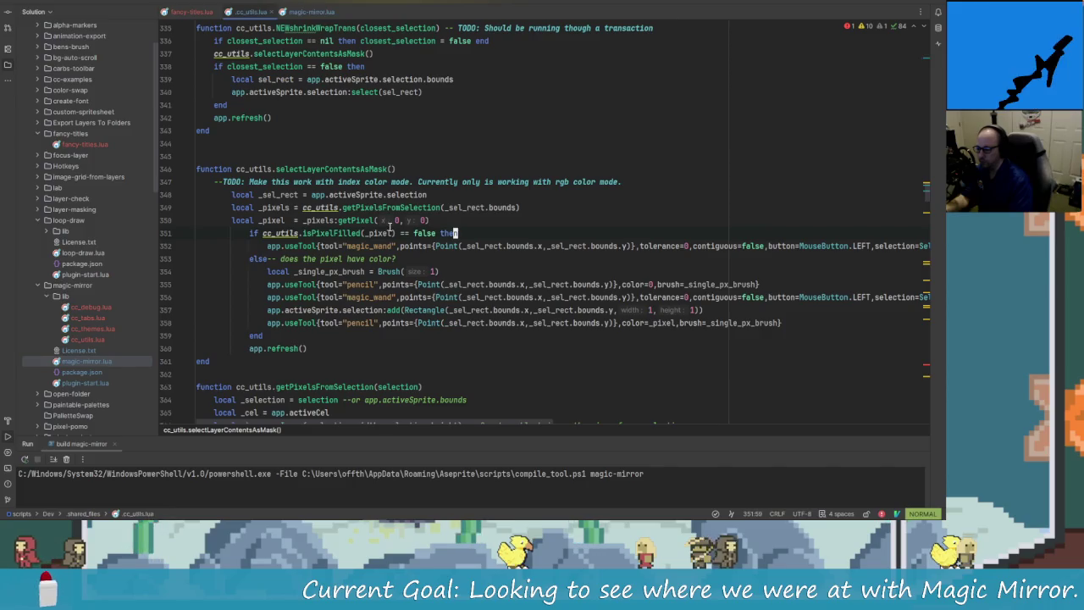
pyautogui.scroll(2, 388, 230)
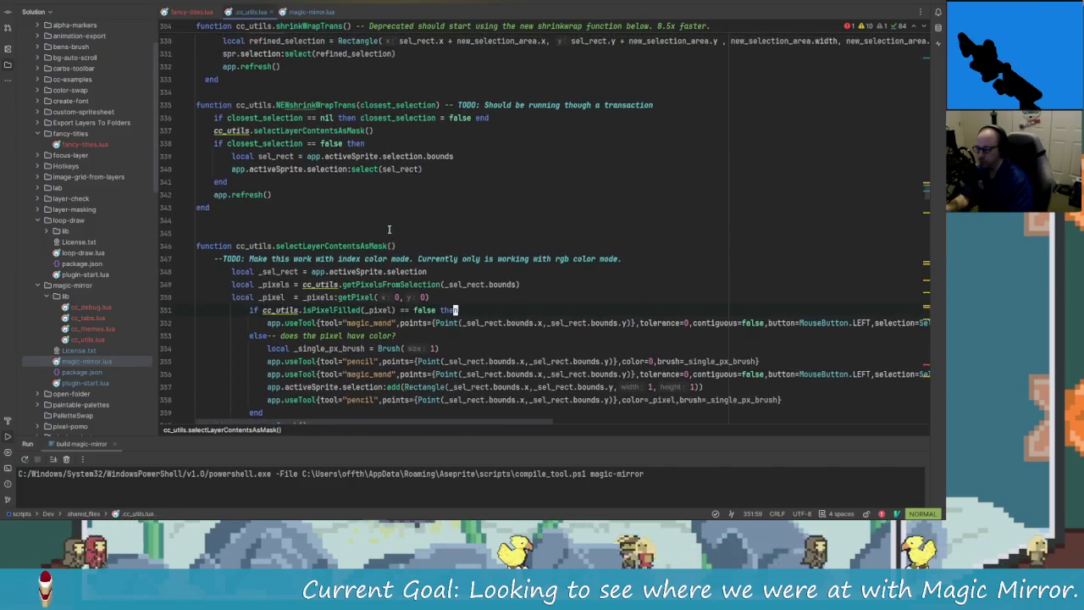
pyautogui.scroll(-2, 453, 282)
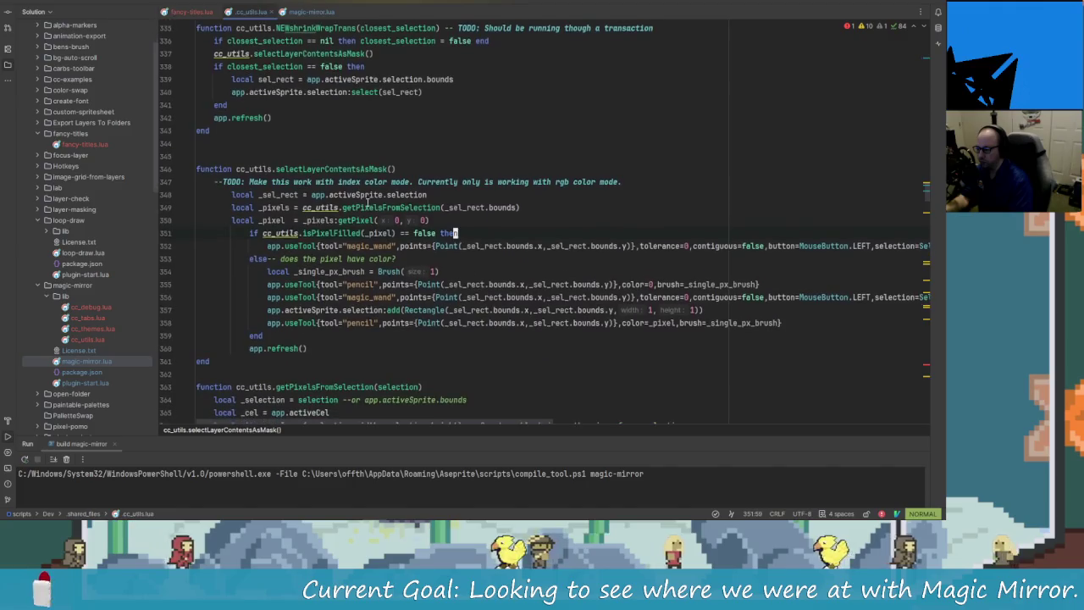
pyautogui.scroll(-2, 458, 286)
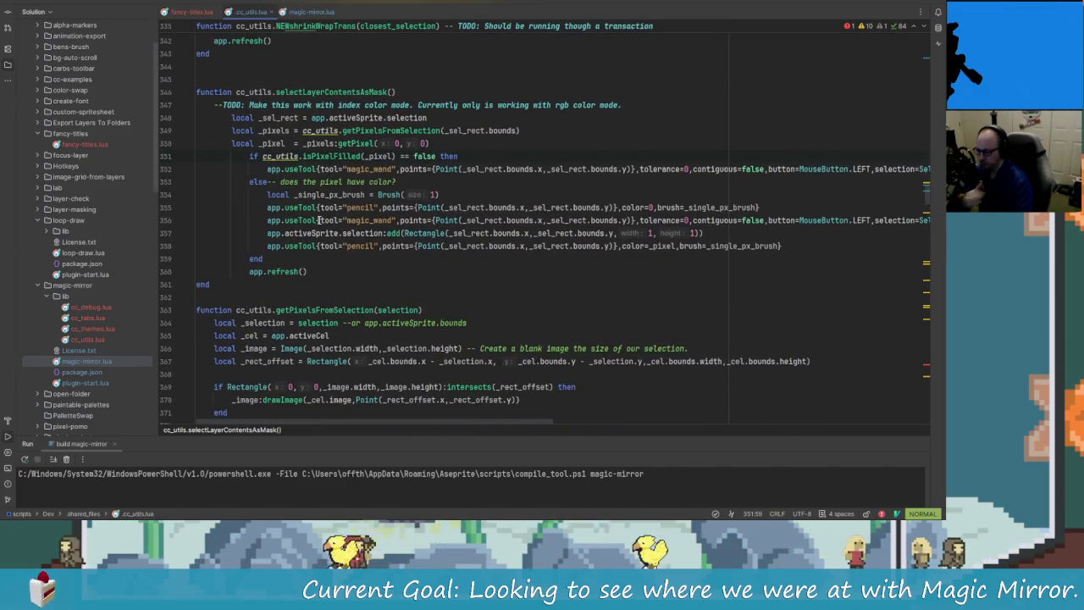
pyautogui.scroll(3, 455, 286)
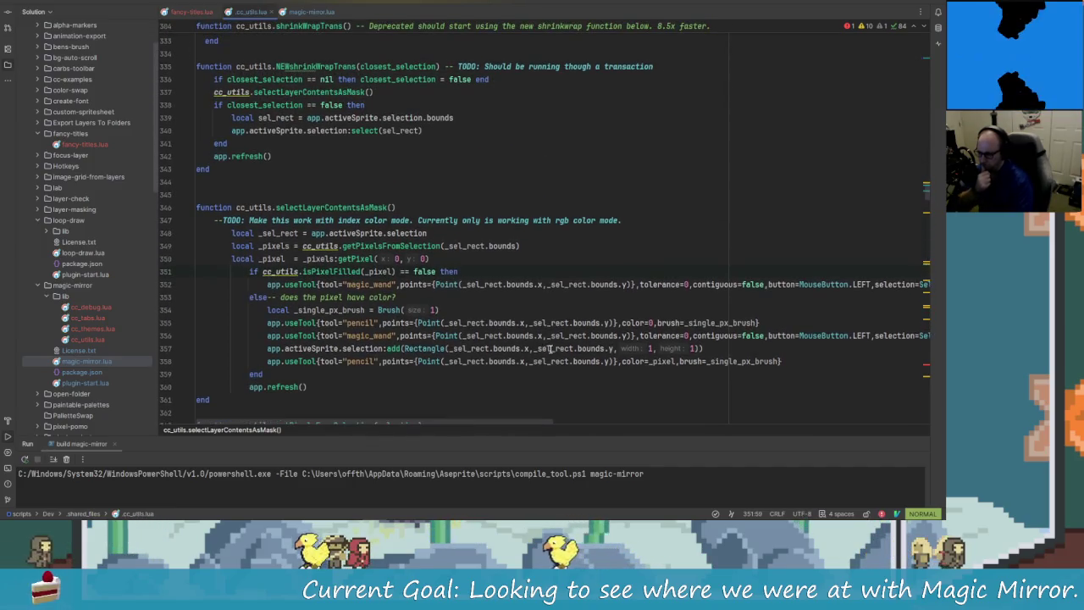
pyautogui.scroll(3, 486, 342)
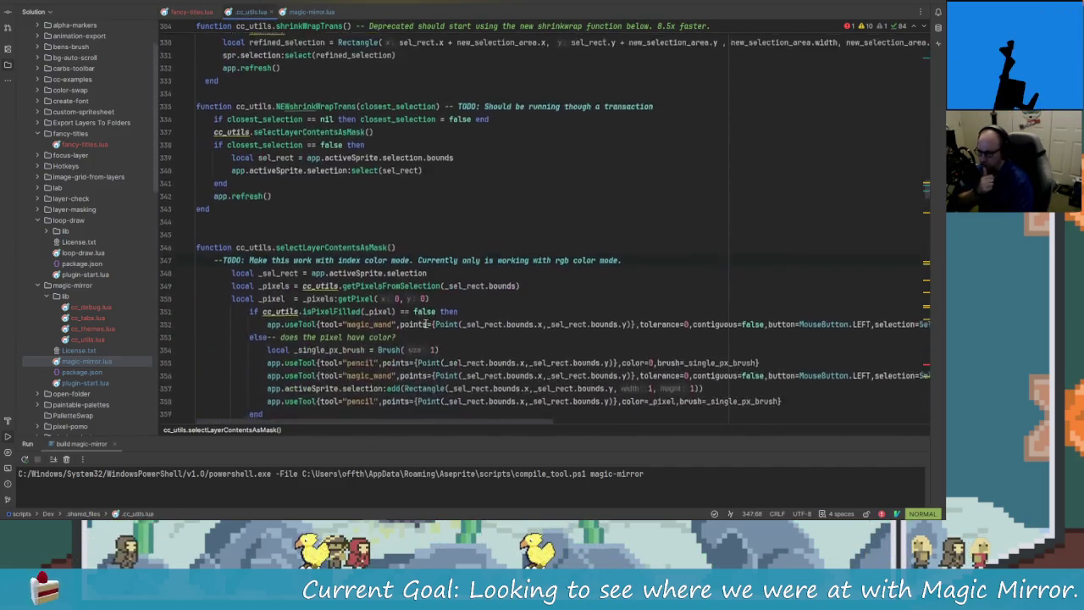
pyautogui.scroll(1, 477, 324)
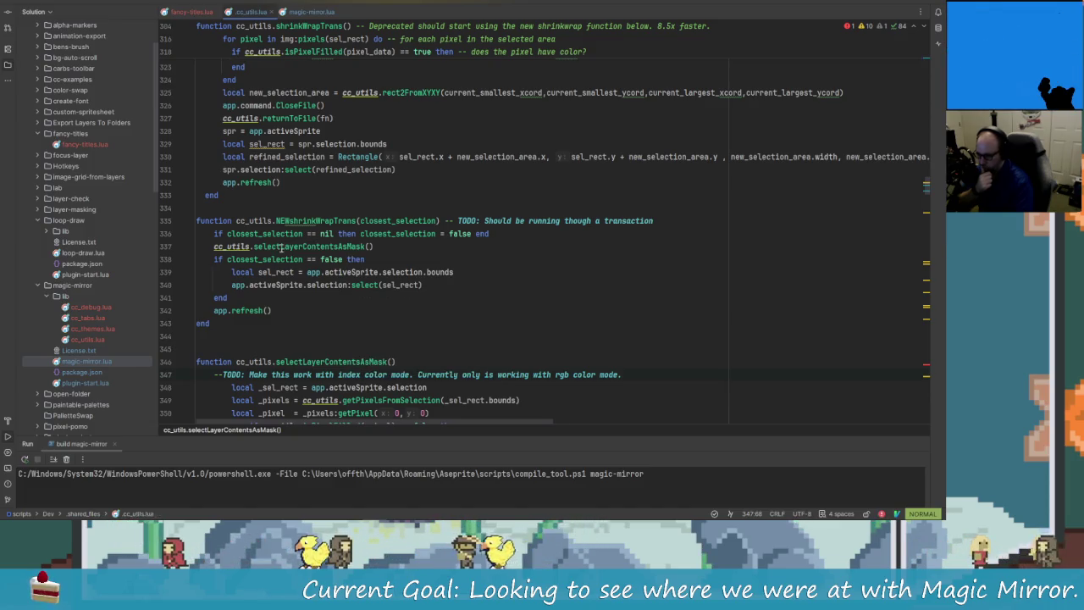
pyautogui.scroll(-1, 423, 315)
pyautogui.scroll(-1, 423, 315)
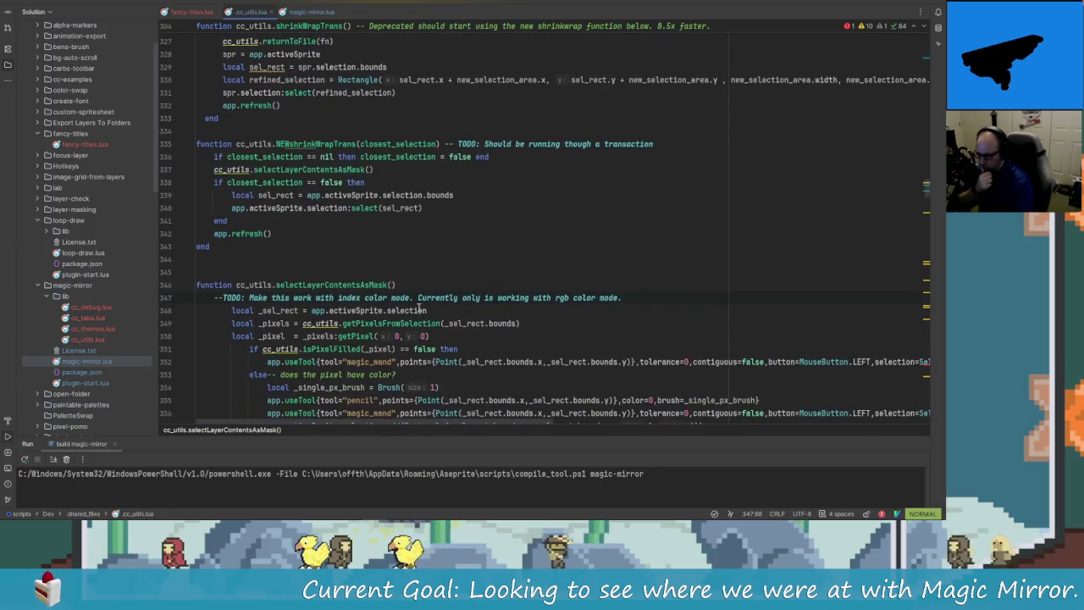
pyautogui.click(296, 157)
pyautogui.click(310, 166)
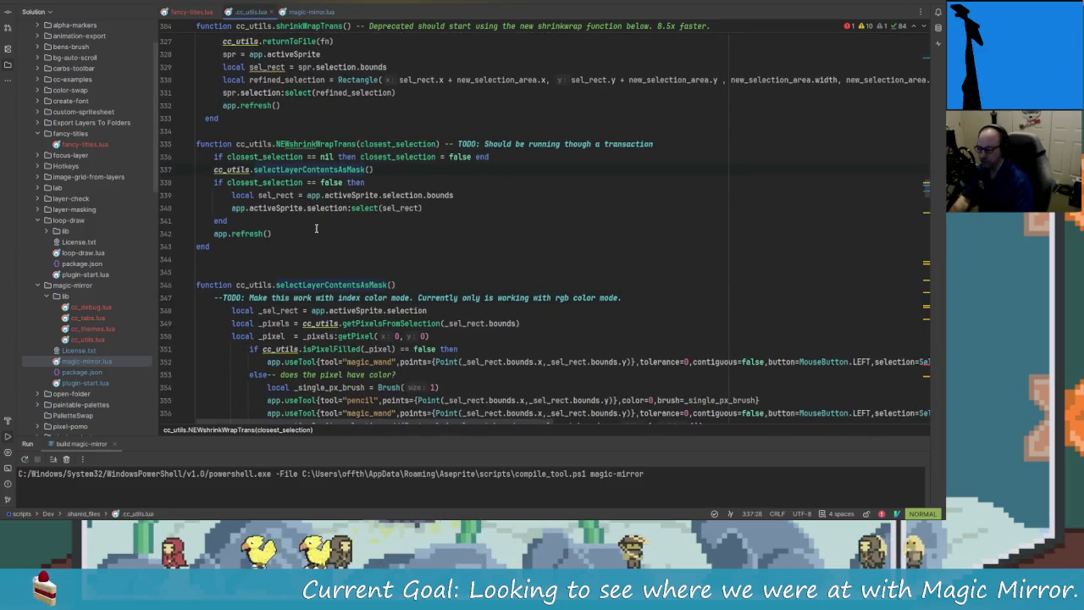
pyautogui.scroll(-1, 365, 295)
pyautogui.scroll(1, 366, 295)
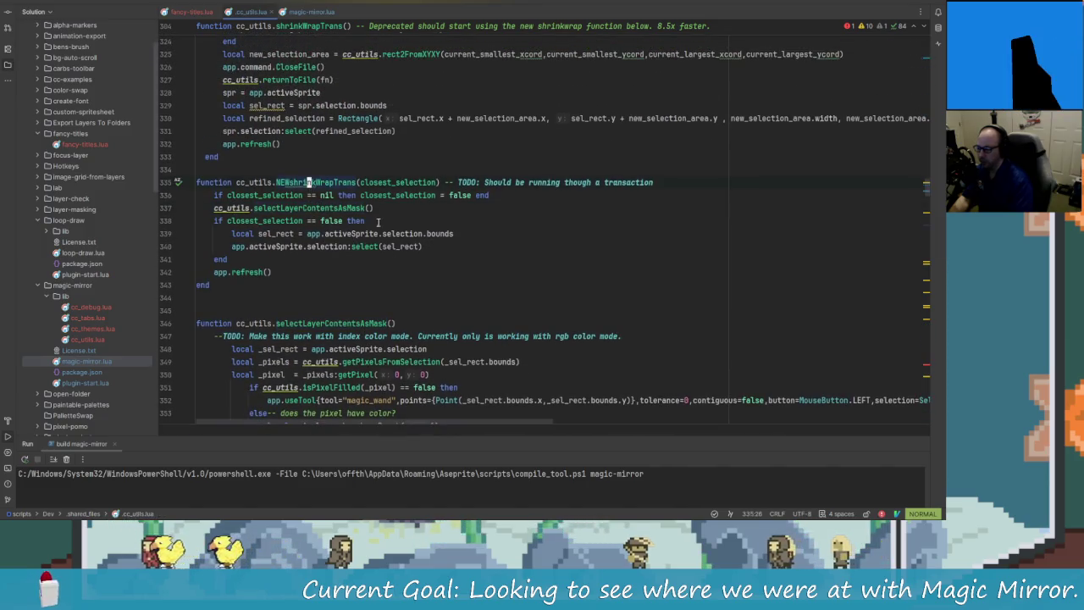
pyautogui.click(309, 182)
pyautogui.click(310, 12)
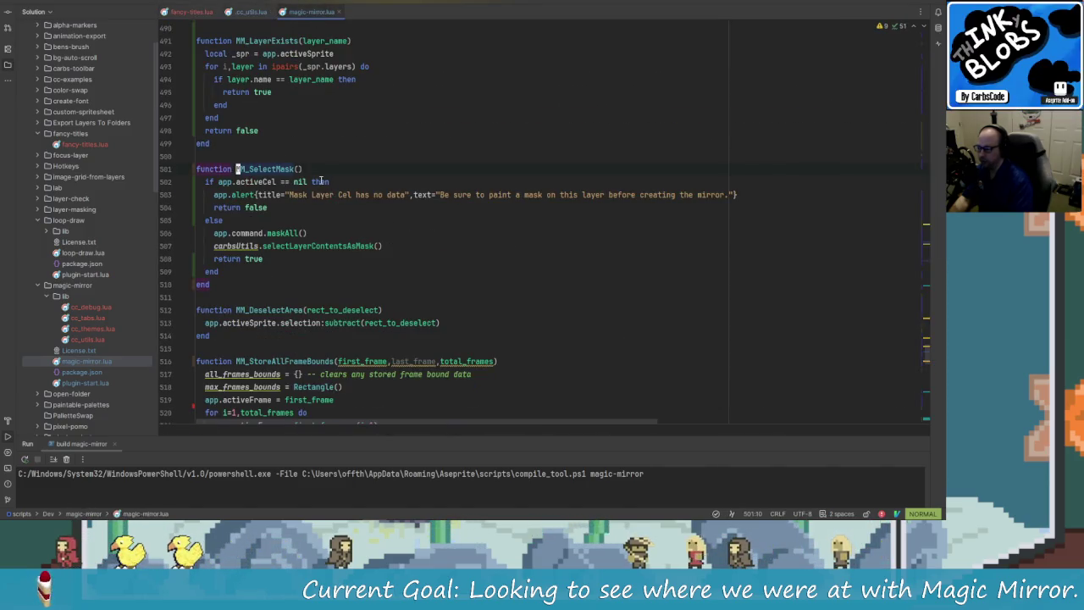
# Step: Insert a carbsUtils.NEWshrinkWrapTrans call above the commented-out selectLayerContentsAsMask line in MM_SelectMask
pyautogui.click(343, 245)
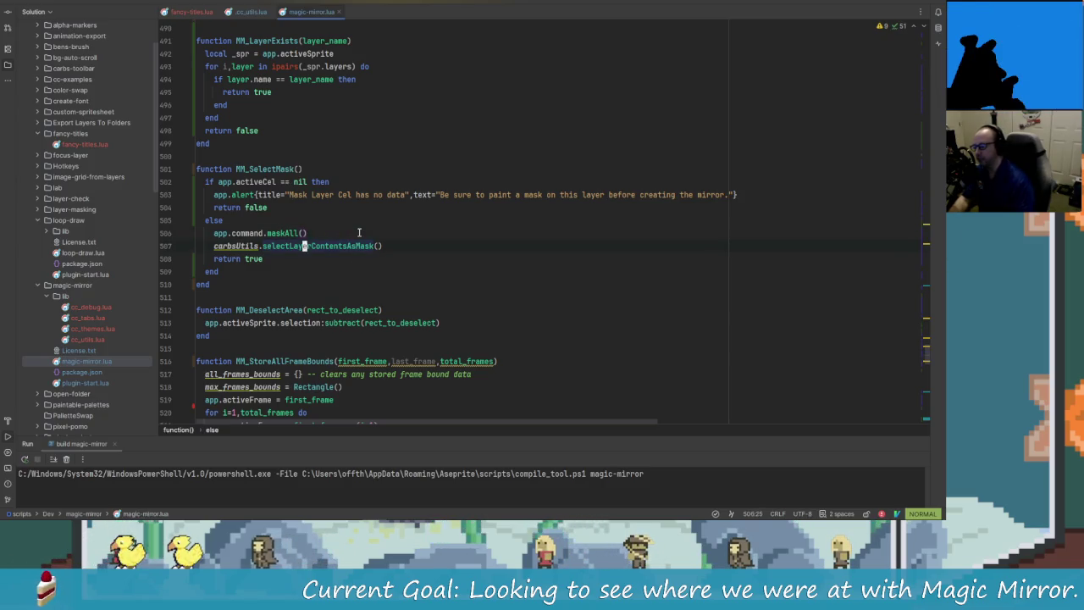
pyautogui.press('Left')
pyautogui.press('Left')
pyautogui.press('Left')
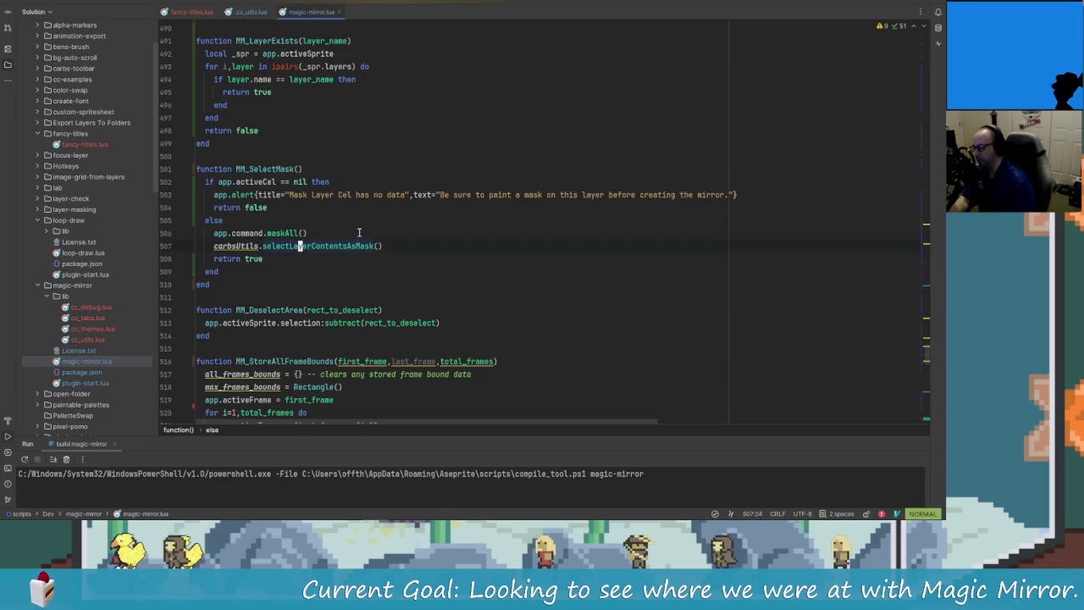
pyautogui.press('k')
pyautogui.press('i')
pyautogui.press('Up')
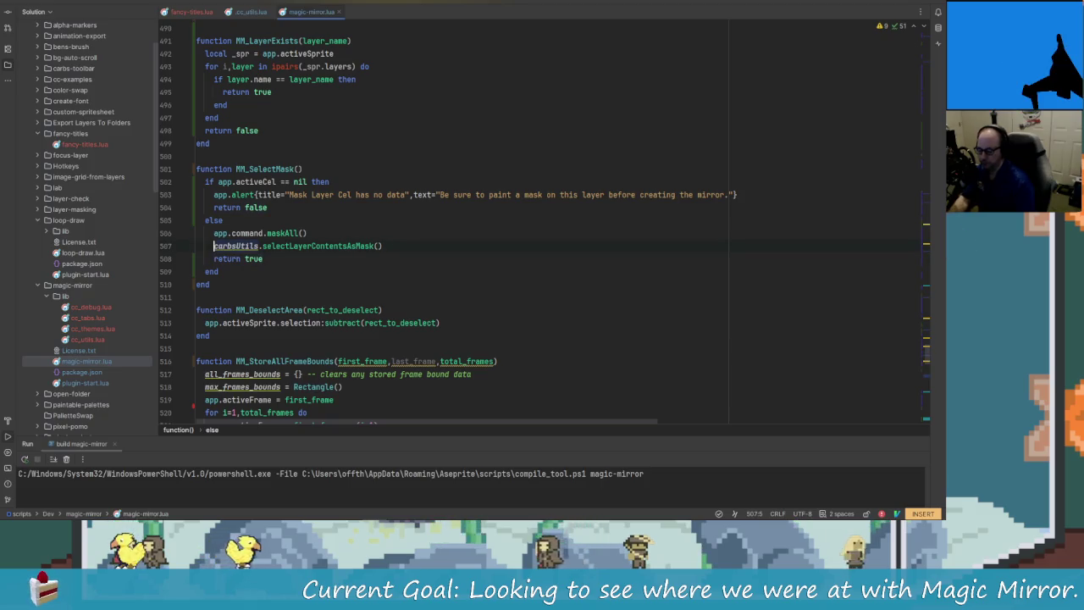
pyautogui.press('Escape')
pyautogui.hotkey('shift', 'o')
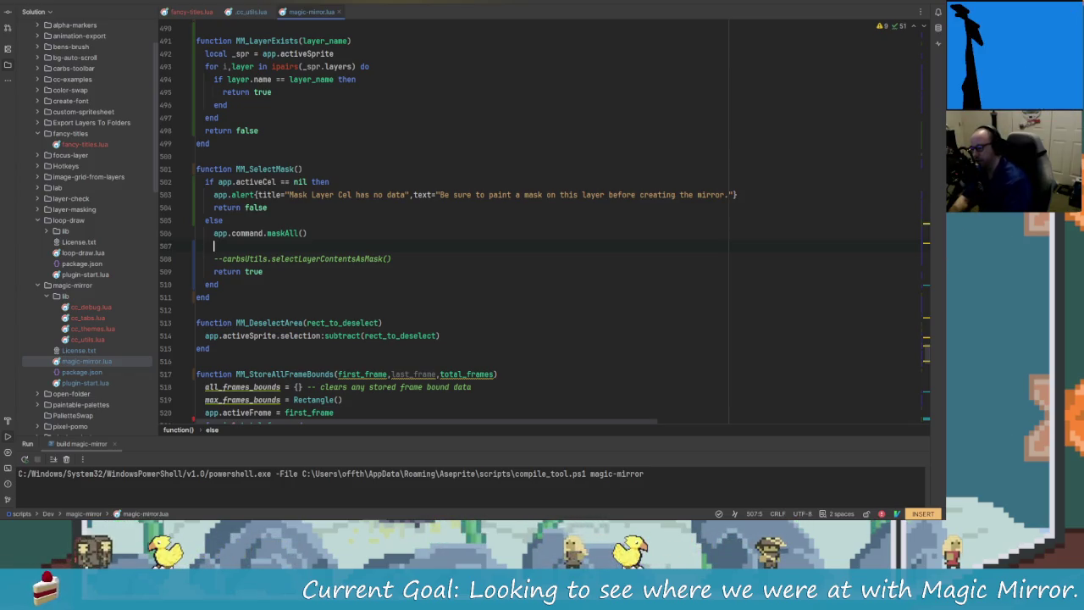
pyautogui.write('car')
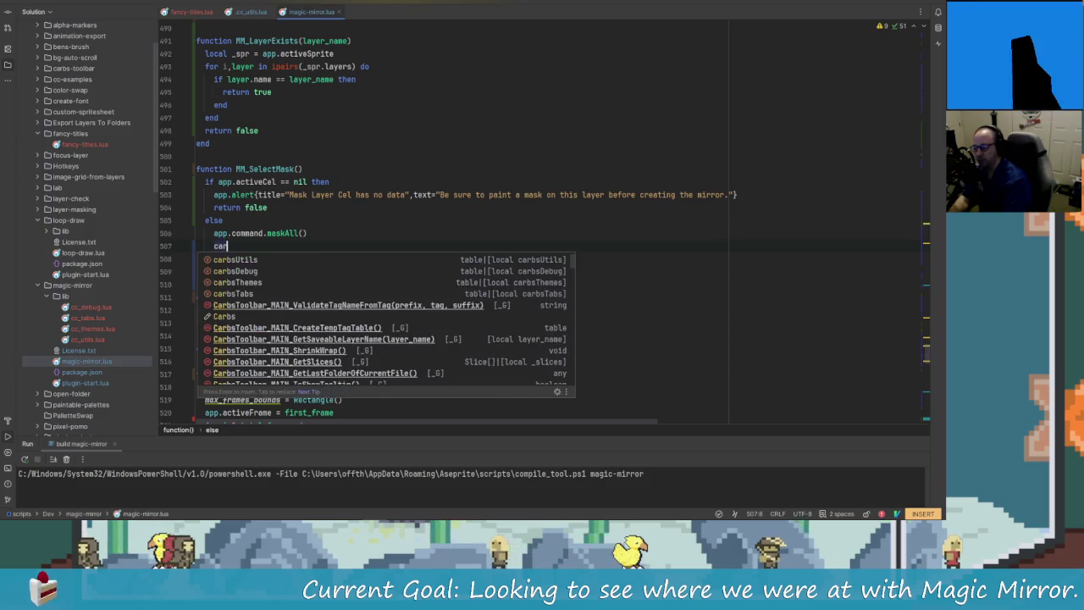
pyautogui.write('bsUtils.')
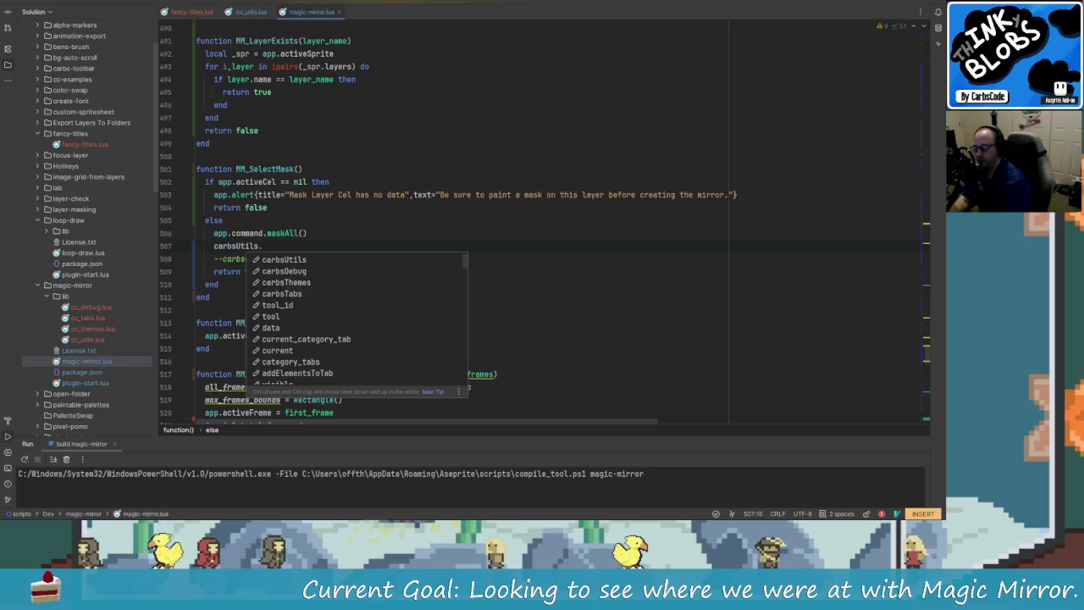
pyautogui.write('NEW')
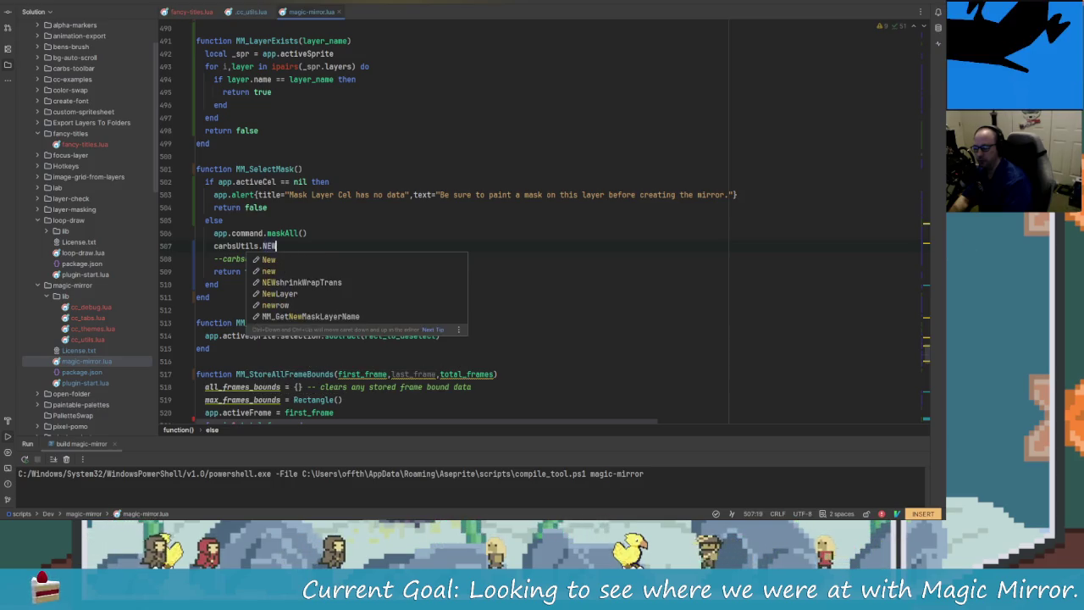
pyautogui.write('S')
pyautogui.press('Return')
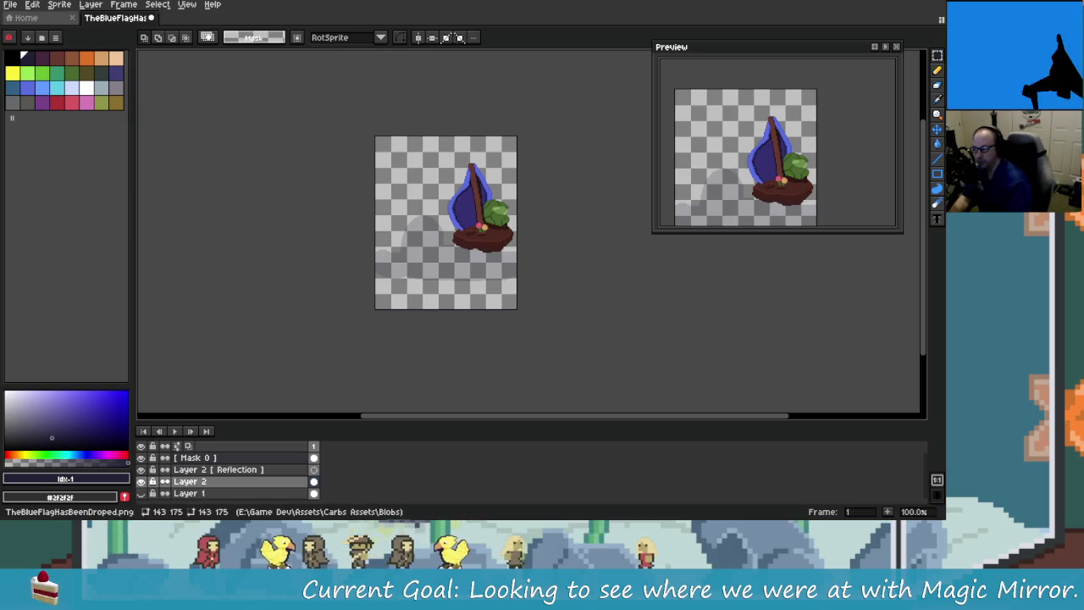
# Step: Scroll through the script in Rider, then return to Aseprite to test
pyautogui.hotkey('alt', 'Tab')
pyautogui.scroll(2, 273, 270)
pyautogui.scroll(6, 273, 271)
pyautogui.scroll(5, 274, 270)
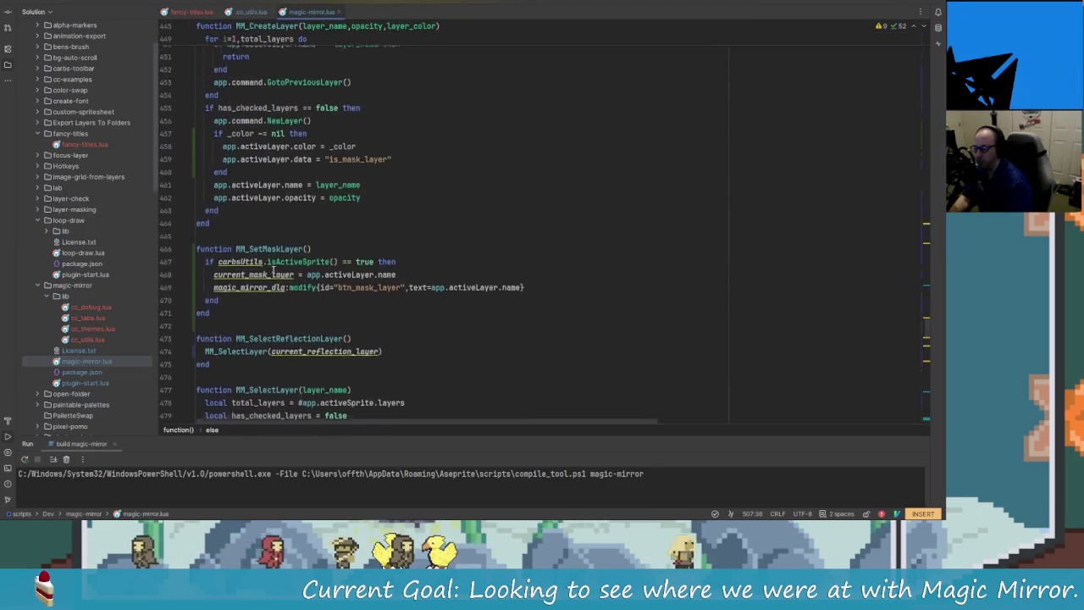
pyautogui.scroll(-4, 274, 270)
pyautogui.hotkey('alt', 'Tab')
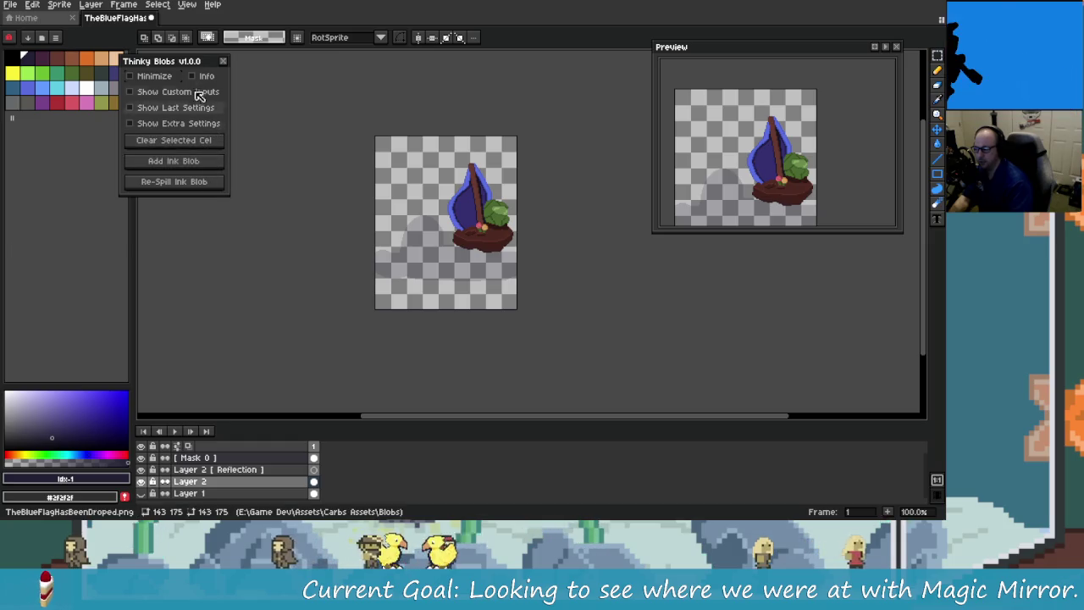
# Step: Reopen Magic Mirror with Bottom direction and Mask 0 custom mask, then delete the old reflection layer
pyautogui.click(222, 61)
pyautogui.click(124, 5)
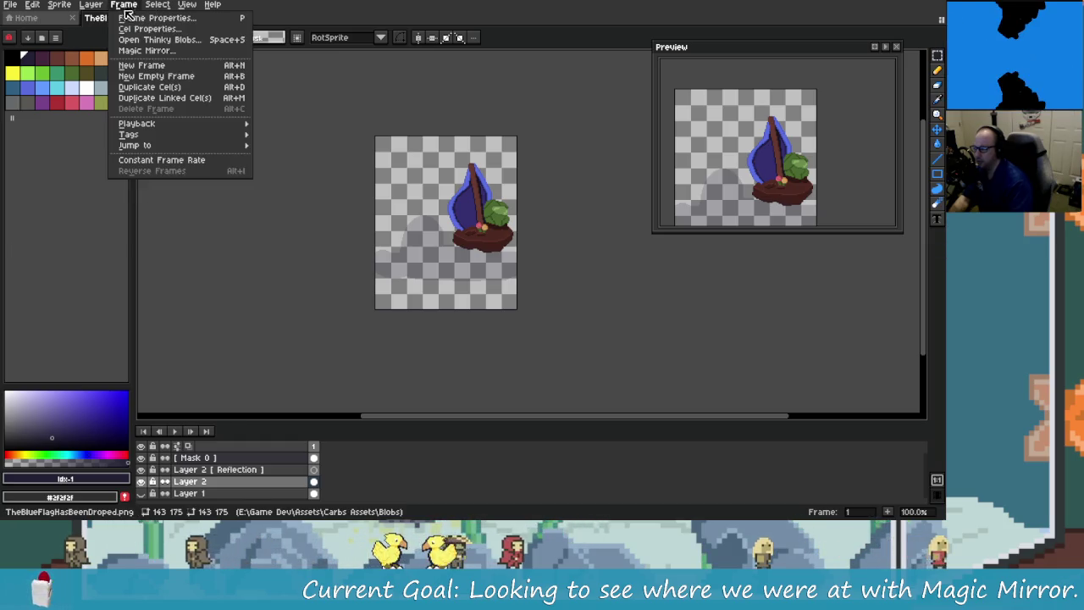
pyautogui.click(153, 51)
pyautogui.moveTo(470, 173)
pyautogui.mouseDown()
pyautogui.moveTo(174, 108)
pyautogui.moveTo(203, 93)
pyautogui.mouseUp()
pyautogui.click(207, 173)
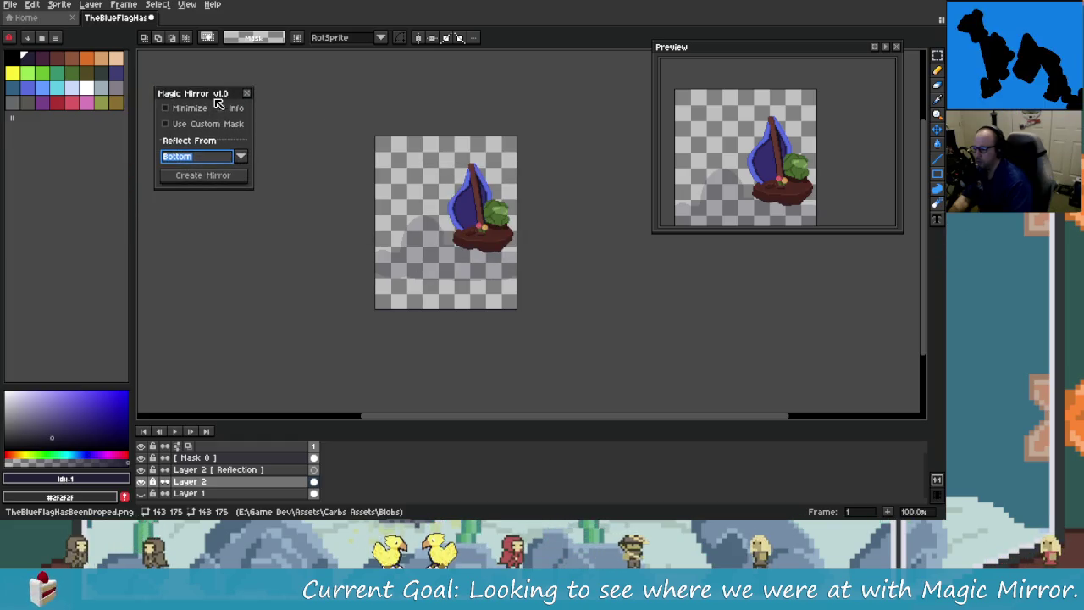
pyautogui.click(165, 124)
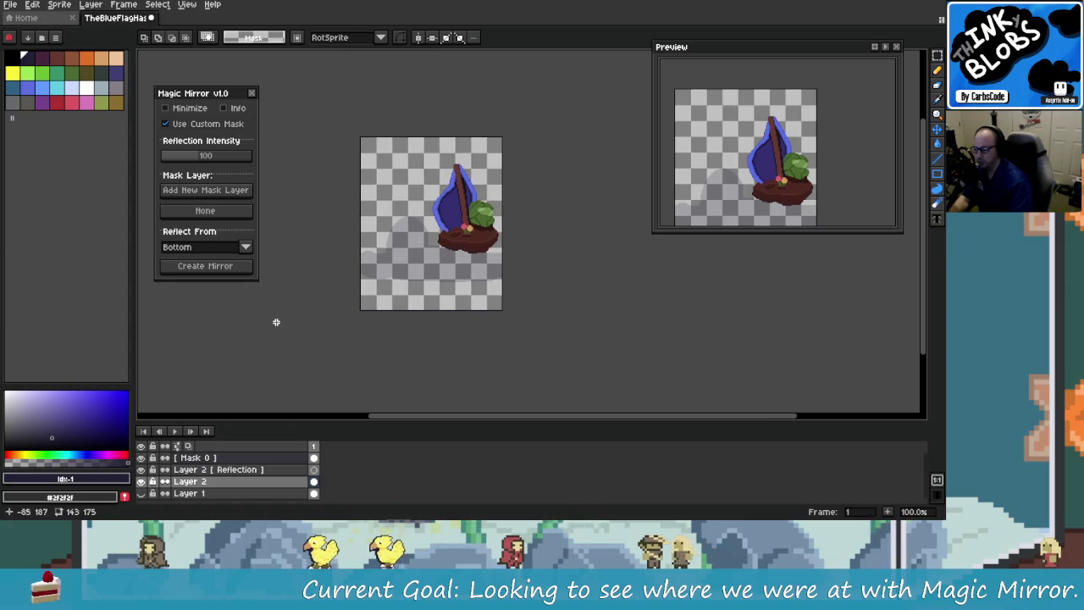
pyautogui.click(312, 457)
pyautogui.click(244, 205)
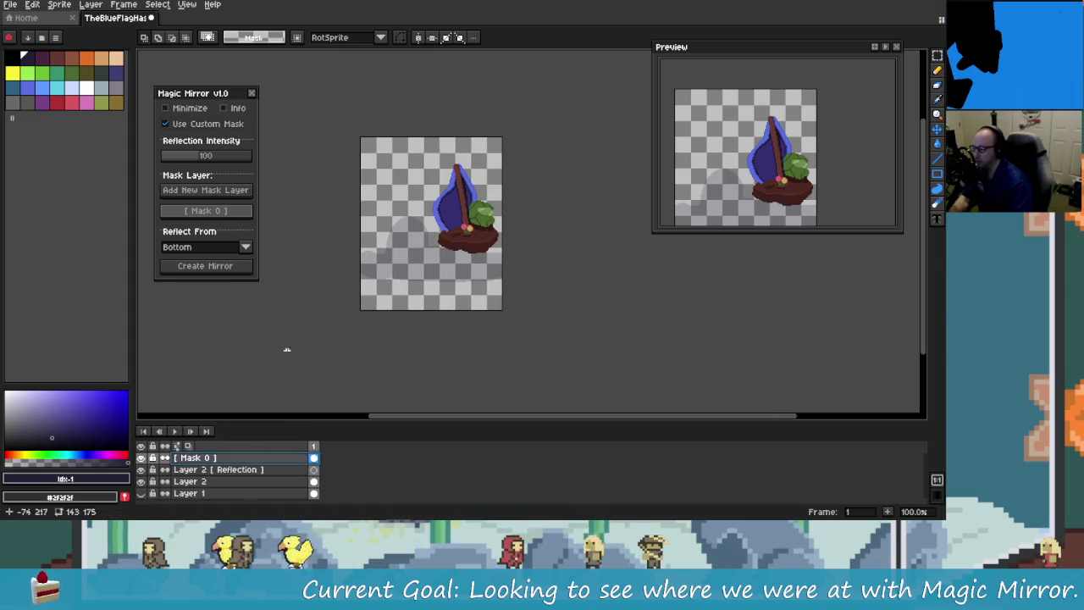
pyautogui.click(313, 469)
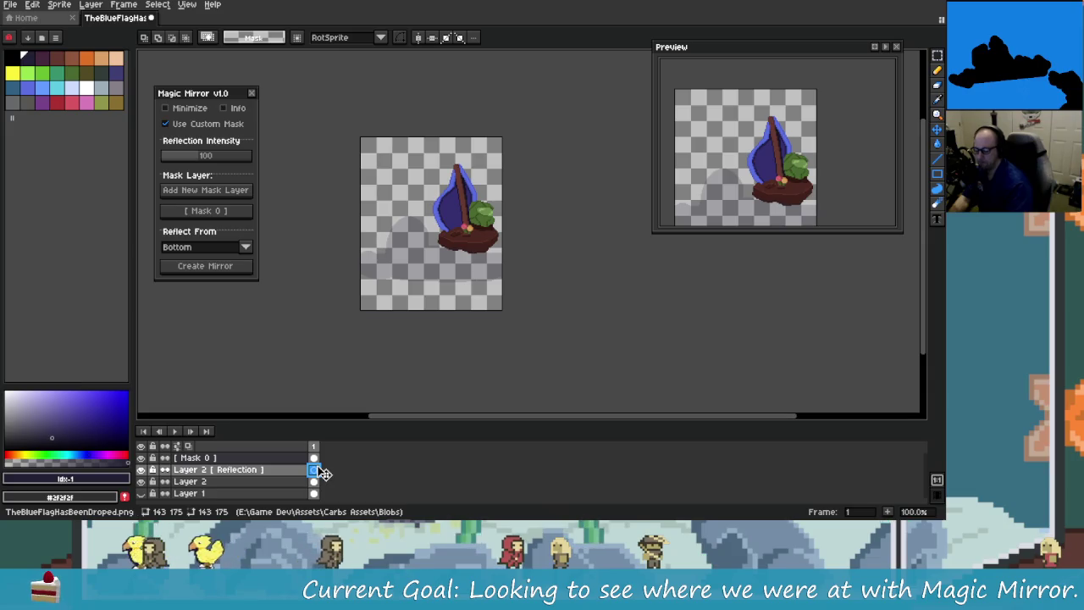
pyautogui.press('Delete')
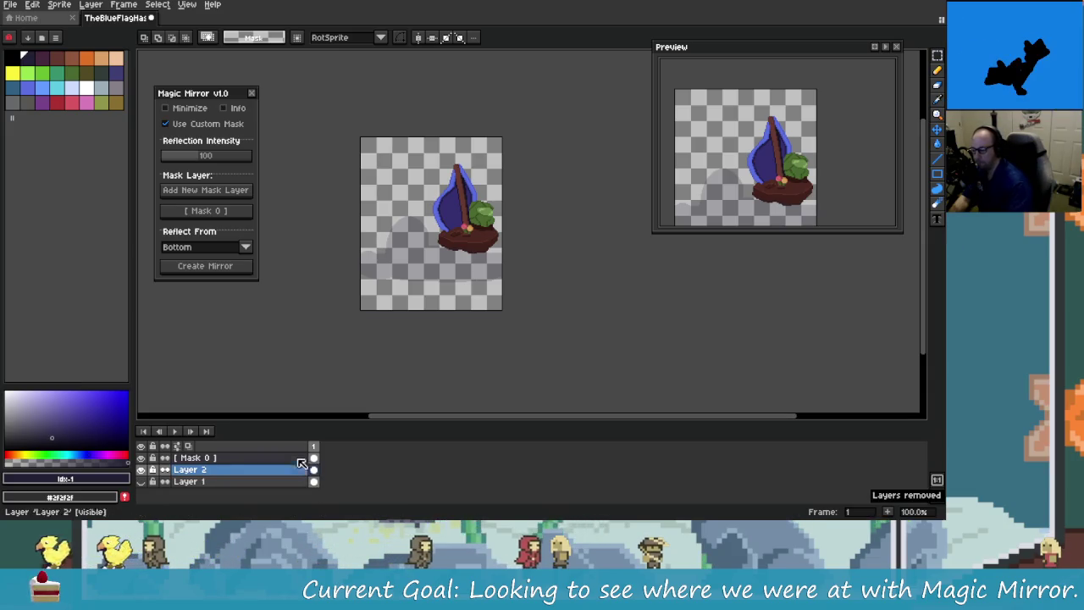
# Step: Generate a new reflection and zoom in on the boat base and its reflection
pyautogui.click(232, 267)
pyautogui.scroll(3, 475, 296)
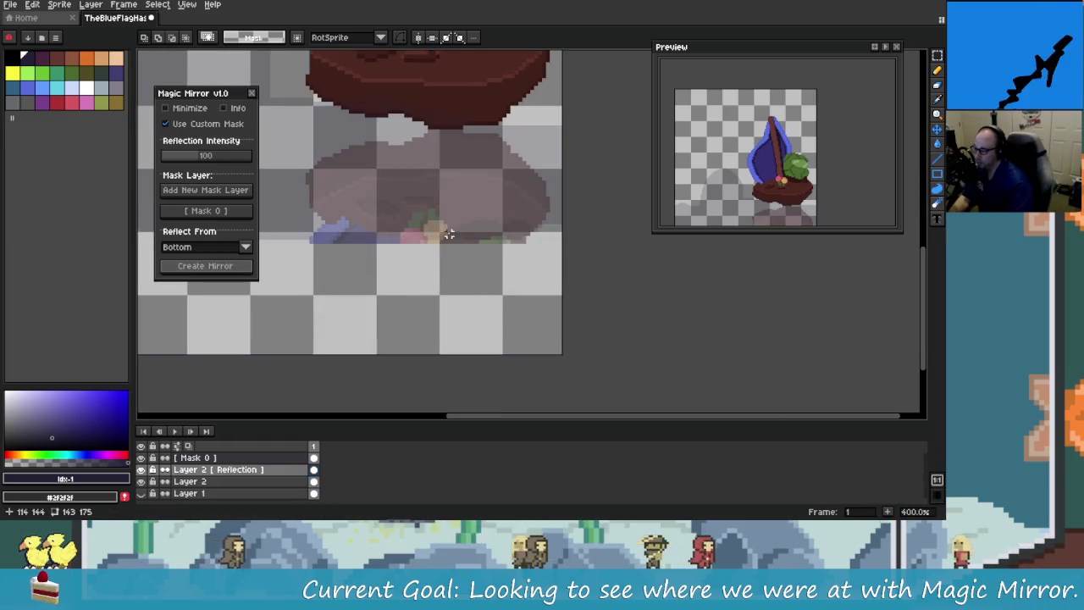
pyautogui.moveTo(487, 246)
pyautogui.mouseDown()
pyautogui.moveTo(496, 393)
pyautogui.moveTo(494, 326)
pyautogui.mouseUp()
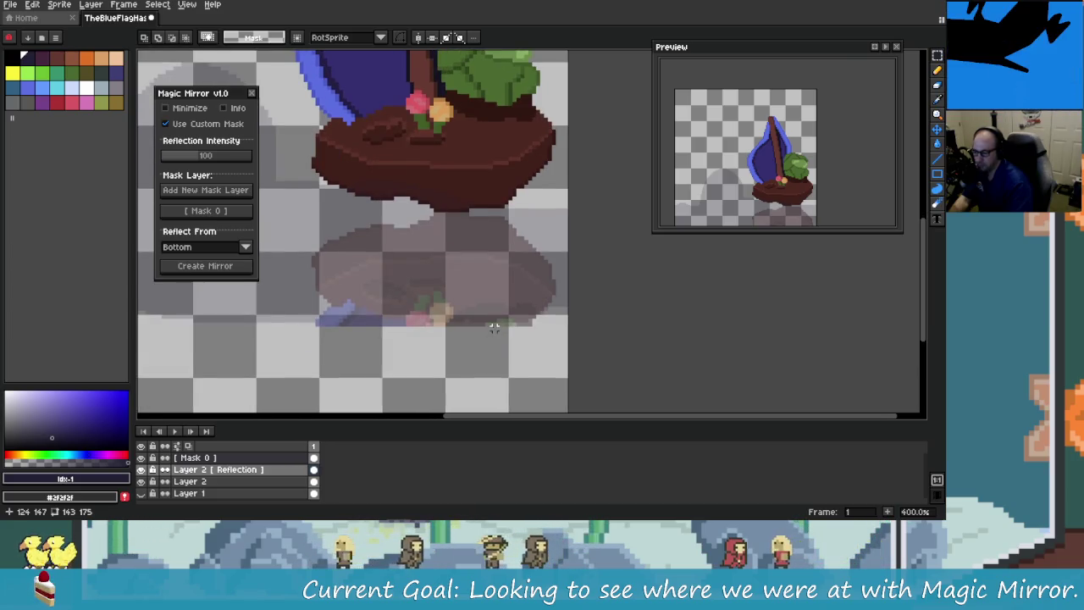
pyautogui.scroll(-2, 494, 327)
pyautogui.scroll(2, 420, 285)
pyautogui.scroll(1, 518, 320)
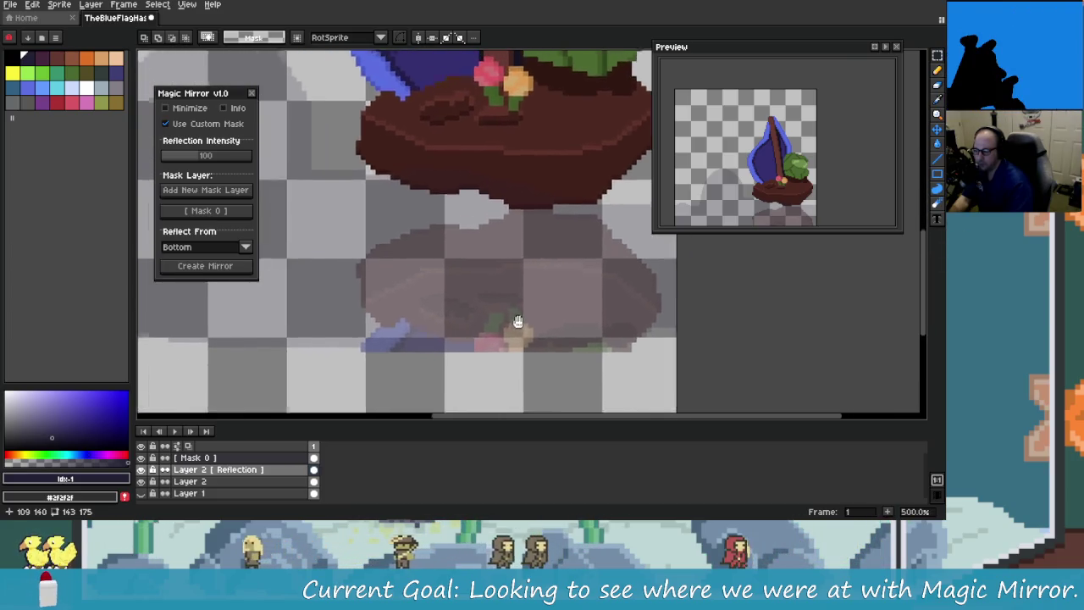
pyautogui.moveTo(517, 321)
pyautogui.mouseDown()
pyautogui.moveTo(438, 258)
pyautogui.moveTo(424, 225)
pyautogui.mouseUp()
pyautogui.scroll(-1, 399, 164)
pyautogui.scroll(3, 403, 175)
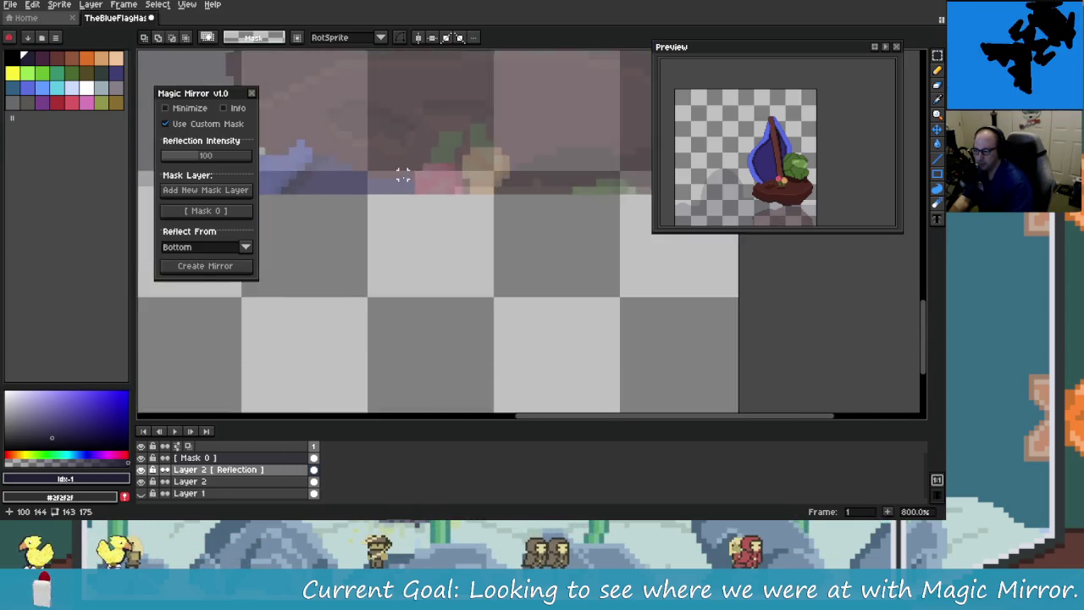
pyautogui.scroll(-1, 474, 225)
pyautogui.scroll(-1, 488, 307)
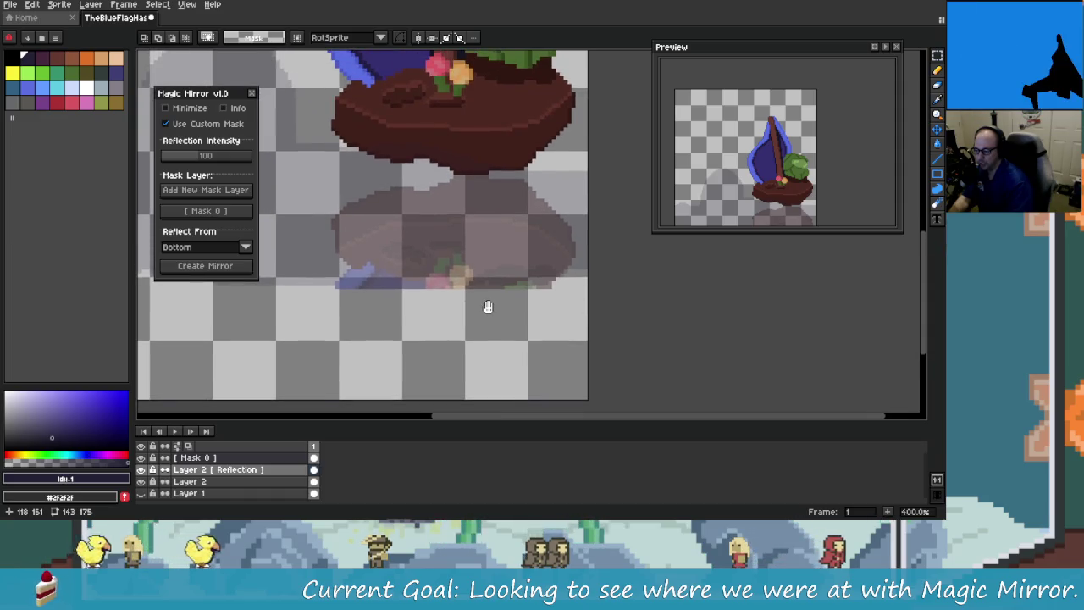
pyautogui.moveTo(488, 306); pyautogui.dragTo(460, 301)
pyautogui.scroll(1, 459, 302)
pyautogui.scroll(-1, 458, 303)
pyautogui.moveTo(458, 302); pyautogui.dragTo(492, 309)
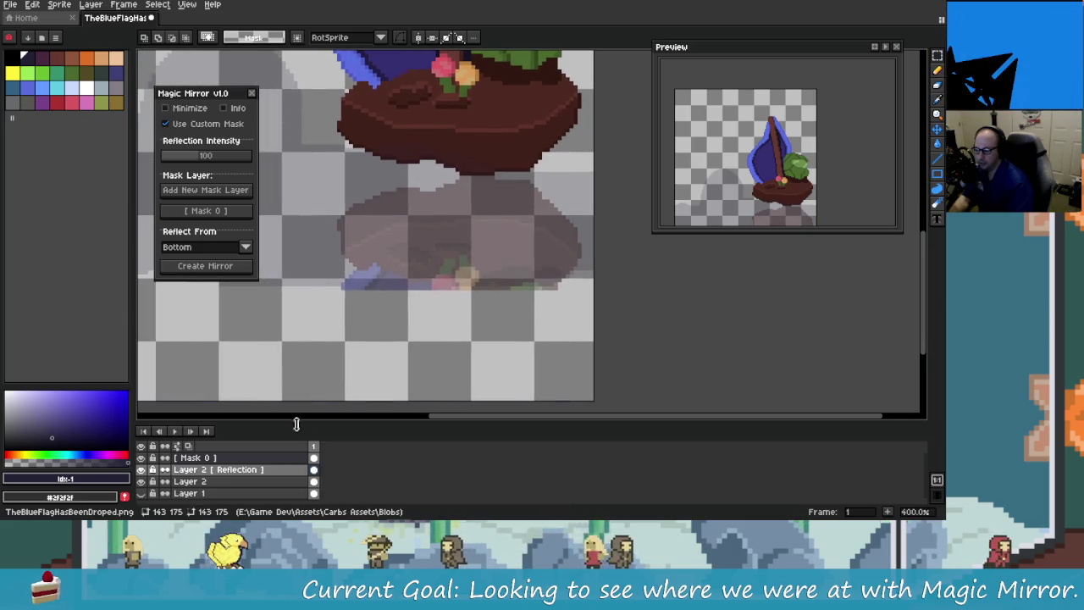
# Step: Toggle the reflection and sailboat layers' visibility to compare the reflection alone
pyautogui.click(141, 469)
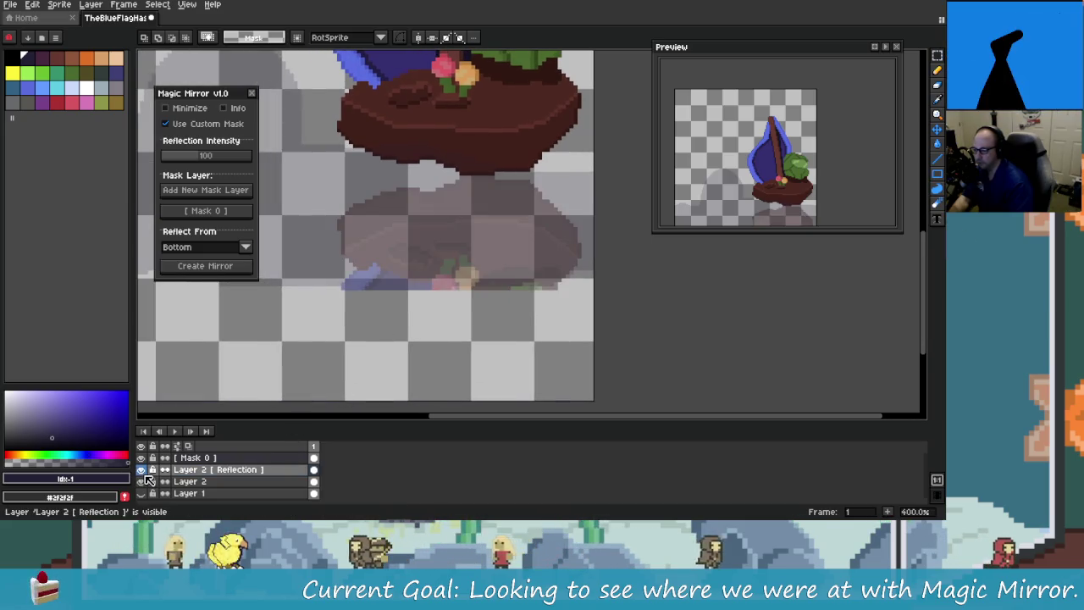
pyautogui.click(142, 469)
pyautogui.click(145, 475)
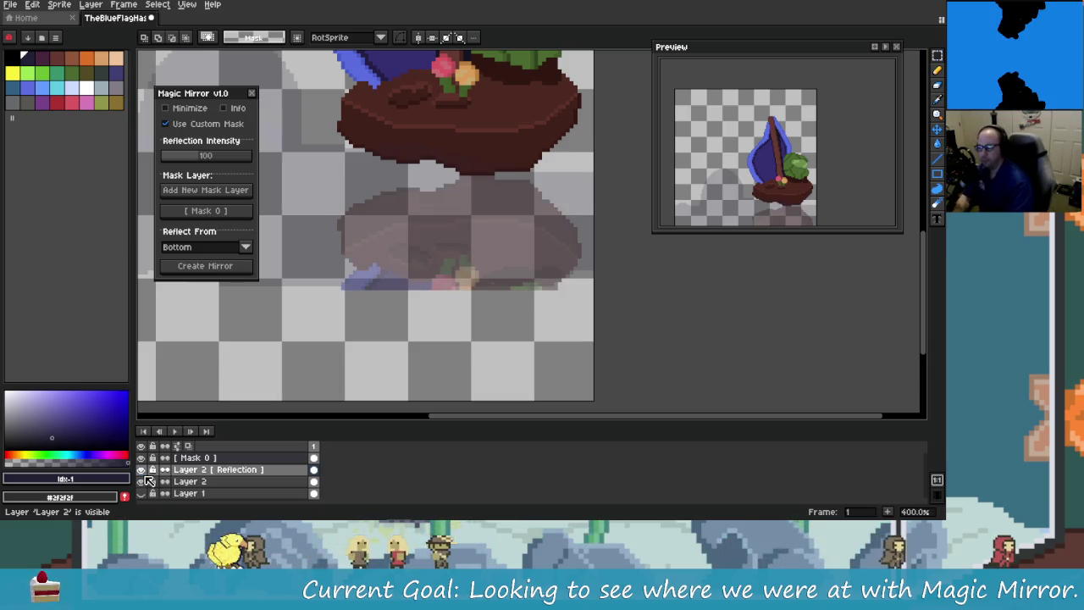
pyautogui.click(146, 480)
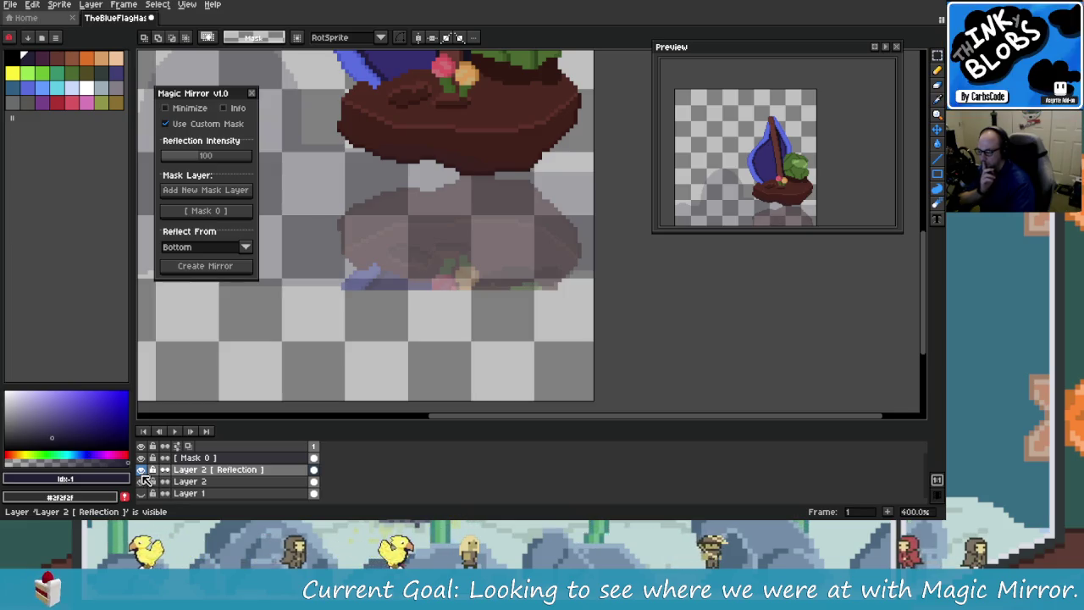
pyautogui.click(144, 479)
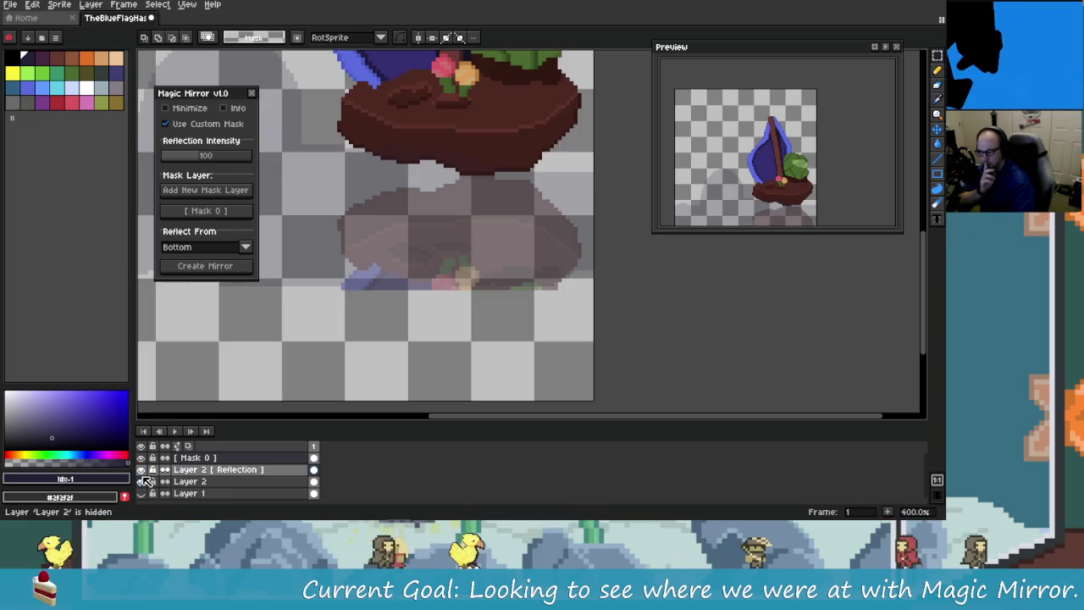
pyautogui.click(144, 480)
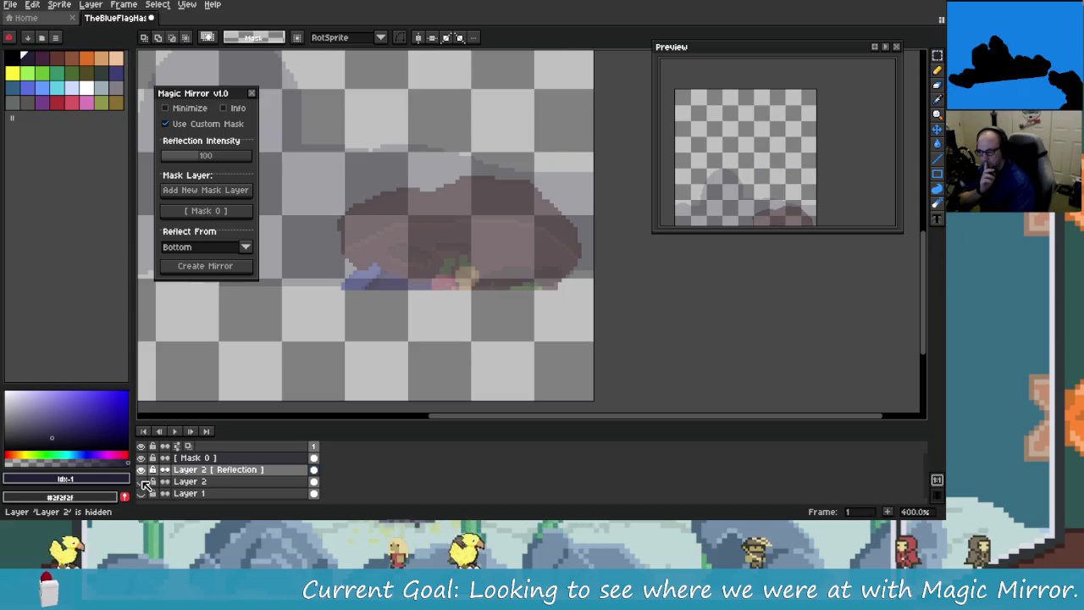
pyautogui.click(144, 480)
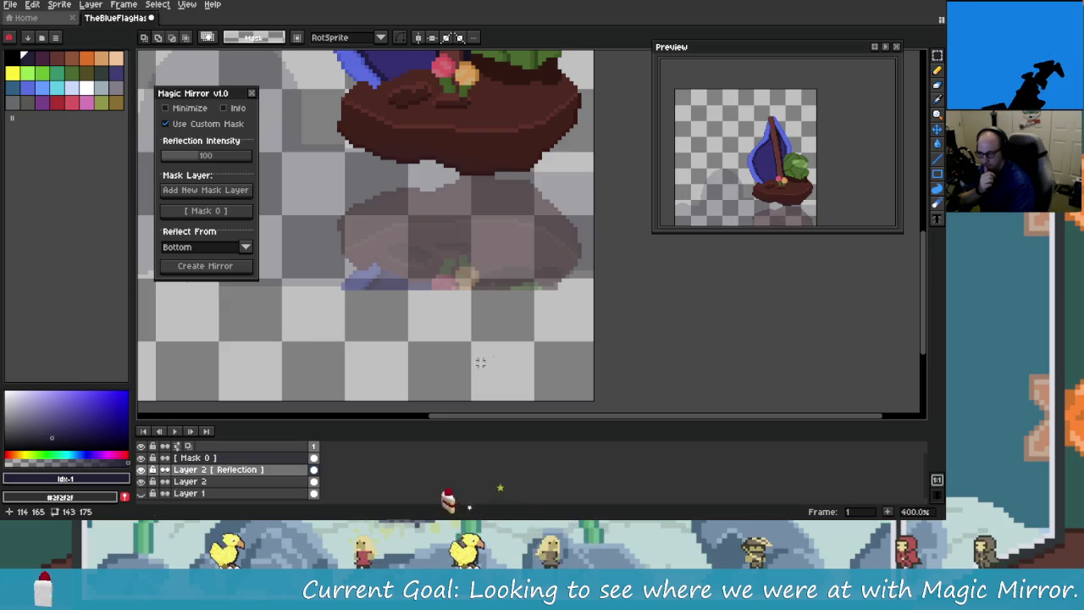
# Step: Zoom around the sprite and toggle the Mask 0 layer's visibility off and on
pyautogui.scroll(-1, 504, 339)
pyautogui.scroll(-1, 503, 339)
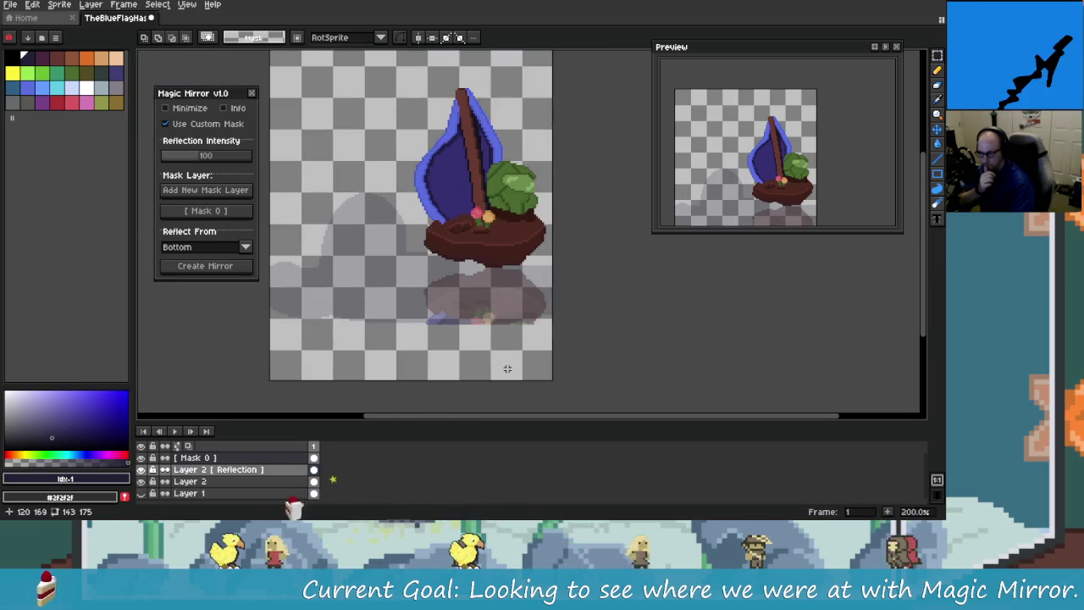
pyautogui.scroll(4, 505, 365)
pyautogui.scroll(-2, 506, 366)
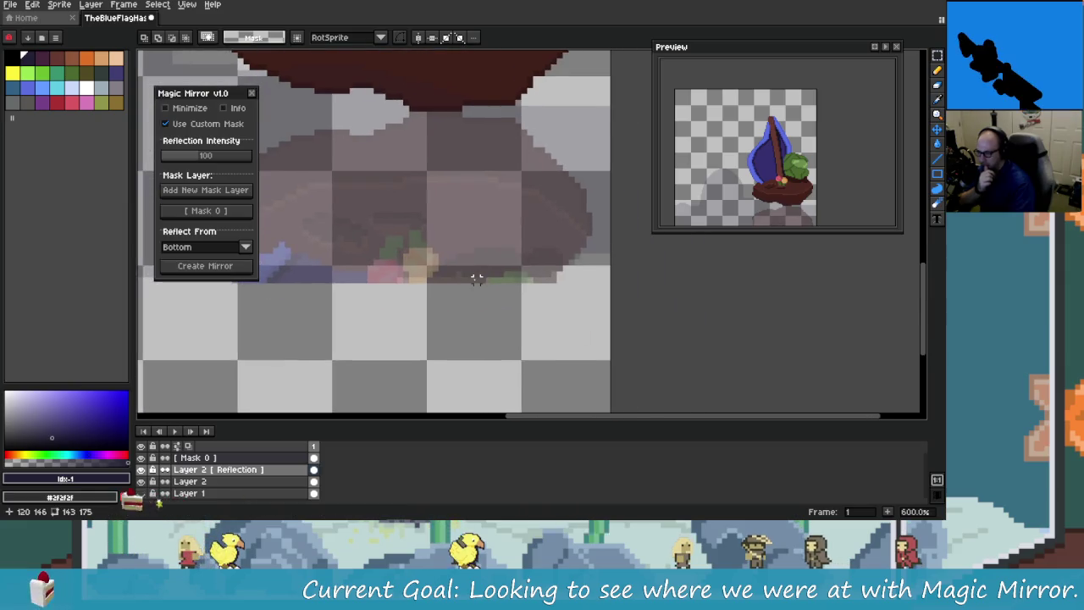
pyautogui.scroll(1, 477, 279)
pyautogui.scroll(-1, 495, 294)
pyautogui.scroll(-1, 500, 305)
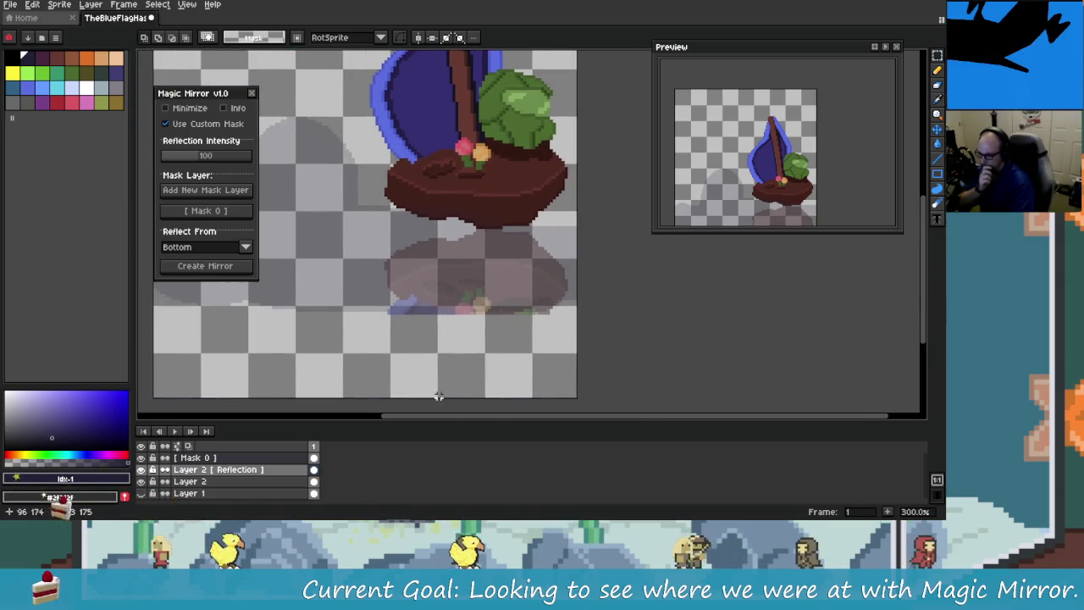
pyautogui.click(142, 457)
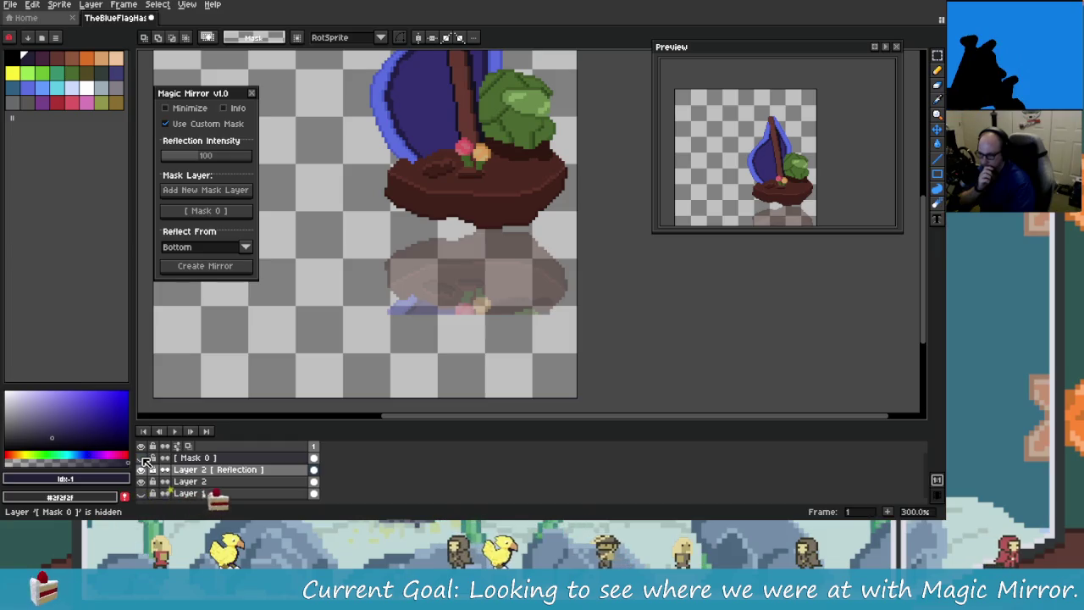
pyautogui.click(141, 458)
pyautogui.moveTo(464, 317)
pyautogui.mouseDown()
pyautogui.moveTo(508, 367)
pyautogui.moveTo(513, 256)
pyautogui.moveTo(627, 356)
pyautogui.moveTo(503, 213)
pyautogui.mouseUp()
# Step: Select all, then undo four steps back through the selection and pasted reflection
pyautogui.hotkey('ctrl', 'a')
pyautogui.hotkey('ctrl', 'z')
pyautogui.hotkey('ctrl', 'z')
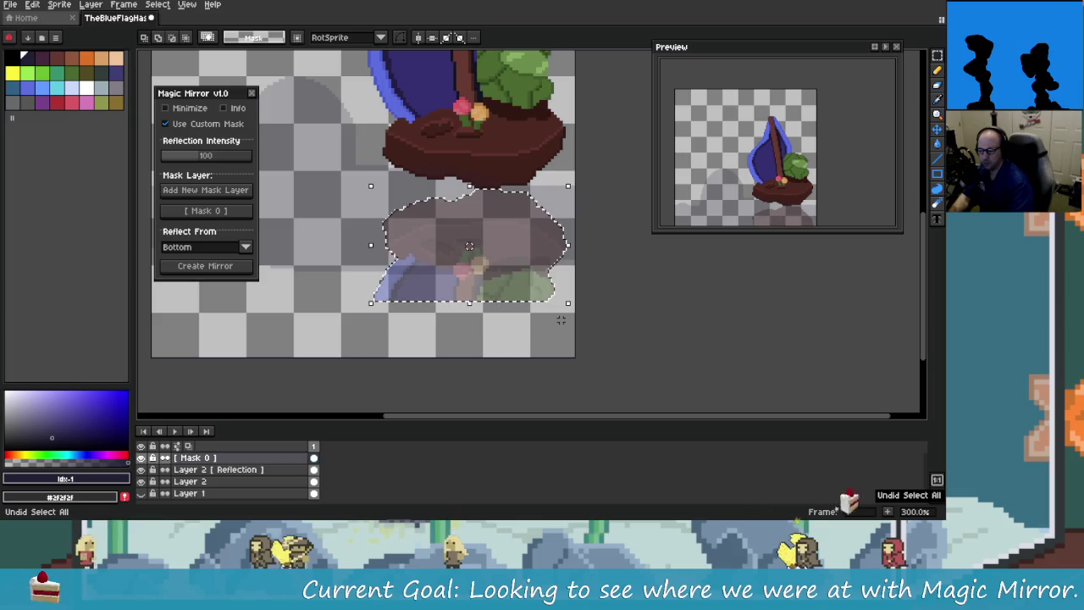
pyautogui.hotkey('ctrl', 'z')
pyautogui.moveTo(561, 320)
pyautogui.mouseDown()
pyautogui.moveTo(466, 317)
pyautogui.moveTo(486, 290)
pyautogui.moveTo(497, 305)
pyautogui.mouseUp()
pyautogui.hotkey('ctrl', 'z')
pyautogui.hotkey('ctrl', 'z')
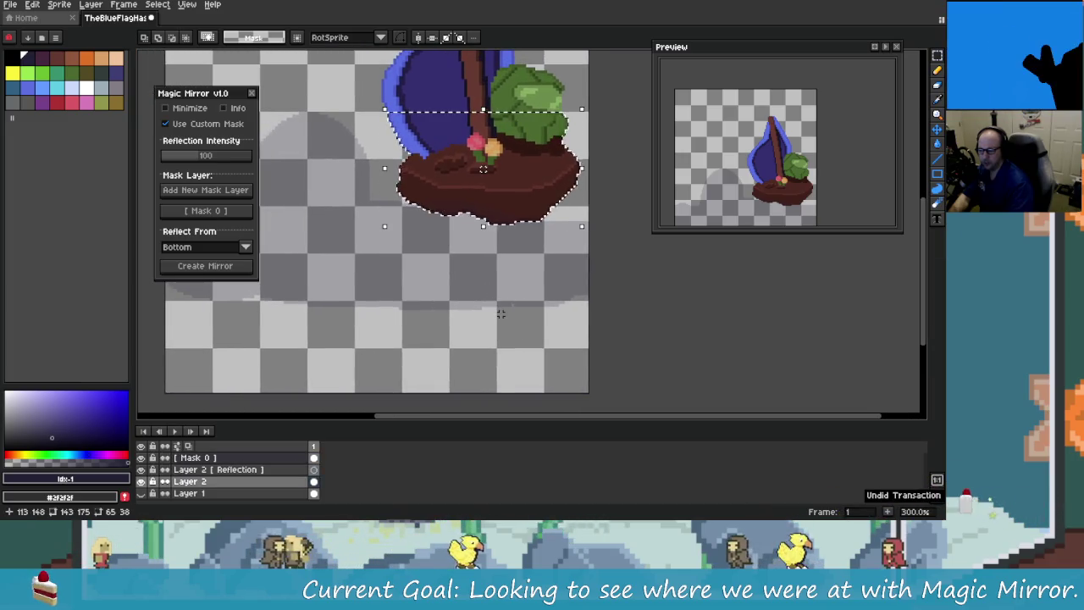
pyautogui.hotkey('ctrl', 'z')
pyautogui.hotkey('ctrl', 'z')
pyautogui.hotkey('ctrl', 'z')
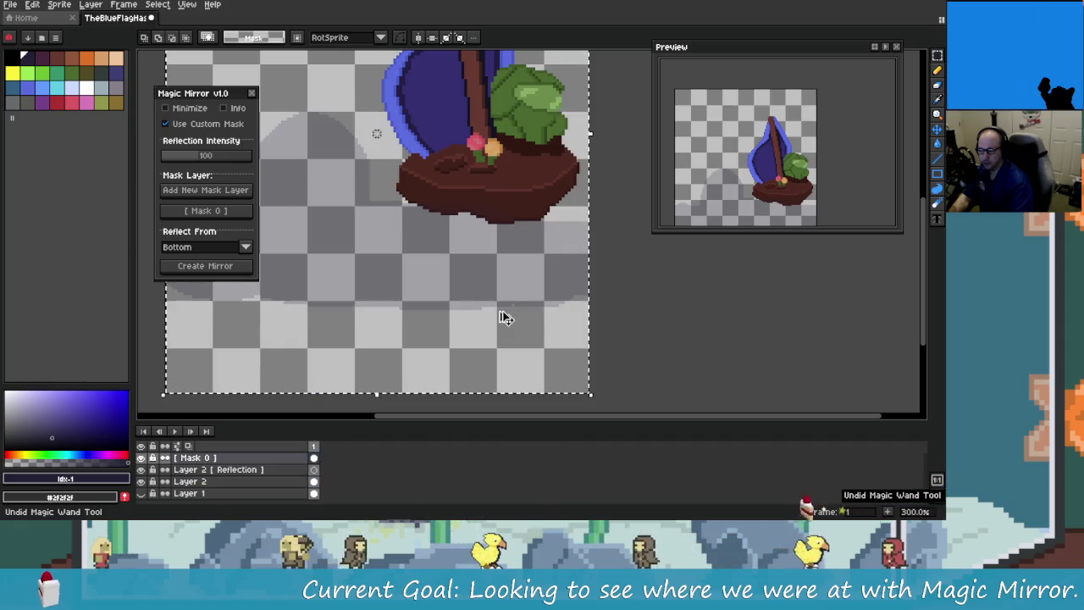
# Step: Redo two steps, then undo and redo the last one to check it
pyautogui.hotkey('ctrl', 'y')
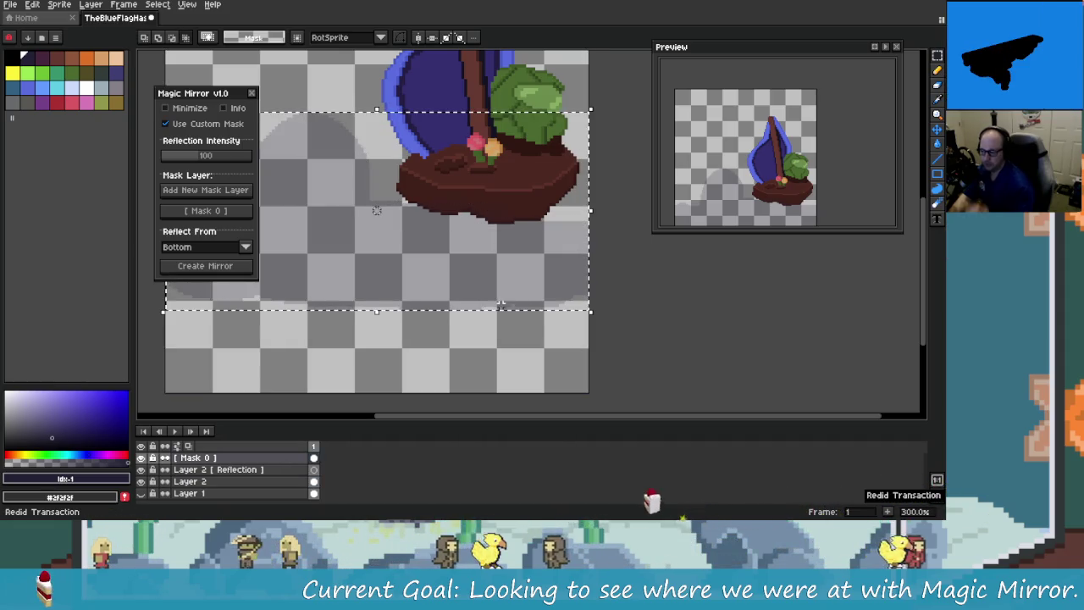
pyautogui.hotkey('ctrl', 'y')
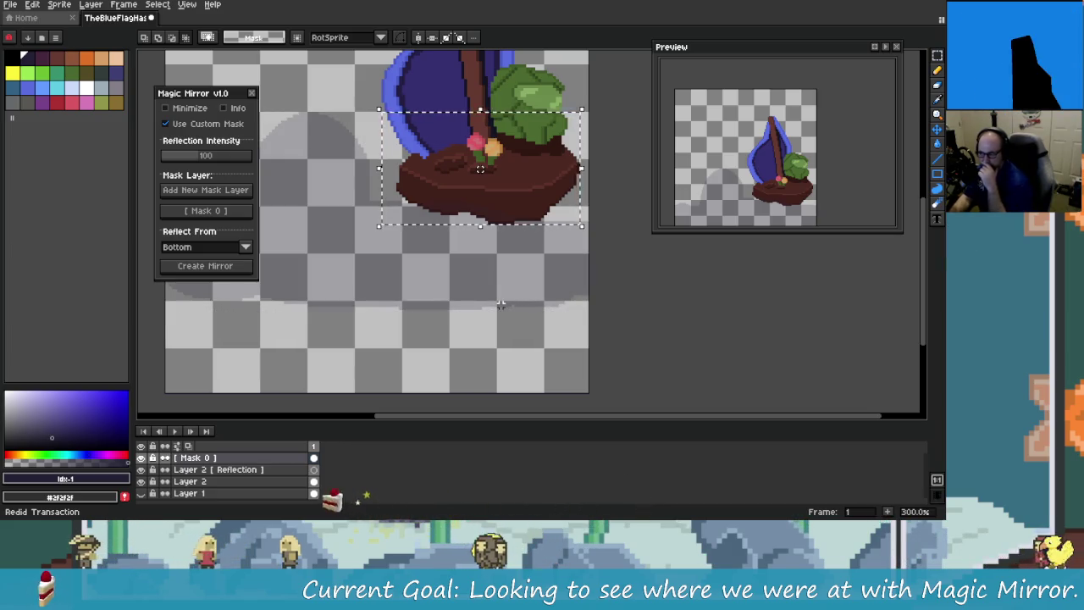
pyautogui.hotkey('ctrl', 'z')
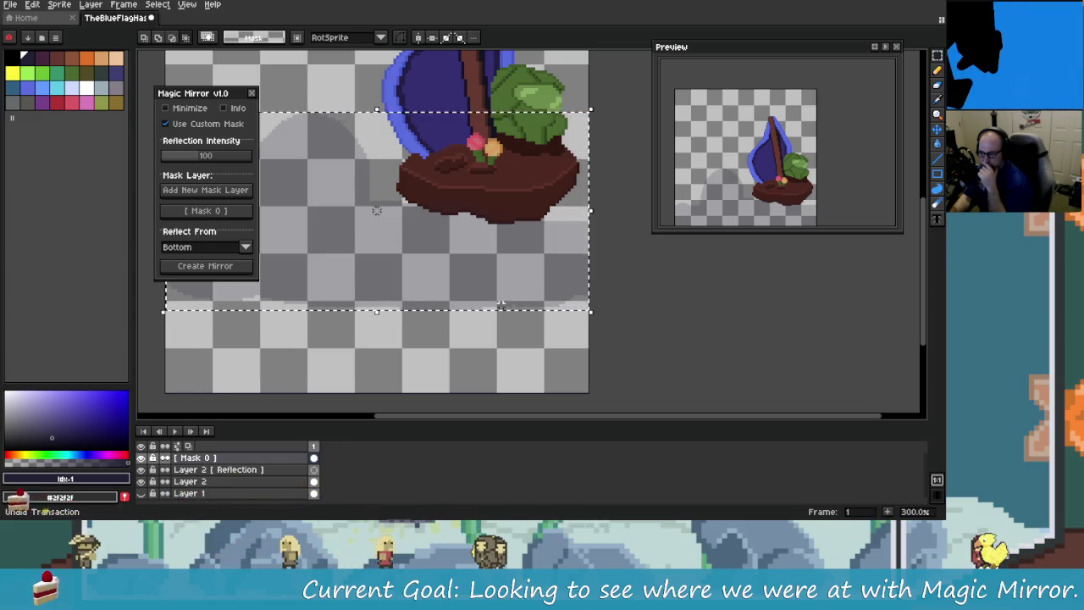
pyautogui.hotkey('ctrl', 'y')
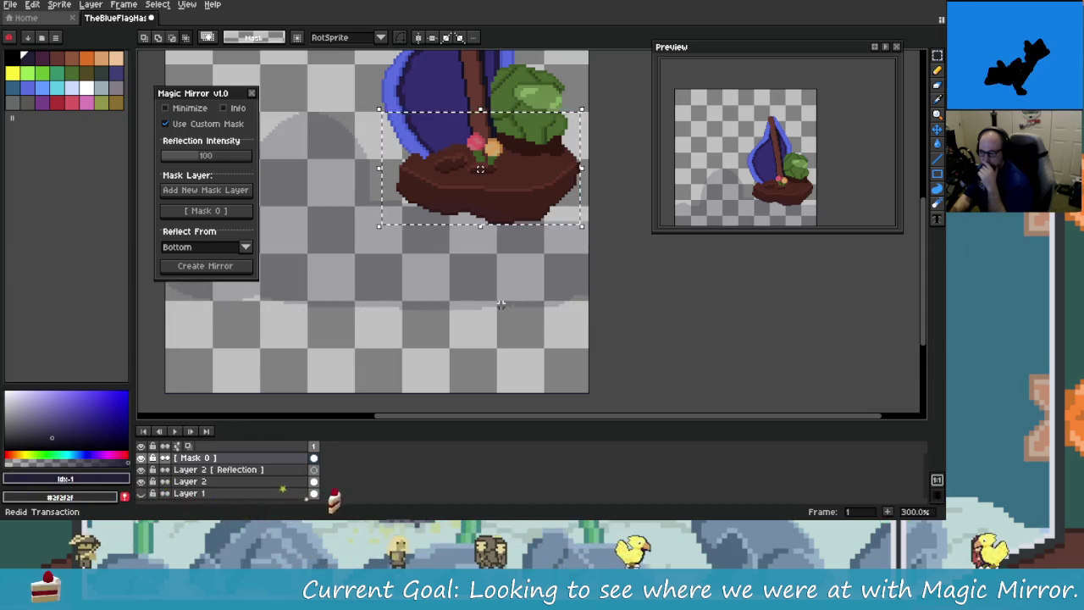
# Step: Step forward through history, redoing the magic wand selection and the selection inversion
pyautogui.moveTo(506, 90)
pyautogui.mouseDown()
pyautogui.moveTo(527, 149)
pyautogui.moveTo(509, 94)
pyautogui.mouseUp()
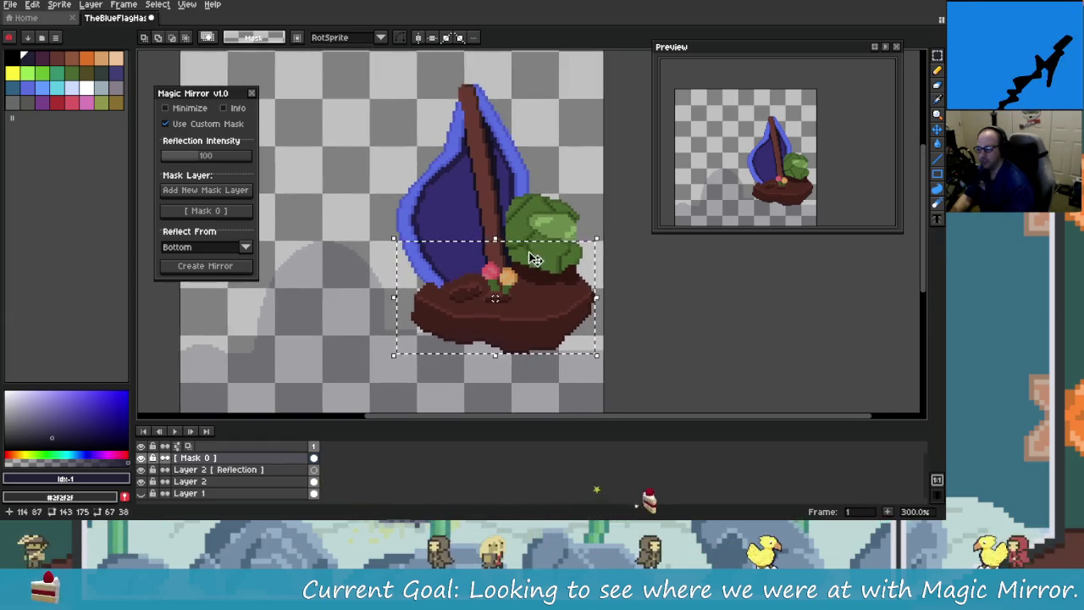
pyautogui.scroll(-2, 528, 262)
pyautogui.scroll(-2, 584, 235)
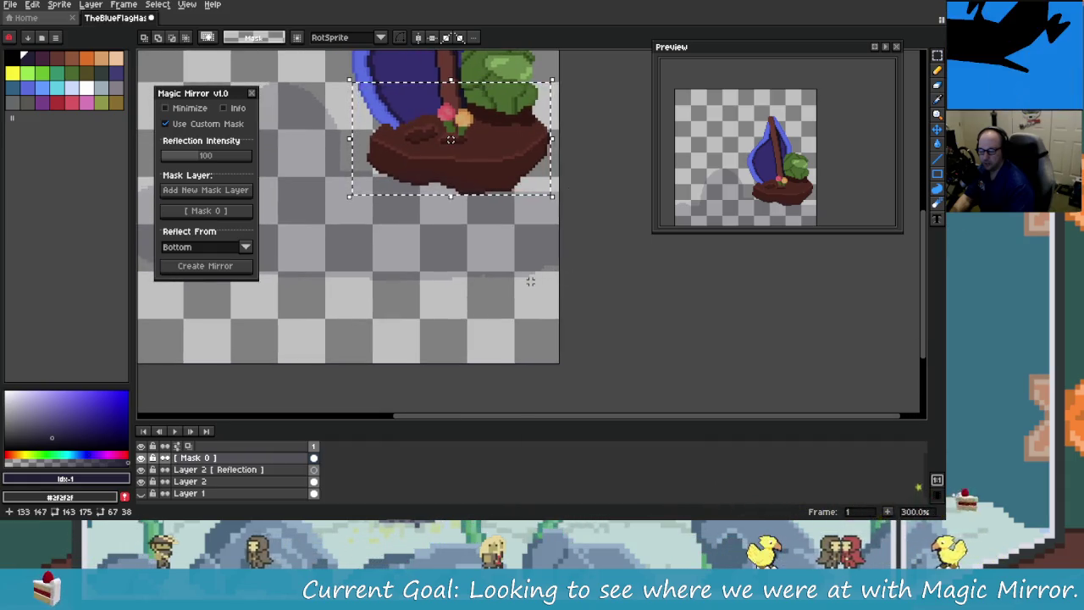
pyautogui.hotkey('ctrl', 'y')
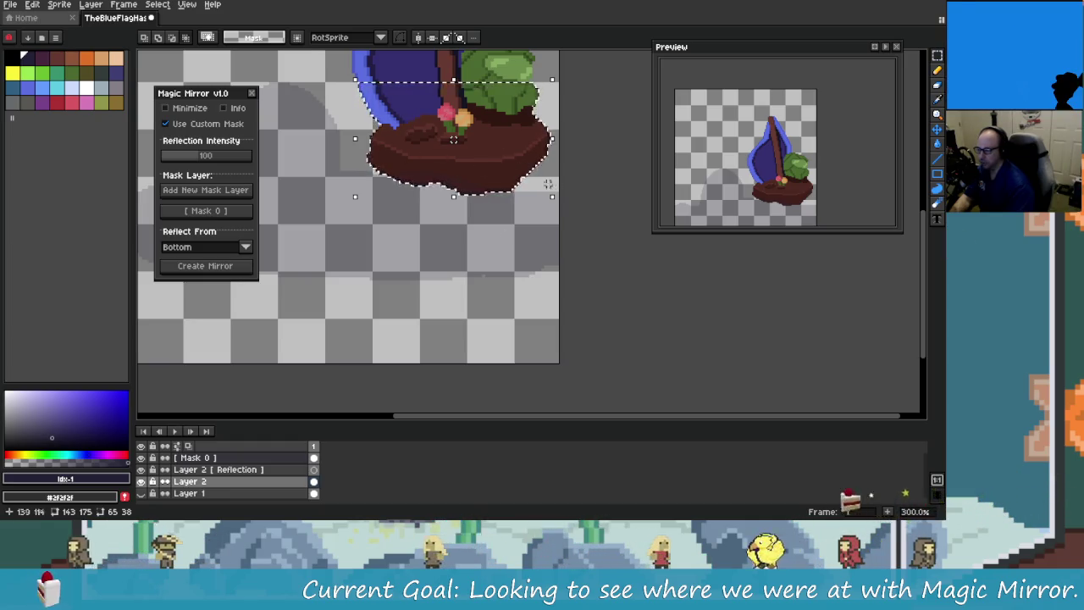
pyautogui.hotkey('ctrl', 'z')
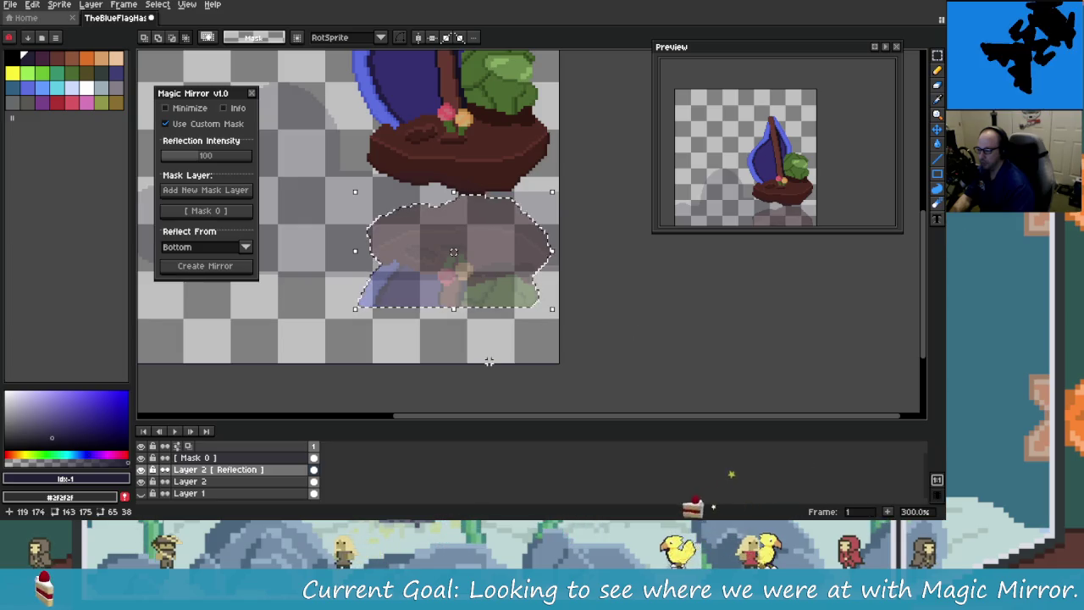
pyautogui.hotkey('ctrl', 'y')
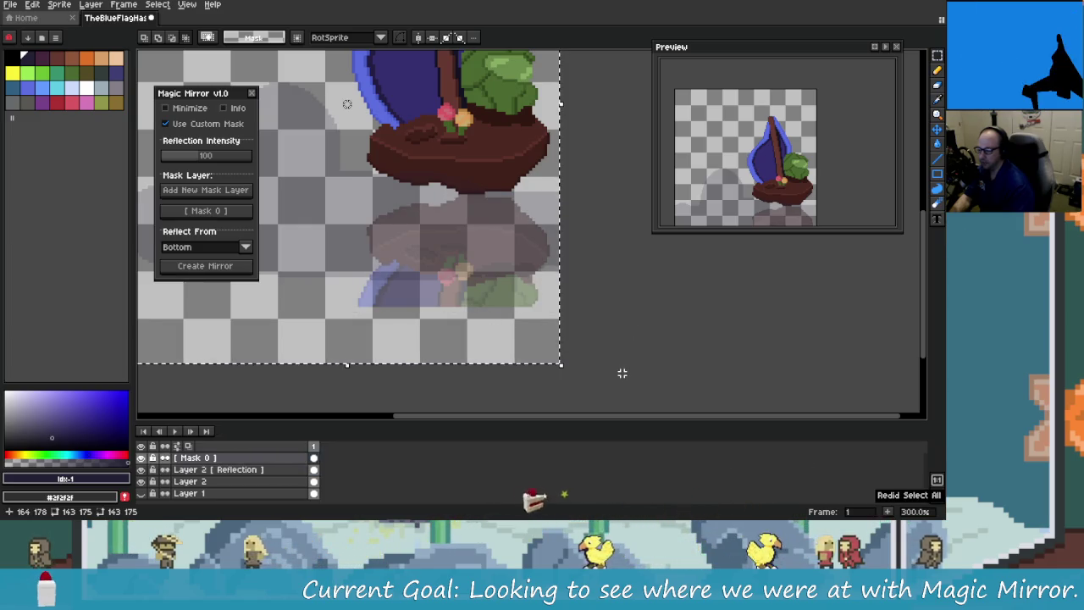
pyautogui.hotkey('ctrl', 'y')
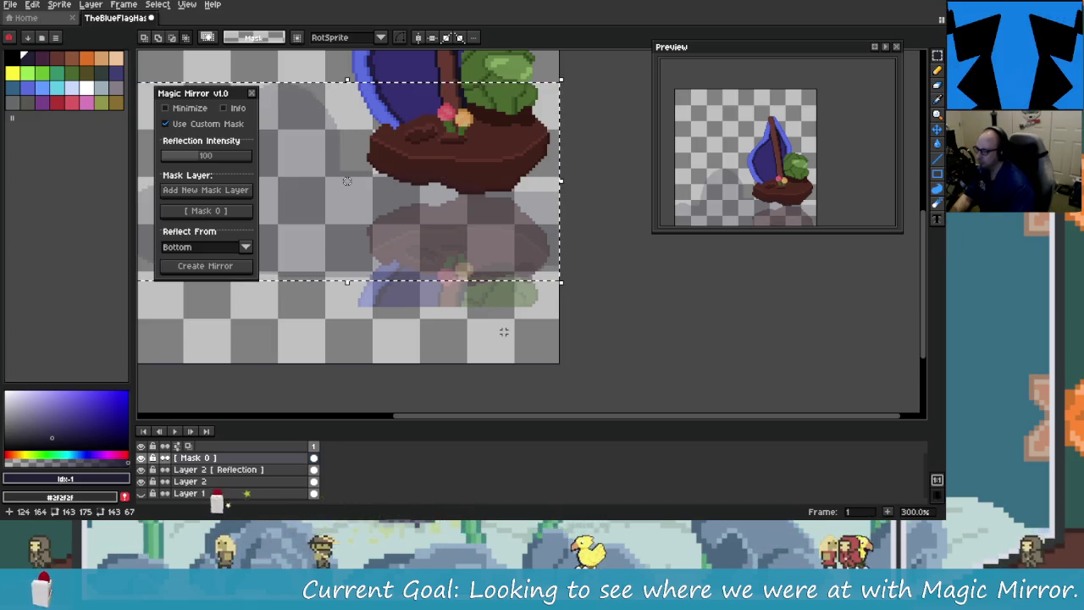
pyautogui.hotkey('ctrl', 'y')
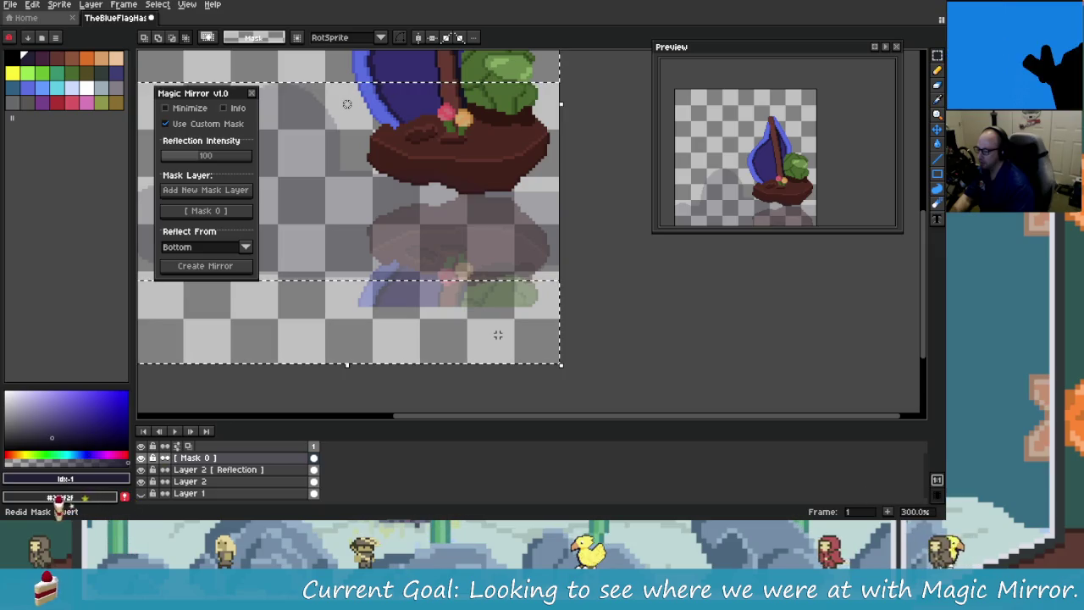
# Step: Undo the inverted selection, magic wand selection and pasted reflection
pyautogui.hotkey('ctrl', 'z')
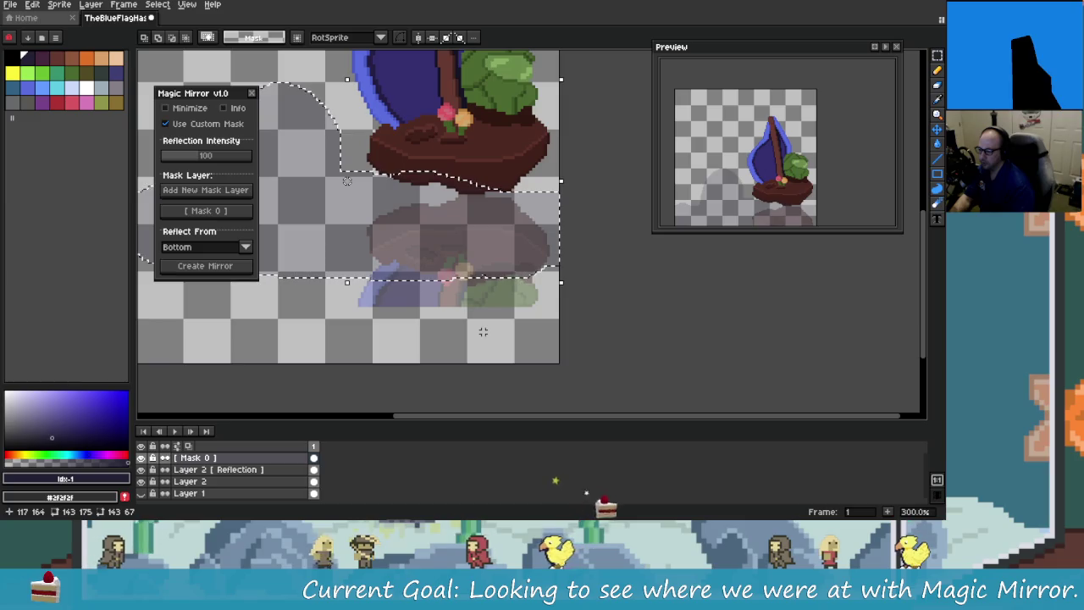
pyautogui.hotkey('ctrl', 'z')
pyautogui.hotkey('ctrl', 'z')
pyautogui.hotkey('ctrl', 'z')
pyautogui.hotkey('ctrl', 'z')
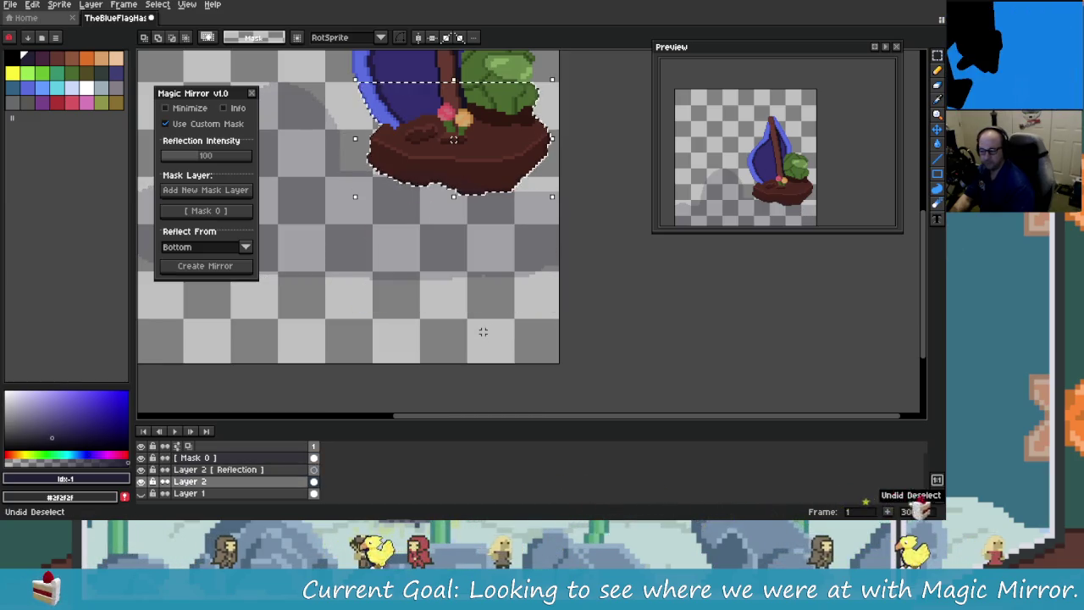
pyautogui.hotkey('ctrl', 'z')
pyautogui.hotkey('ctrl', 'z')
pyautogui.hotkey('ctrl', 'z')
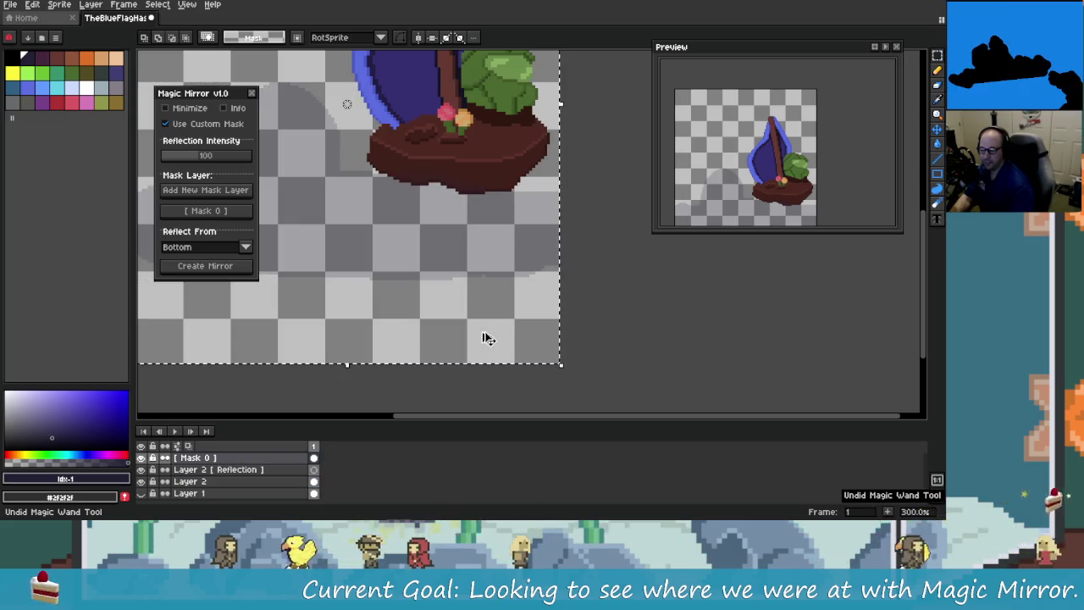
pyautogui.hotkey('ctrl', 'z')
pyautogui.hotkey('ctrl', 'z')
# Step: Redo the pasted reflection, rectangular selection, selection inversion and clearing of the reflection's lower part
pyautogui.hotkey('ctrl', 'y')
pyautogui.hotkey('ctrl', 'y')
pyautogui.hotkey('ctrl', 'y')
pyautogui.hotkey('ctrl', 'y')
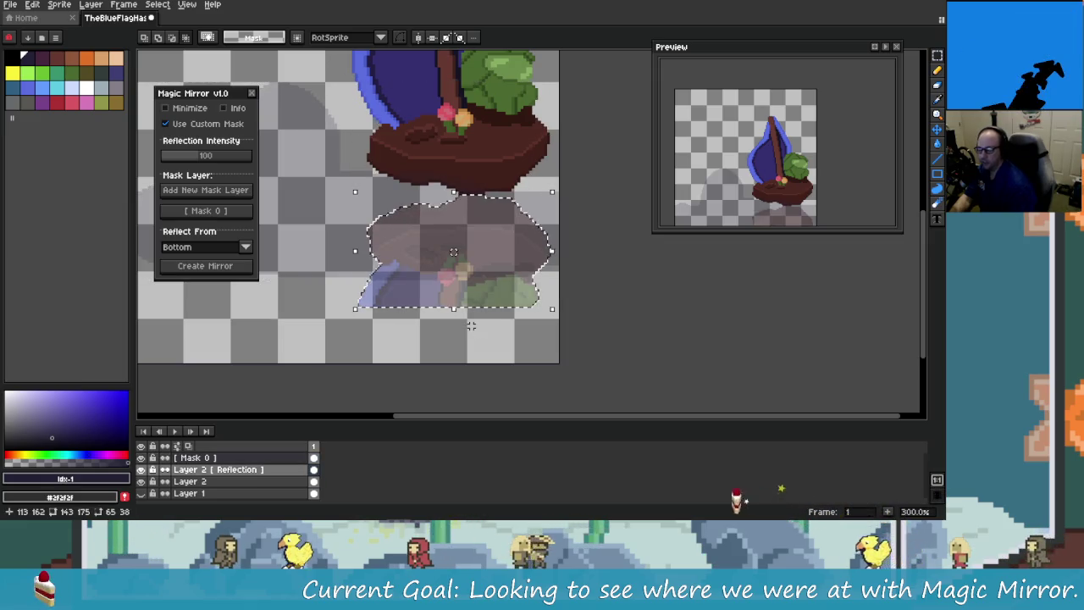
pyautogui.hotkey('ctrl', 'y')
pyautogui.hotkey('ctrl', 'y')
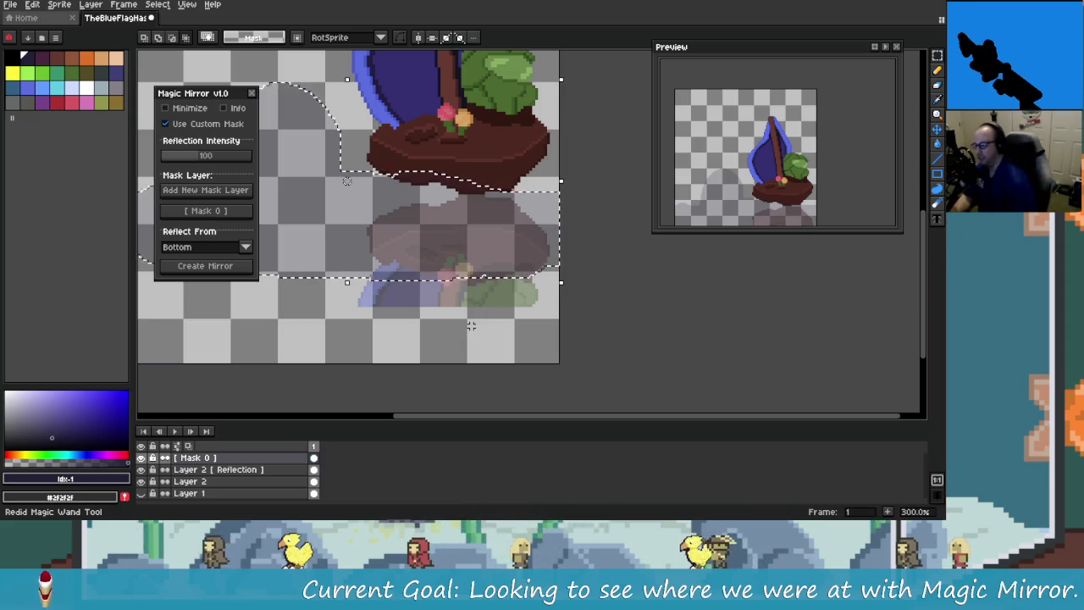
pyautogui.hotkey('ctrl', 'y')
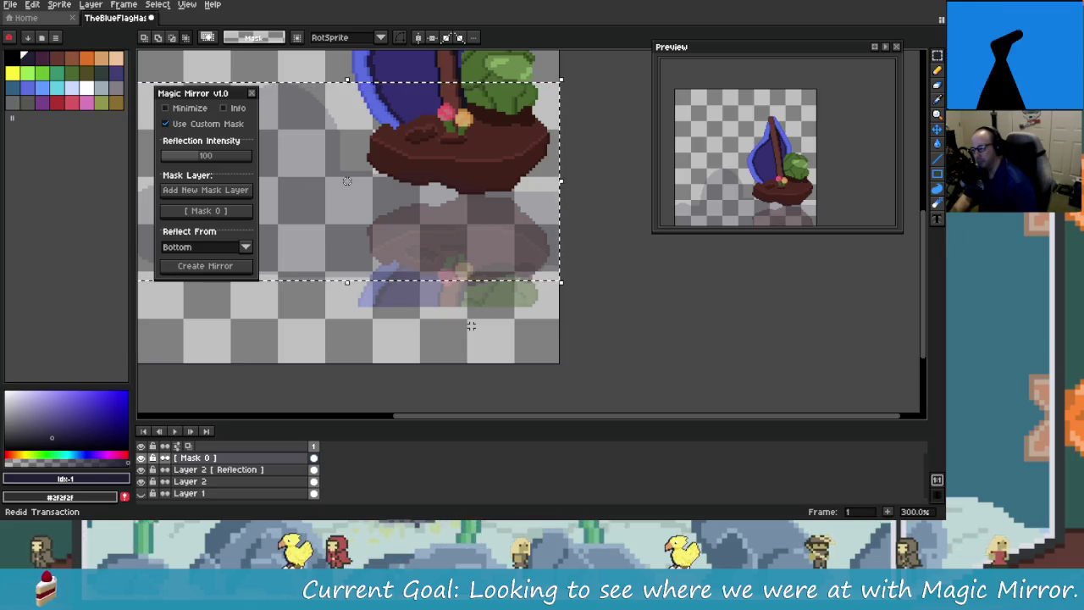
pyautogui.hotkey('ctrl', 'y')
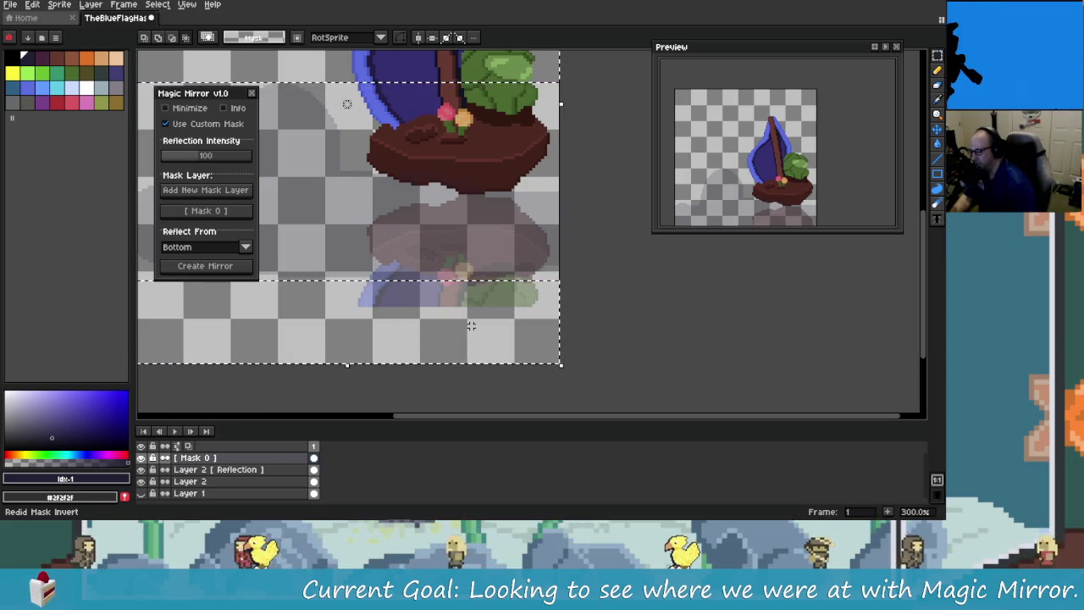
pyautogui.hotkey('ctrl', 'y')
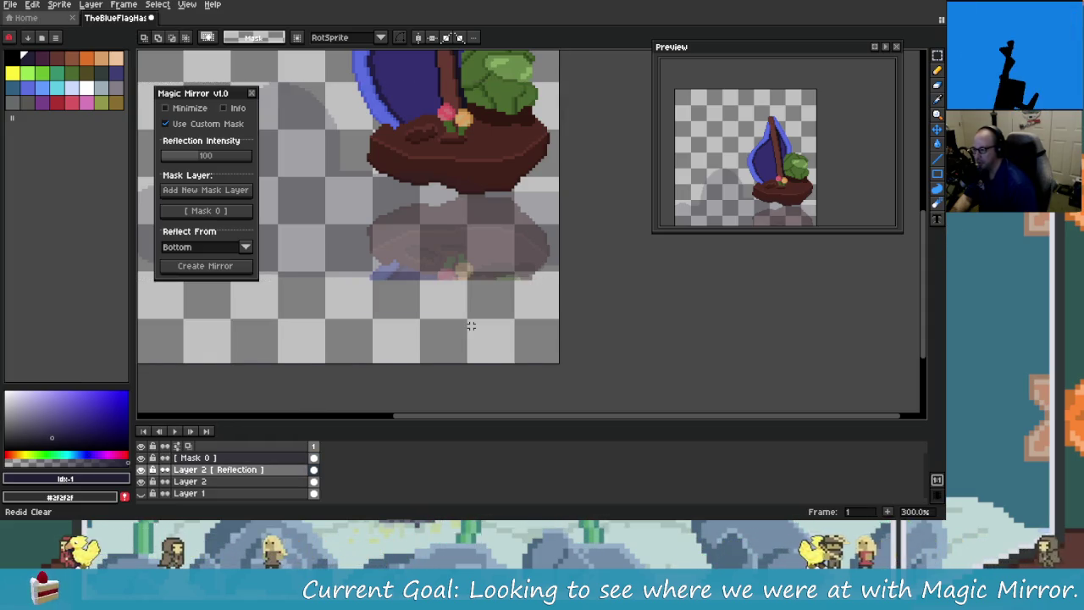
# Step: Undo and redo the clear, settling on the full uncleared translucent reflection
pyautogui.hotkey('ctrl', 'z')
pyautogui.hotkey('ctrl', 'z')
pyautogui.hotkey('ctrl', 'z')
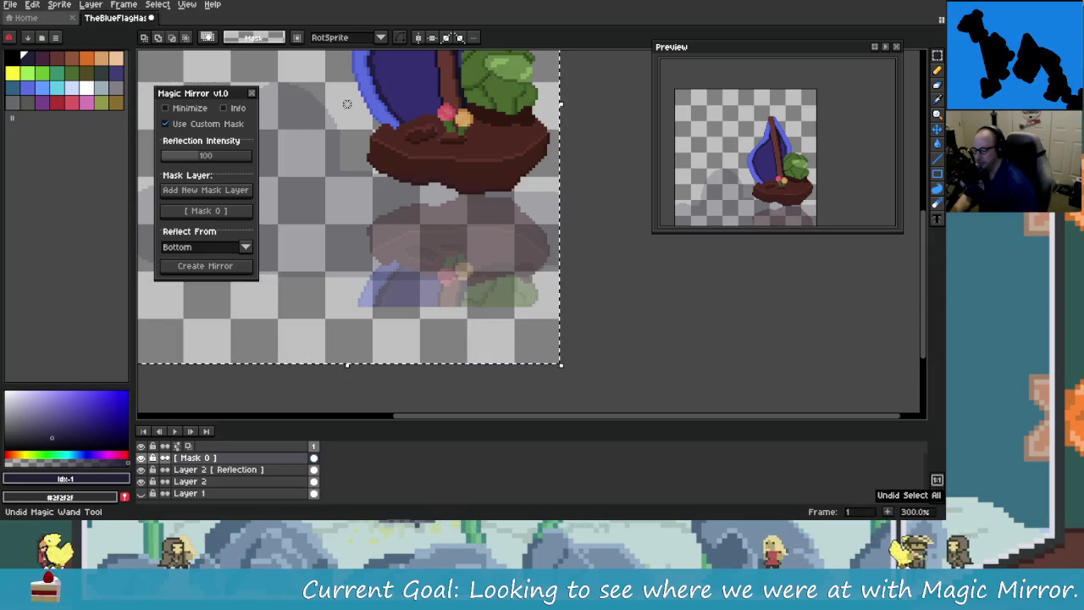
pyautogui.hotkey('ctrl', 'z')
pyautogui.hotkey('ctrl', 'y')
pyautogui.hotkey('ctrl', 'y')
pyautogui.hotkey('ctrl', 'y')
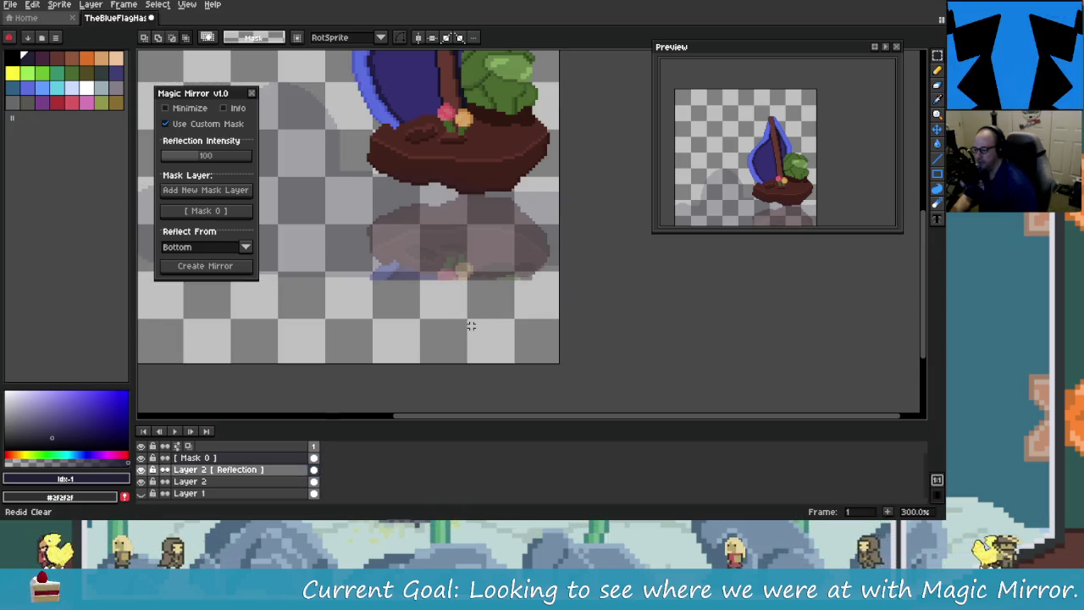
pyautogui.hotkey('ctrl', 'z')
pyautogui.hotkey('ctrl', 'z')
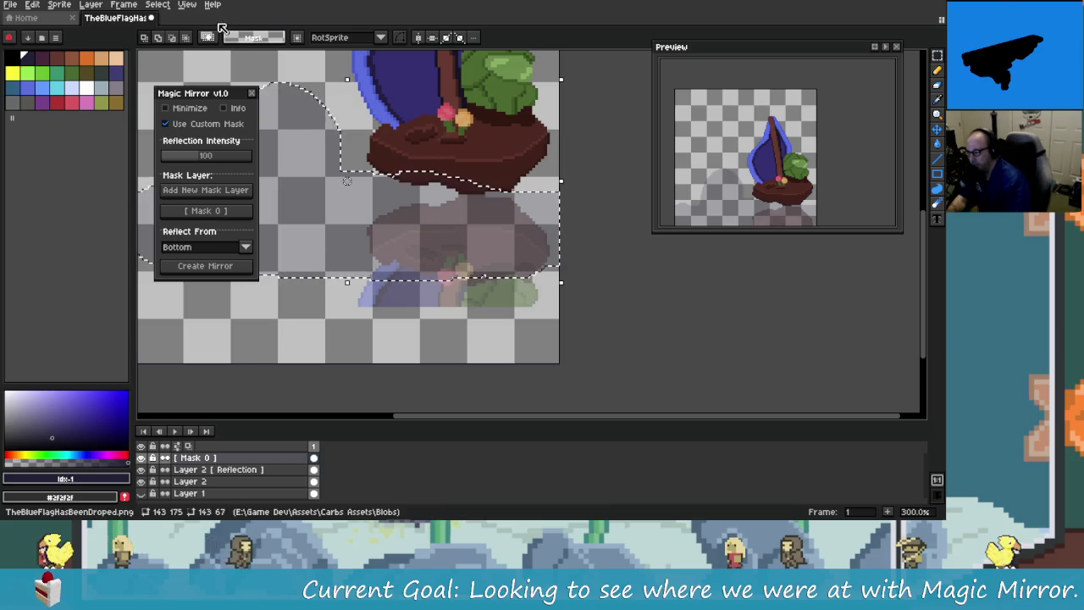
pyautogui.click(187, 5)
pyautogui.moveTo(157, 5)
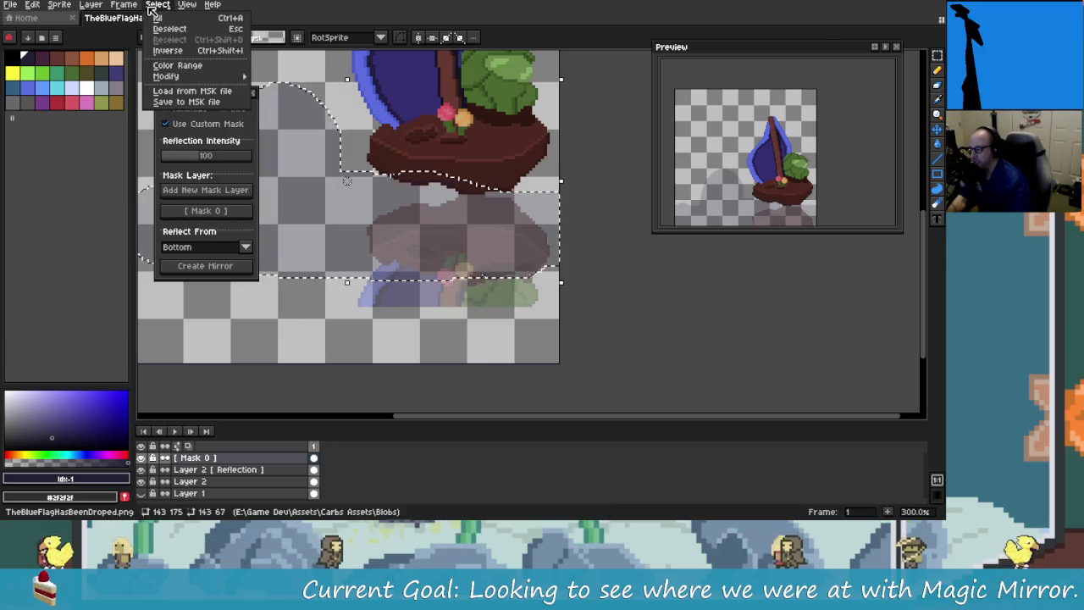
# Step: Deselect, restore the previous selection, and make Layer 2 [Reflection] the active layer
pyautogui.click(173, 28)
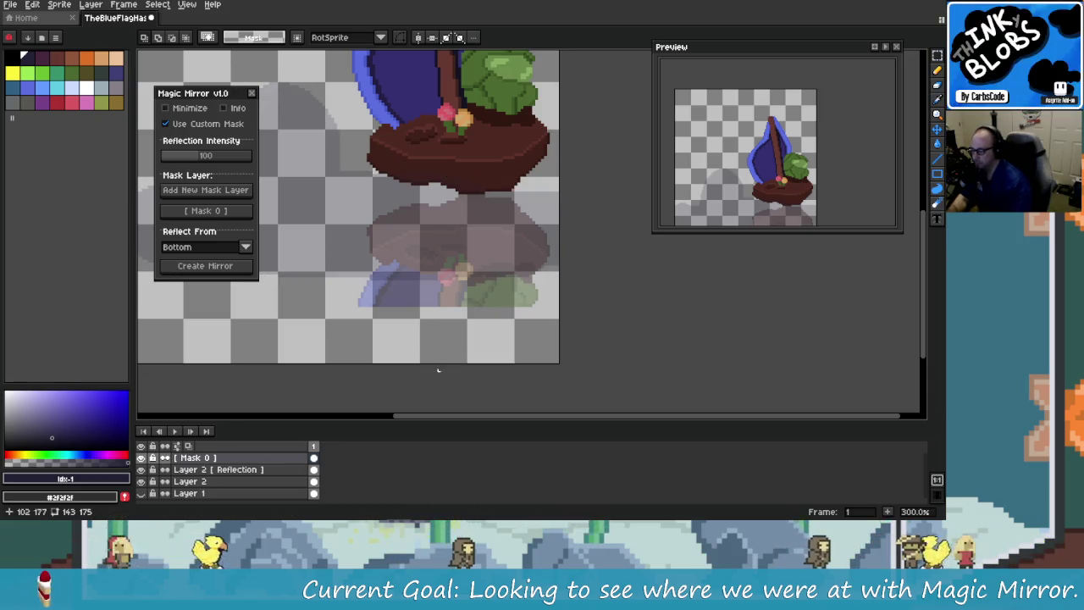
pyautogui.hotkey('ctrl', 'shift', 'd')
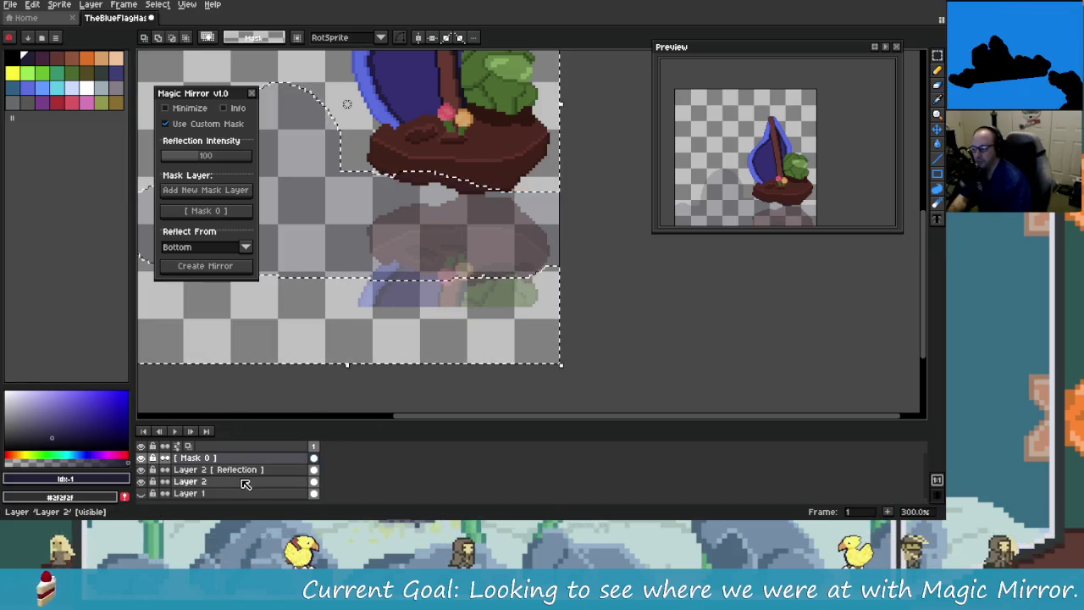
pyautogui.click(279, 474)
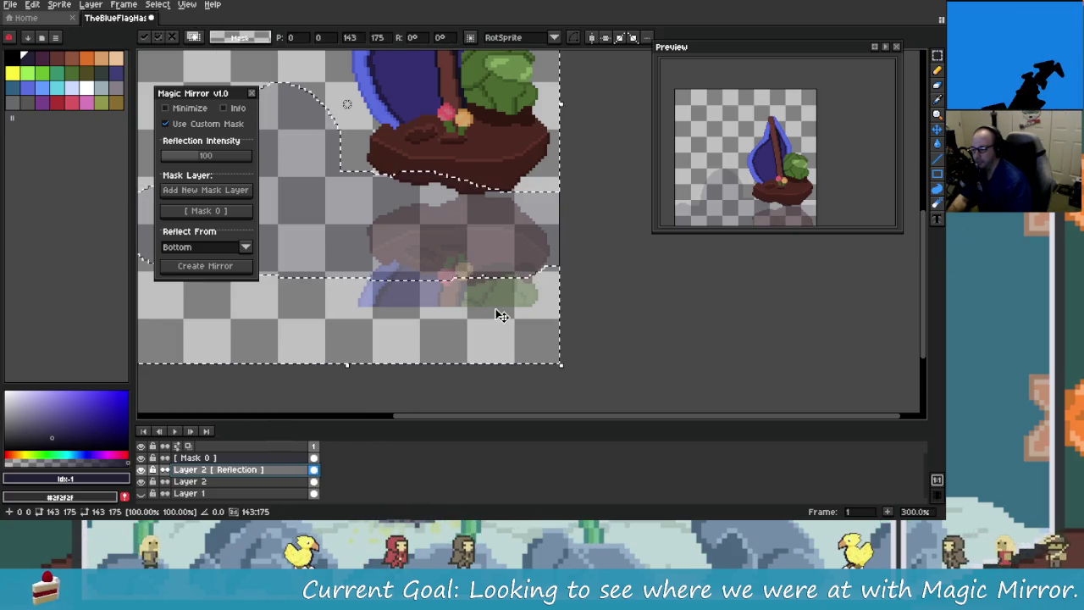
# Step: Delete the reflection outside the mask, leaving only the mirrored hull and a sliver of sail
pyautogui.click(187, 4)
pyautogui.click(242, 14)
pyautogui.click(213, 4)
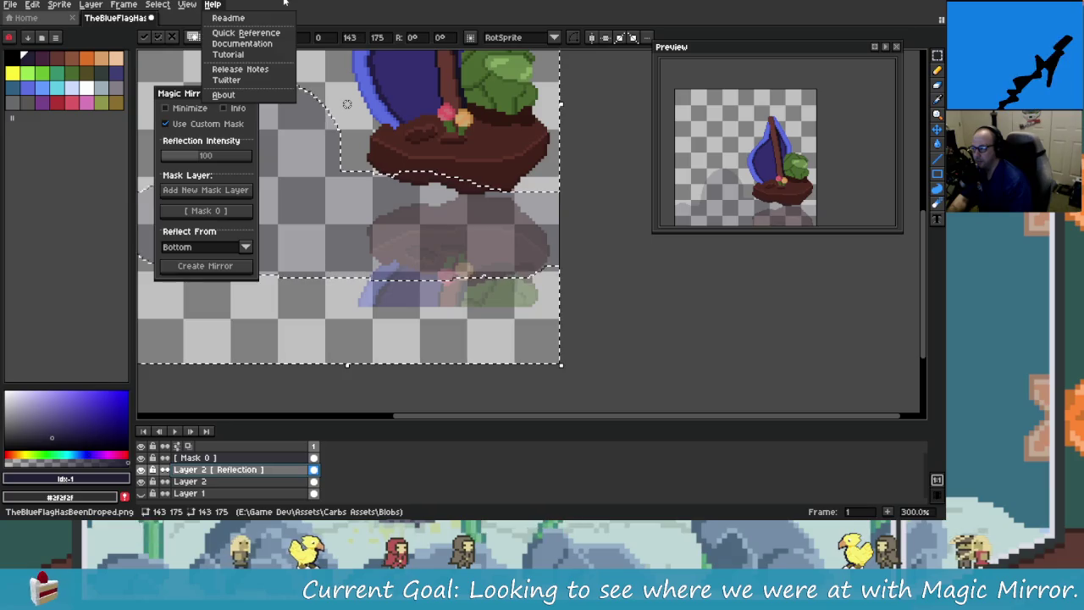
pyautogui.click(281, 2)
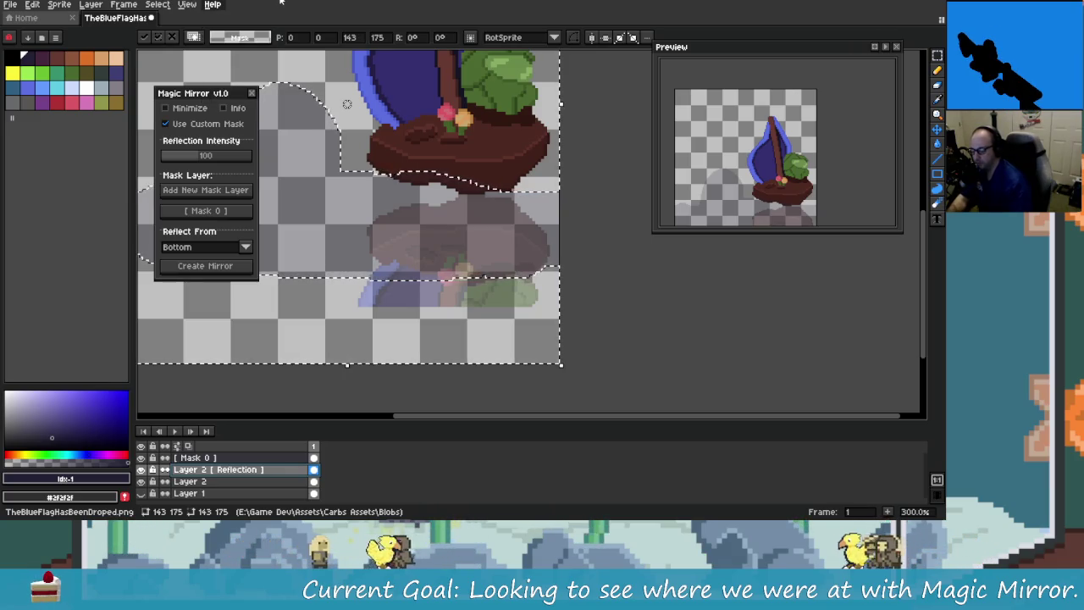
pyautogui.hotkey('ctrl', 'd')
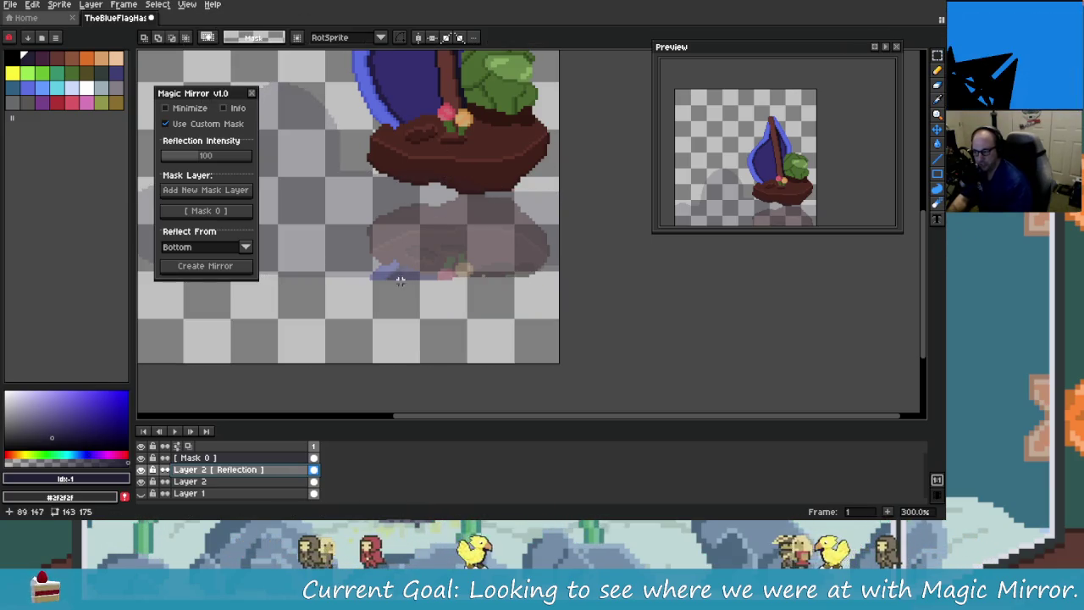
pyautogui.scroll(3, 375, 242)
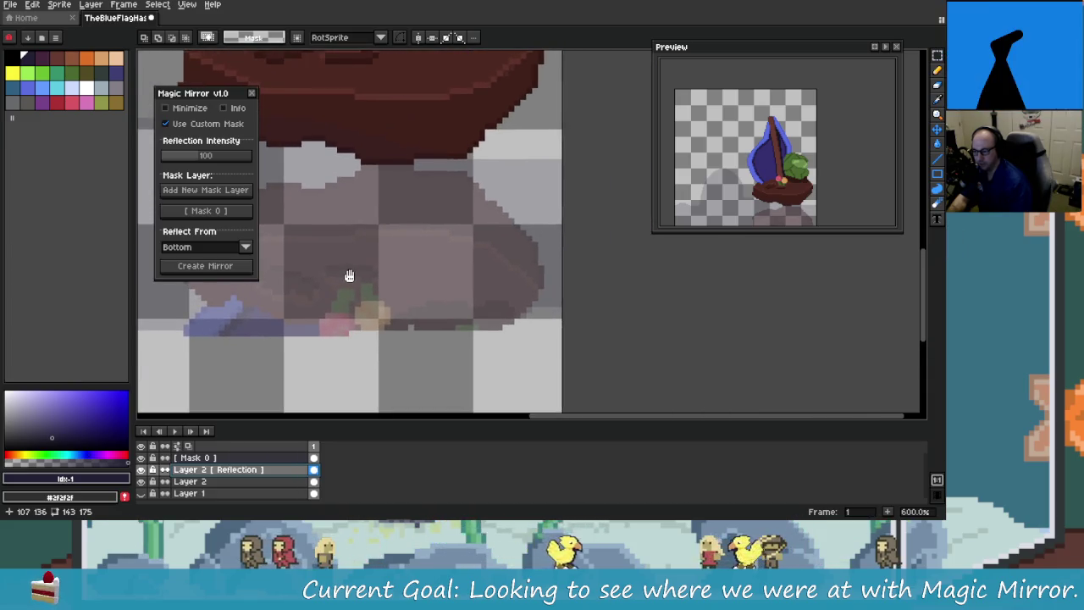
# Step: Pan across the reflection and hide the [Mask 0] layer
pyautogui.moveTo(349, 275); pyautogui.dragTo(418, 242)
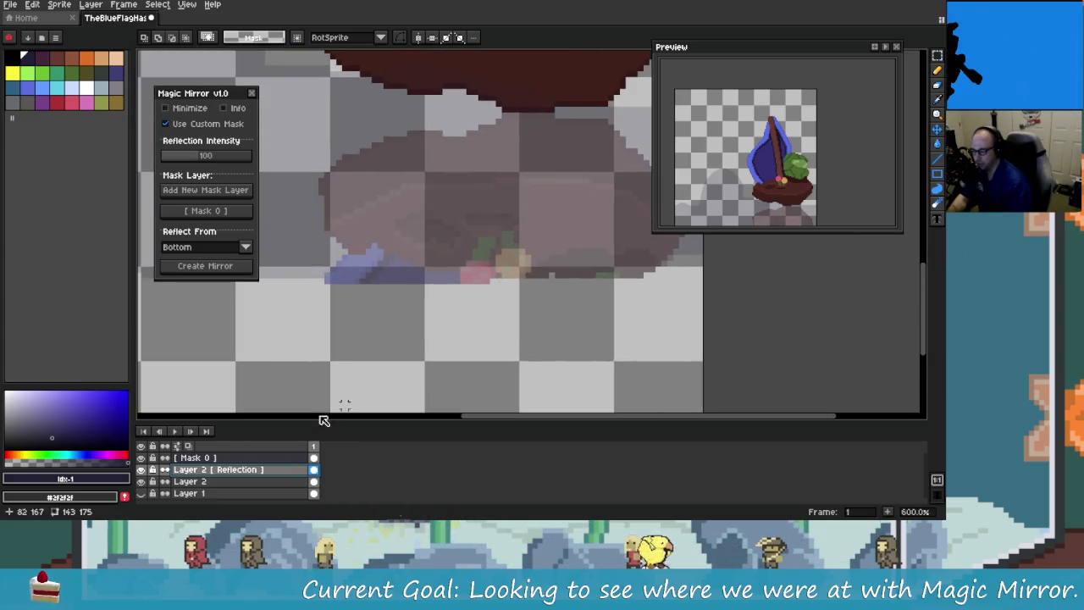
pyautogui.click(141, 457)
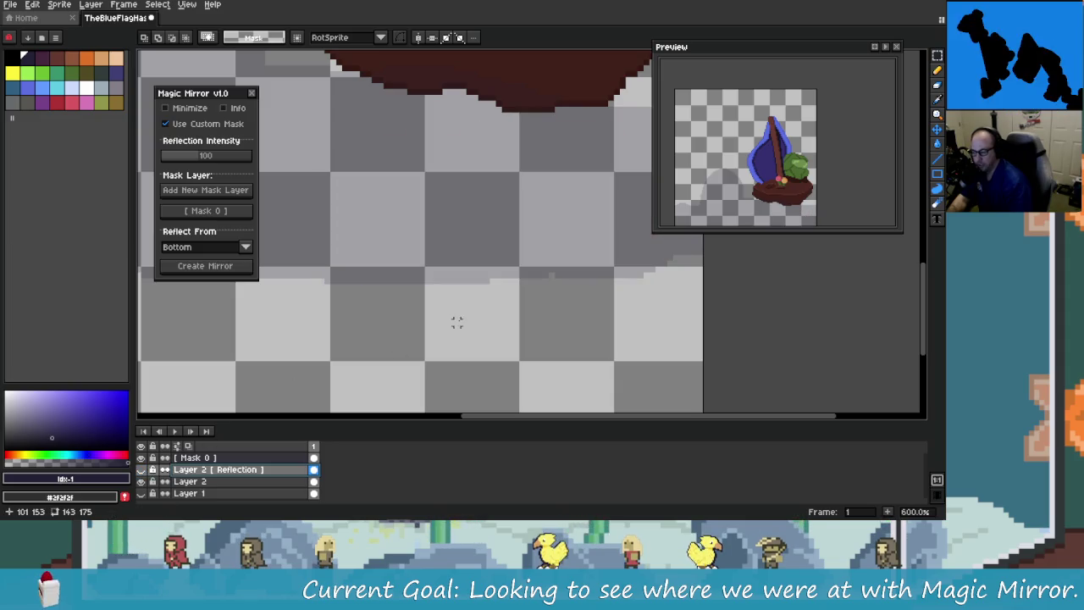
pyautogui.scroll(-3, 456, 322)
pyautogui.scroll(-2, 453, 327)
pyautogui.scroll(2, 453, 330)
pyautogui.scroll(-1, 452, 339)
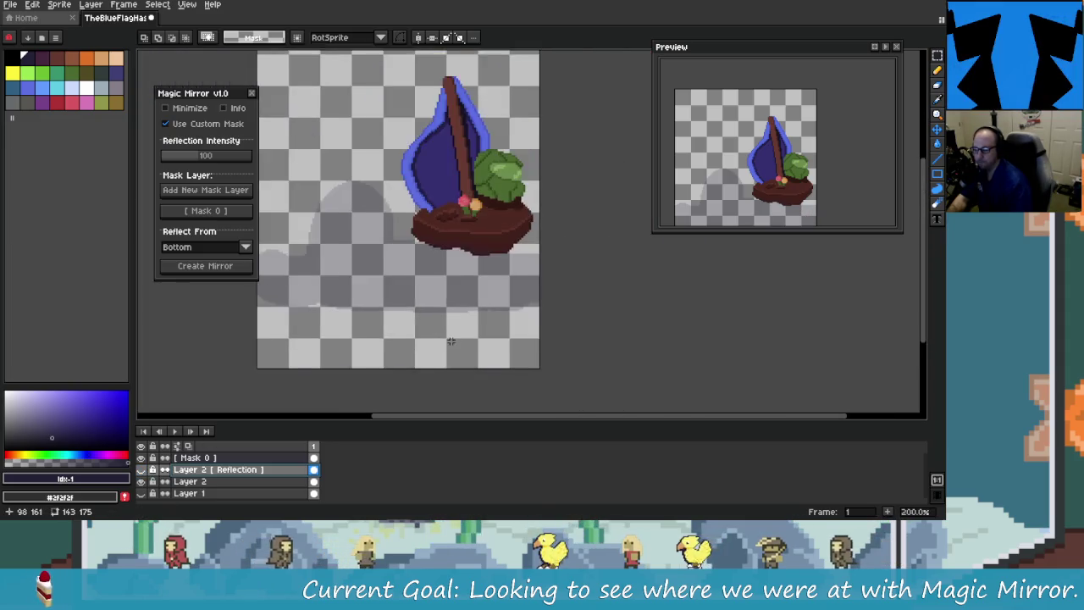
# Step: Undo the pasted reflection back to the mask selection, leaving no reflection
pyautogui.hotkey('ctrl', 'v')
pyautogui.hotkey('ctrl', 'z')
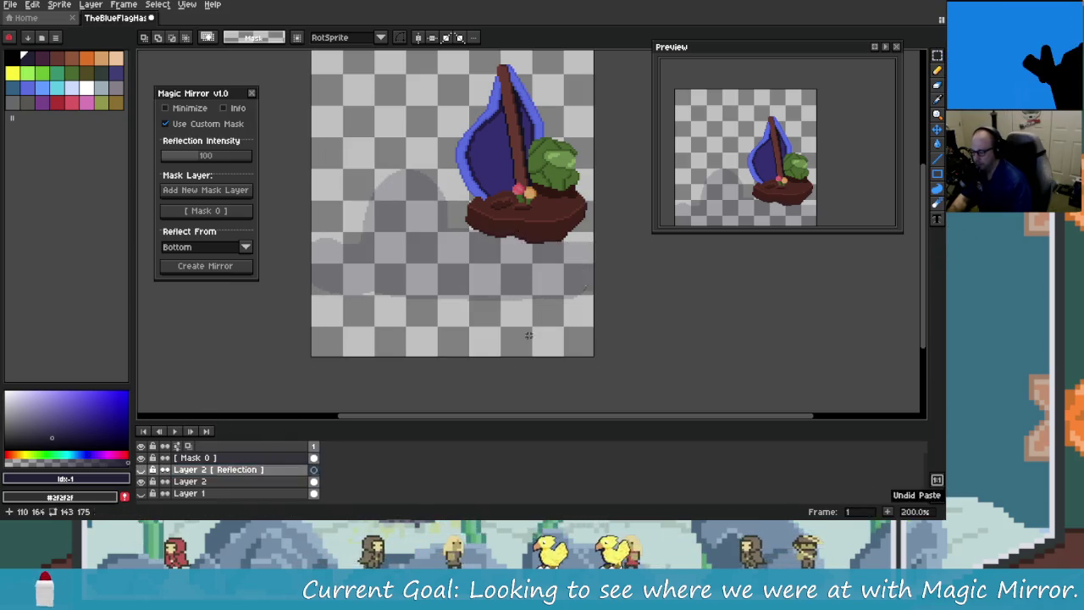
pyautogui.hotkey('ctrl', 'z')
pyautogui.hotkey('ctrl', 'z')
pyautogui.hotkey('ctrl', 'z')
pyautogui.hotkey('ctrl', 'z')
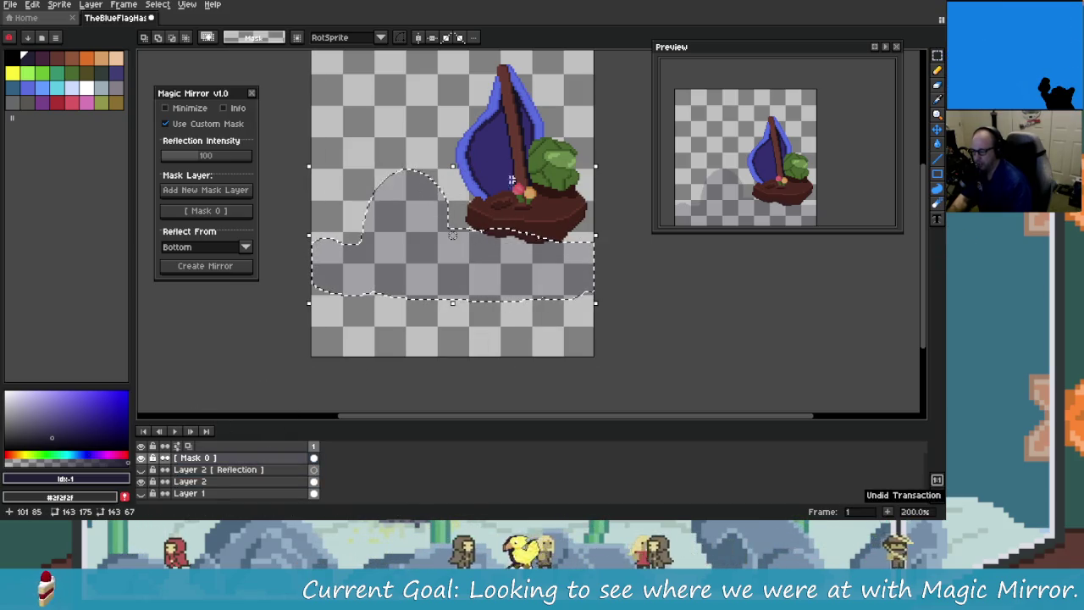
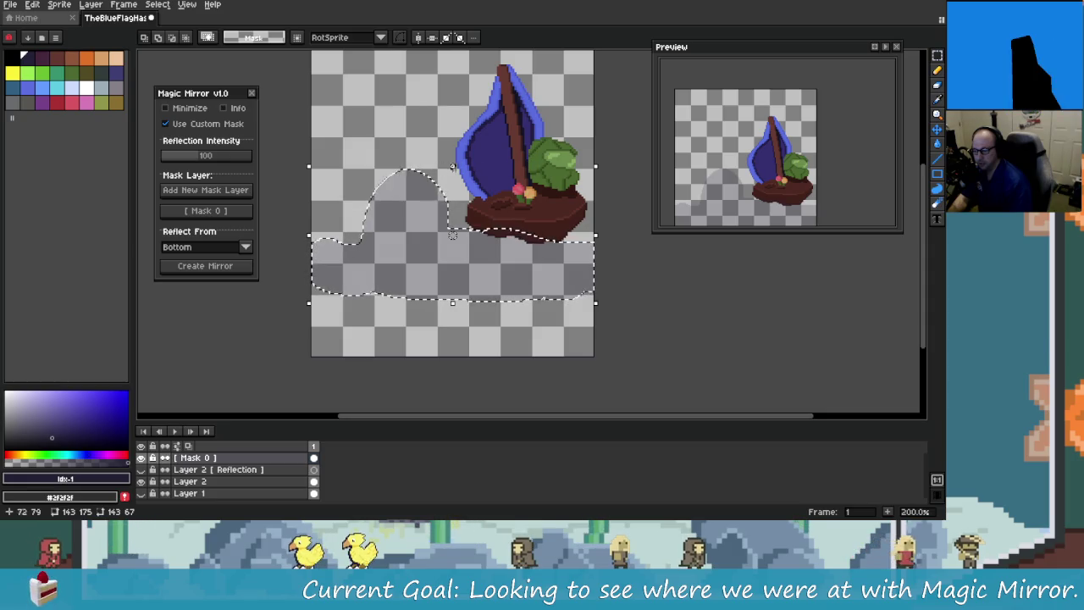
# Step: Undo the Magic Wand selection and the reflection layer, leaving Mask 0, Layer 2 and Layer 1
pyautogui.hotkey('ctrl', 'z')
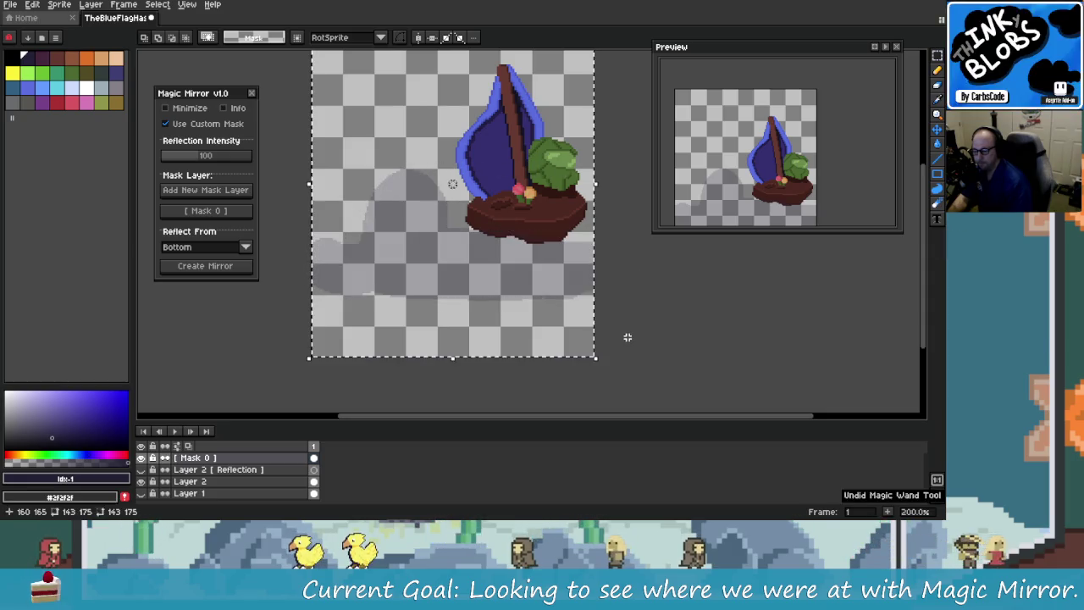
pyautogui.hotkey('ctrl', 'z')
pyautogui.hotkey('ctrl', 'z')
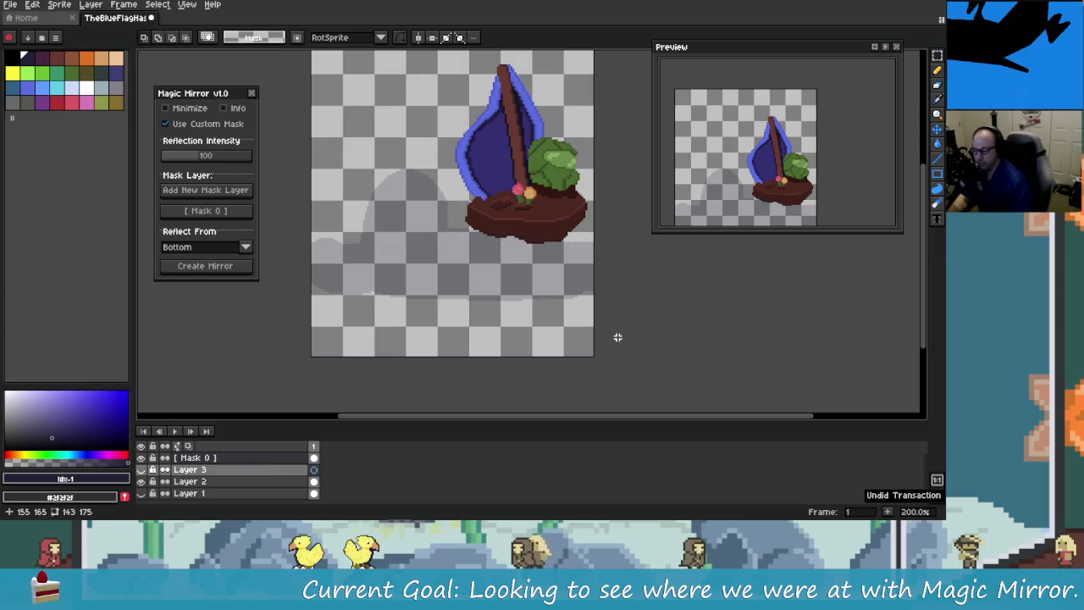
pyautogui.hotkey('ctrl', 'z')
# Step: Marquee-select the boat area out to the canvas edge
pyautogui.hscroll(2, 402, 202)
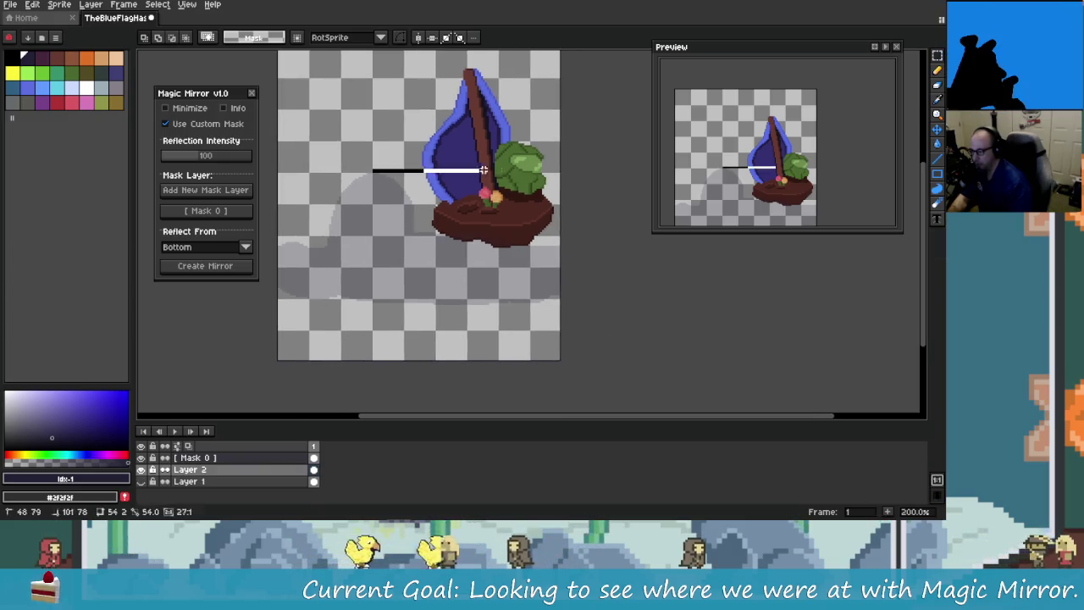
pyautogui.moveTo(483, 170); pyautogui.dragTo(595, 285)
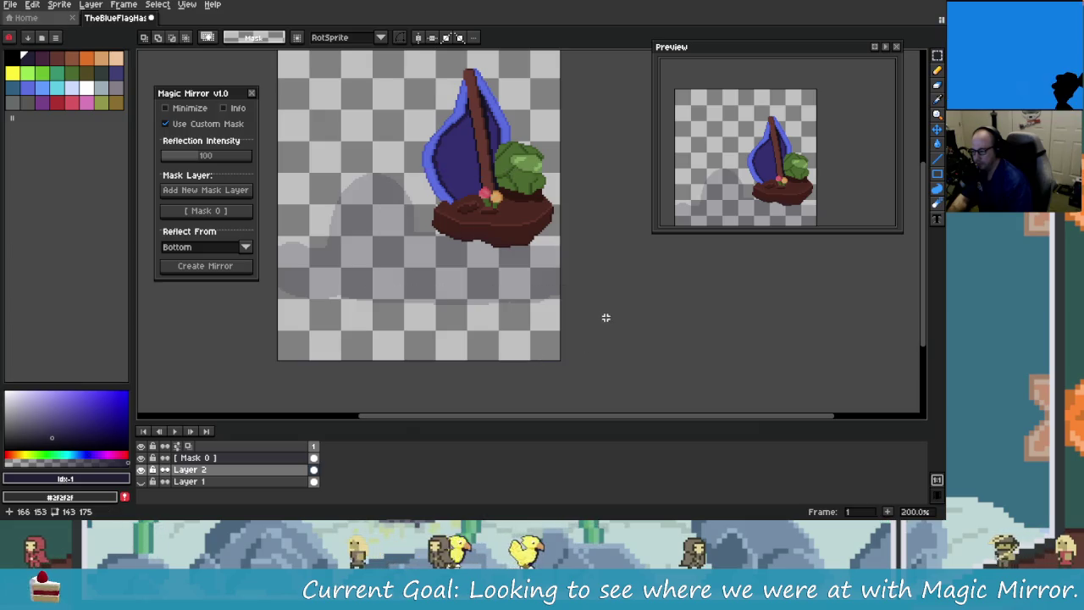
pyautogui.scroll(2, 488, 346)
pyautogui.scroll(3, 489, 346)
pyautogui.hscroll(-1, 488, 347)
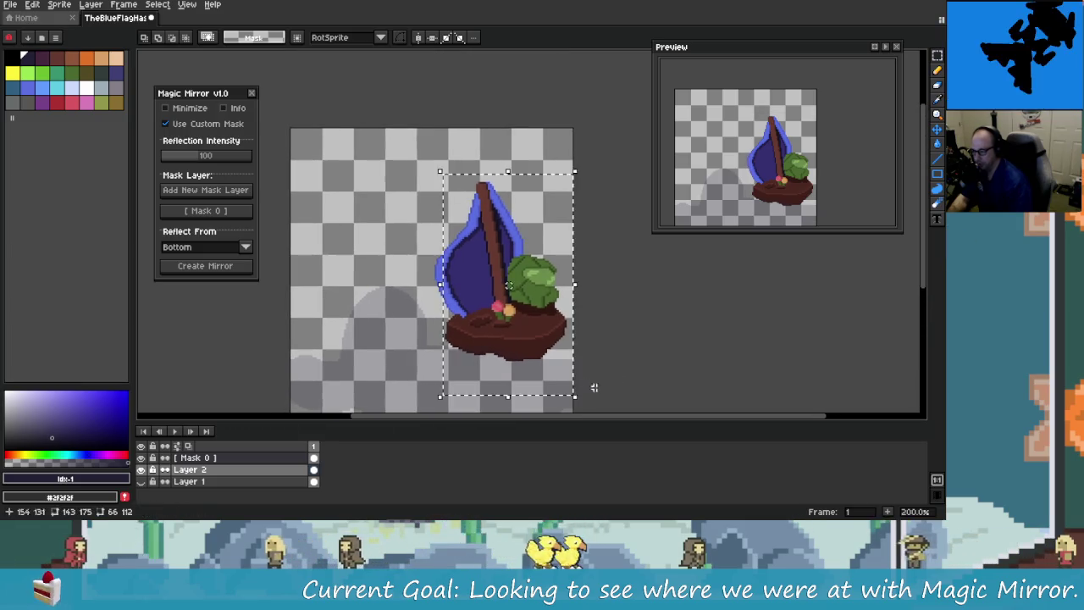
pyautogui.moveTo(395, 155); pyautogui.dragTo(619, 386)
pyautogui.scroll(-5, 610, 339)
pyautogui.hscroll(2, 610, 338)
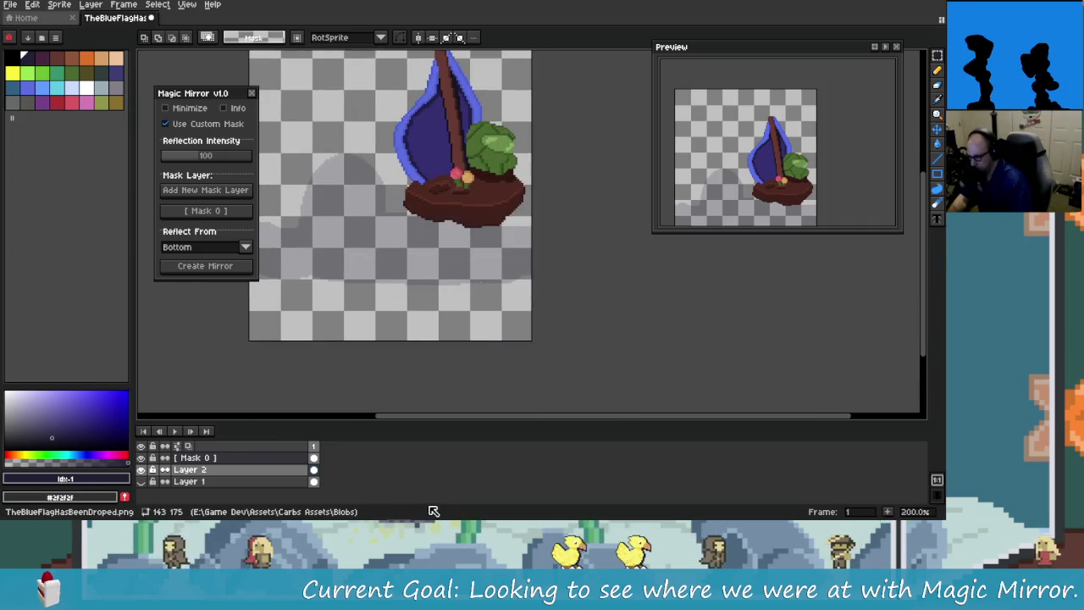
pyautogui.scroll(2, 397, 367)
pyautogui.hscroll(-2, 397, 368)
pyautogui.hscroll(-1, 376, 333)
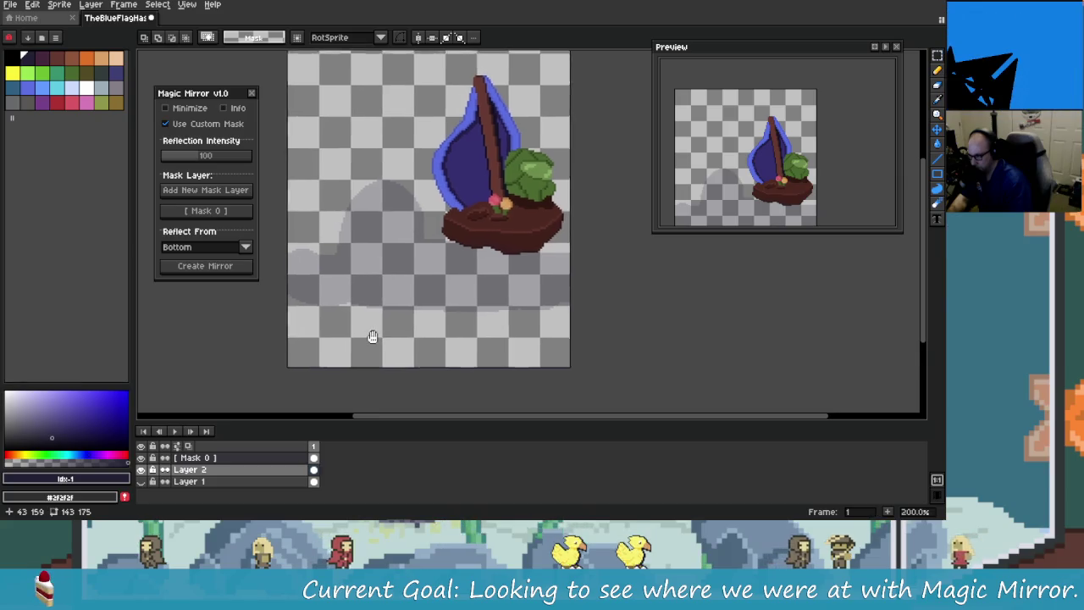
pyautogui.hscroll(-1, 379, 338)
pyautogui.hscroll(1, 365, 301)
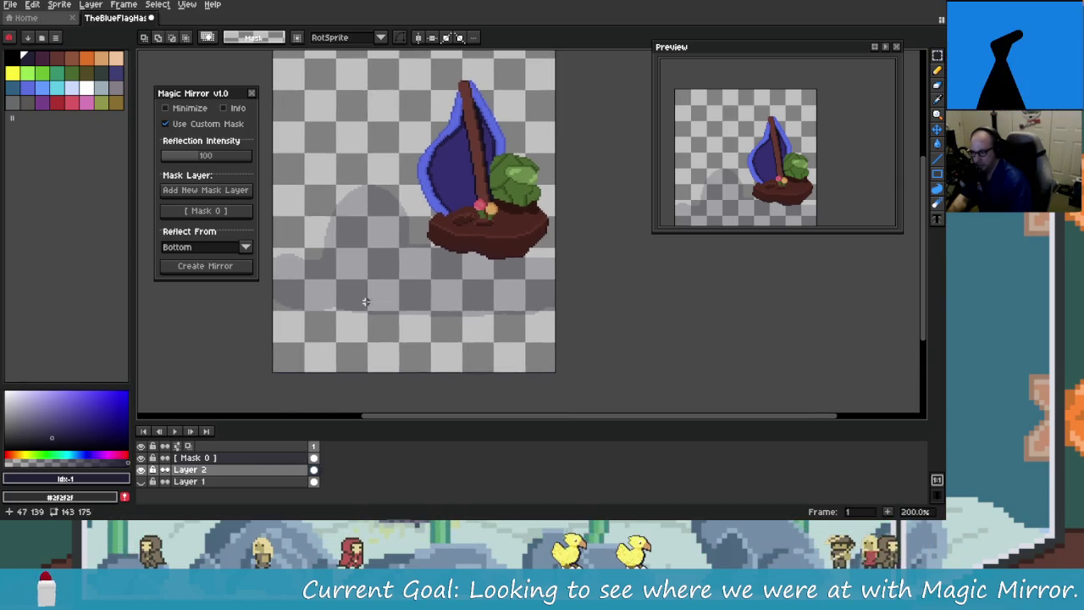
# Step: Glance at the magic-mirror.lua source, then return to the sprite
pyautogui.hotkey('alt', 'Tab')
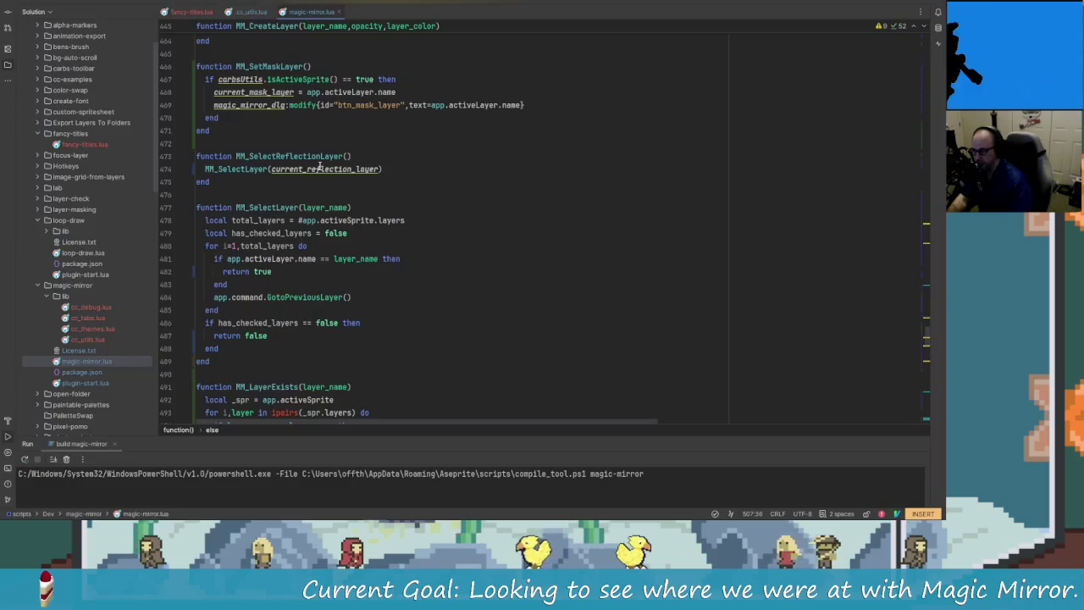
pyautogui.hotkey('alt', 'Tab')
pyautogui.scroll(-1, 426, 256)
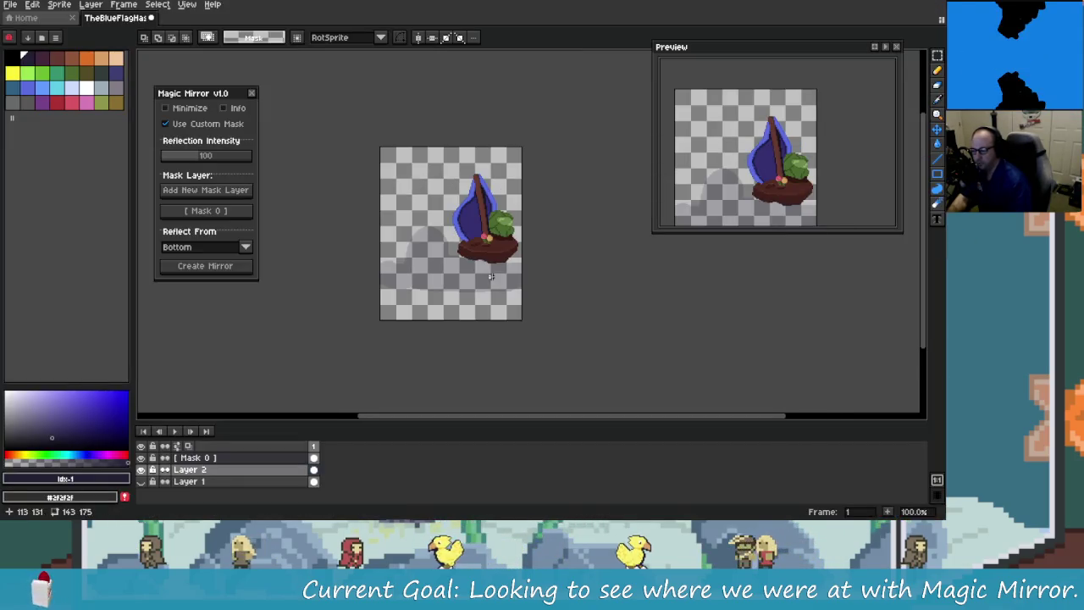
# Step: With Layer 2 active and Use Custom Mask off, create the mirror reflection below the boat
pyautogui.hscroll(1, 426, 255)
pyautogui.click(220, 469)
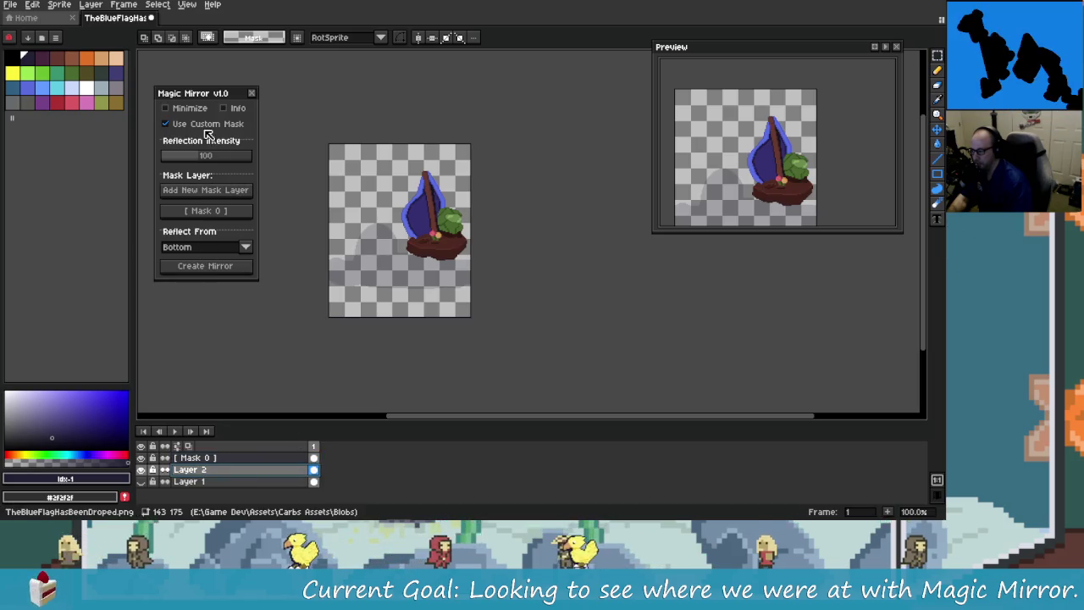
pyautogui.click(166, 124)
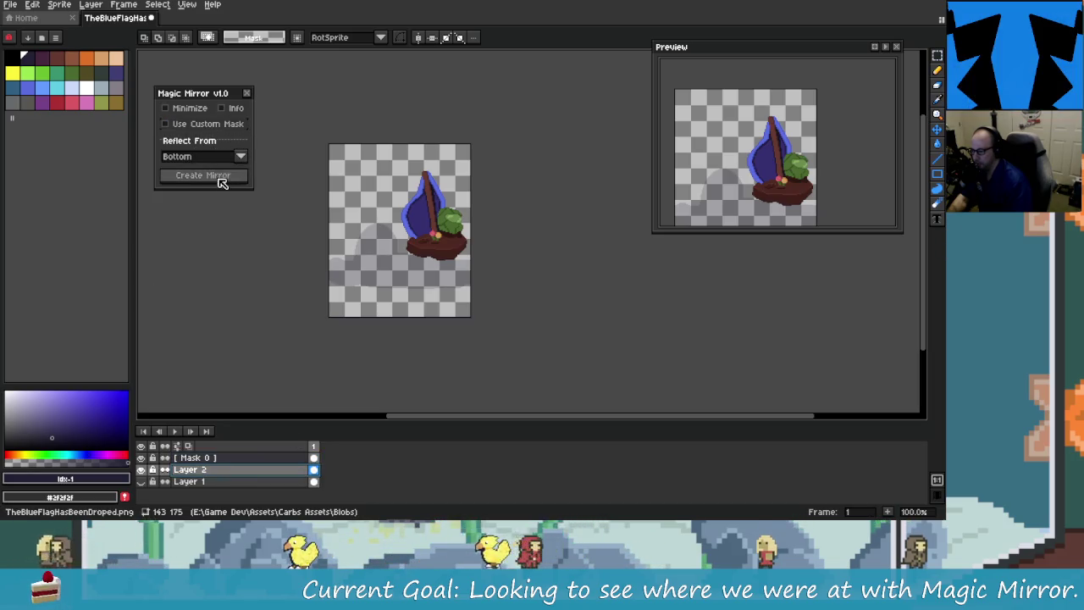
pyautogui.click(220, 178)
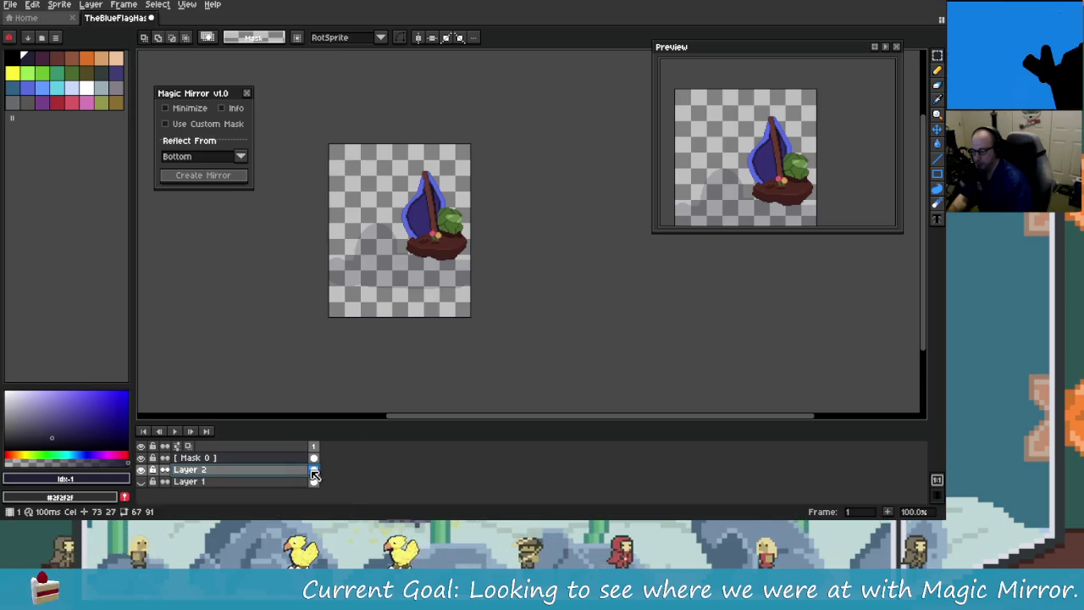
pyautogui.click(216, 178)
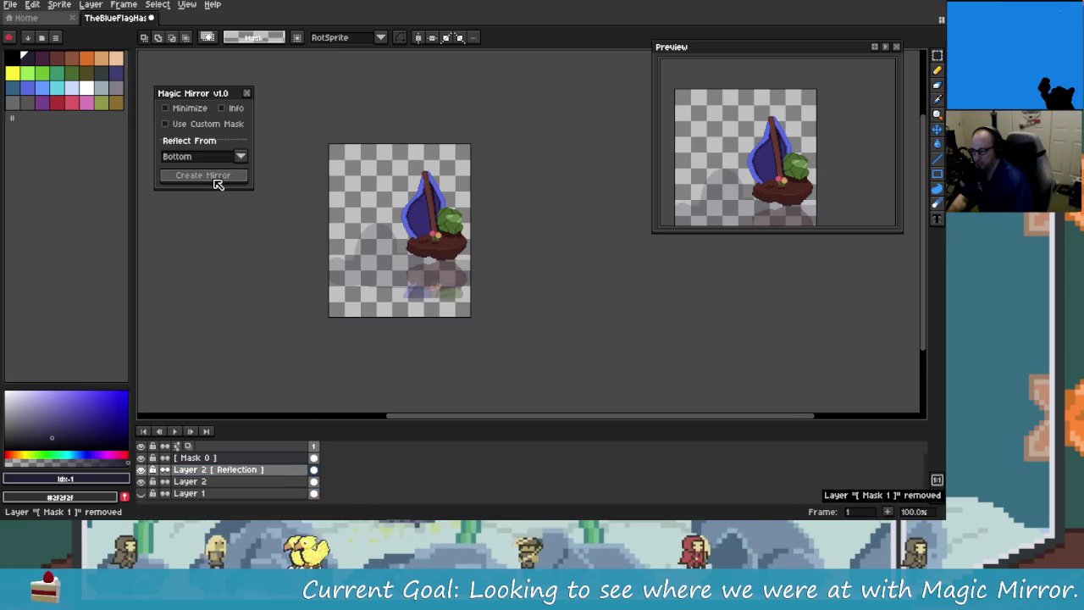
# Step: Zoom and pan to inspect the boat and its faded, flipped reflection
pyautogui.scroll(3, 432, 310)
pyautogui.scroll(-1, 432, 309)
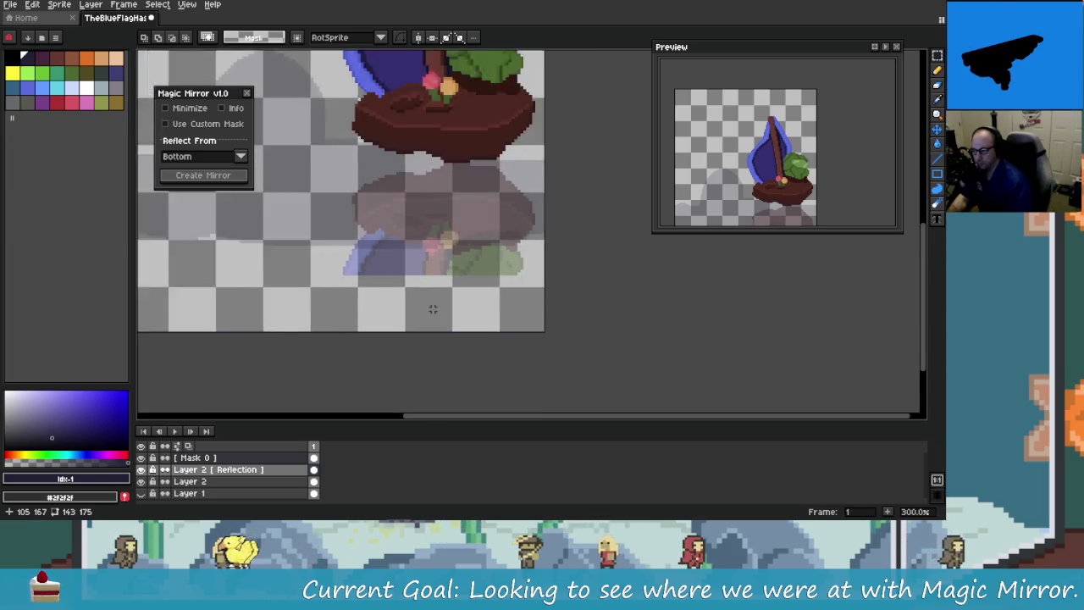
pyautogui.scroll(-1, 432, 307)
pyautogui.scroll(1, 448, 265)
pyautogui.moveTo(448, 265); pyautogui.dragTo(418, 326)
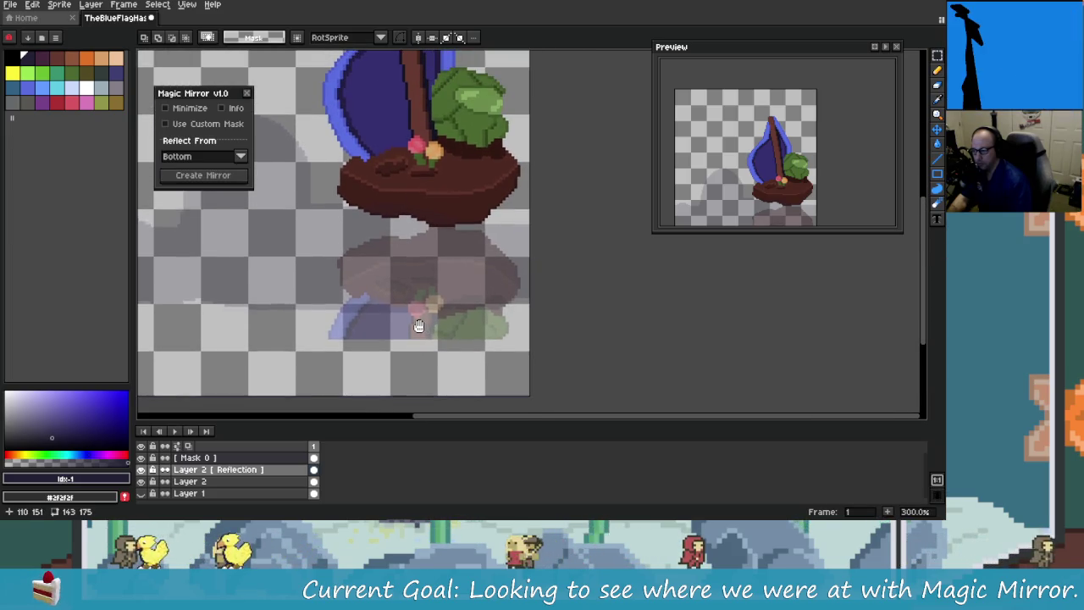
pyautogui.scroll(-1, 344, 337)
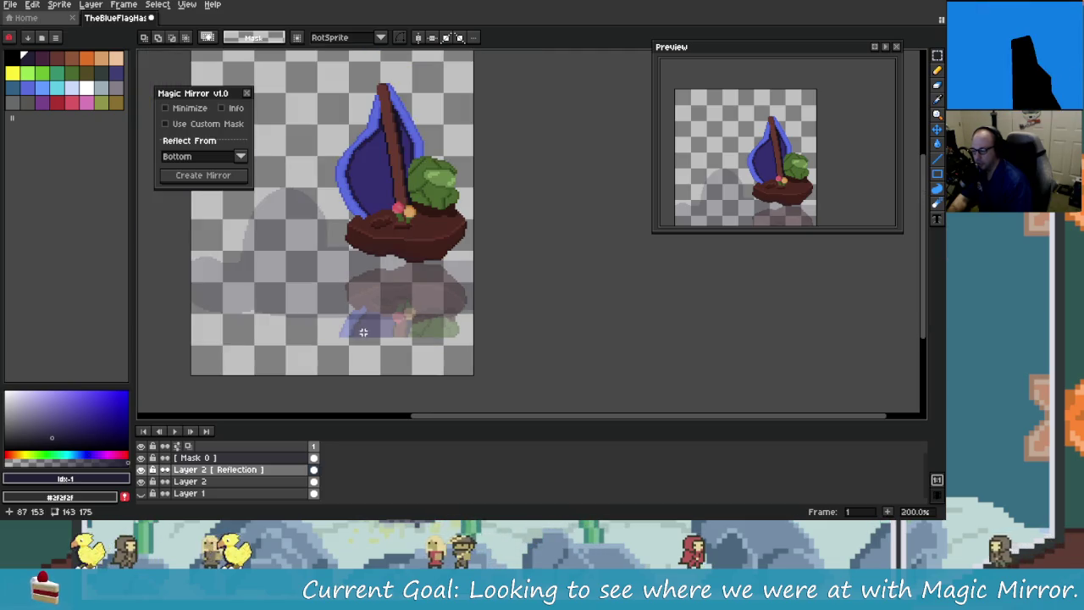
pyautogui.moveTo(300, 185); pyautogui.dragTo(474, 73)
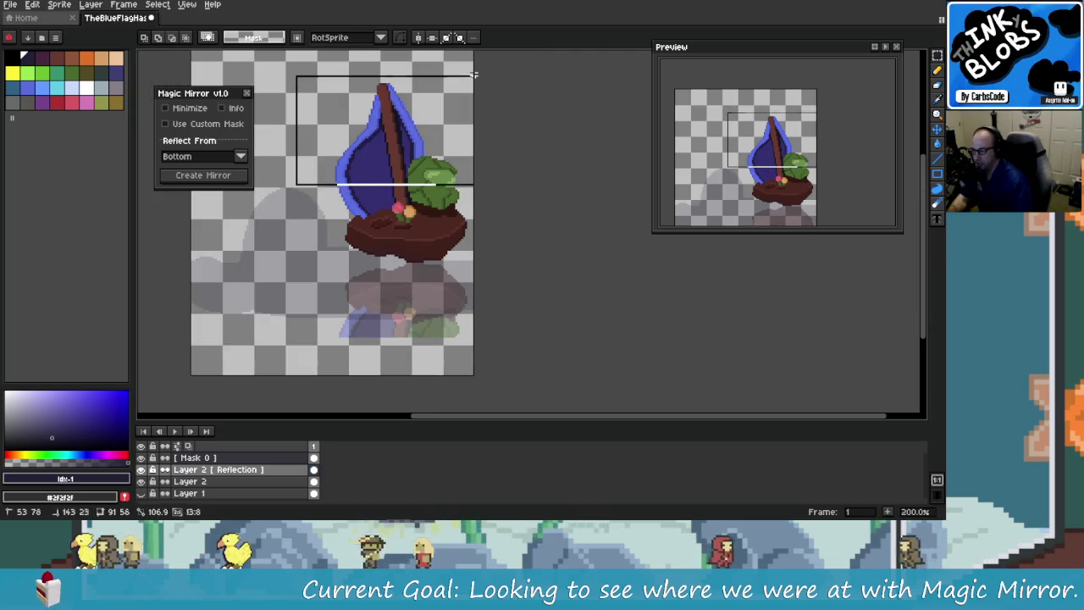
# Step: Deselect, undo the mirror reflection, then redo the selection and reflection steps
pyautogui.hotkey('ctrl', 'd')
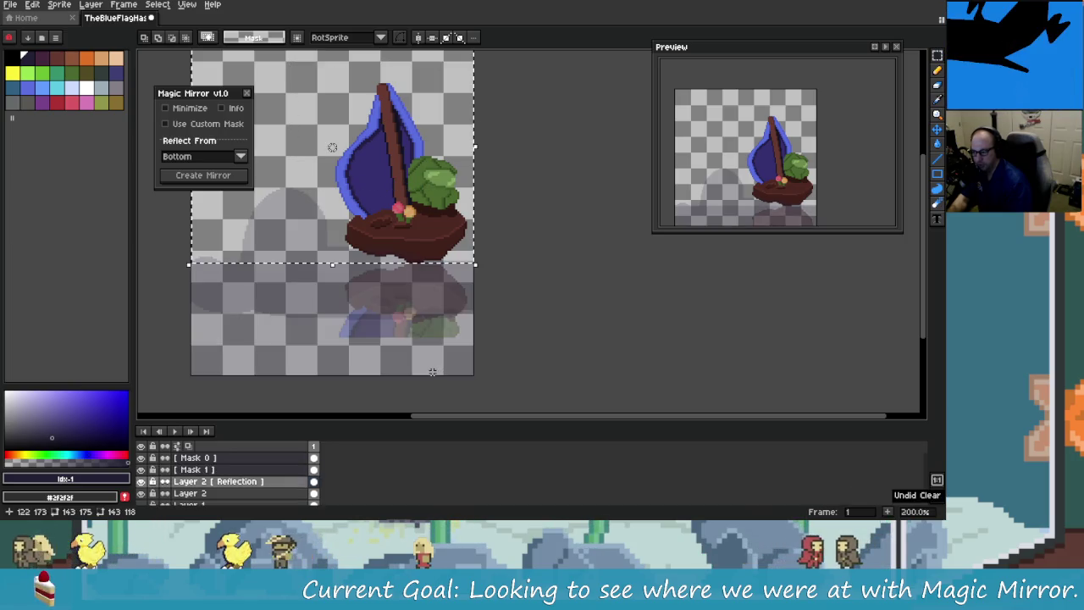
pyautogui.hotkey('ctrl', 'z')
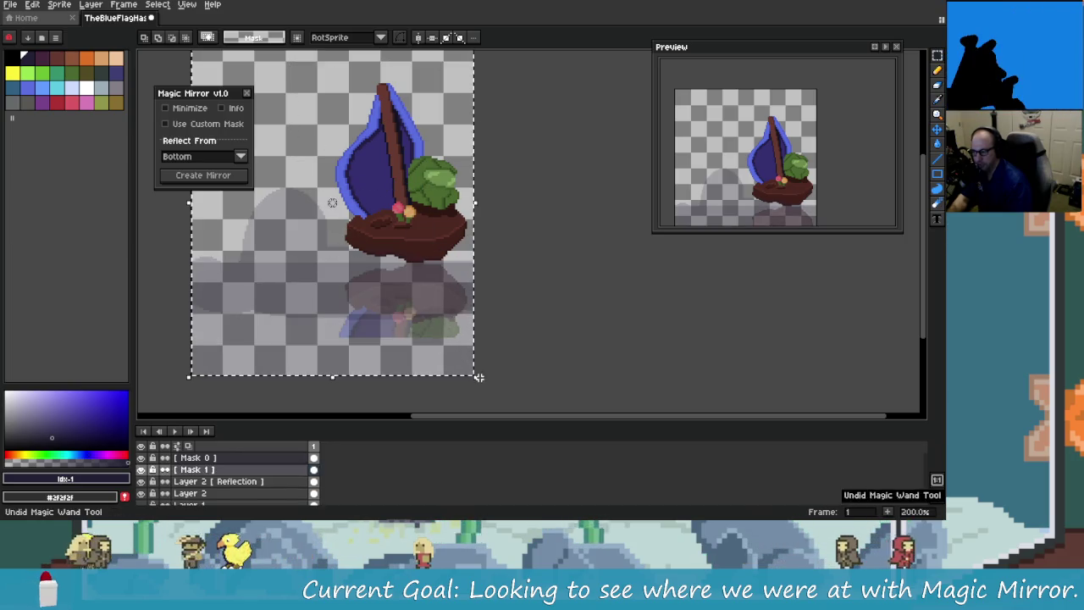
pyautogui.hotkey('ctrl', 'z')
pyautogui.hotkey('ctrl', 'z')
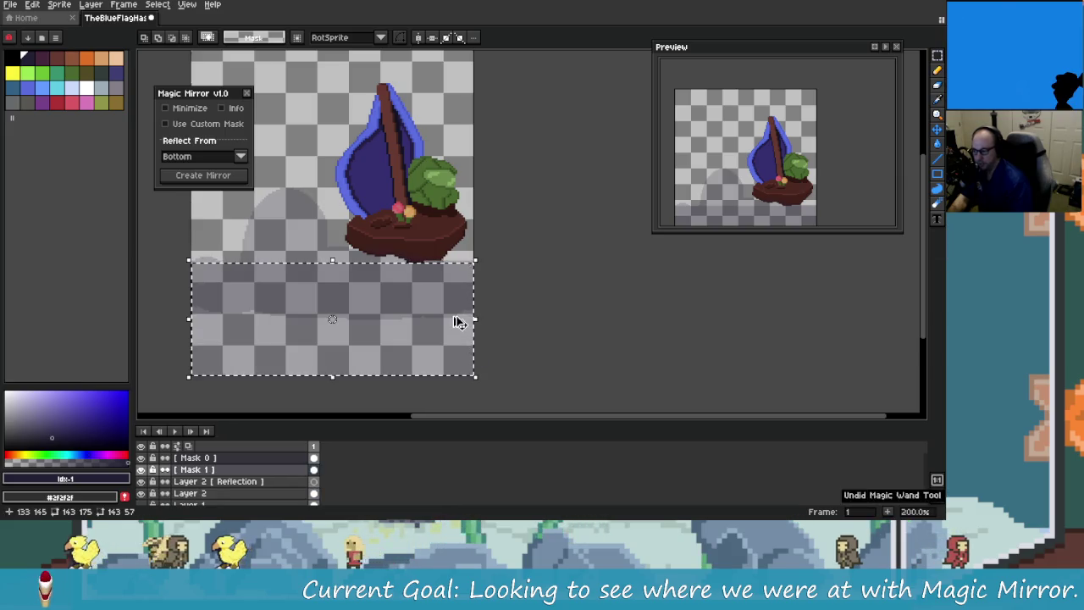
pyautogui.hotkey('ctrl', 'z')
pyautogui.hotkey('ctrl', 'y')
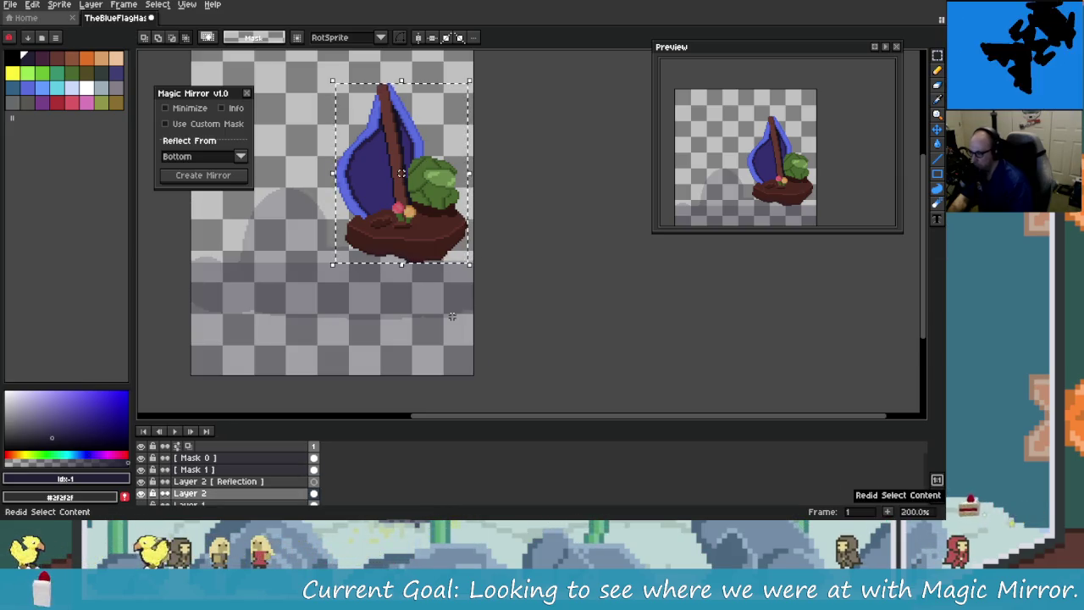
pyautogui.hotkey('ctrl', 'y')
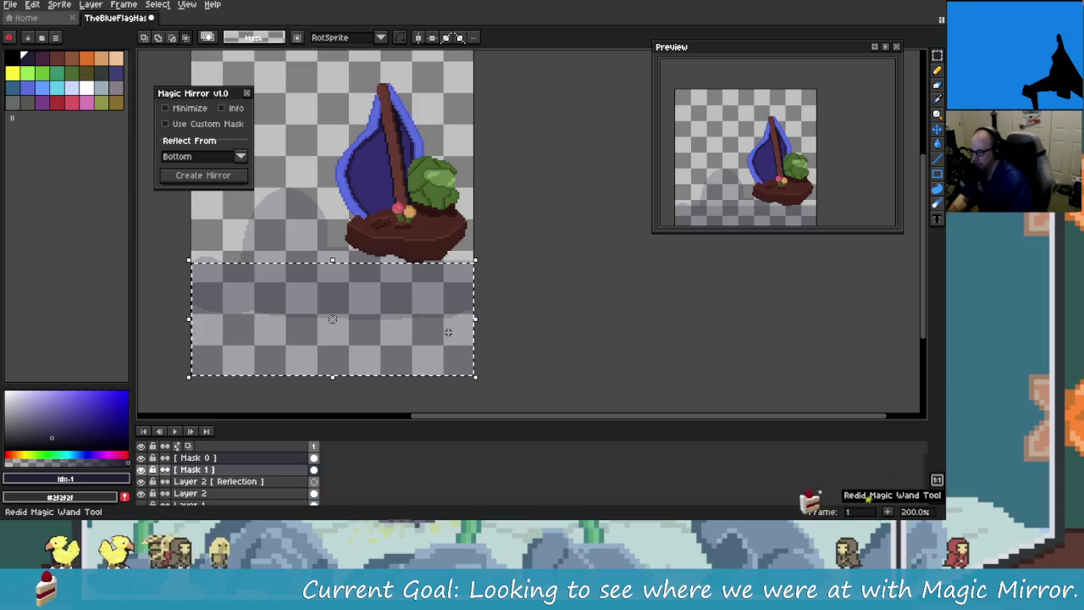
pyautogui.hotkey('ctrl', 'y')
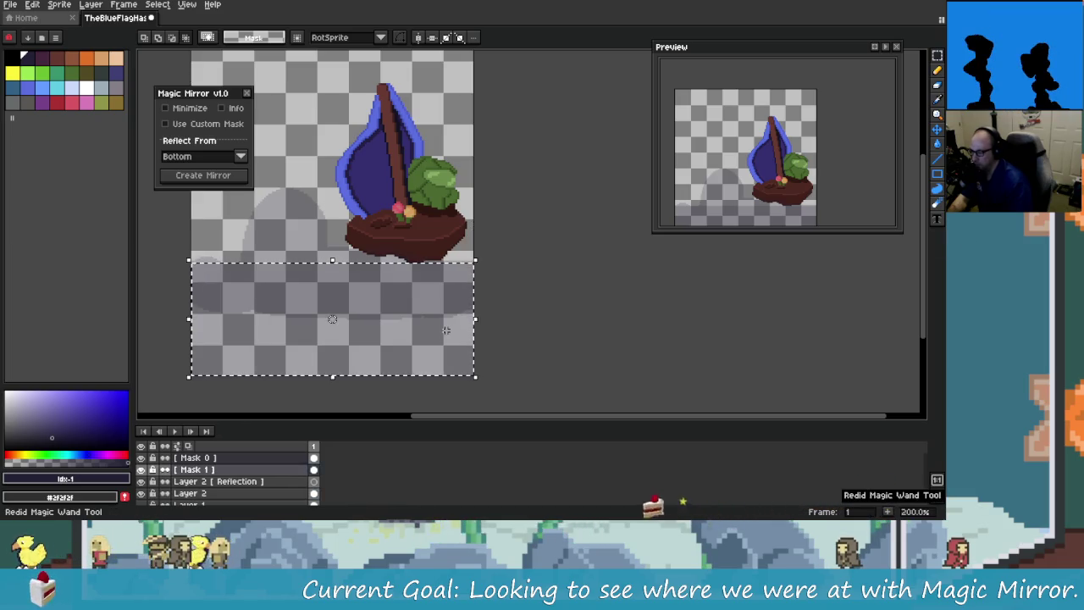
pyautogui.hotkey('ctrl', 'y')
pyautogui.hotkey('ctrl', 'y')
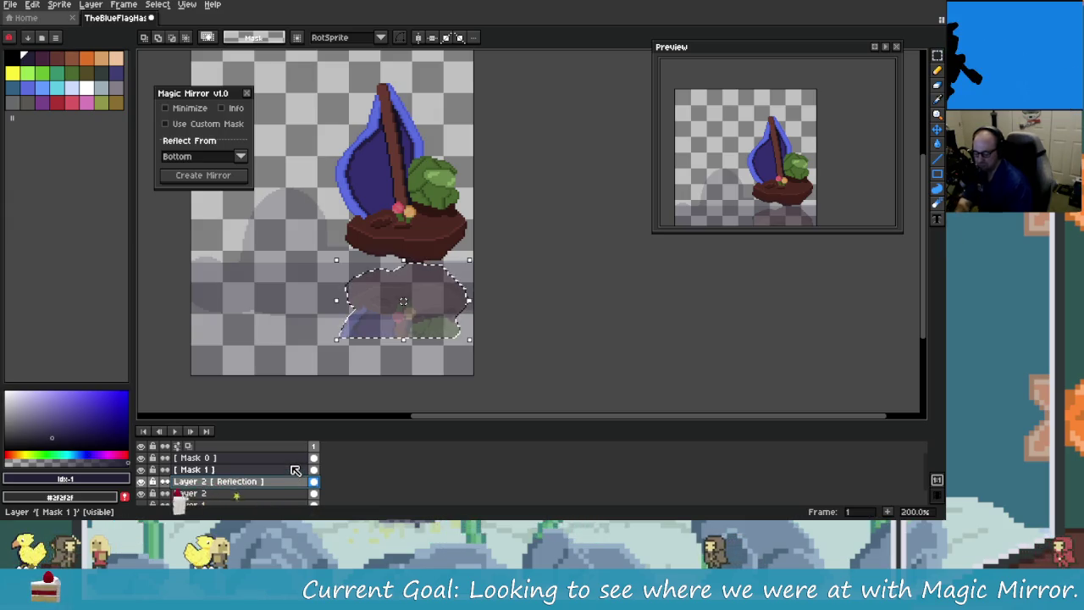
# Step: Delete the Mask 0, Mask 1 and reflection layers, then create the mirror again
pyautogui.click(294, 469)
pyautogui.press('Delete')
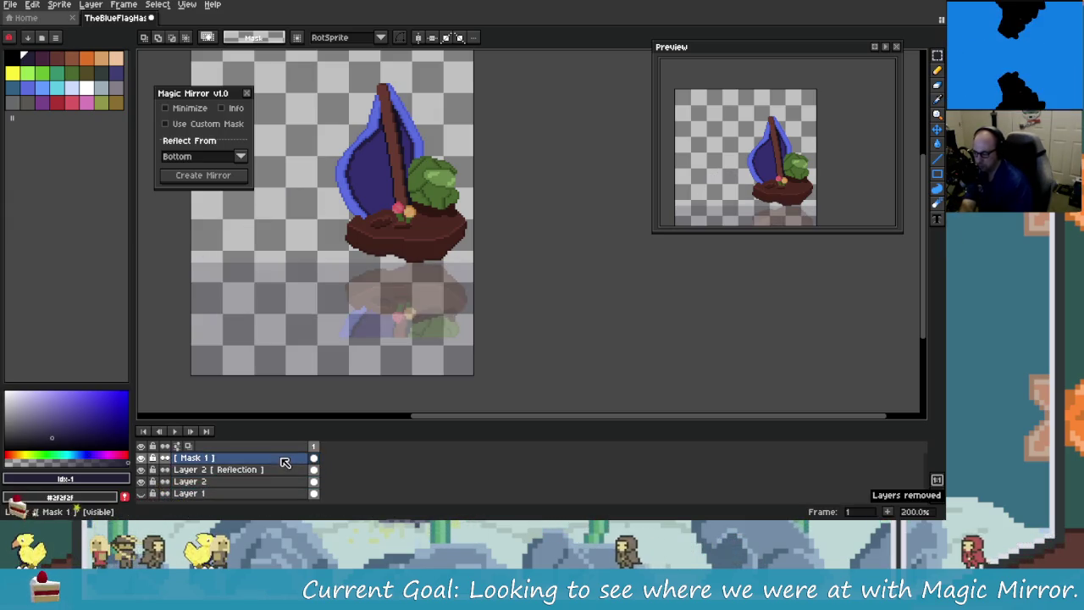
pyautogui.press('Delete')
pyautogui.press('Delete')
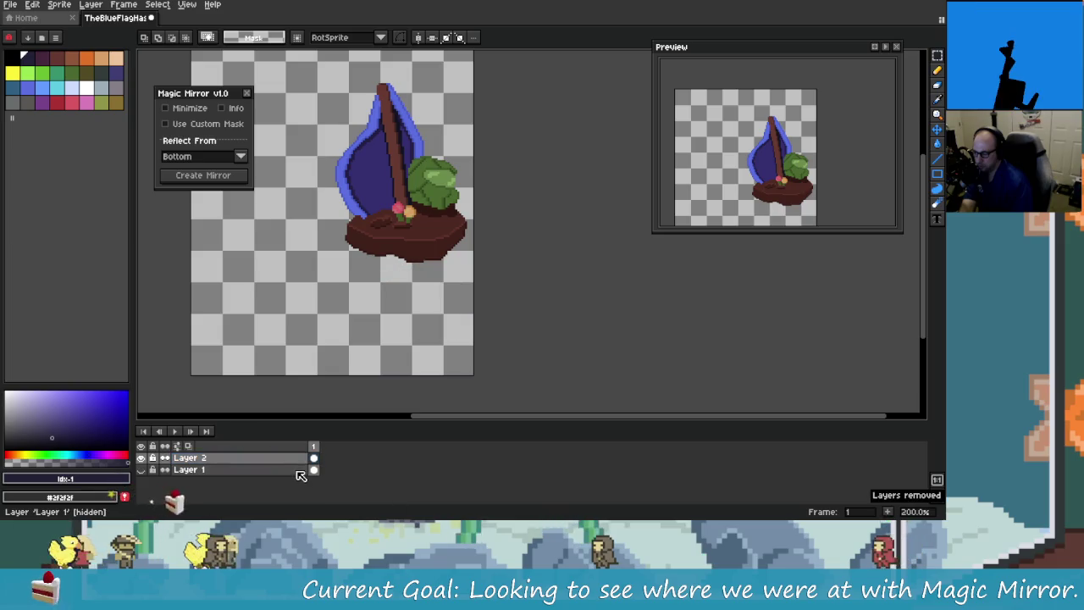
pyautogui.click(231, 175)
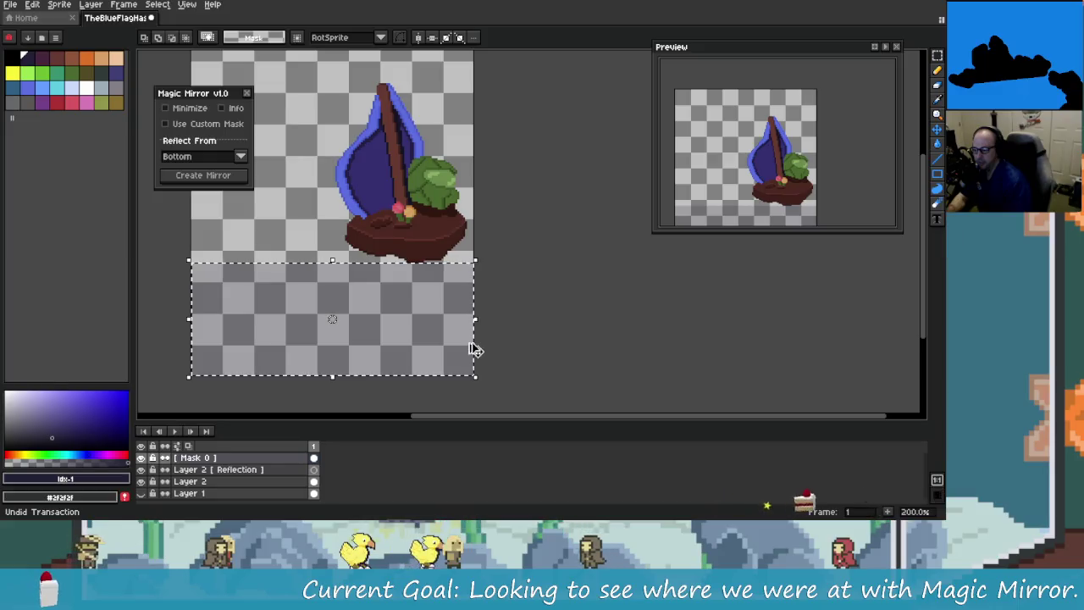
# Step: Undo the mirror, removing the reflection and mask layers
pyautogui.hotkey('ctrl', 'z')
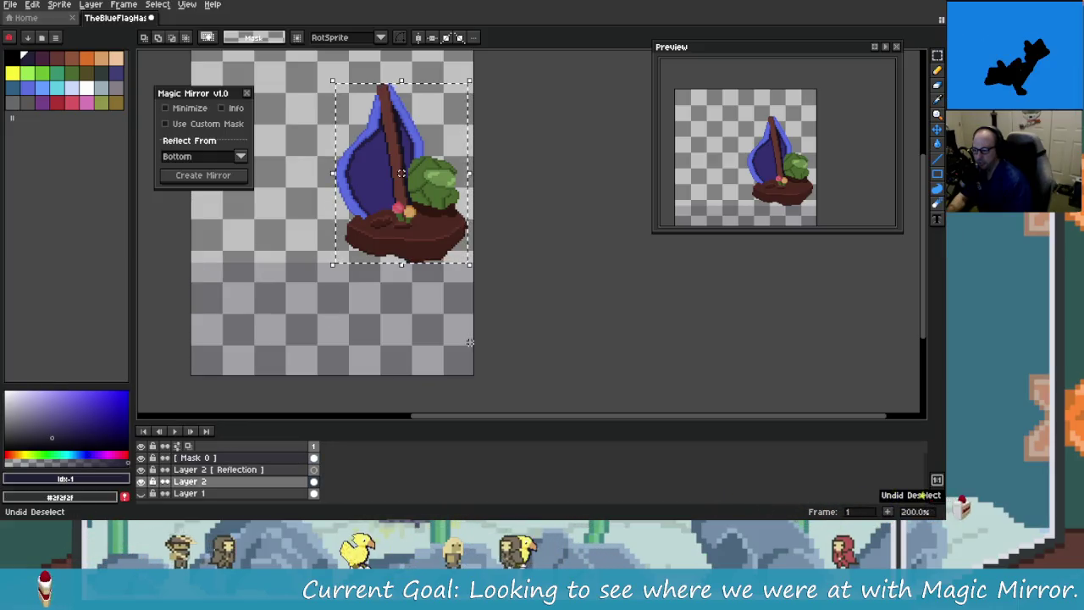
pyautogui.hotkey('ctrl', 'z')
pyautogui.hotkey('ctrl', 'z')
pyautogui.hotkey('ctrl', 'z')
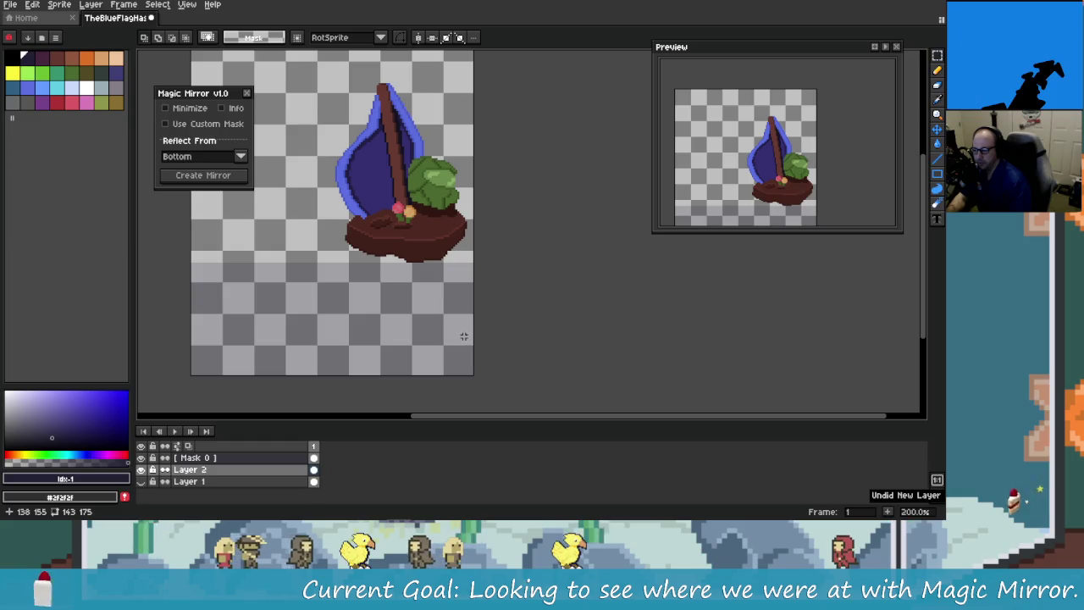
pyautogui.hotkey('ctrl', 'z')
pyautogui.moveTo(438, 309); pyautogui.dragTo(457, 299)
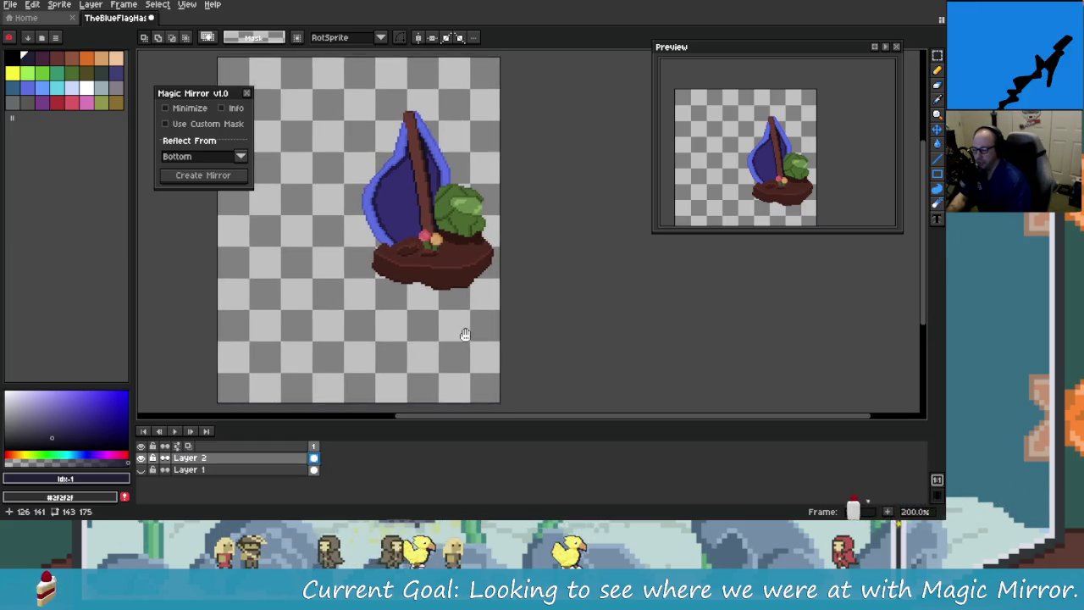
# Step: Scroll through the Magic Mirror script source, then return to the sailboat sprite
pyautogui.hotkey('alt', 'Tab')
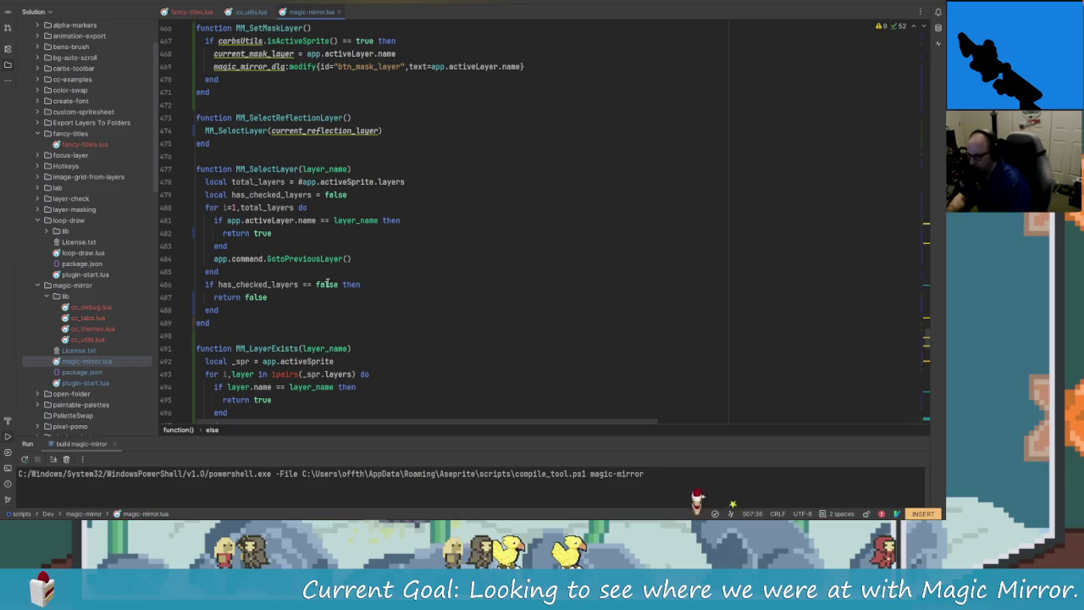
pyautogui.scroll(3, 338, 308)
pyautogui.scroll(-2, 334, 301)
pyautogui.scroll(-8, 328, 279)
pyautogui.scroll(-7, 322, 262)
pyautogui.scroll(-7, 315, 248)
pyautogui.hotkey('alt', 'Tab')
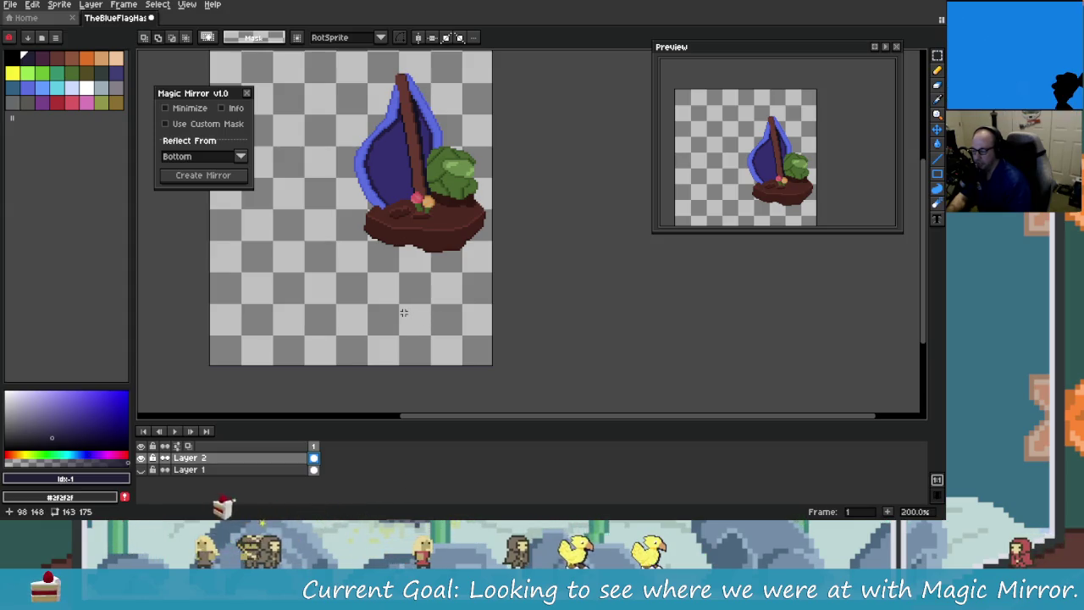
# Step: Redo the mask, layer, selection and flipped-reflection steps of the mirror
pyautogui.hotkey('ctrl', 'y')
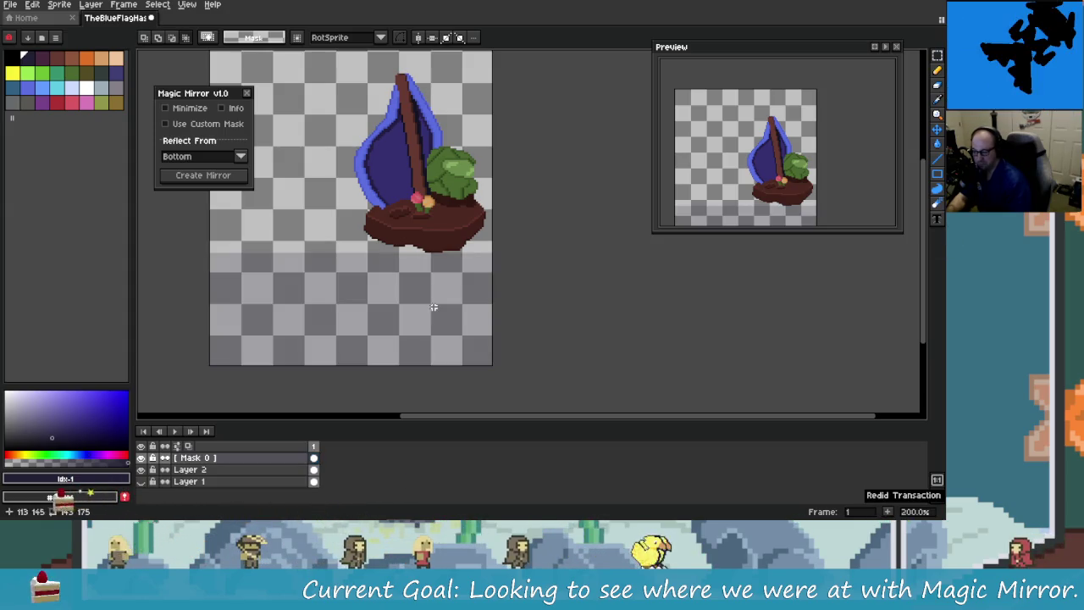
pyautogui.hotkey('ctrl', 'y')
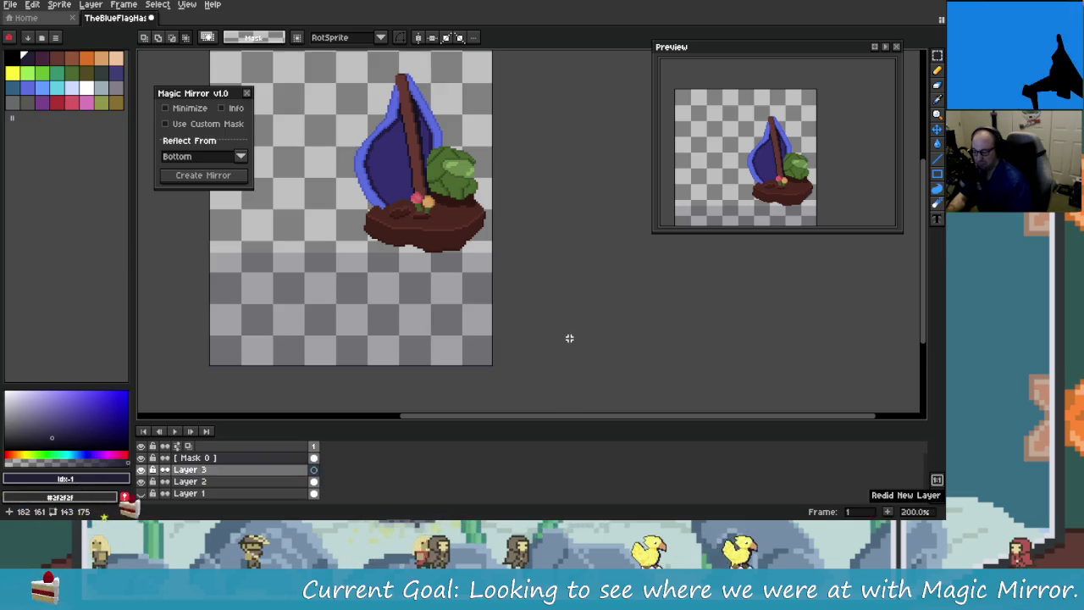
pyautogui.hotkey('ctrl', 'y')
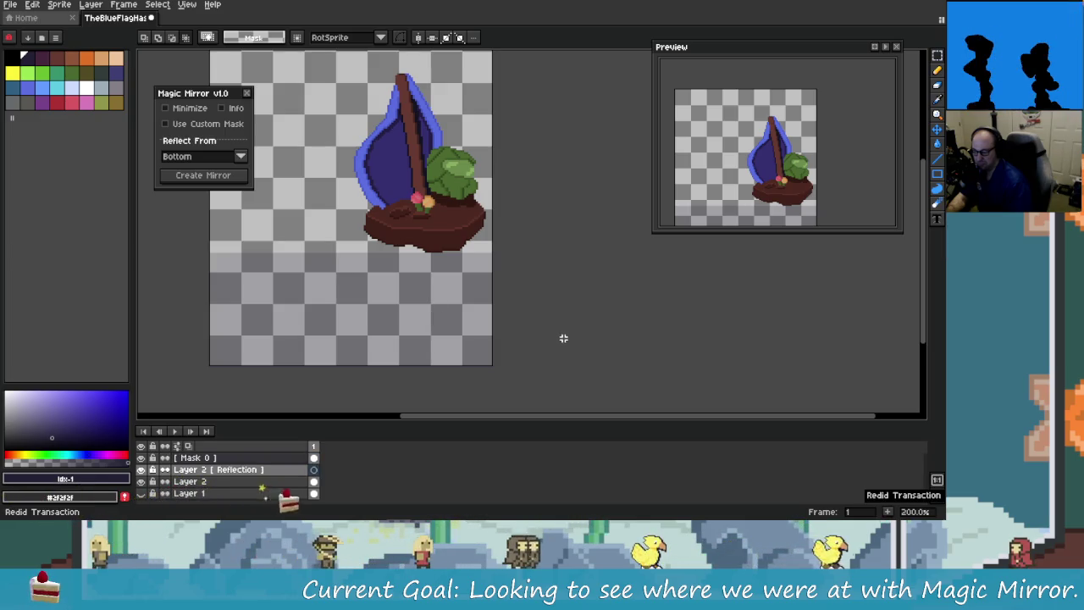
pyautogui.hotkey('ctrl', 'y')
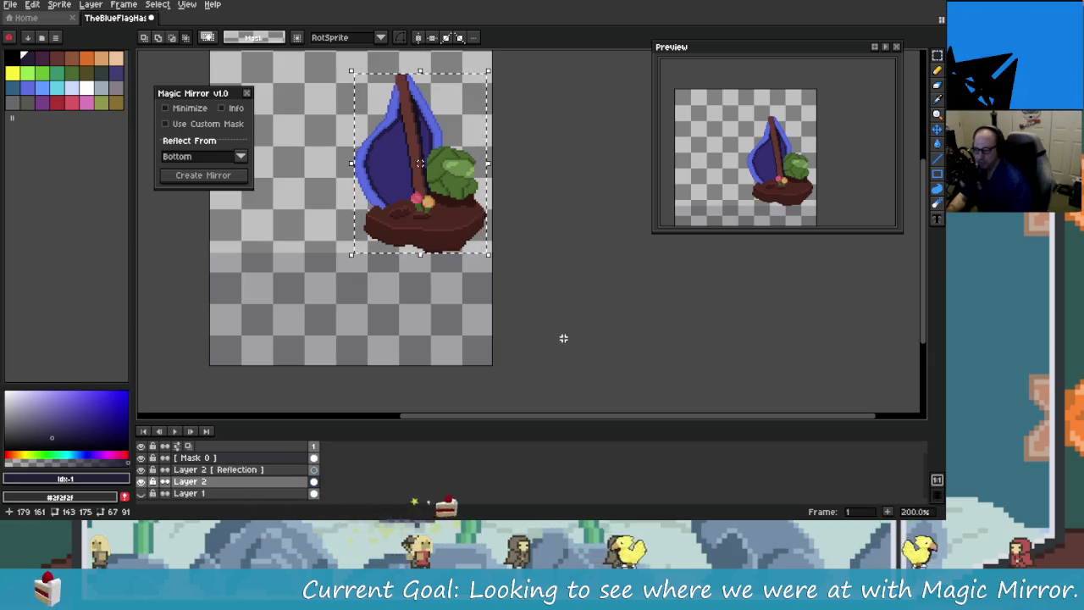
pyautogui.hotkey('ctrl', 'y')
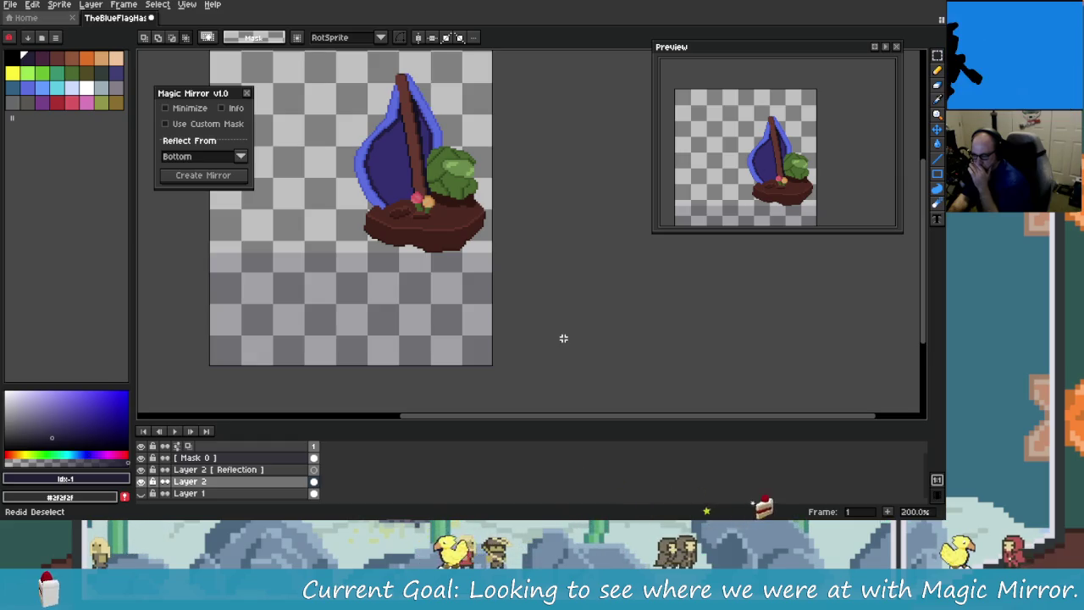
pyautogui.hotkey('ctrl', 'y')
pyautogui.hotkey('ctrl', 'y')
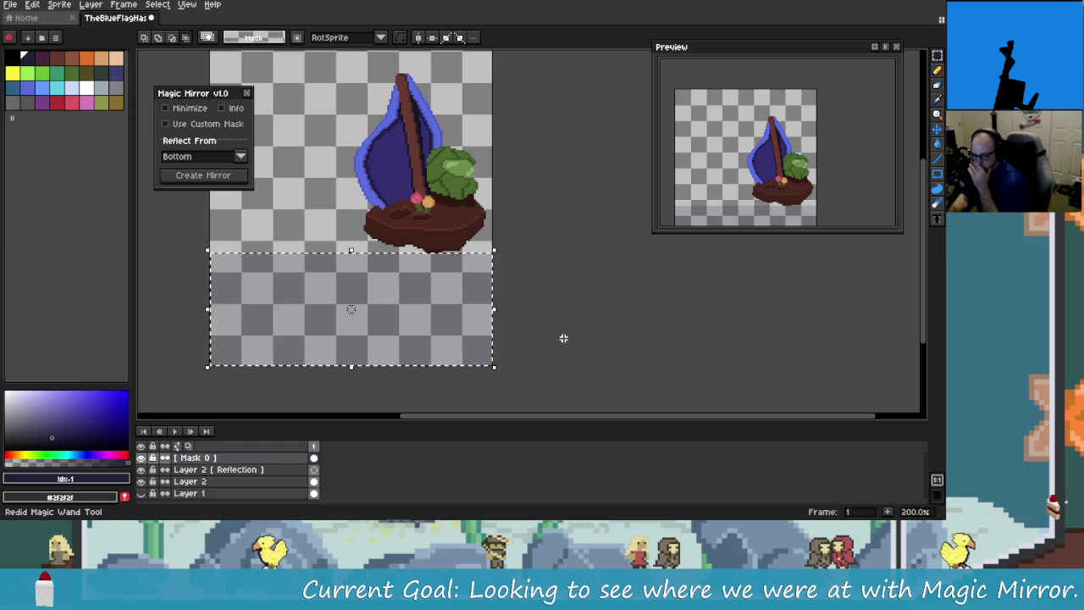
pyautogui.hotkey('ctrl', 'y')
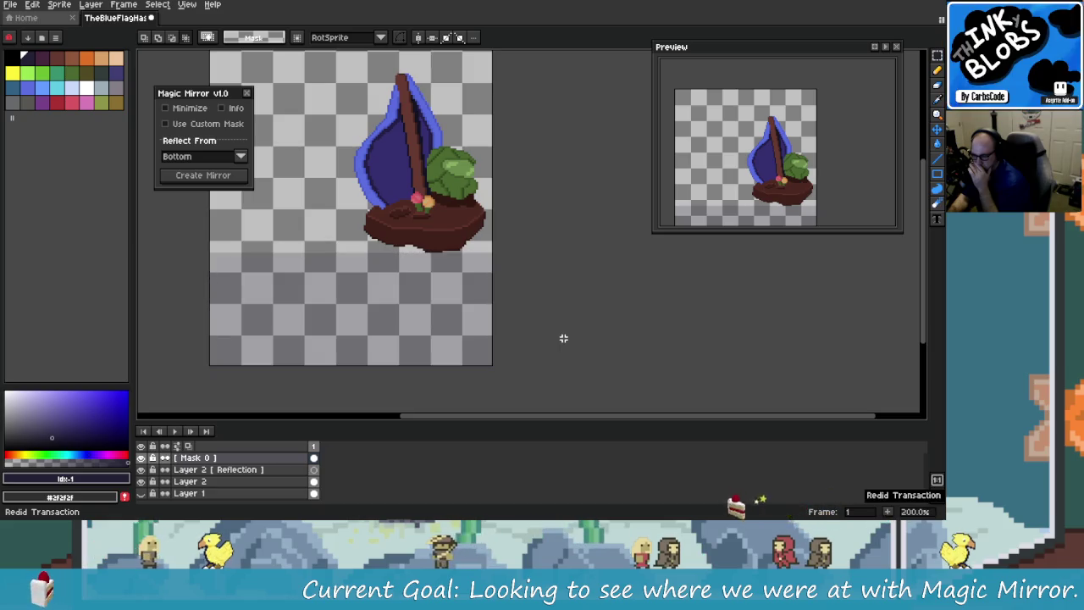
pyautogui.hotkey('ctrl', 'y')
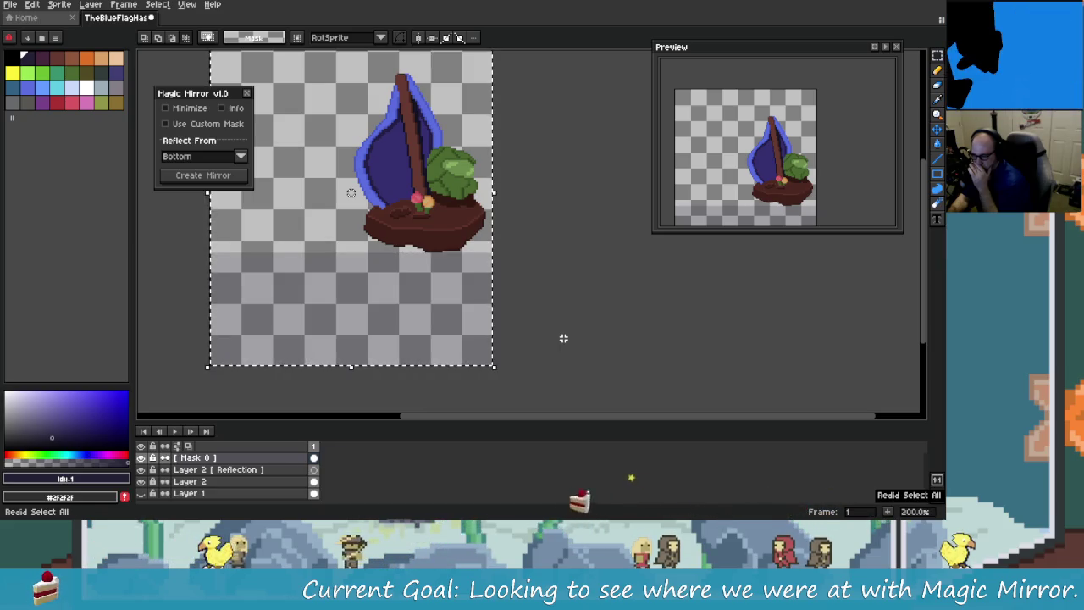
pyautogui.hotkey('ctrl', 'y')
pyautogui.hotkey('ctrl', 'y')
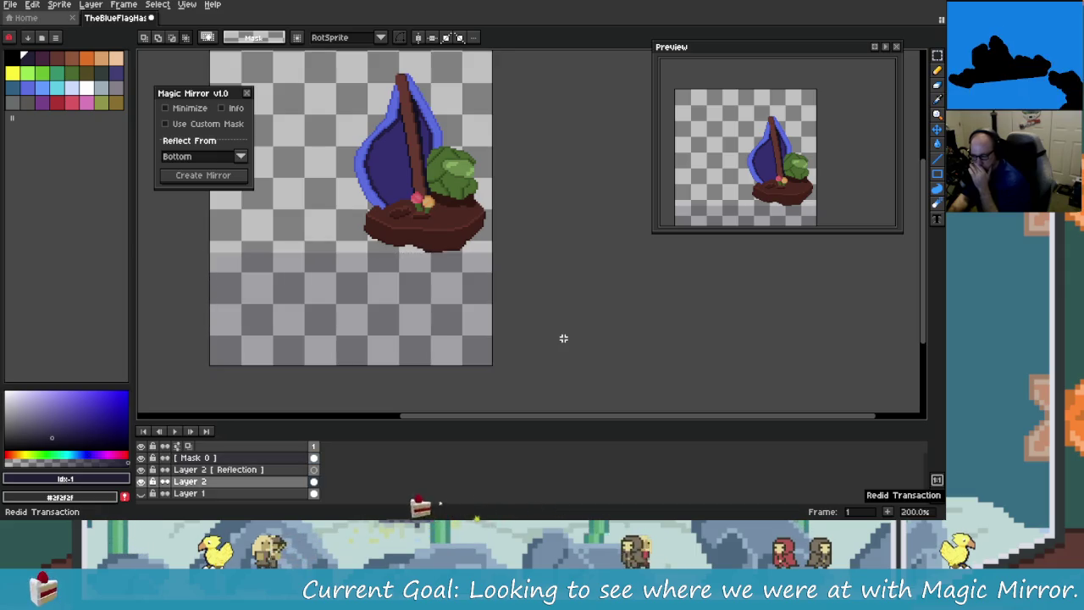
pyautogui.hotkey('ctrl', 'y')
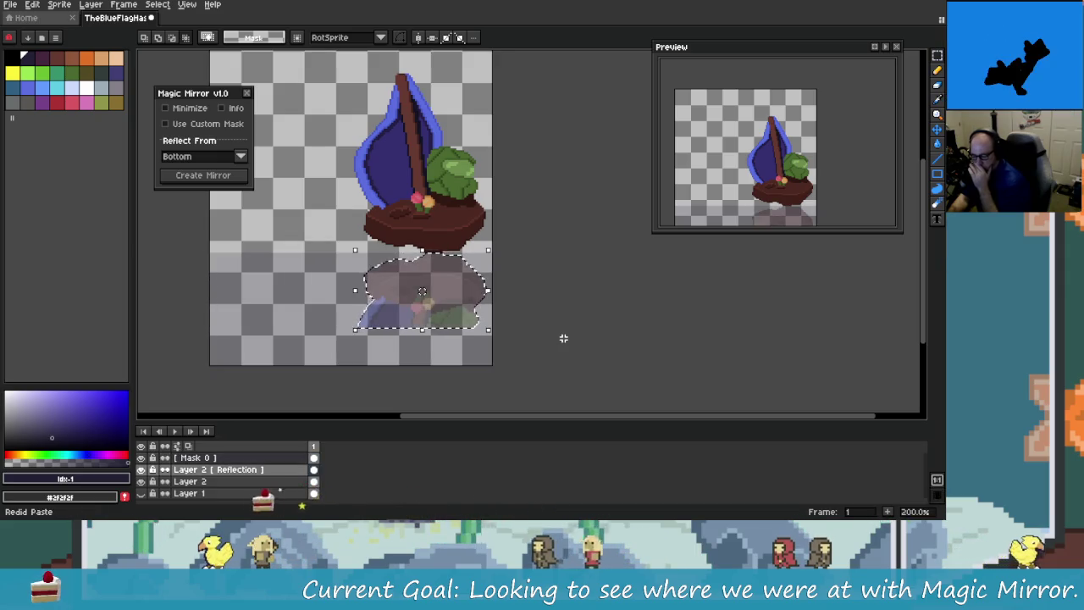
pyautogui.hotkey('ctrl', 'y')
pyautogui.hotkey('ctrl', 'y')
pyautogui.hotkey('ctrl', 'y')
pyautogui.hotkey('ctrl', 'y')
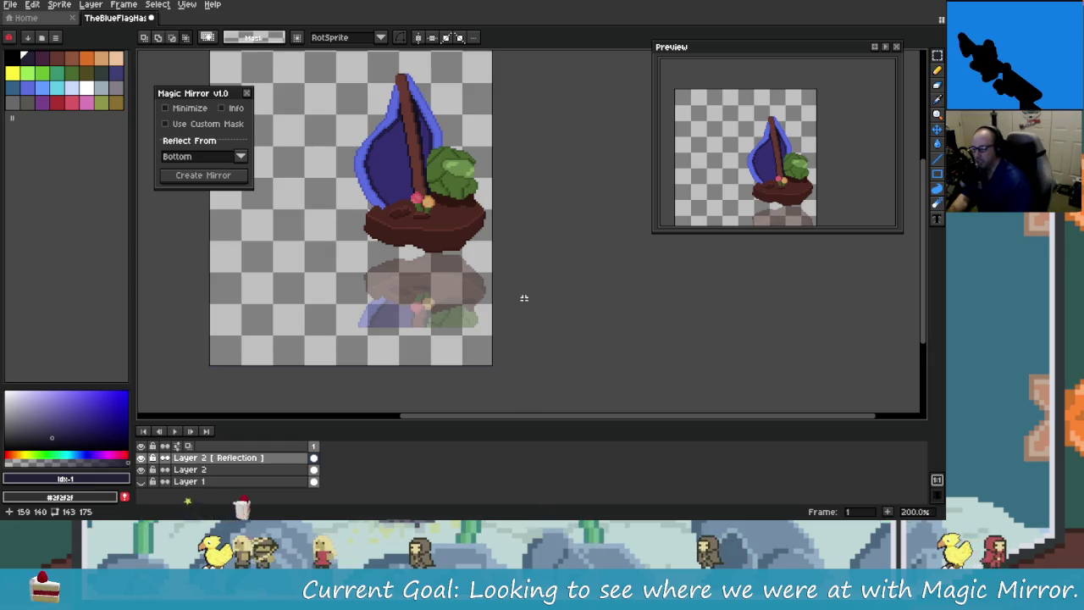
# Step: Delete the reflection layer, select around the sprite, and set Reflect From to Top
pyautogui.click(304, 457)
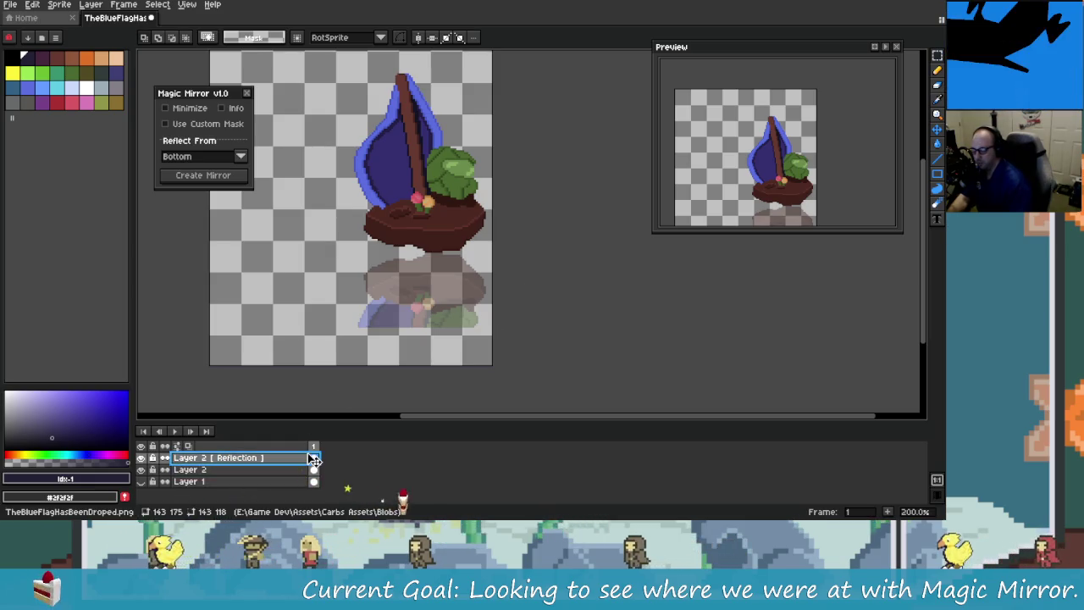
pyautogui.press('Delete')
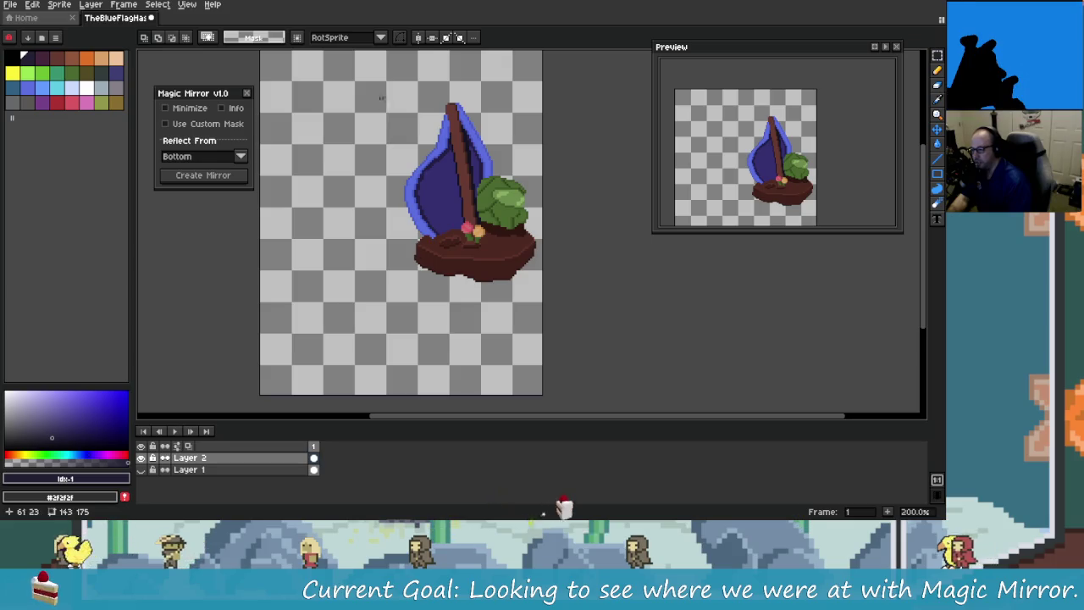
pyautogui.moveTo(375, 70); pyautogui.dragTo(558, 304)
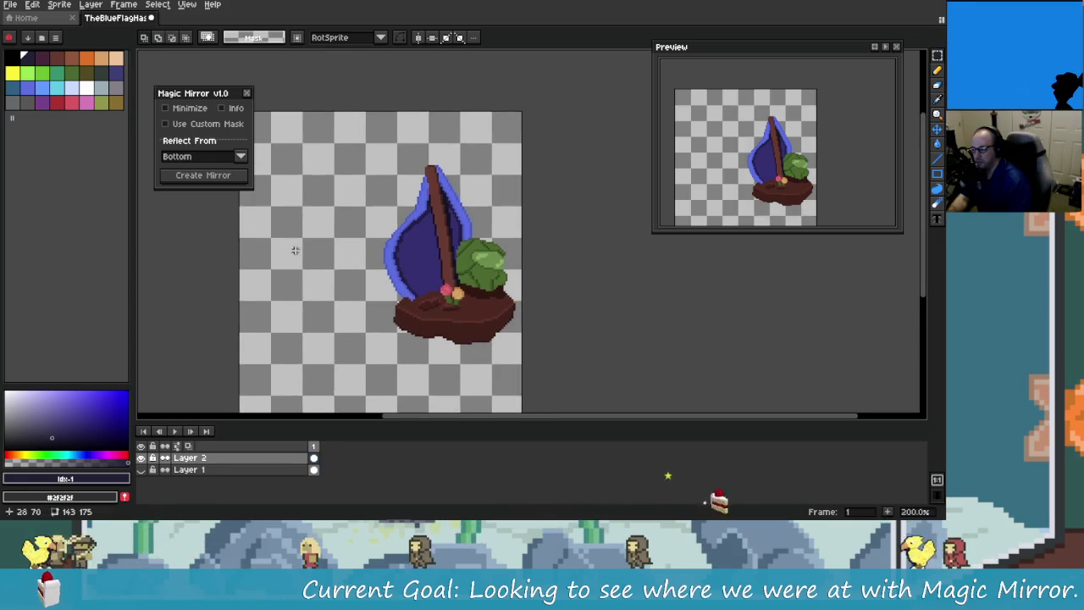
pyautogui.click(240, 155)
pyautogui.click(190, 171)
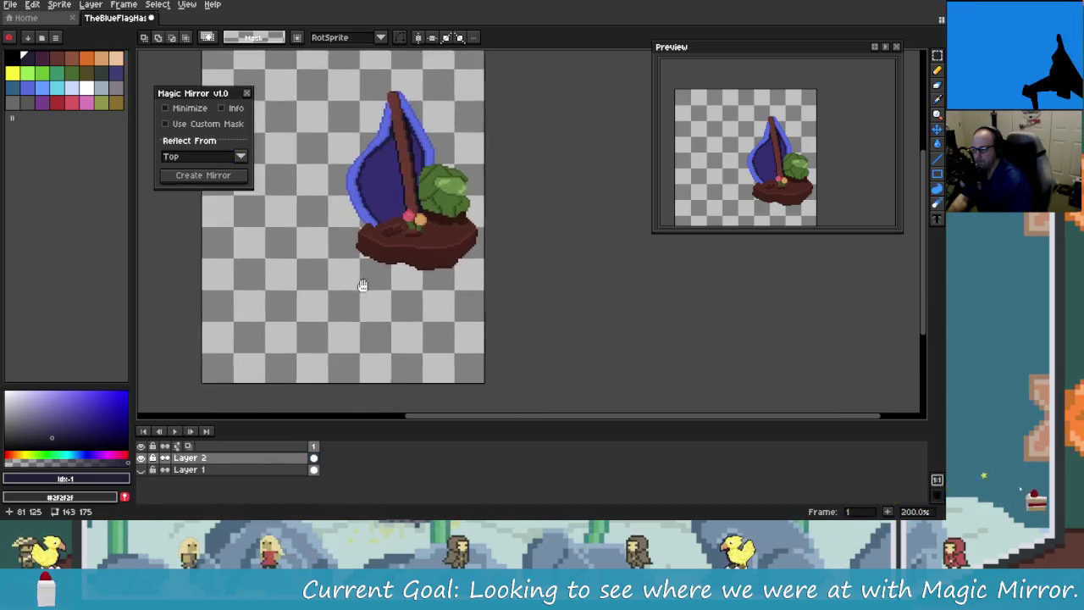
# Step: Select the sailboat and island, create the mirror, then undo it
pyautogui.moveTo(342, 118); pyautogui.dragTo(508, 329)
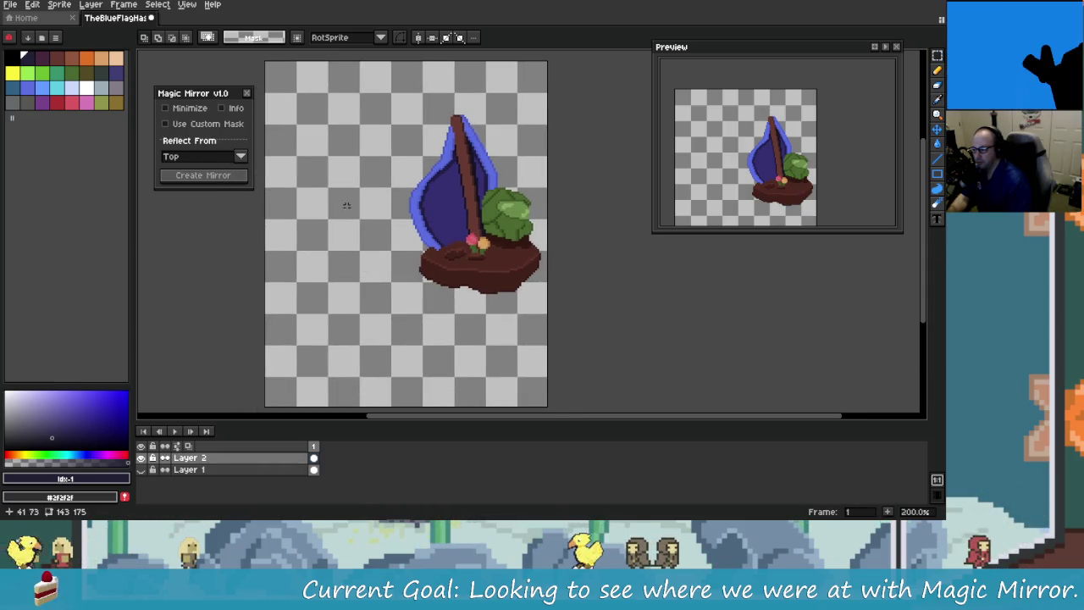
pyautogui.click(218, 176)
pyautogui.hotkey('ctrl', 'z')
pyautogui.hotkey('ctrl', 'z')
pyautogui.hotkey('ctrl', 'z')
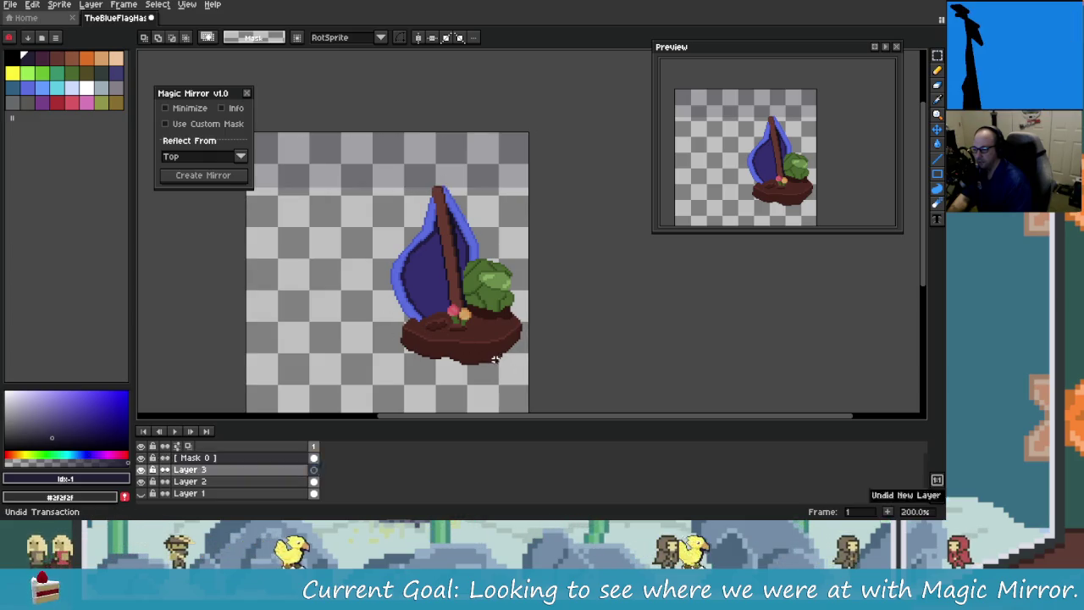
pyautogui.hotkey('ctrl', 'z')
pyautogui.hotkey('ctrl', 'z')
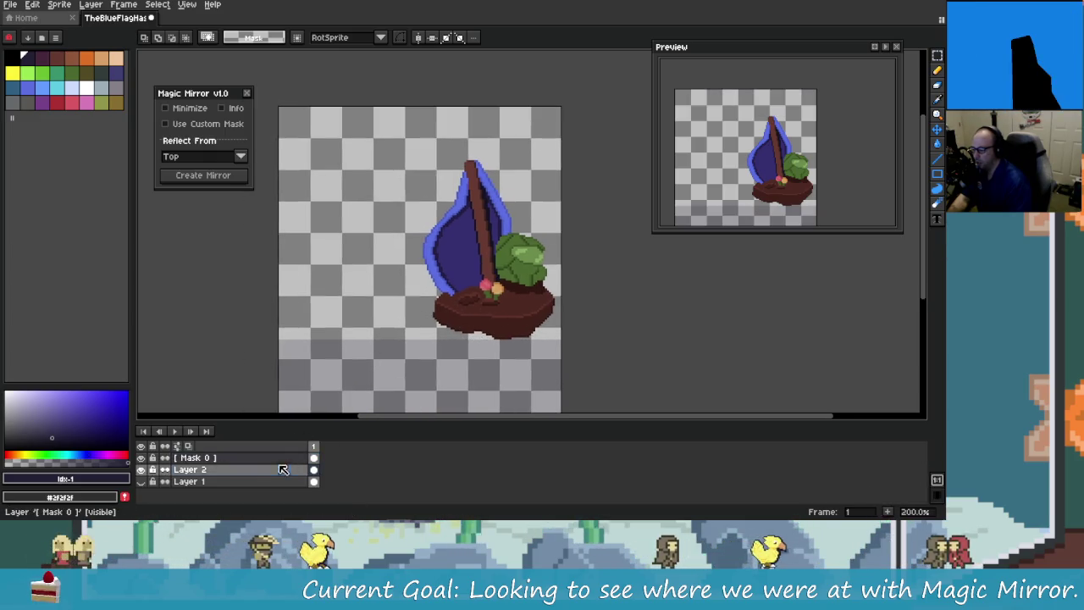
# Step: Delete the Mask 0 layer and set the reflection side to Left
pyautogui.click(260, 460)
pyautogui.press('Delete')
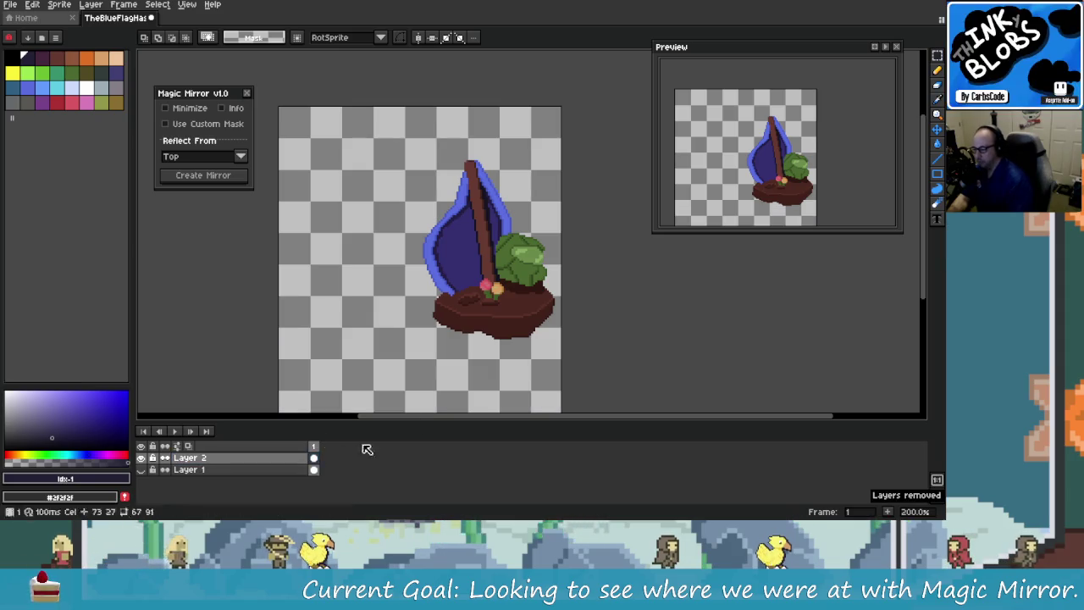
pyautogui.click(241, 158)
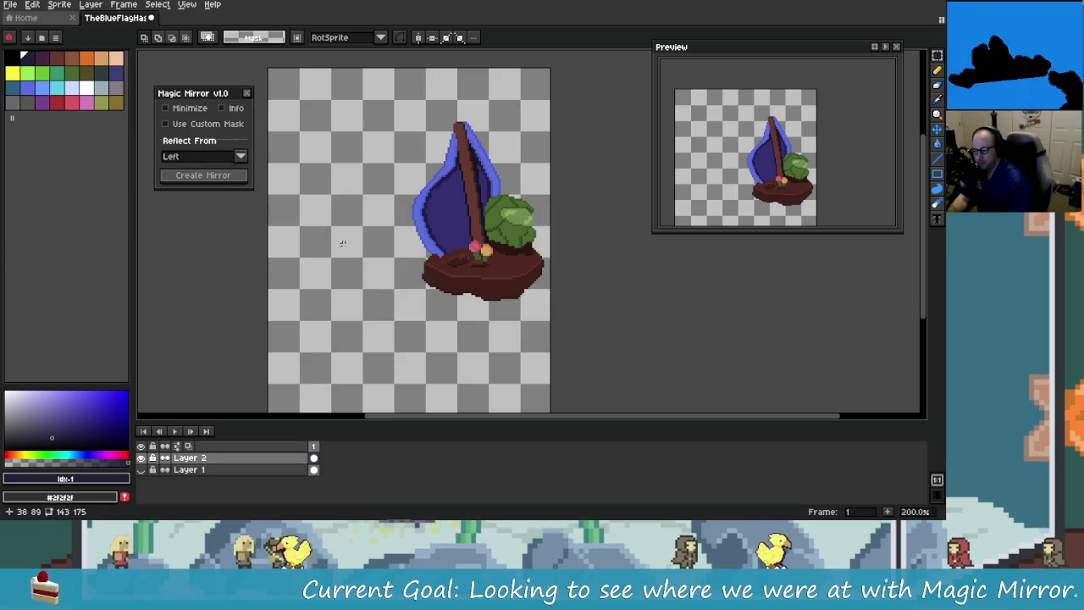
# Step: Create a mirror reflecting from the left, then undo back past the magic wand selection
pyautogui.click(234, 176)
pyautogui.scroll(3, 424, 265)
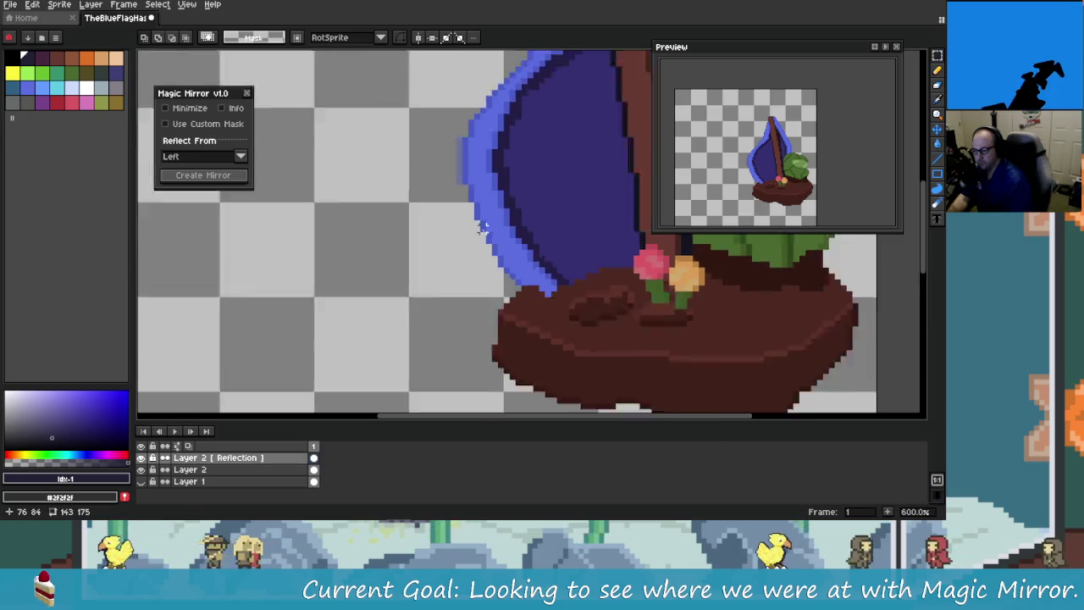
pyautogui.scroll(-6, 411, 265)
pyautogui.scroll(2, 408, 265)
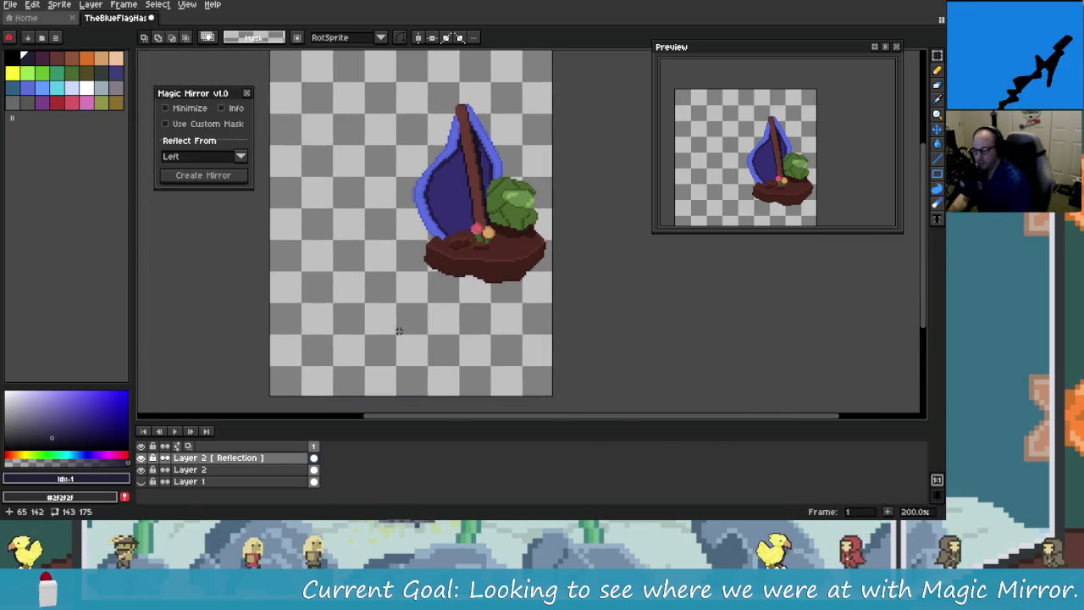
pyautogui.hotkey('ctrl', 'z')
pyautogui.hotkey('ctrl', 'z')
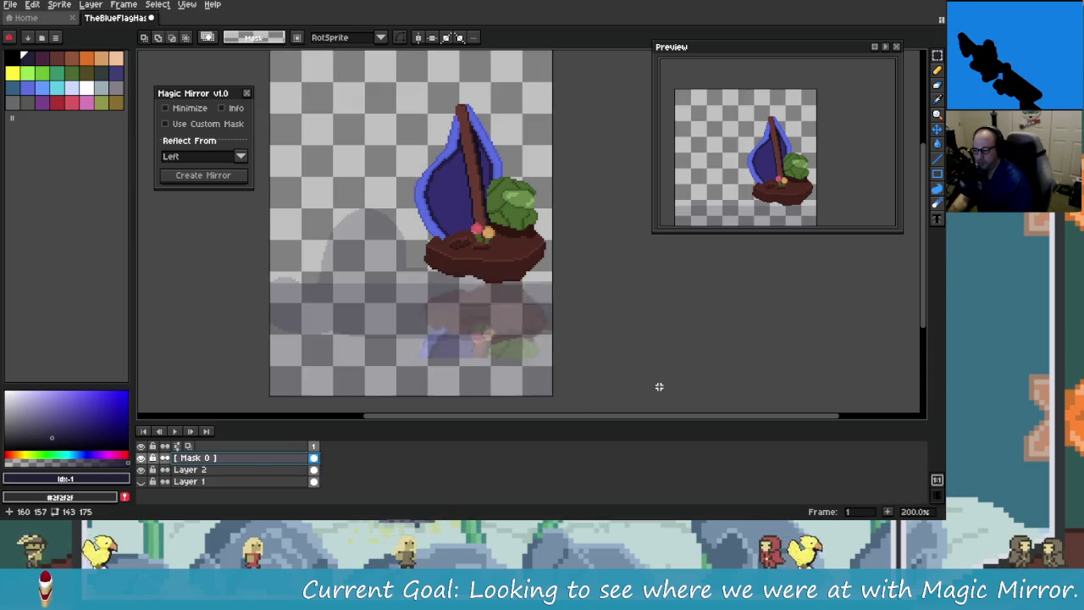
pyautogui.hotkey('ctrl', 'z')
pyautogui.hotkey('ctrl', 'z')
pyautogui.hotkey('ctrl', 'z')
pyautogui.hotkey('ctrl', 'z')
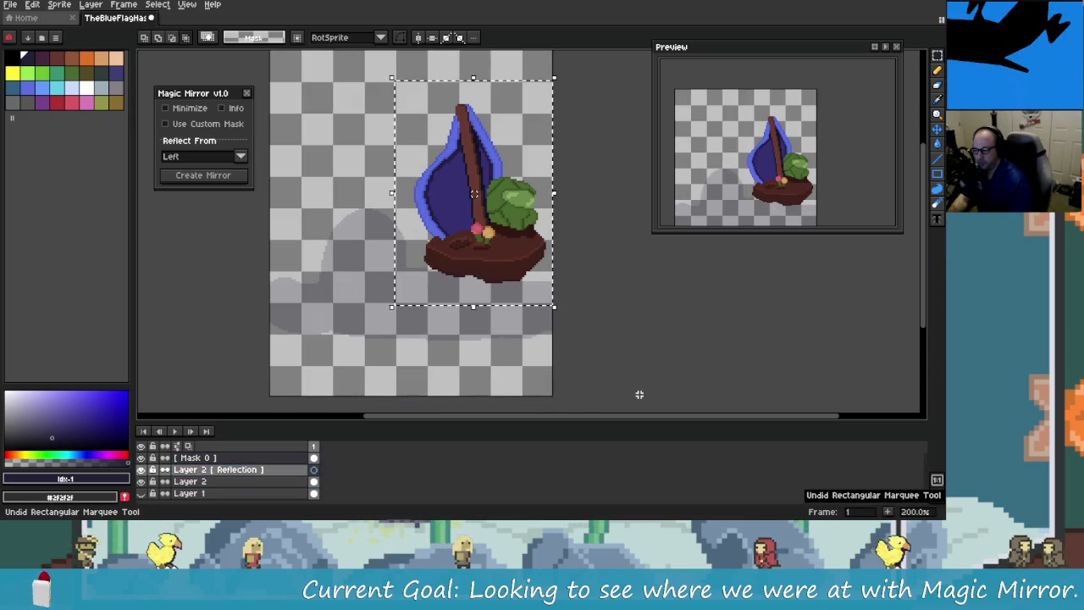
# Step: Redo the mirror steps up to selecting the whole canvas, then deselect
pyautogui.hotkey('ctrl', 'y')
pyautogui.hotkey('ctrl', 'y')
pyautogui.hotkey('ctrl', 'y')
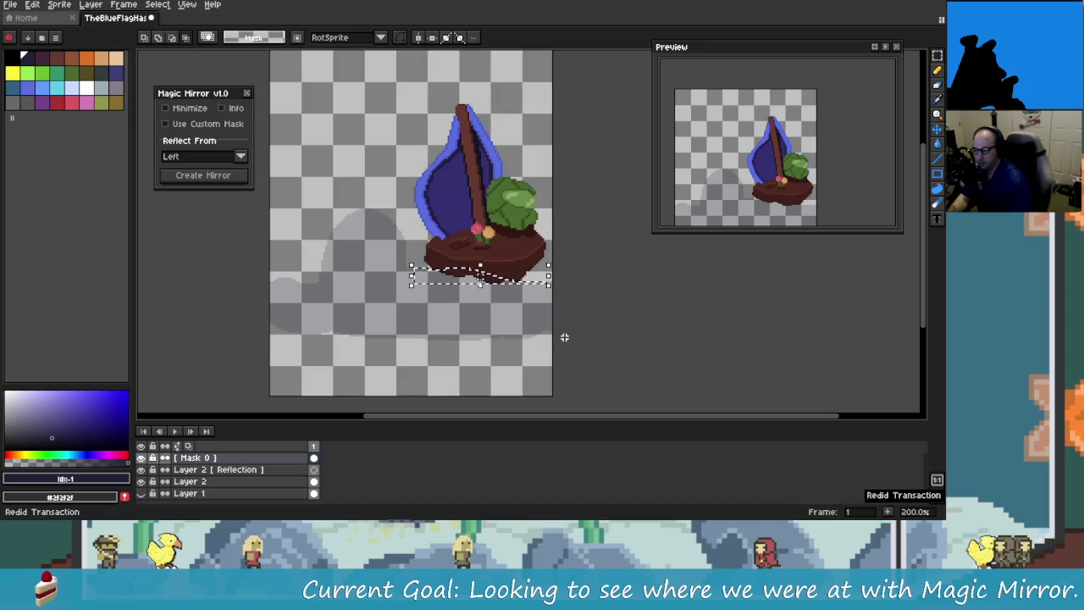
pyautogui.hotkey('ctrl', 'y')
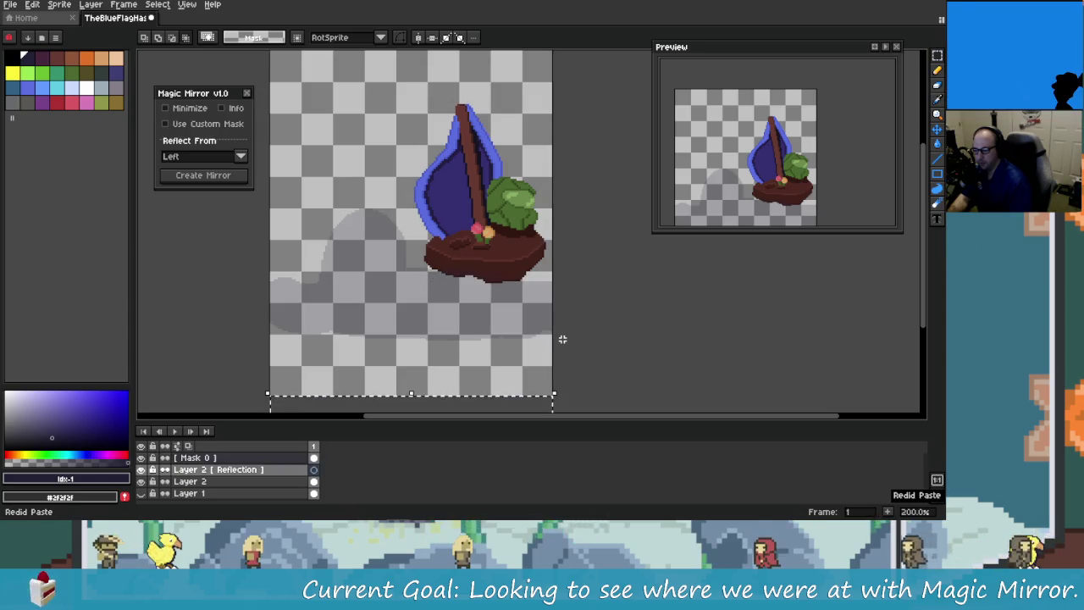
pyautogui.hotkey('ctrl', 'y')
pyautogui.hotkey('ctrl', 'd')
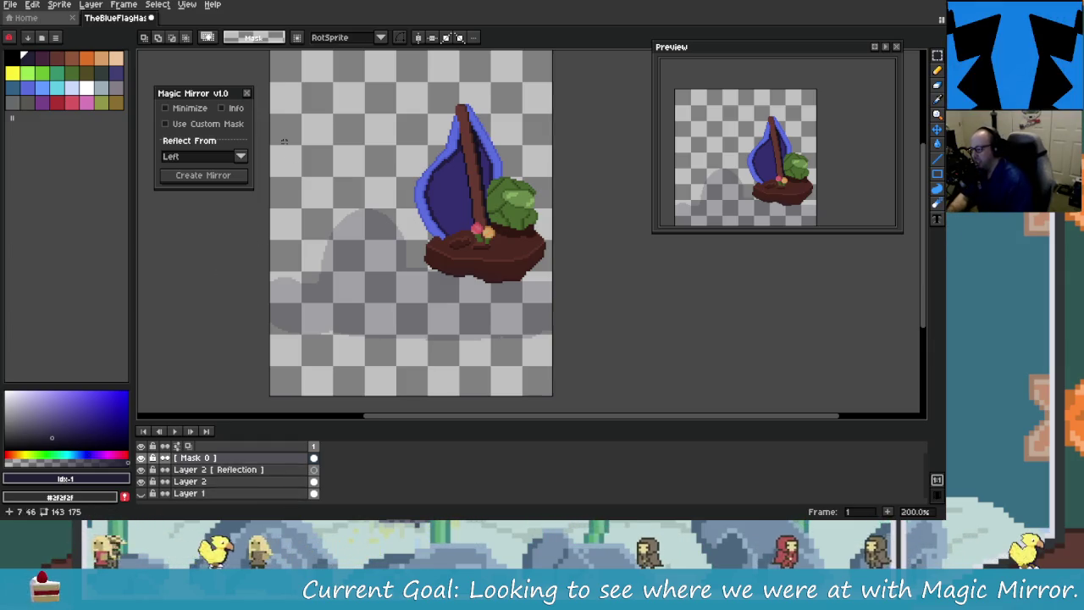
# Step: Marquee-select around the boat and island, drop the selection, and switch to magic-mirror.lua
pyautogui.moveTo(212, 282); pyautogui.dragTo(241, 286)
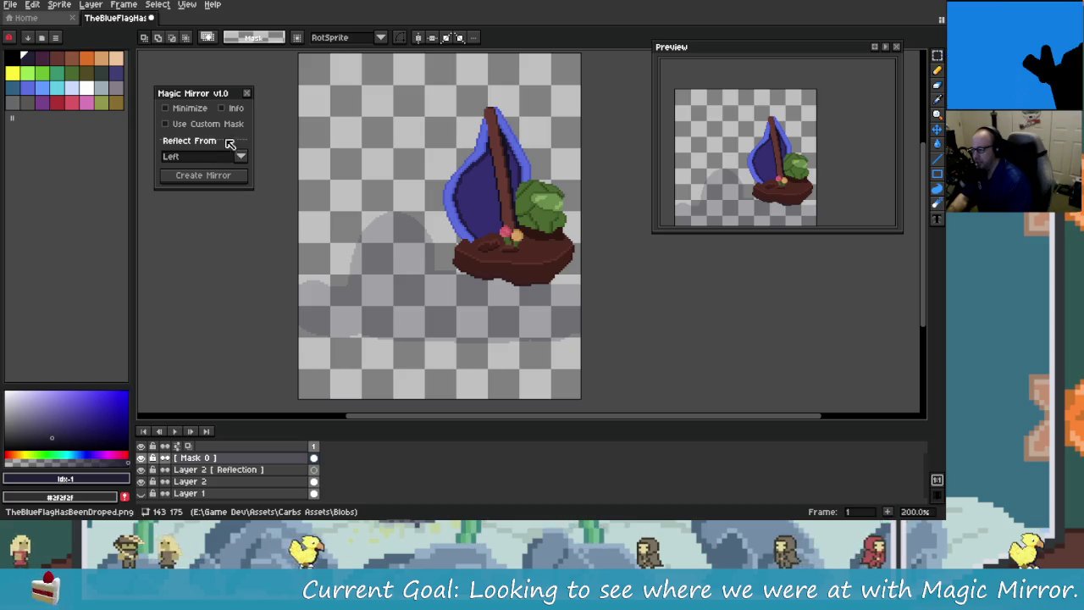
pyautogui.moveTo(390, 225)
pyautogui.mouseDown()
pyautogui.moveTo(330, 223)
pyautogui.moveTo(349, 245)
pyautogui.mouseUp()
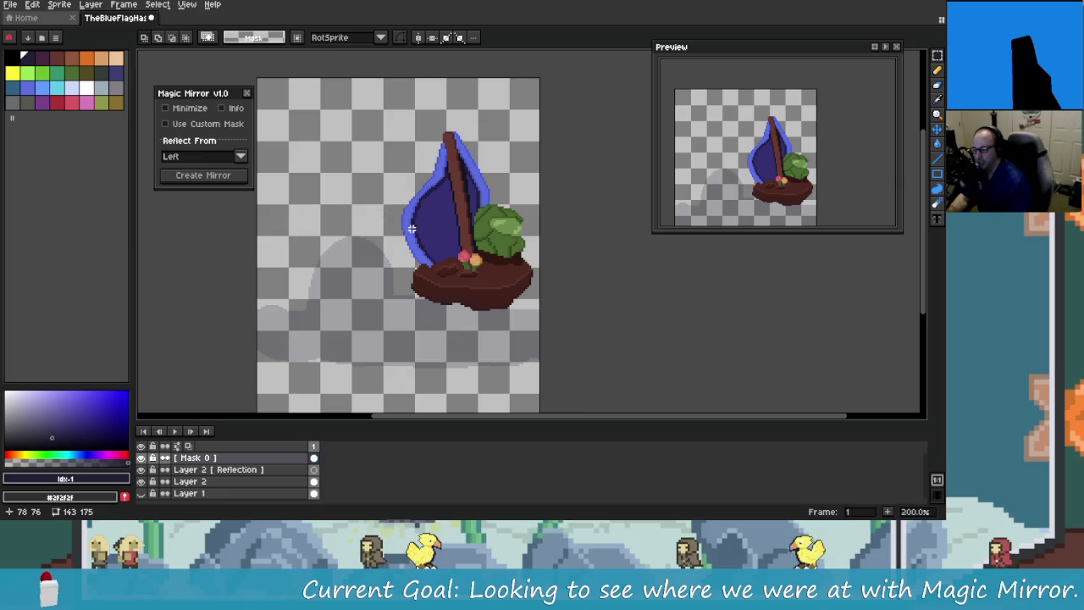
pyautogui.moveTo(385, 136); pyautogui.dragTo(658, 351)
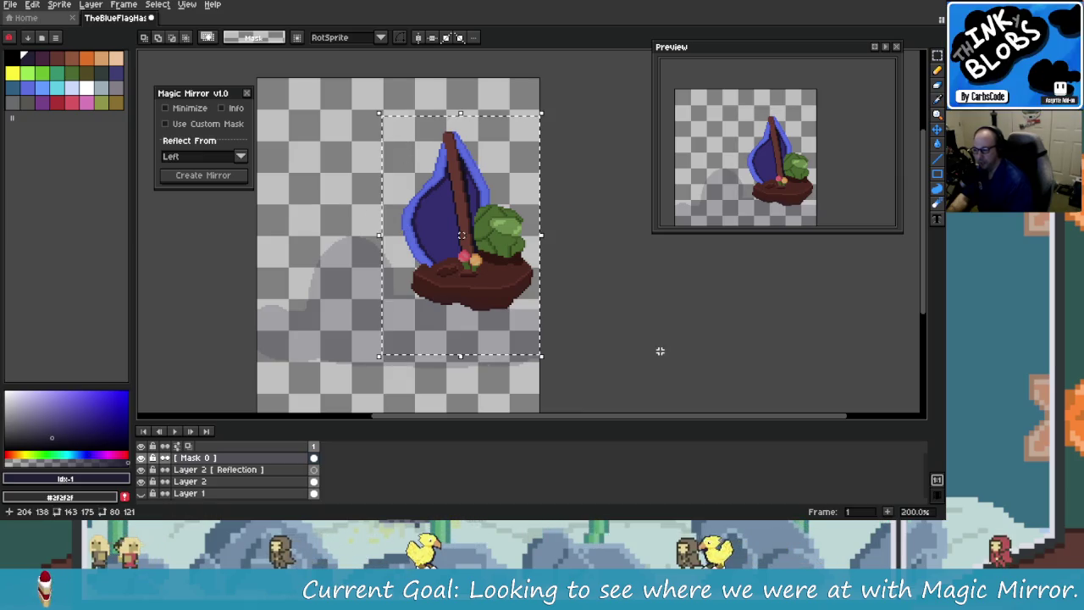
pyautogui.moveTo(278, 249); pyautogui.dragTo(491, 230)
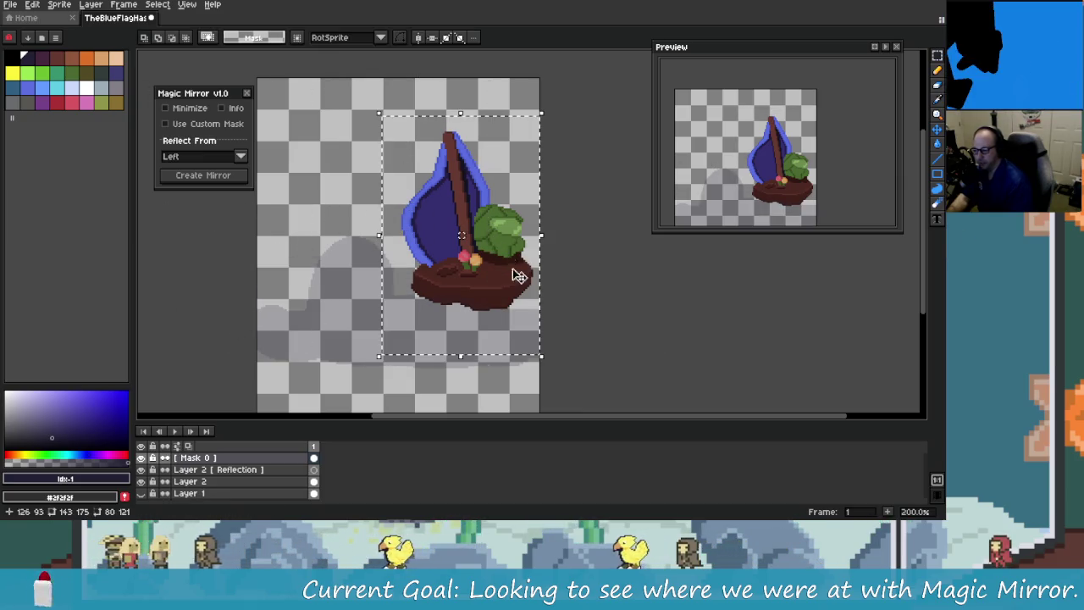
pyautogui.press('Return')
pyautogui.moveTo(295, 252)
pyautogui.mouseDown()
pyautogui.moveTo(327, 223)
pyautogui.moveTo(296, 243)
pyautogui.mouseUp()
pyautogui.hotkey('alt', 'Tab')
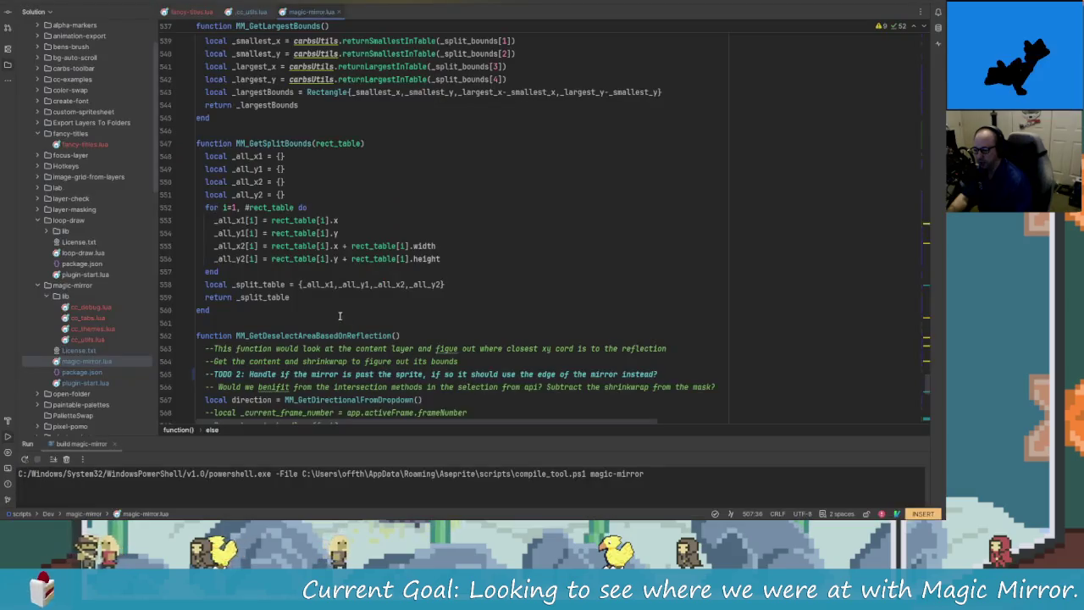
pyautogui.scroll(-1, 373, 313)
pyautogui.click(359, 323)
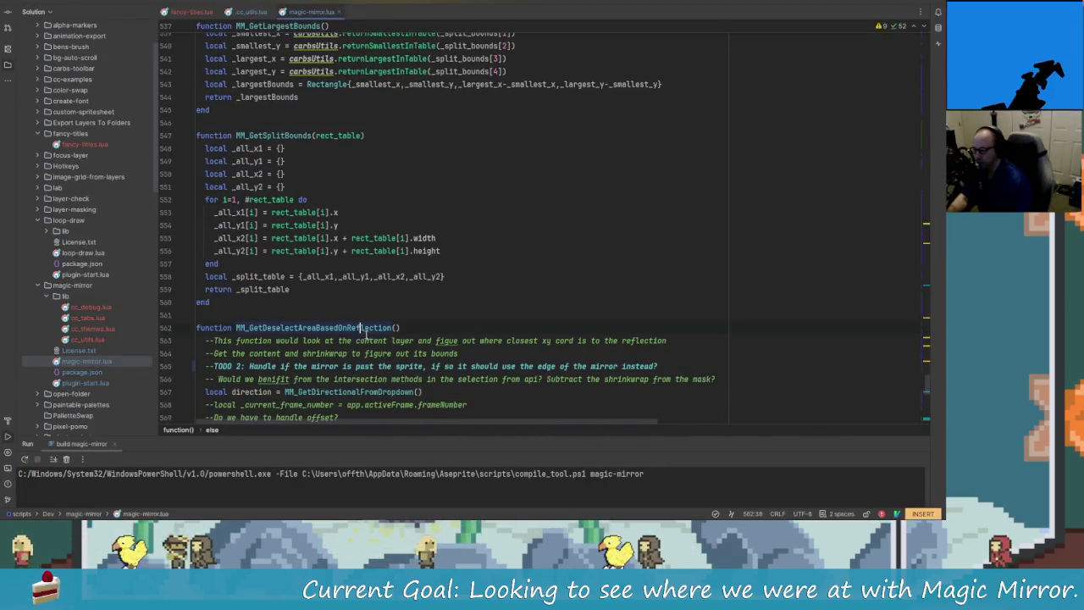
pyautogui.scroll(-3, 352, 330)
pyautogui.scroll(-2, 352, 337)
pyautogui.scroll(3, 356, 185)
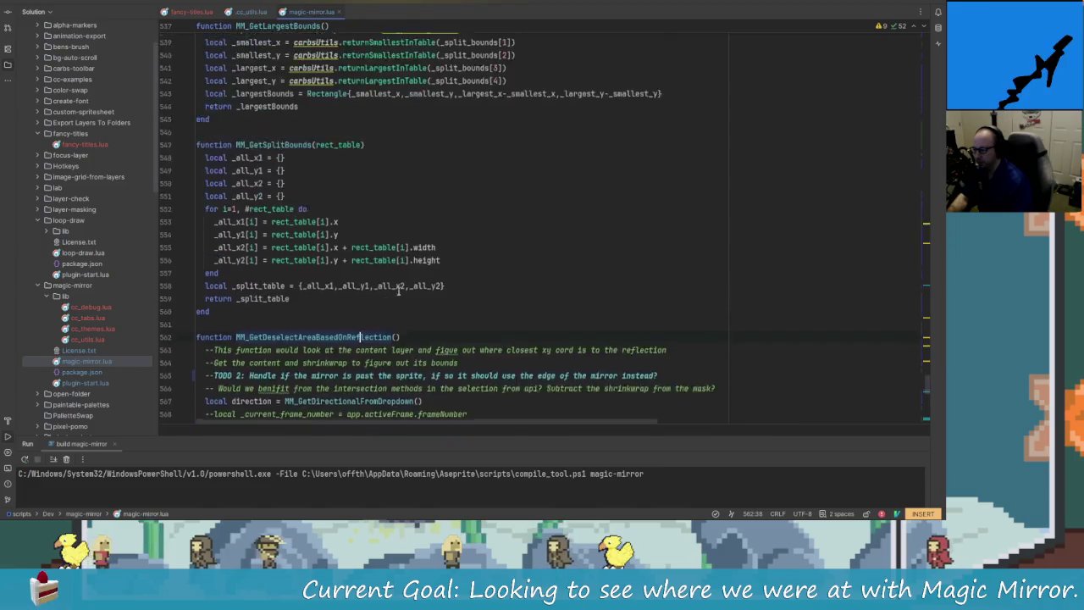
pyautogui.scroll(6, 363, 254)
pyautogui.scroll(1, 368, 322)
pyautogui.scroll(6, 373, 374)
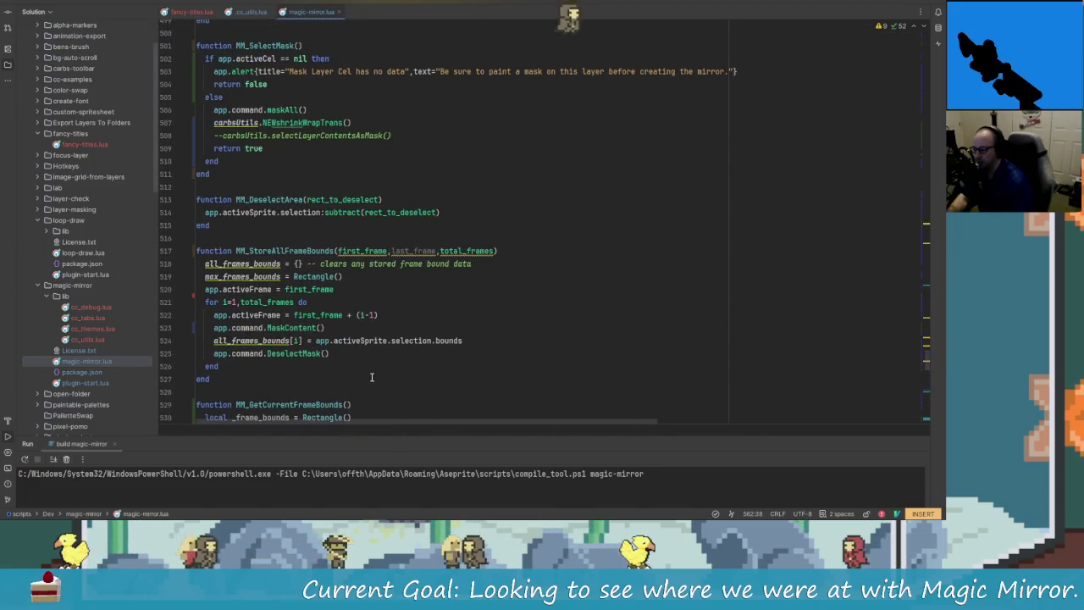
pyautogui.scroll(3, 371, 376)
pyautogui.scroll(1, 365, 369)
pyautogui.scroll(-10, 355, 352)
pyautogui.scroll(-7, 342, 327)
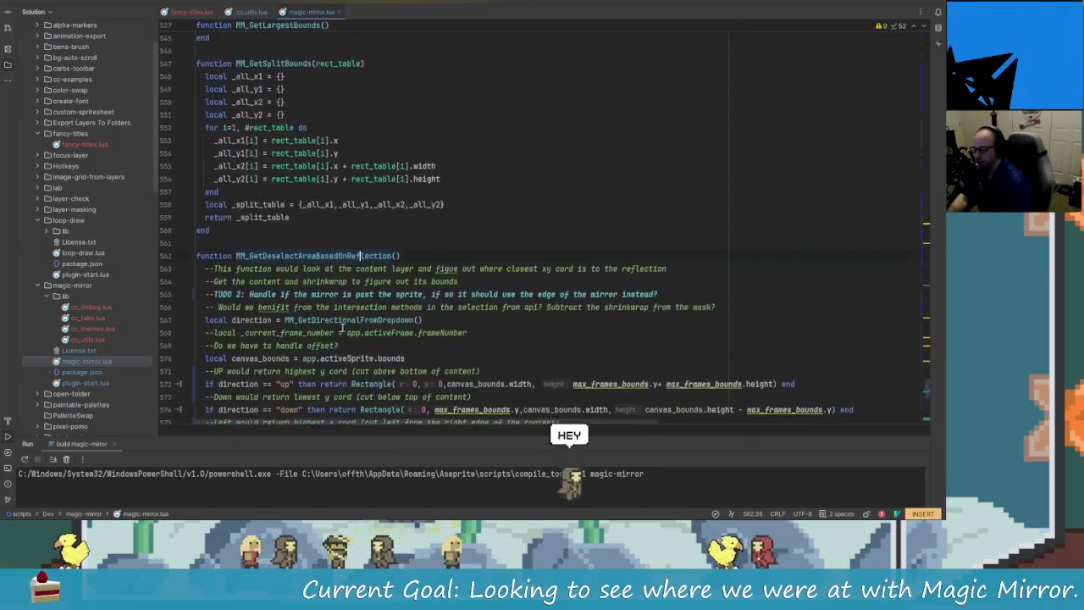
pyautogui.scroll(-9, 342, 328)
pyautogui.scroll(-4, 355, 265)
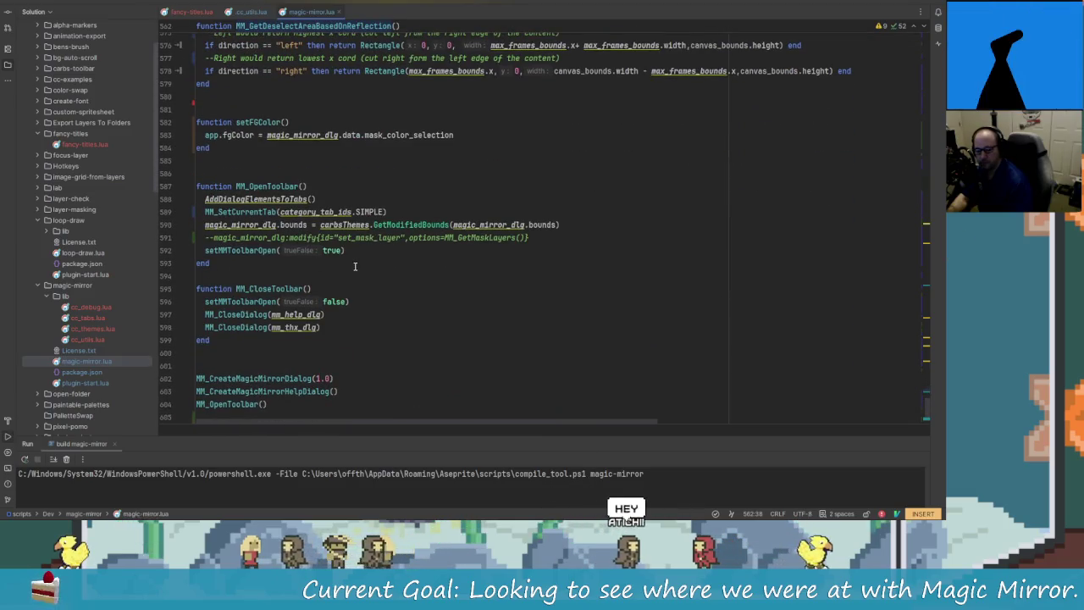
pyautogui.scroll(-1, 373, 280)
pyautogui.scroll(-1, 382, 287)
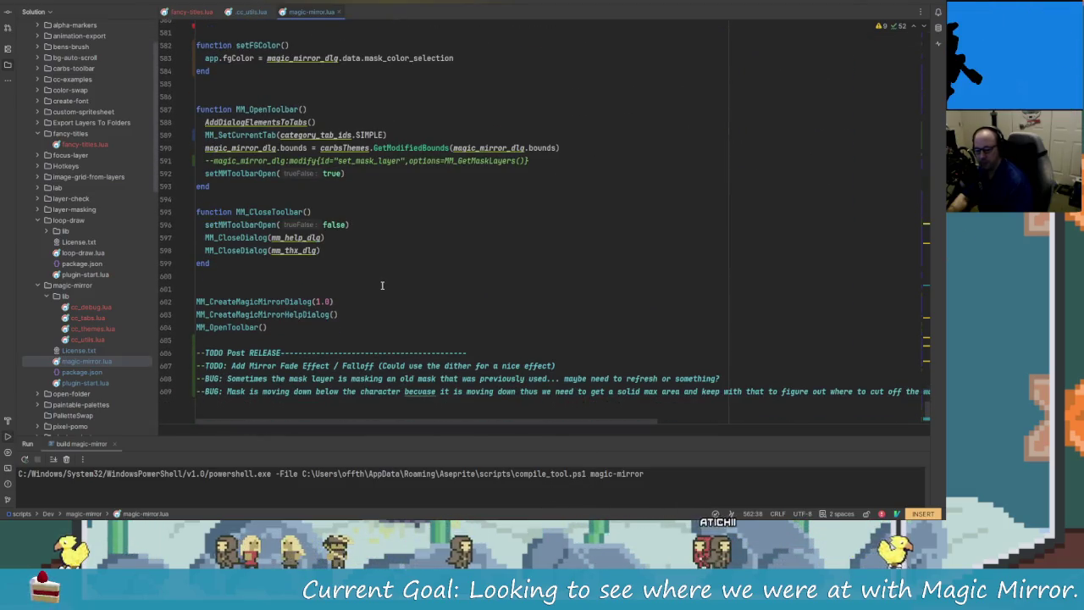
pyautogui.scroll(2, 380, 292)
pyautogui.scroll(3, 375, 303)
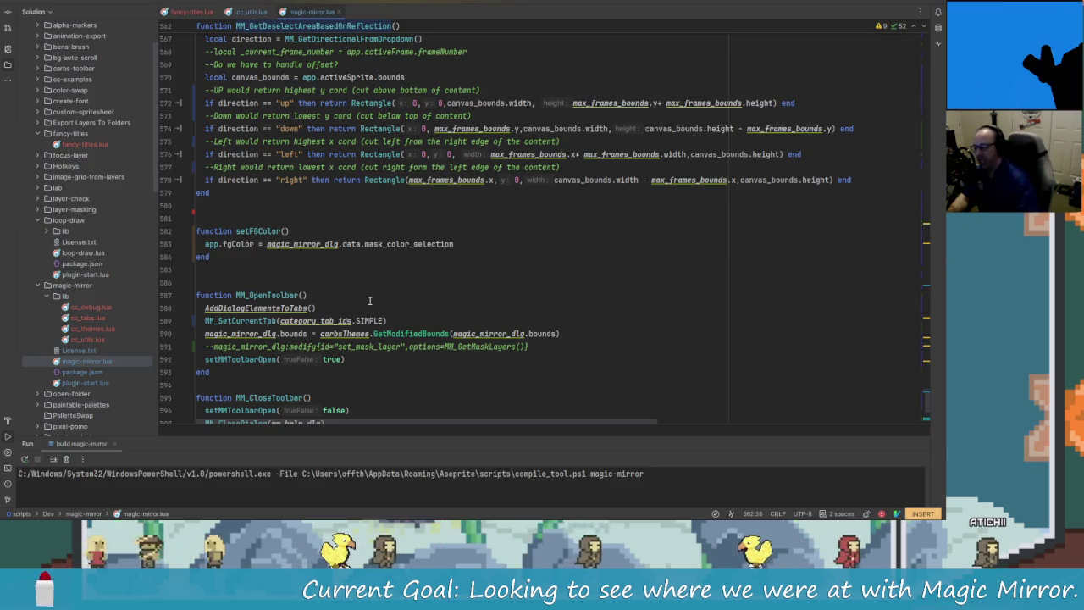
pyautogui.scroll(2, 370, 268)
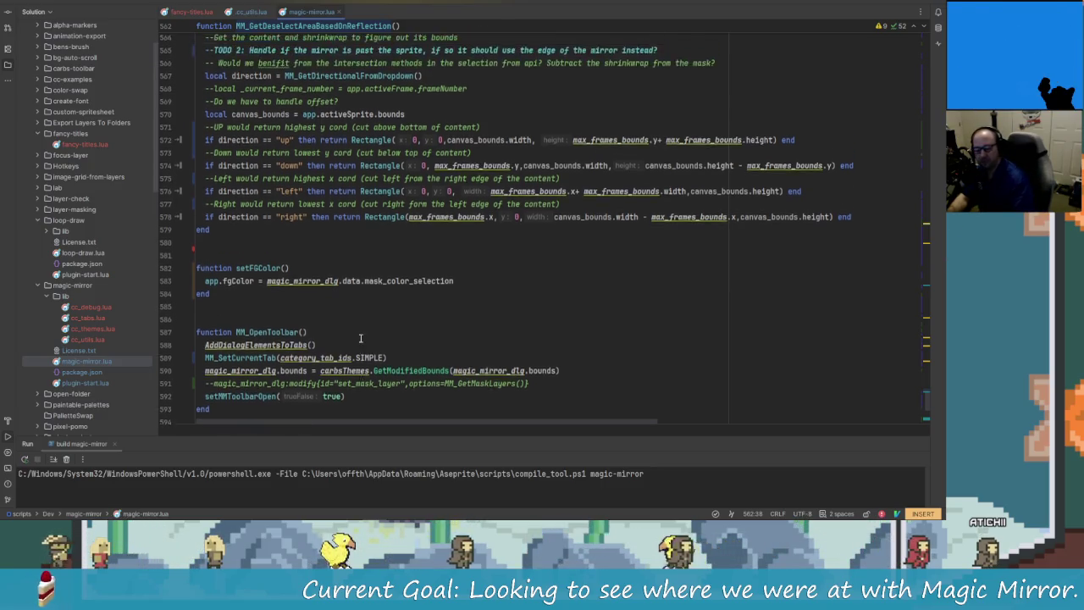
pyautogui.scroll(2, 313, 254)
pyautogui.scroll(1, 259, 238)
pyautogui.scroll(2, 259, 238)
pyautogui.scroll(1, 263, 245)
pyautogui.scroll(2, 271, 254)
pyautogui.scroll(-8, 296, 301)
pyautogui.scroll(-6, 296, 301)
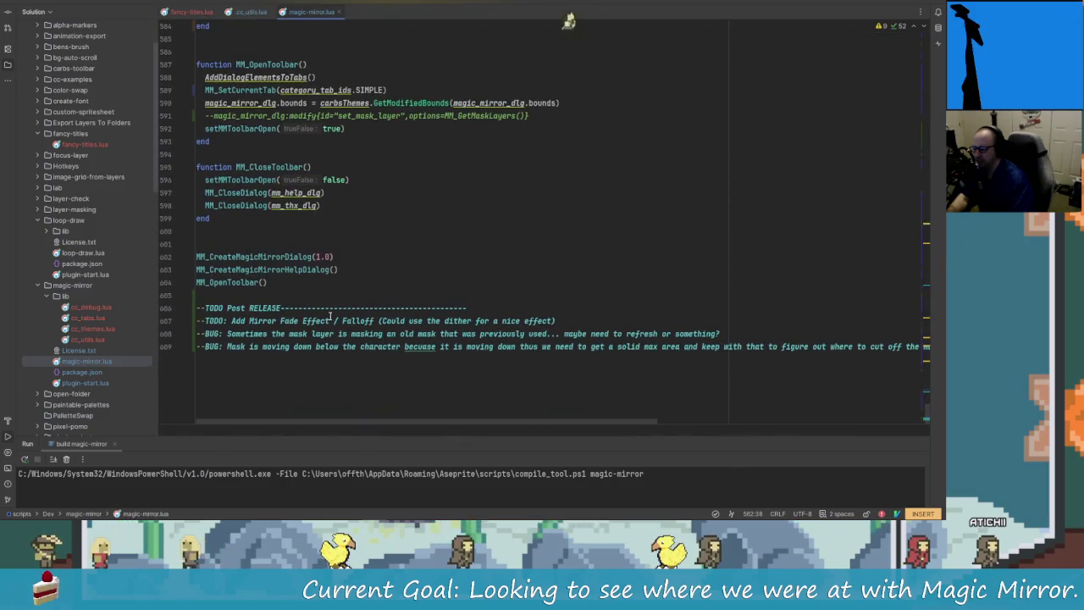
pyautogui.scroll(5, 330, 315)
pyautogui.scroll(3, 347, 330)
pyautogui.scroll(5, 372, 356)
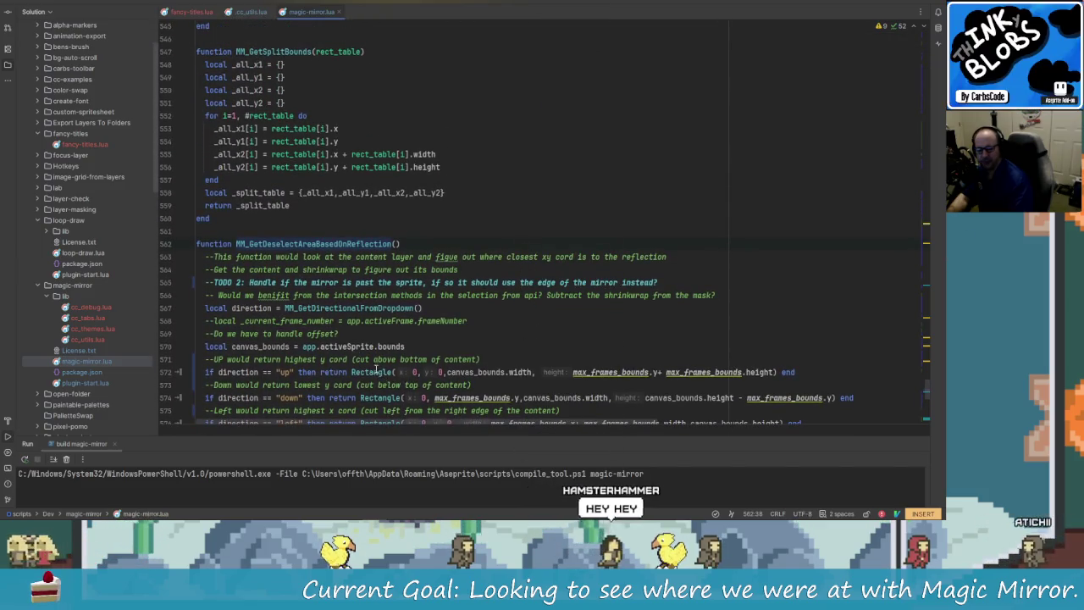
pyautogui.scroll(2, 375, 369)
pyautogui.scroll(1, 374, 366)
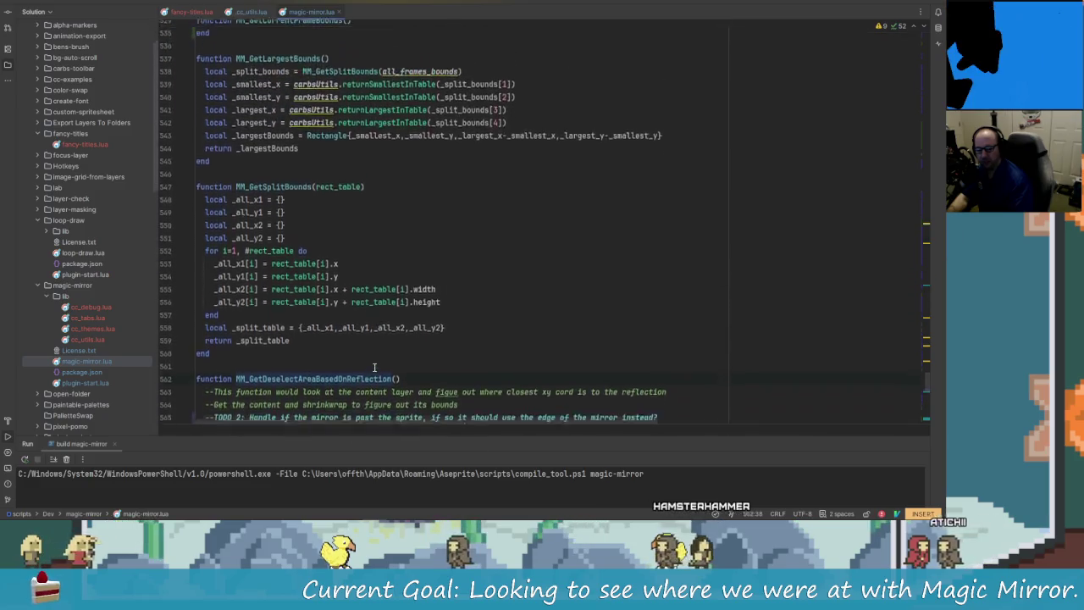
pyautogui.scroll(-2, 374, 367)
pyautogui.scroll(-2, 381, 355)
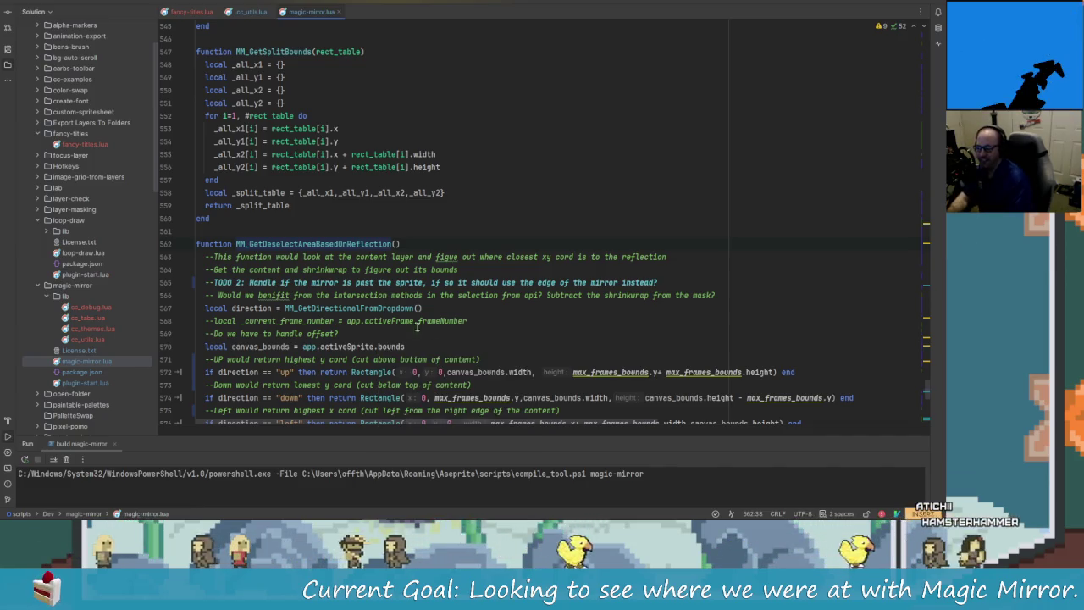
pyautogui.scroll(2, 417, 327)
pyautogui.scroll(1, 389, 326)
pyautogui.scroll(1, 364, 325)
pyautogui.scroll(1, 330, 324)
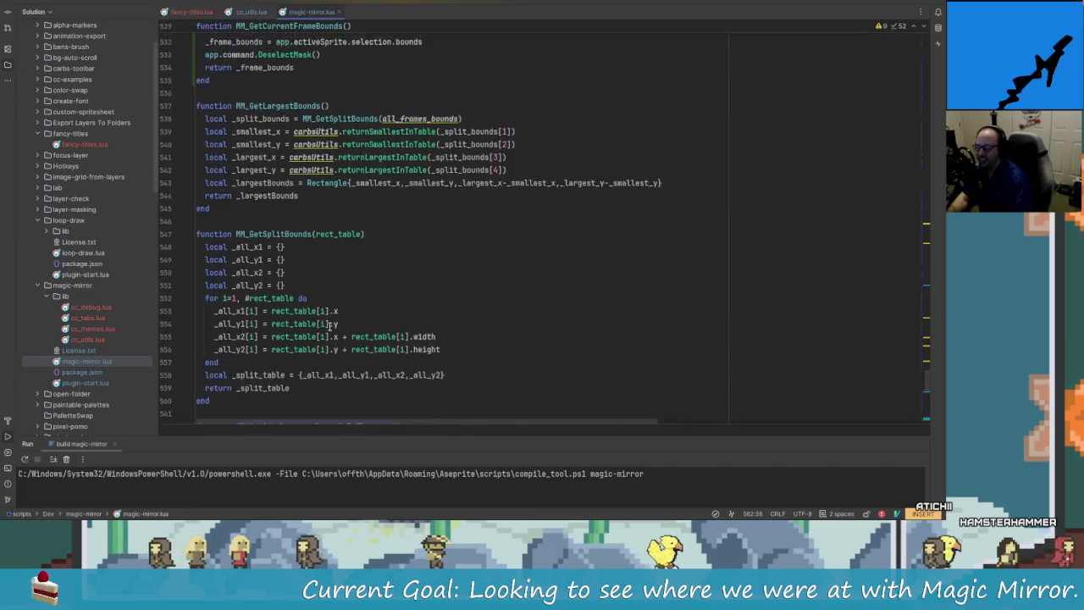
pyautogui.scroll(-3, 342, 322)
pyautogui.scroll(-1, 373, 288)
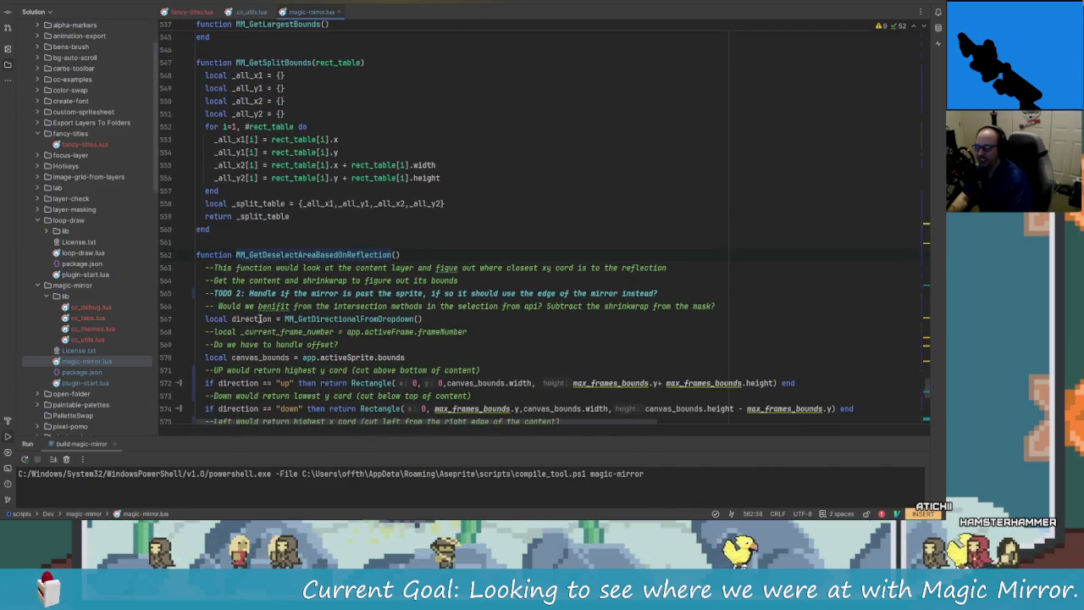
pyautogui.scroll(-2, 260, 318)
pyautogui.scroll(-1, 331, 247)
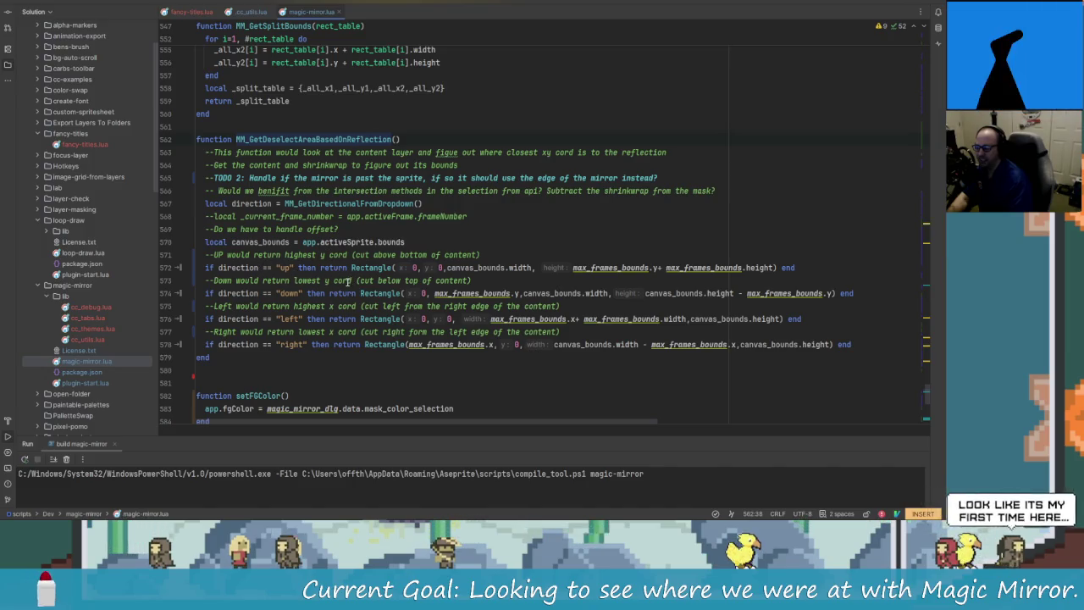
pyautogui.scroll(1, 347, 282)
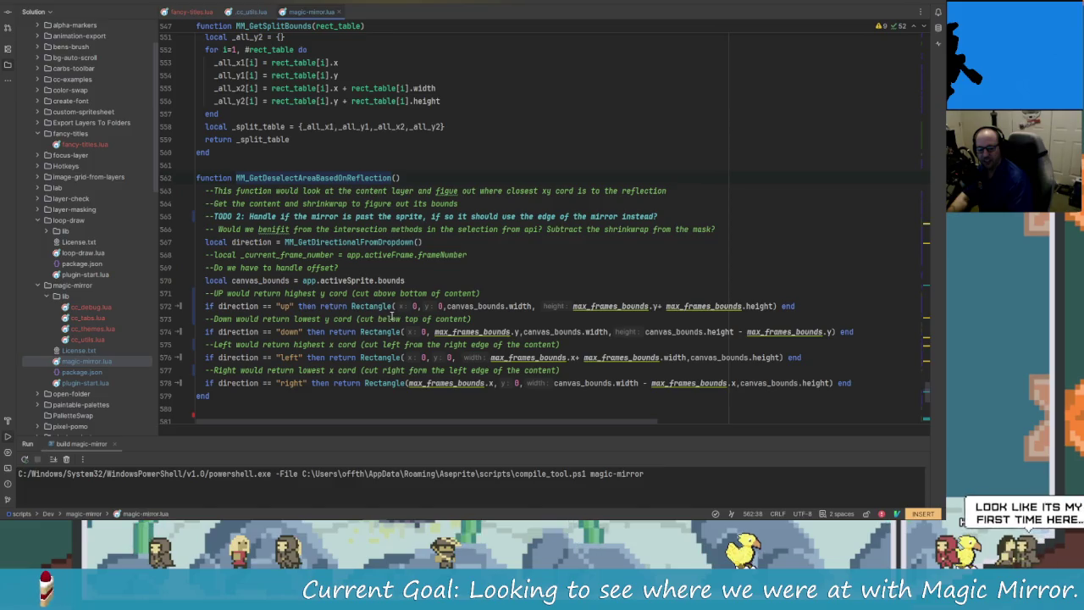
pyautogui.scroll(1, 386, 318)
pyautogui.scroll(5, 364, 325)
pyautogui.scroll(5, 347, 332)
pyautogui.scroll(6, 329, 337)
pyautogui.scroll(3, 329, 337)
pyautogui.scroll(2, 335, 352)
pyautogui.scroll(2, 339, 364)
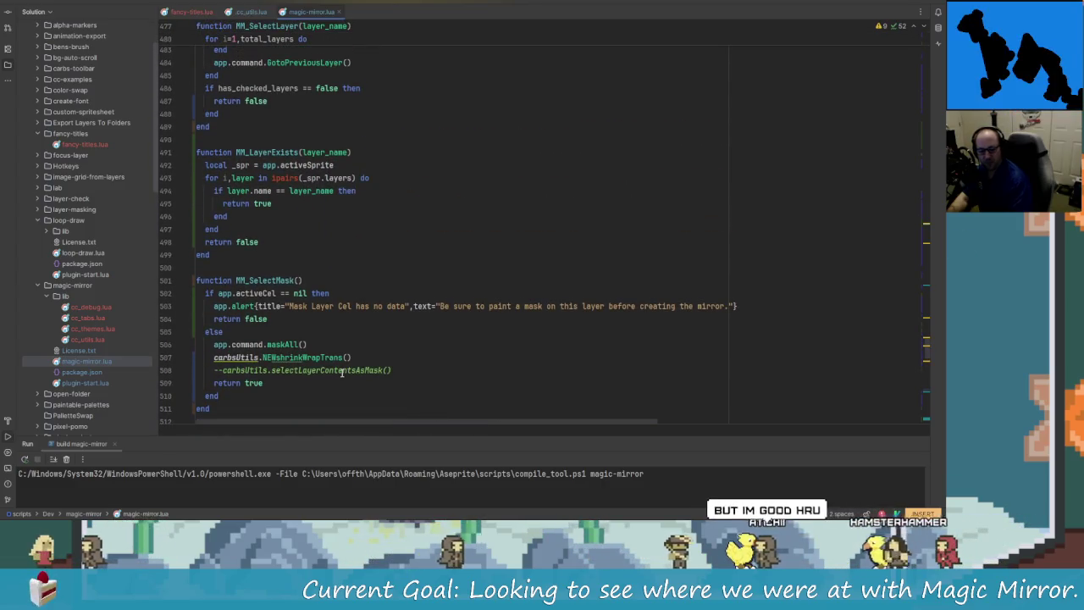
pyautogui.scroll(-1, 337, 371)
pyautogui.scroll(5, 337, 372)
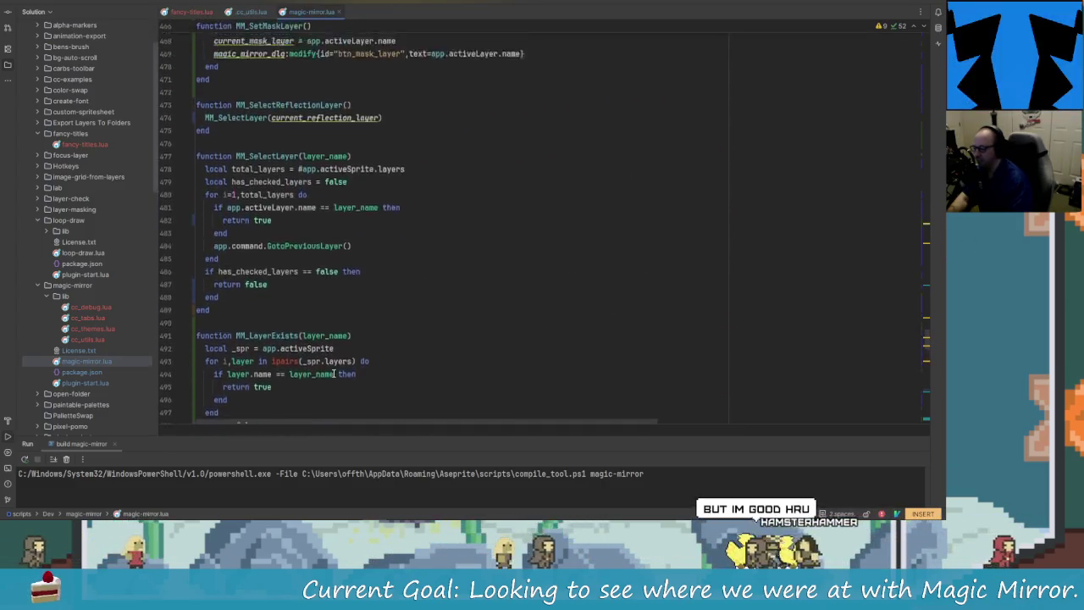
pyautogui.scroll(7, 338, 373)
pyautogui.scroll(6, 342, 375)
pyautogui.scroll(6, 344, 376)
pyautogui.scroll(8, 344, 376)
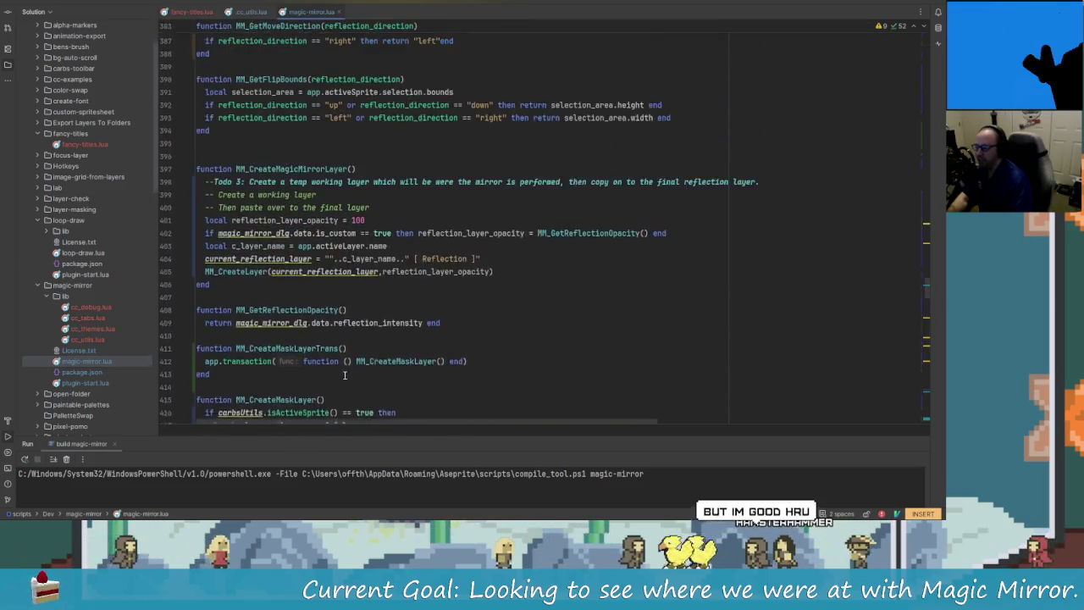
pyautogui.scroll(-2, 347, 364)
pyautogui.scroll(-5, 352, 347)
# Step: Briefly check the sailboat sprite, then show magic-mirror.lua from AsepriteToolbars on GitHub
pyautogui.hotkey('alt', 'Tab')
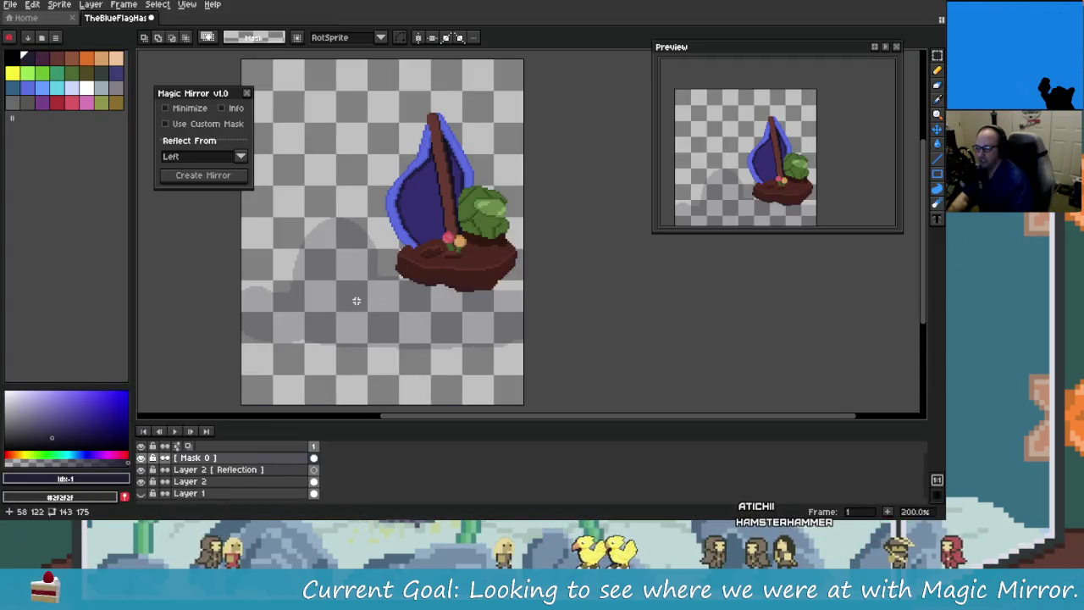
pyautogui.moveTo(357, 300); pyautogui.dragTo(376, 307)
pyautogui.hotkey('alt', 'Tab')
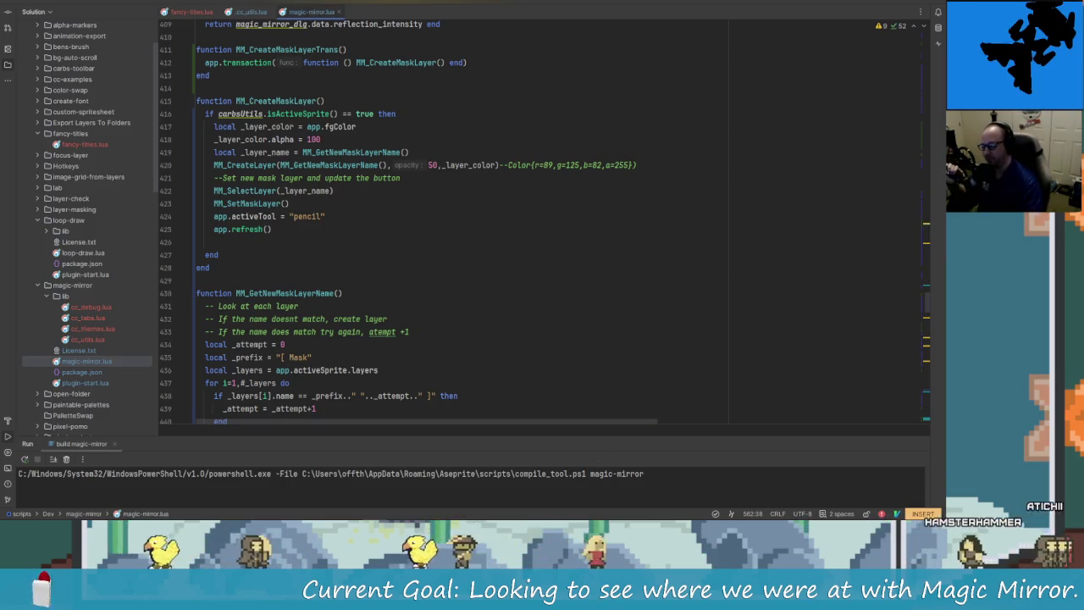
pyautogui.hotkey('alt', 'Tab')
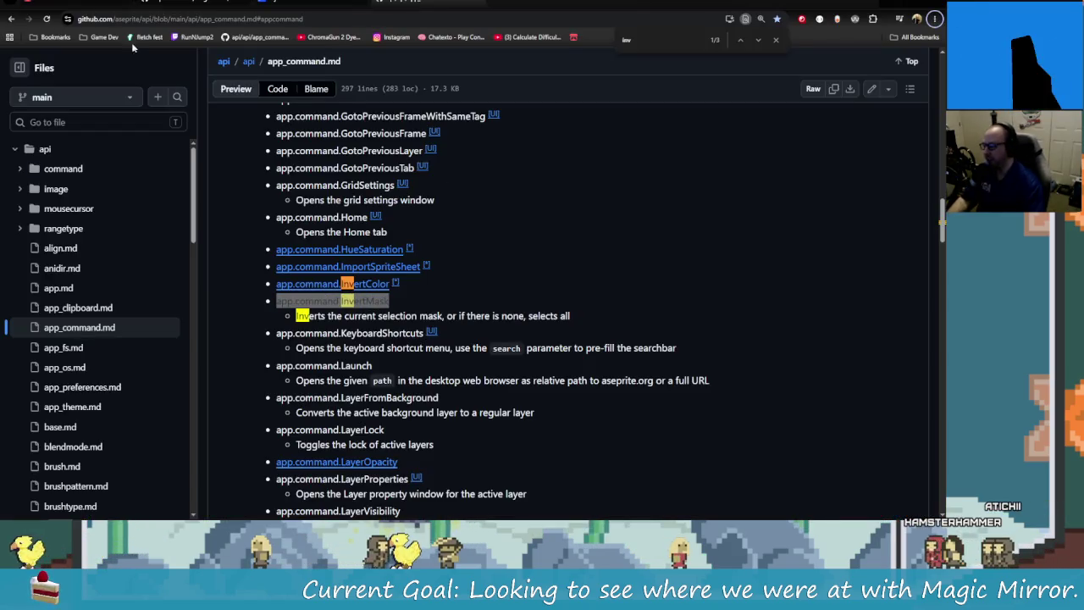
pyautogui.click(132, 5)
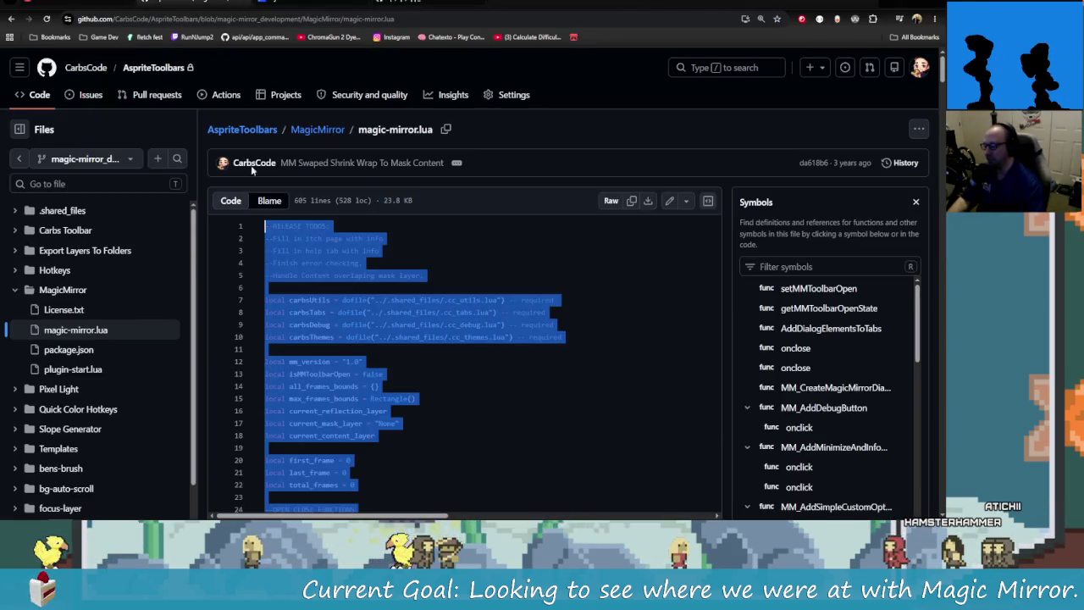
# Step: Scrub the old CharacterIdle Magic Mirror capture on Gyazo, then return to the grid and code editor
pyautogui.click(68, 2)
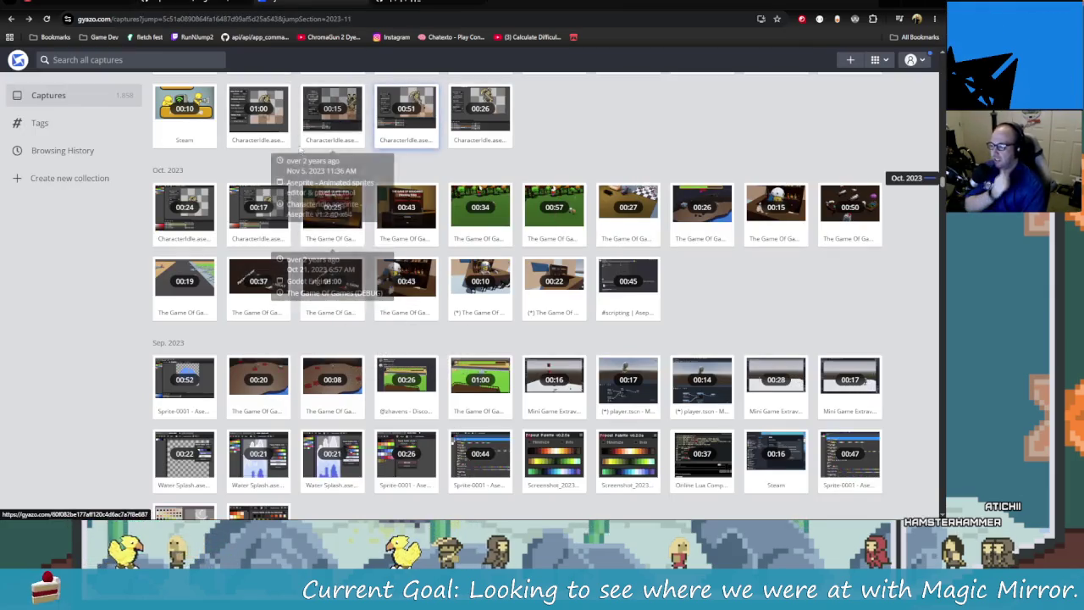
pyautogui.moveTo(480, 212)
pyautogui.click(407, 114)
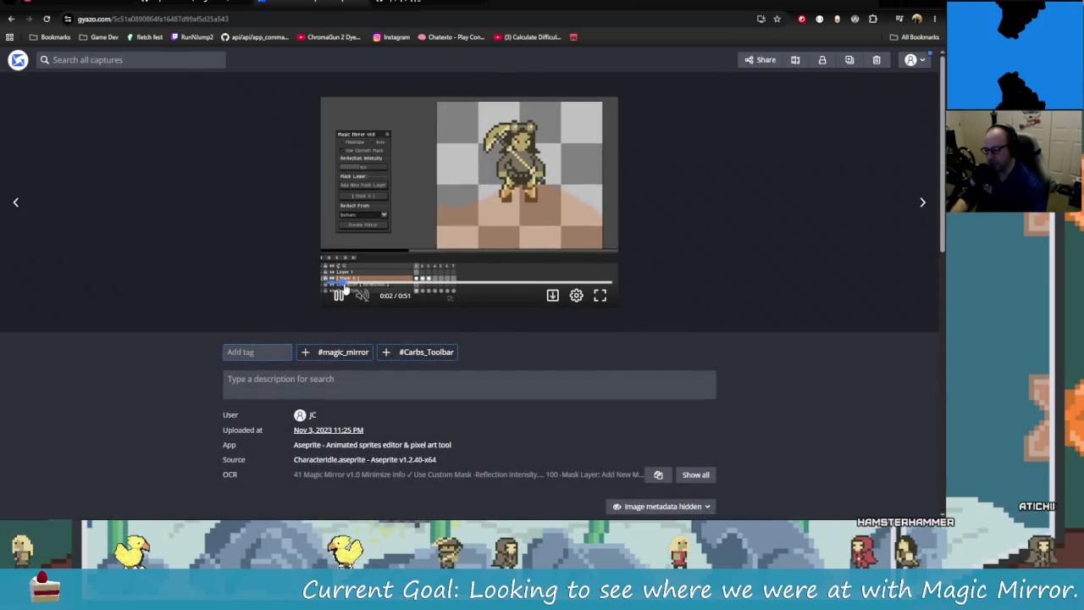
pyautogui.moveTo(415, 282); pyautogui.dragTo(467, 277)
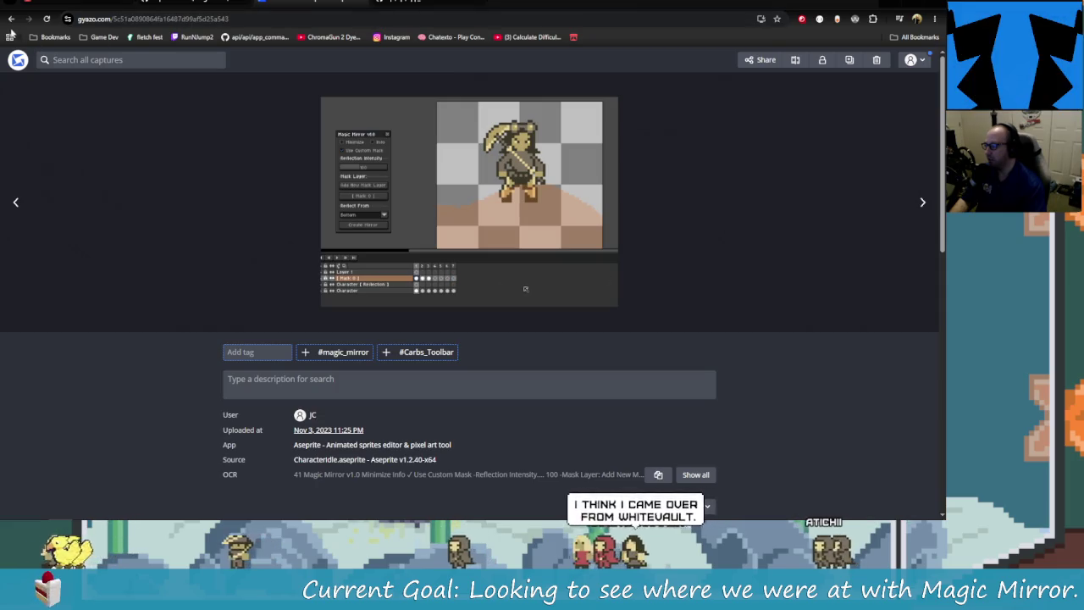
pyautogui.press('Escape')
pyautogui.scroll(-1, 423, 254)
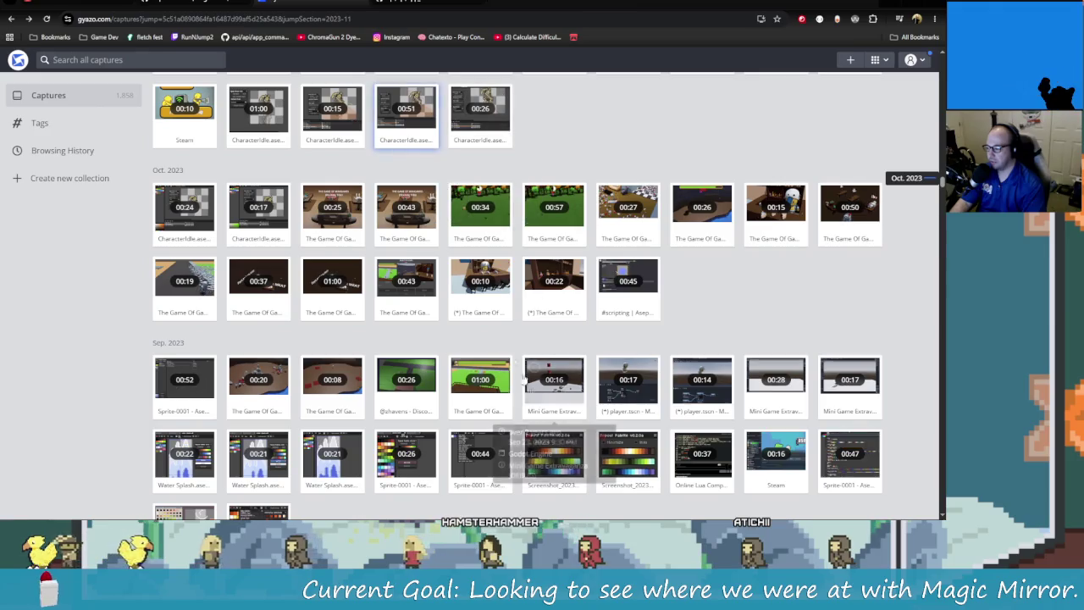
pyautogui.hotkey('alt', 'Tab')
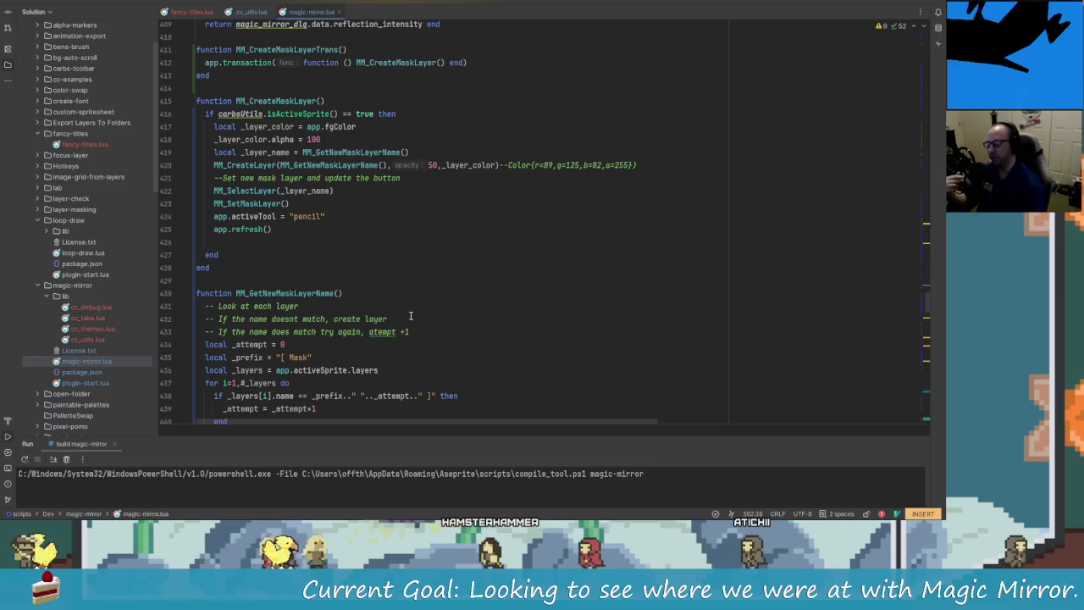
# Step: Switch windows to bring Aseprite with the sailboat sprite forward
pyautogui.hotkey('alt', 'Tab')
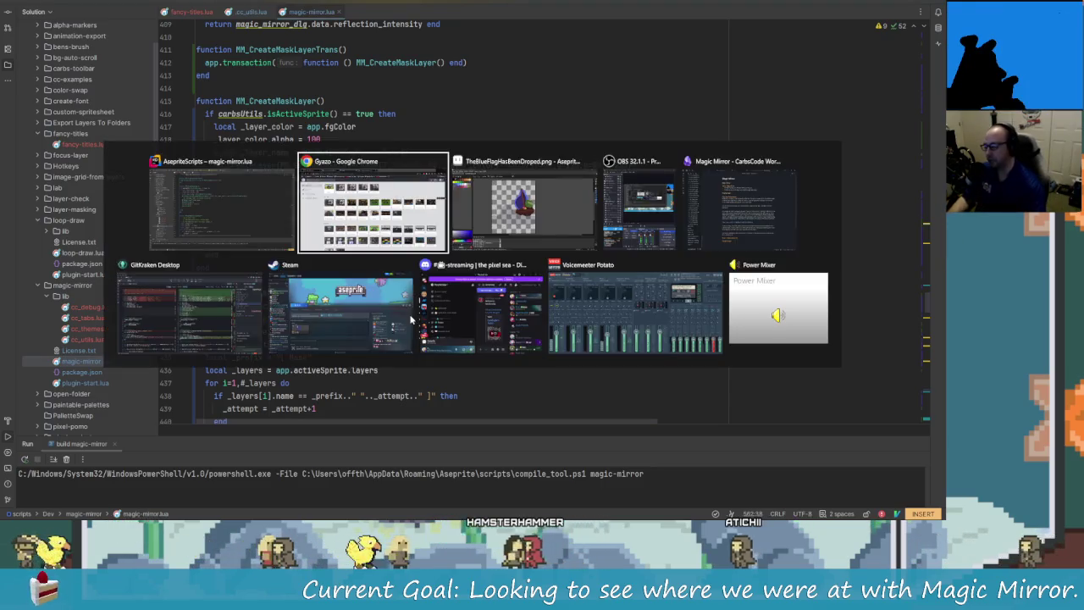
pyautogui.hotkey('alt', 'Tab')
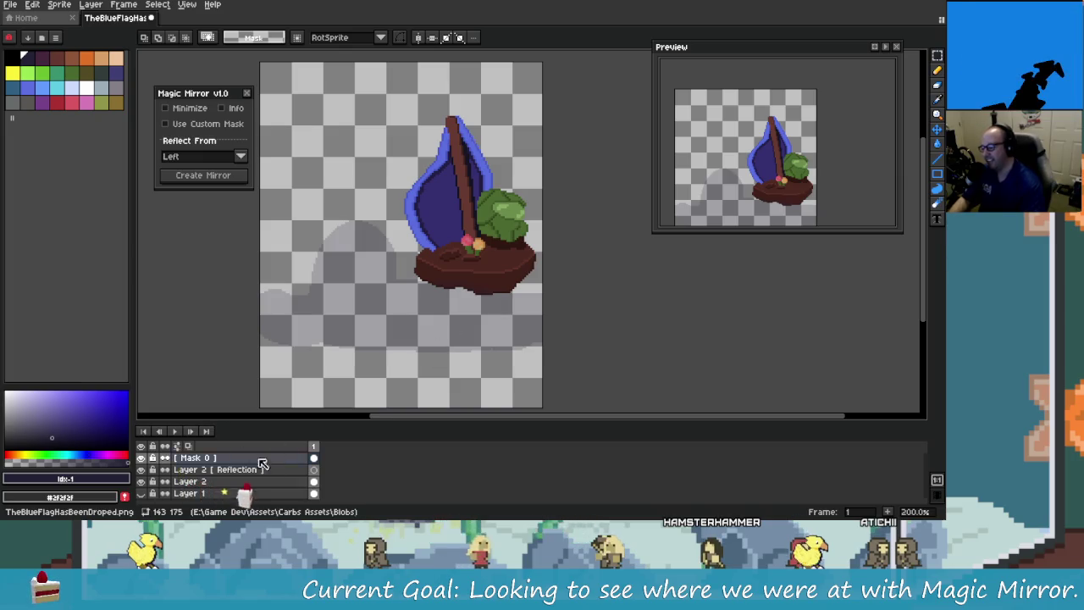
# Step: Select the Mask 0 layer, tick Use Custom Mask in Magic Mirror, then return to Rider
pyautogui.click(288, 458)
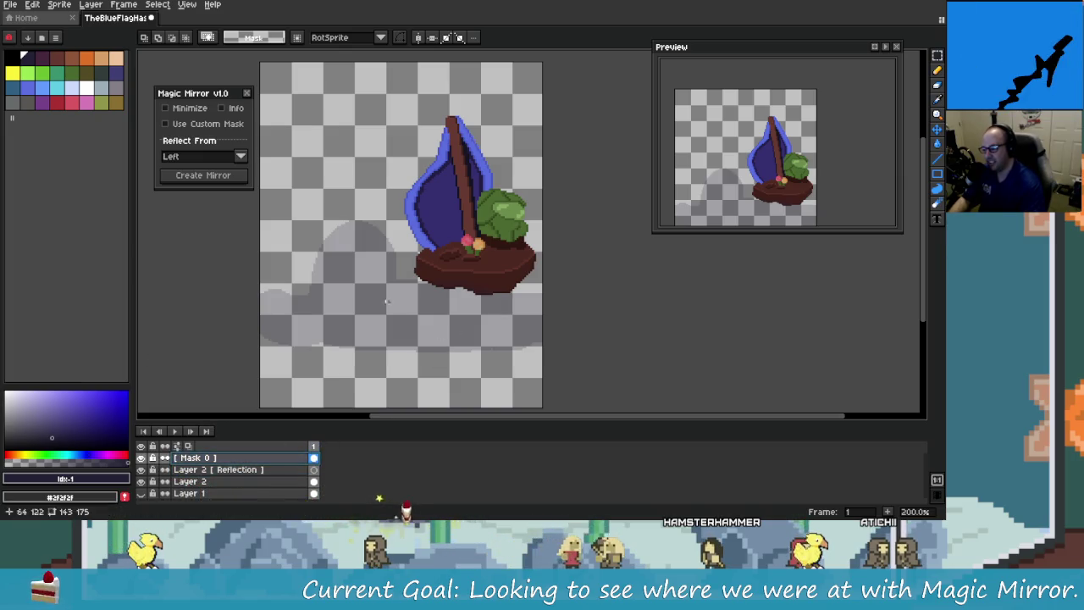
pyautogui.moveTo(386, 301); pyautogui.dragTo(426, 299)
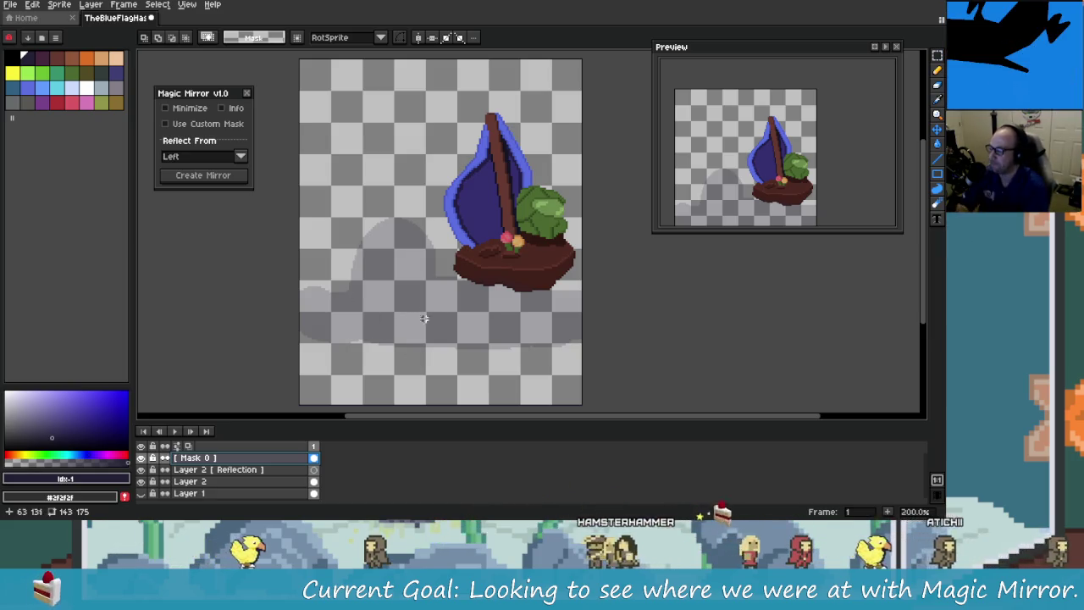
pyautogui.moveTo(225, 95); pyautogui.dragTo(221, 78)
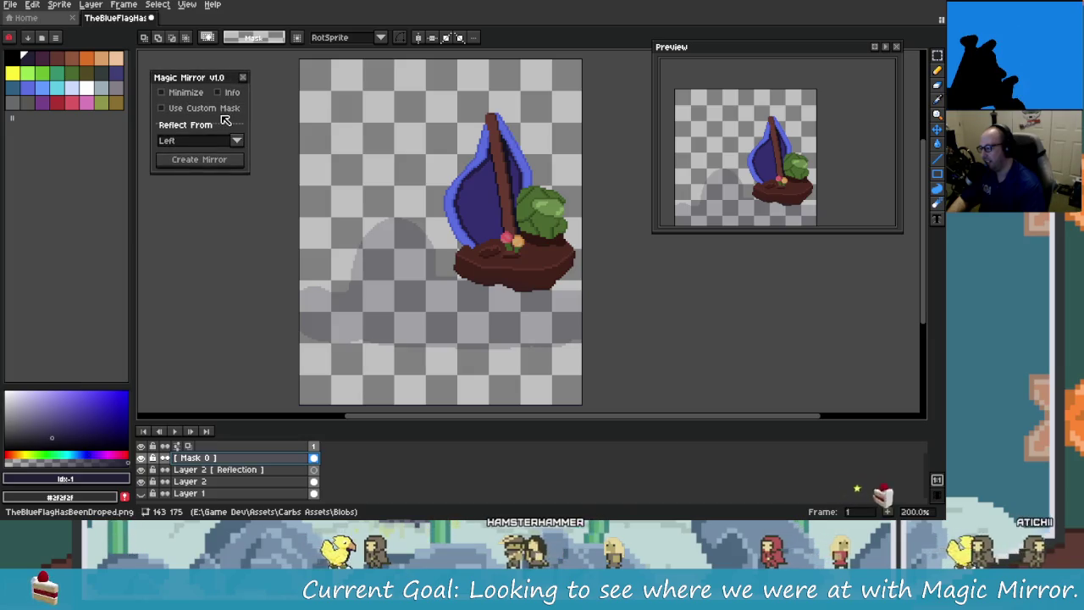
pyautogui.click(223, 108)
pyautogui.hotkey('alt', 'Tab')
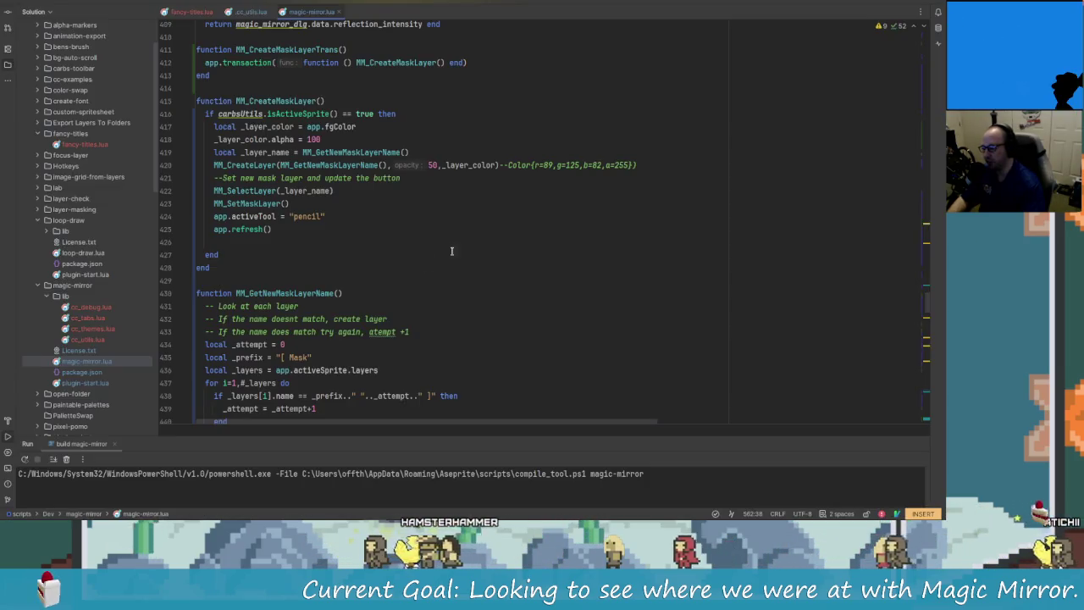
# Step: Scroll through magic-mirror.lua and place the caret in MM_Create_Mirror_Effect
pyautogui.scroll(2, 341, 291)
pyautogui.scroll(-5, 347, 286)
pyautogui.scroll(-8, 356, 281)
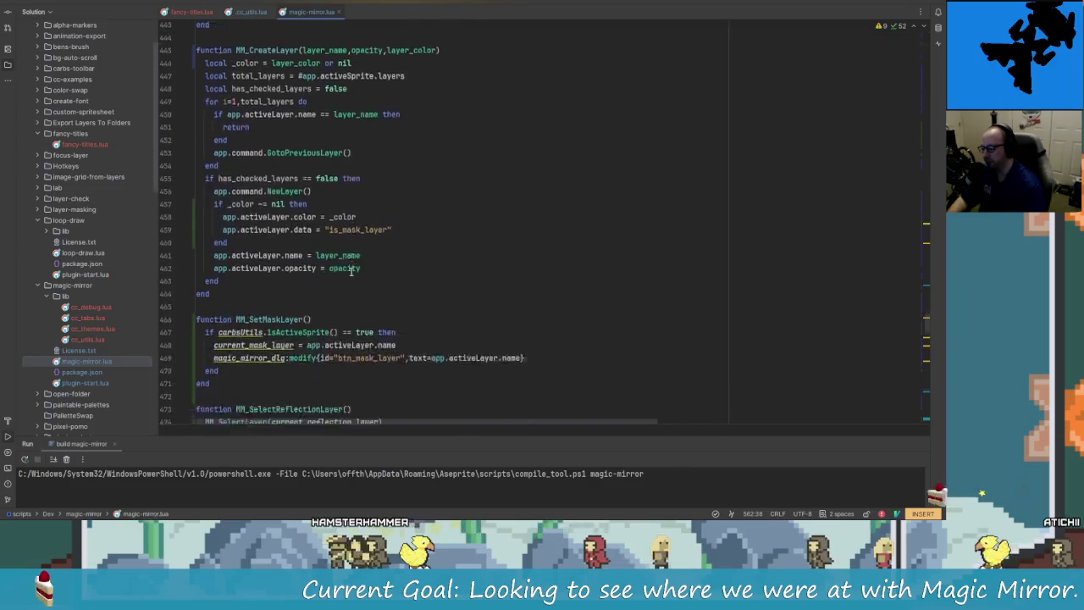
pyautogui.scroll(-2, 367, 275)
pyautogui.scroll(-4, 415, 296)
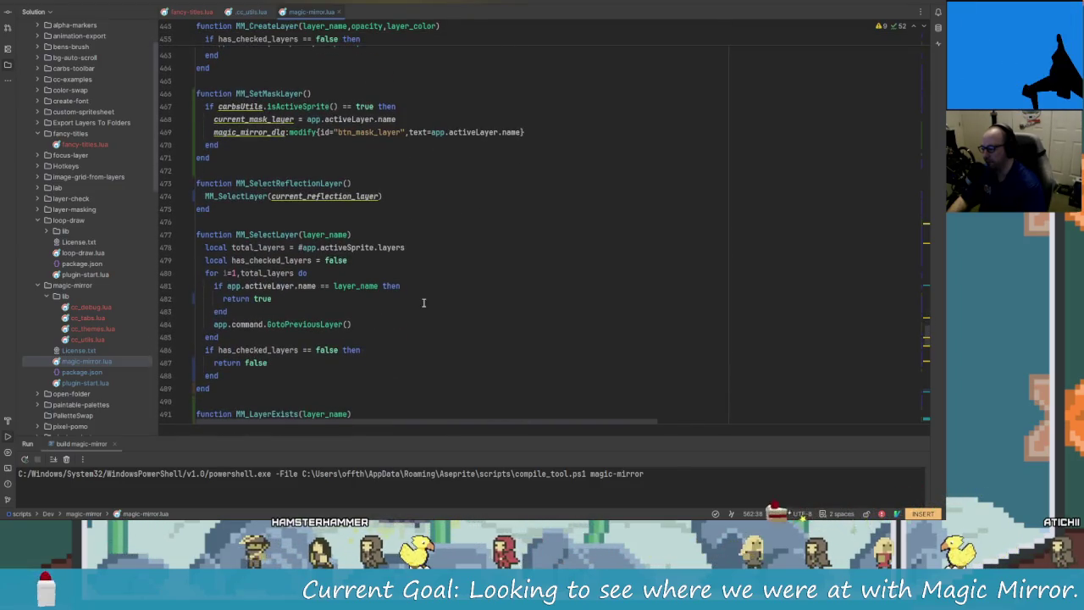
pyautogui.scroll(-2, 339, 300)
pyautogui.scroll(-2, 351, 294)
pyautogui.scroll(-4, 364, 288)
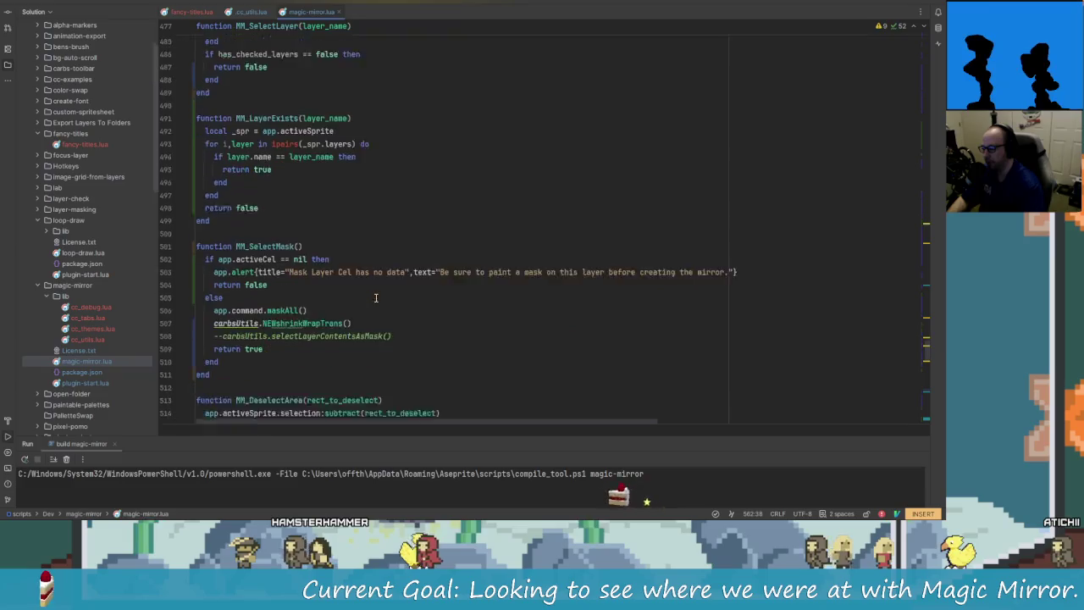
pyautogui.scroll(8, 374, 282)
pyautogui.scroll(8, 375, 283)
pyautogui.scroll(9, 375, 286)
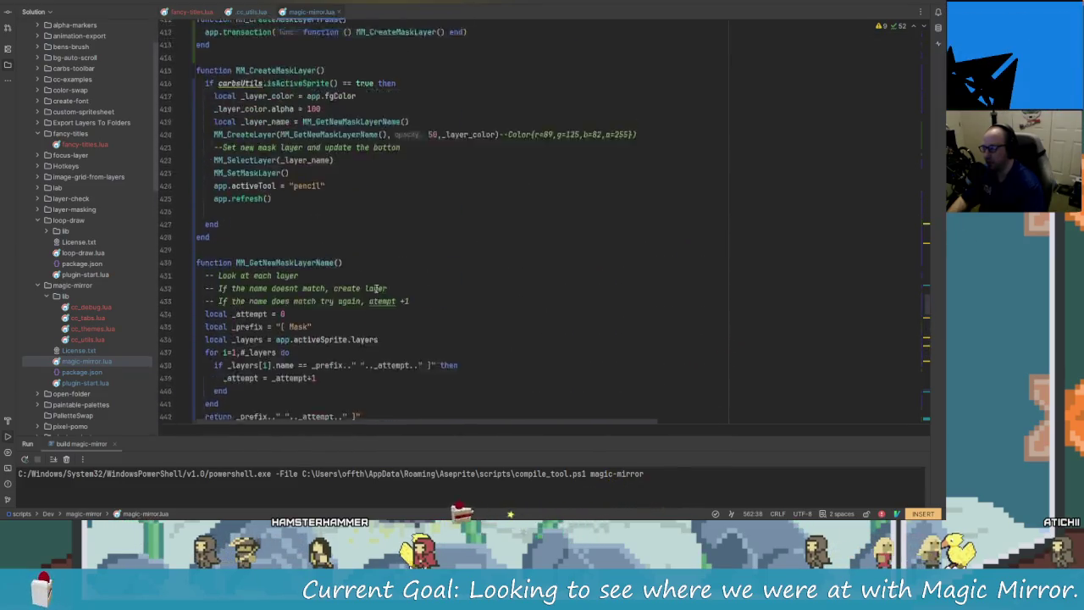
pyautogui.scroll(8, 376, 288)
pyautogui.scroll(3, 376, 288)
pyautogui.scroll(5, 398, 321)
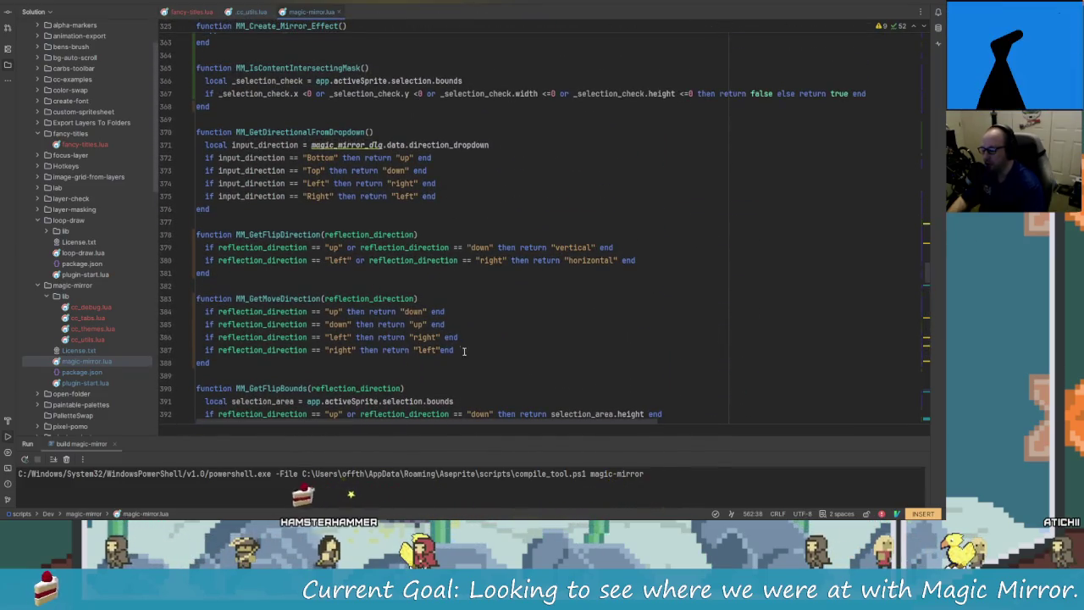
pyautogui.scroll(4, 436, 381)
pyautogui.scroll(7, 407, 360)
pyautogui.scroll(1, 373, 334)
pyautogui.scroll(2, 338, 305)
pyautogui.click(294, 260)
# Step: Follow MM_Create_Mirror_Effect to its usage, then to where MM_CreateMirror is called
pyautogui.scroll(-2, 305, 169)
pyautogui.scroll(2, 298, 96)
pyautogui.keyDown('ctrl'); pyautogui.click(298, 97); pyautogui.keyUp('ctrl')
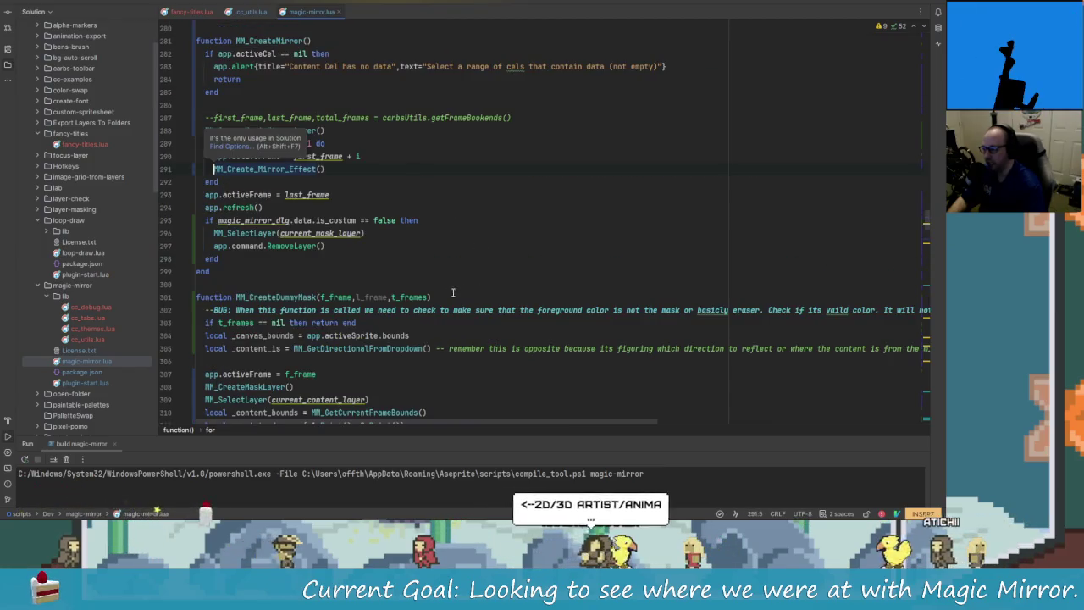
pyautogui.scroll(1, 341, 227)
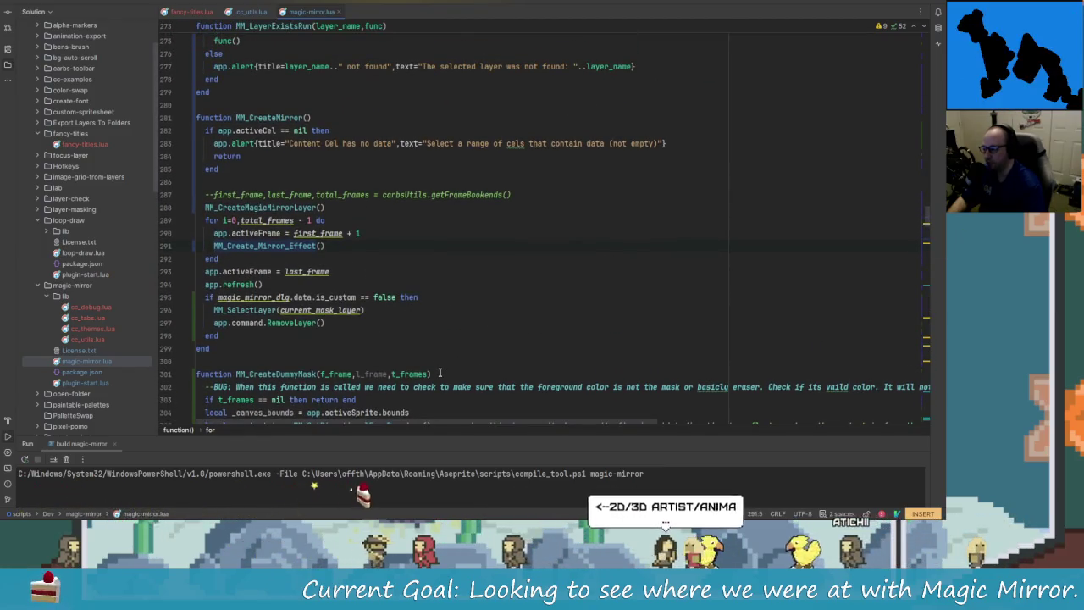
pyautogui.scroll(2, 280, 157)
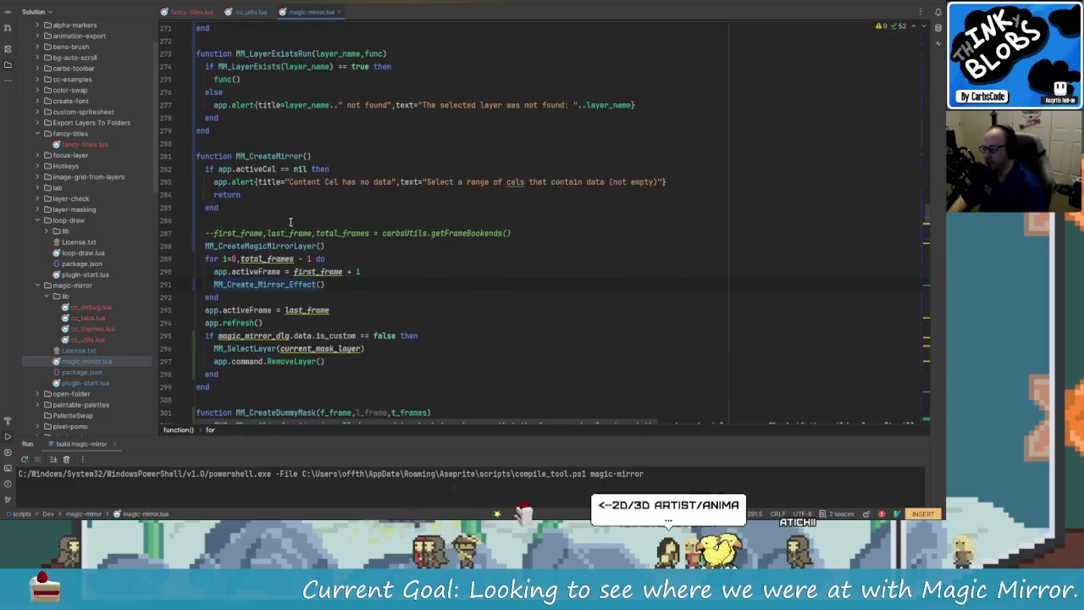
pyautogui.keyDown('ctrl'); pyautogui.click(279, 157); pyautogui.keyUp('ctrl')
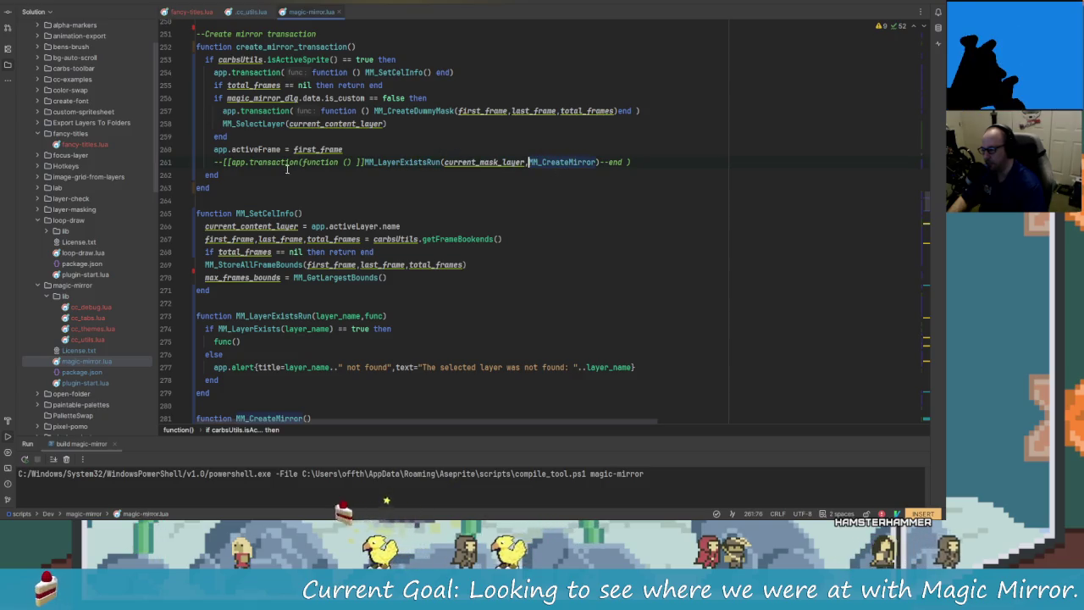
# Step: Return to the MM_CreateMirror definition and locate the commented-out rectangle block
pyautogui.keyDown('ctrl'); pyautogui.click(563, 161); pyautogui.keyUp('ctrl')
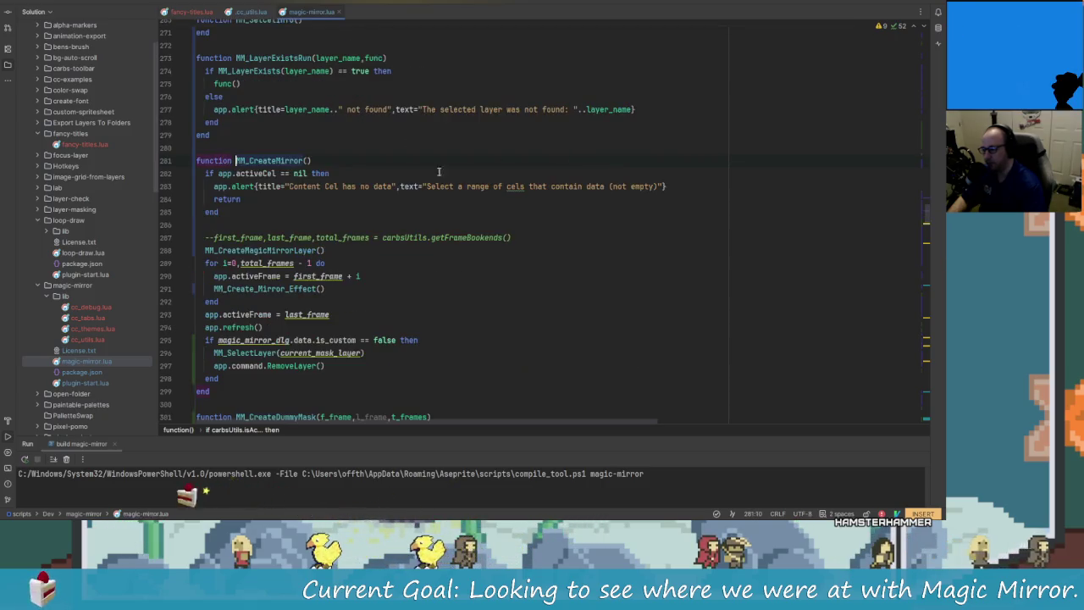
pyautogui.scroll(-3, 279, 184)
pyautogui.scroll(-3, 282, 186)
pyautogui.scroll(-4, 286, 187)
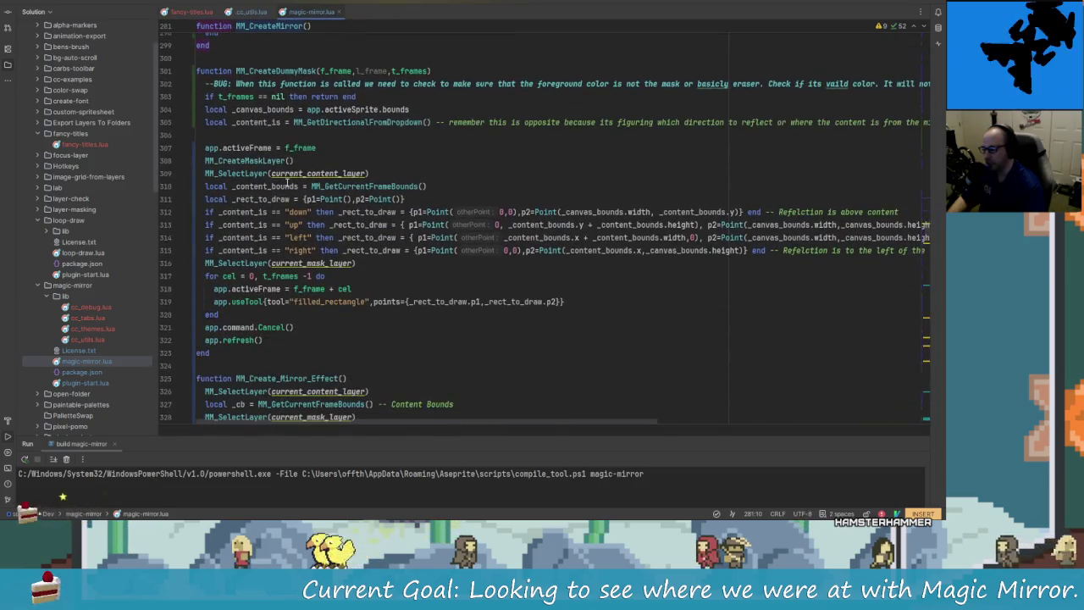
pyautogui.scroll(4, 292, 194)
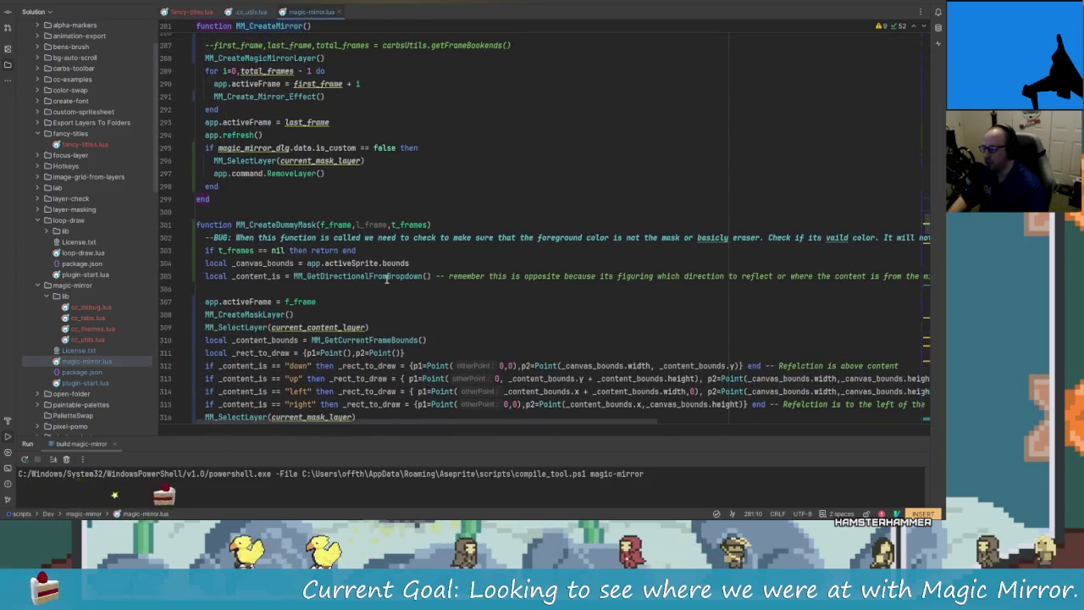
pyautogui.scroll(2, 355, 296)
pyautogui.scroll(1, 355, 294)
pyautogui.scroll(-3, 355, 288)
pyautogui.scroll(-6, 355, 279)
pyautogui.scroll(-3, 343, 269)
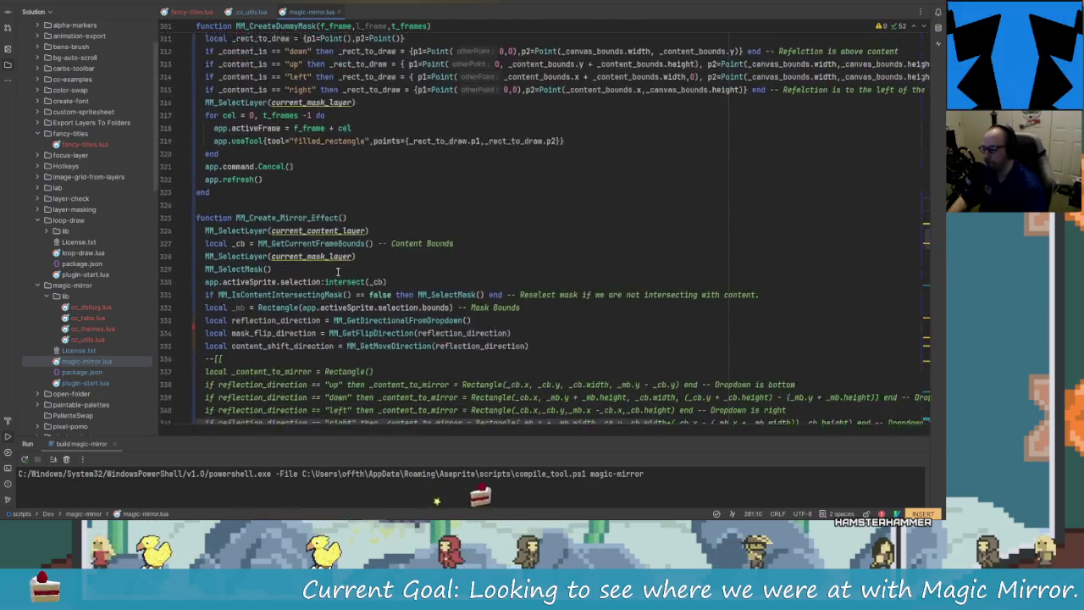
pyautogui.scroll(-3, 304, 237)
pyautogui.scroll(-2, 237, 170)
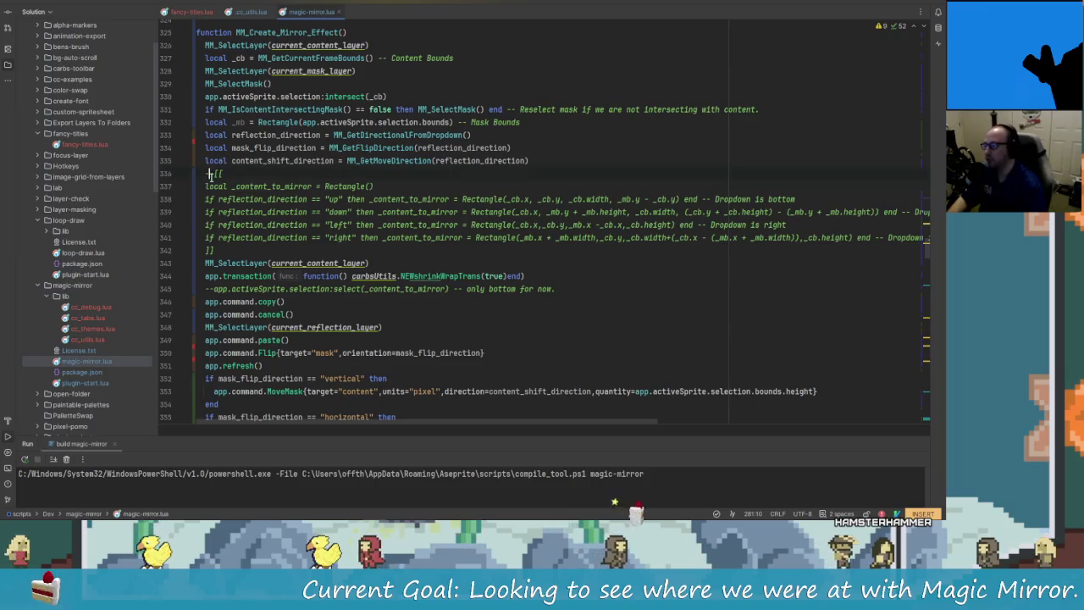
pyautogui.click(215, 173)
pyautogui.moveTo(282, 161)
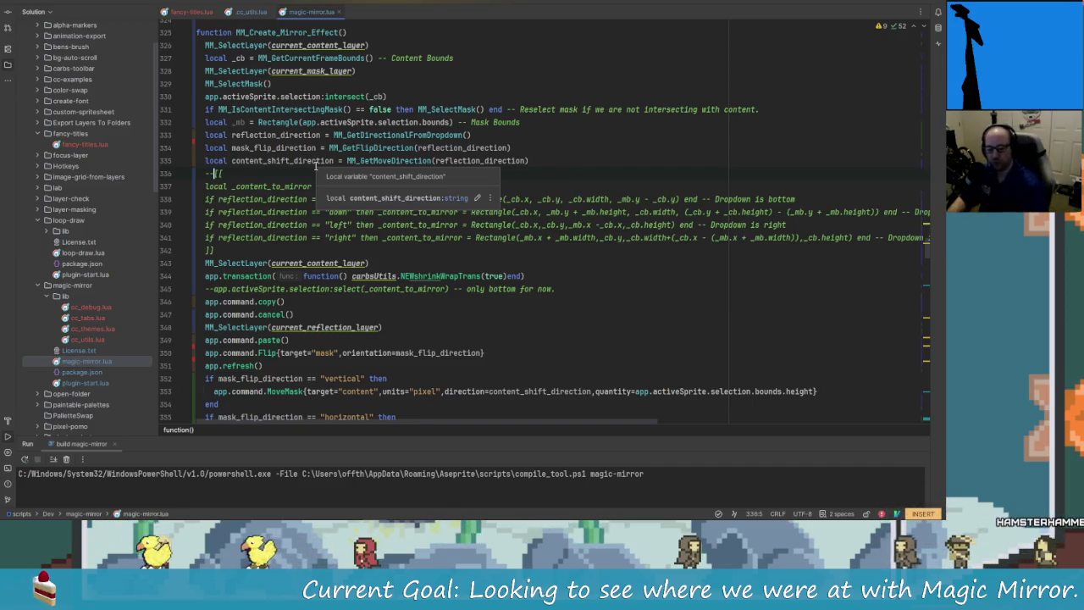
# Step: Delete the --[[ and ]] lines to re-enable the _content_to_mirror Rectangle block
pyautogui.press('Down')
pyautogui.press('Down')
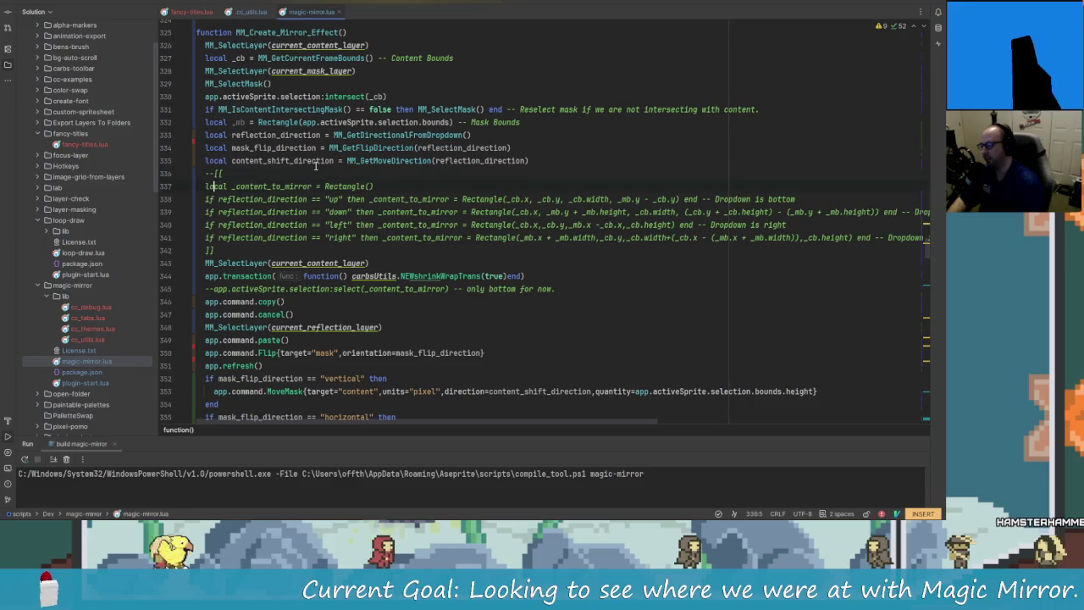
pyautogui.press('Right')
pyautogui.press('Right')
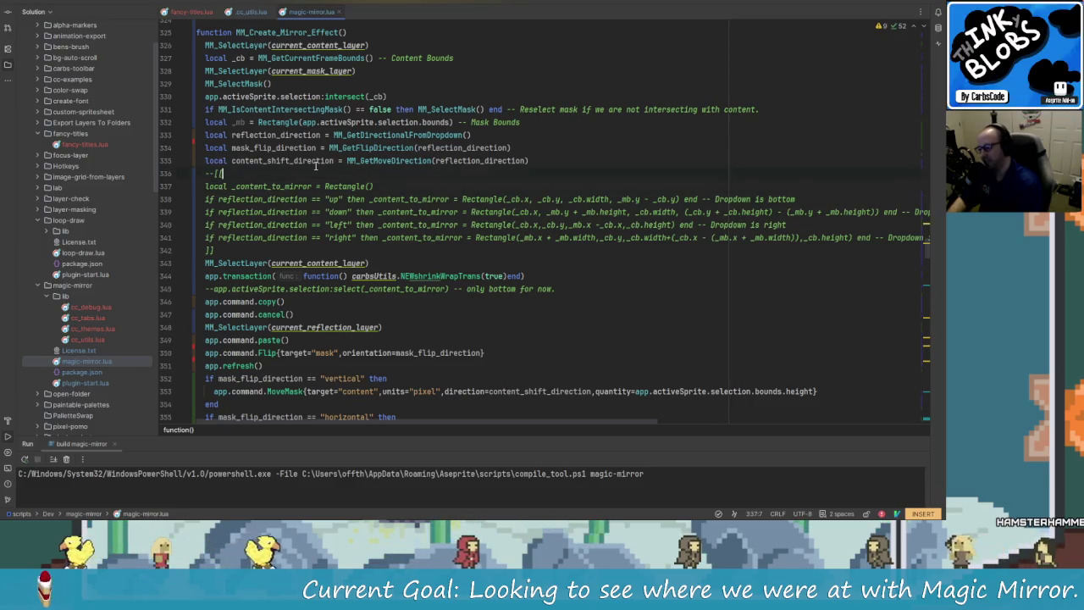
pyautogui.press('Left')
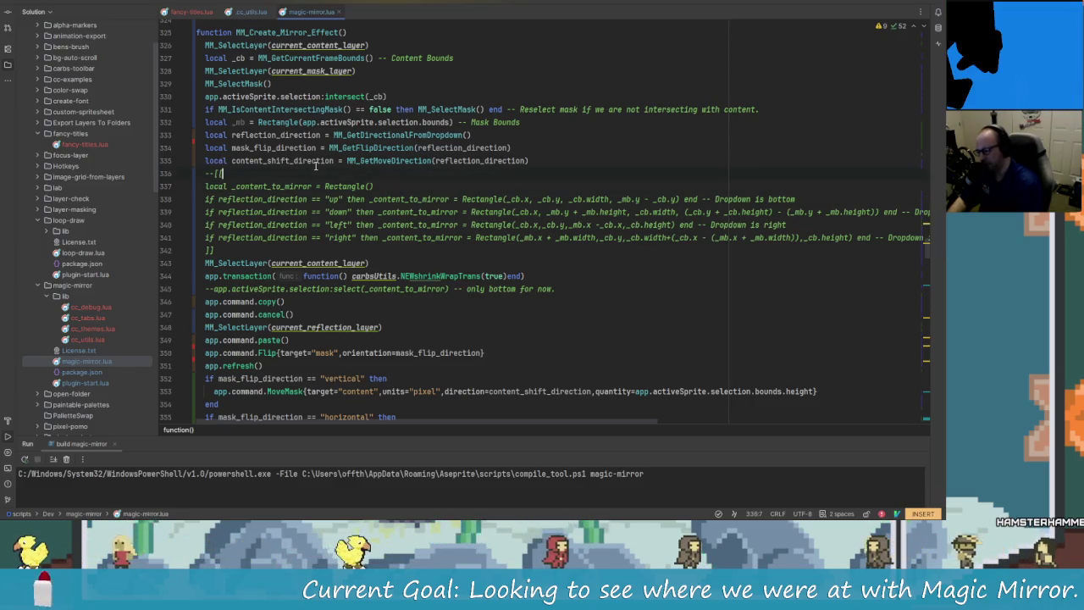
pyautogui.hotkey('ctrl', 'y')
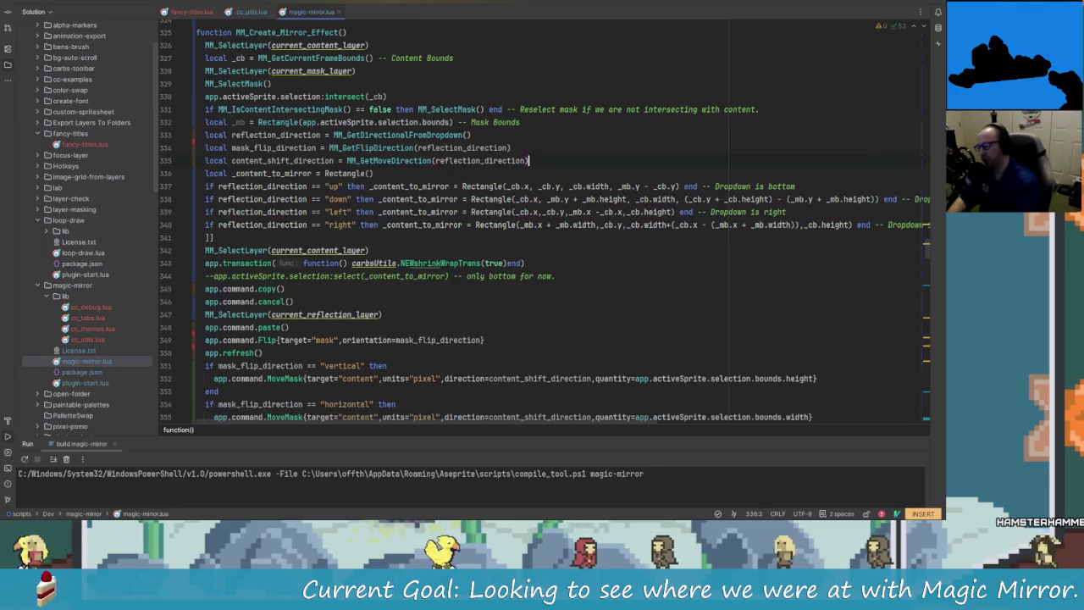
pyautogui.click(527, 185)
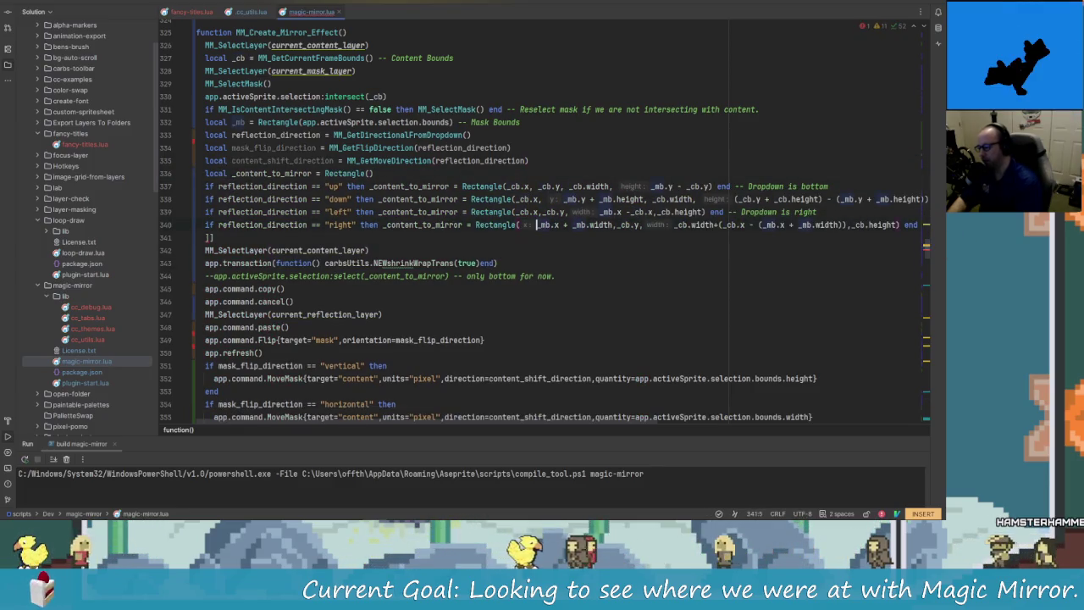
pyautogui.press('Down')
pyautogui.hotkey('ctrl', 'y')
pyautogui.press('Down')
pyautogui.press('End')
# Step: Comment out the app.transaction line with the note 'THIS MIGHT FIX CUSTOM A BIT'
pyautogui.press('Down')
pyautogui.press('Down')
pyautogui.press('Down')
pyautogui.click(392, 250)
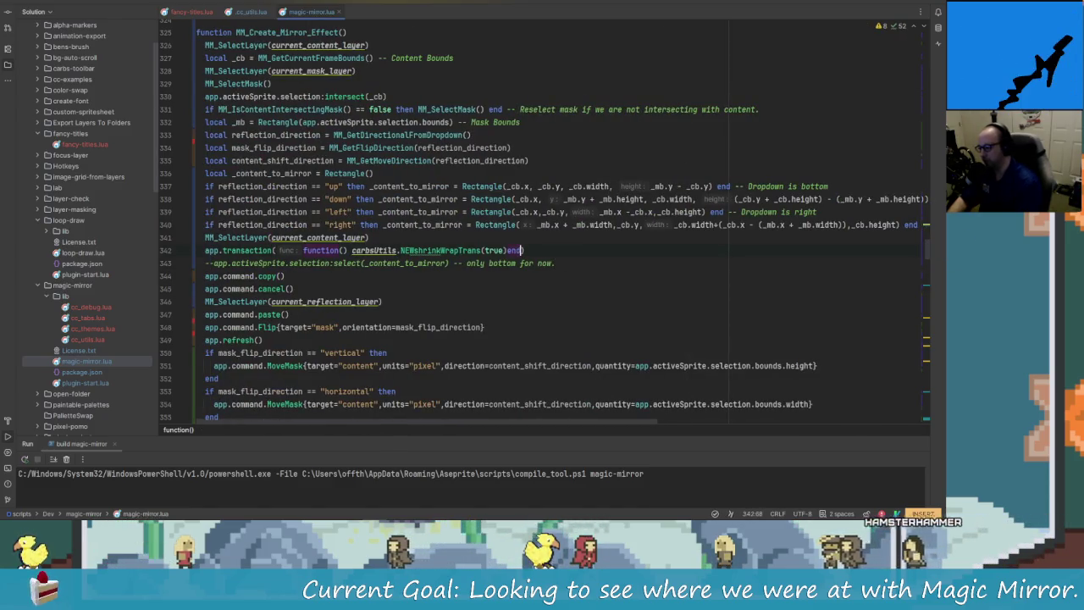
pyautogui.press('Home')
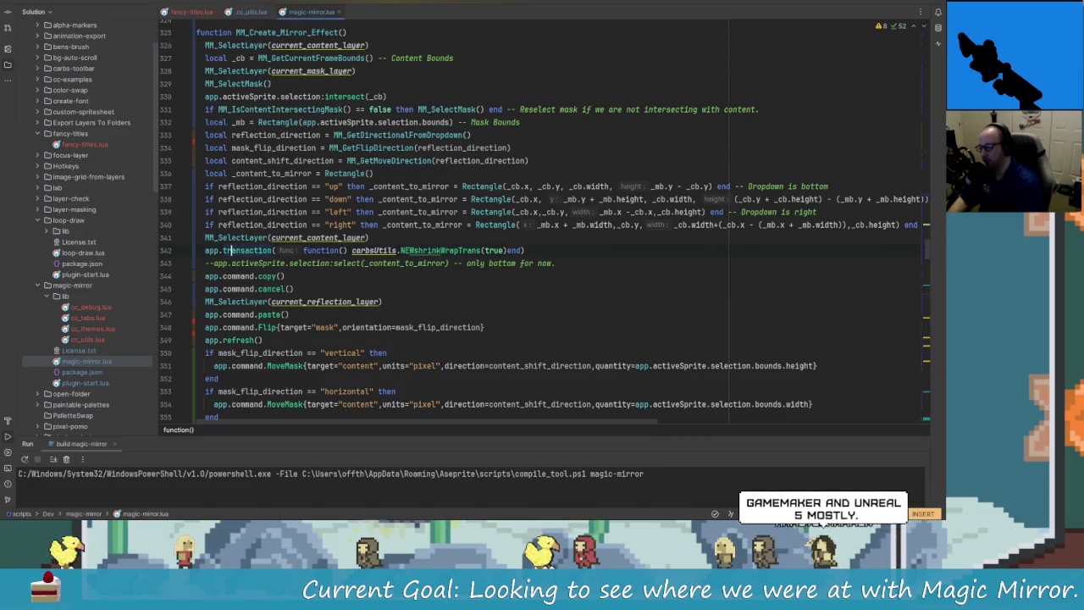
pyautogui.hotkey('ctrl', '/')
pyautogui.write('--THIS MIGHT ')
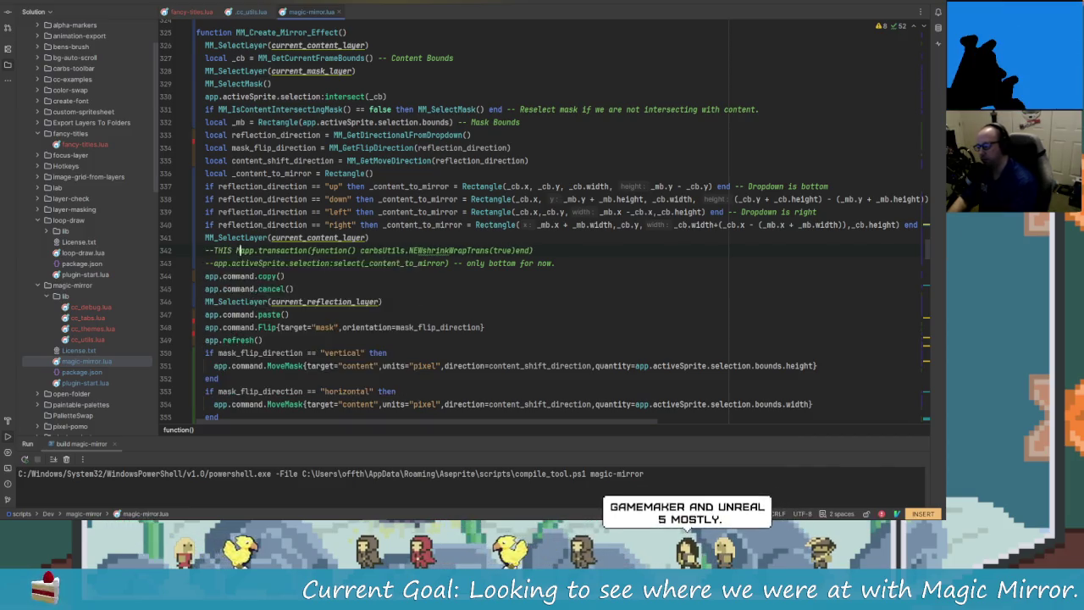
pyautogui.write('FIX ')
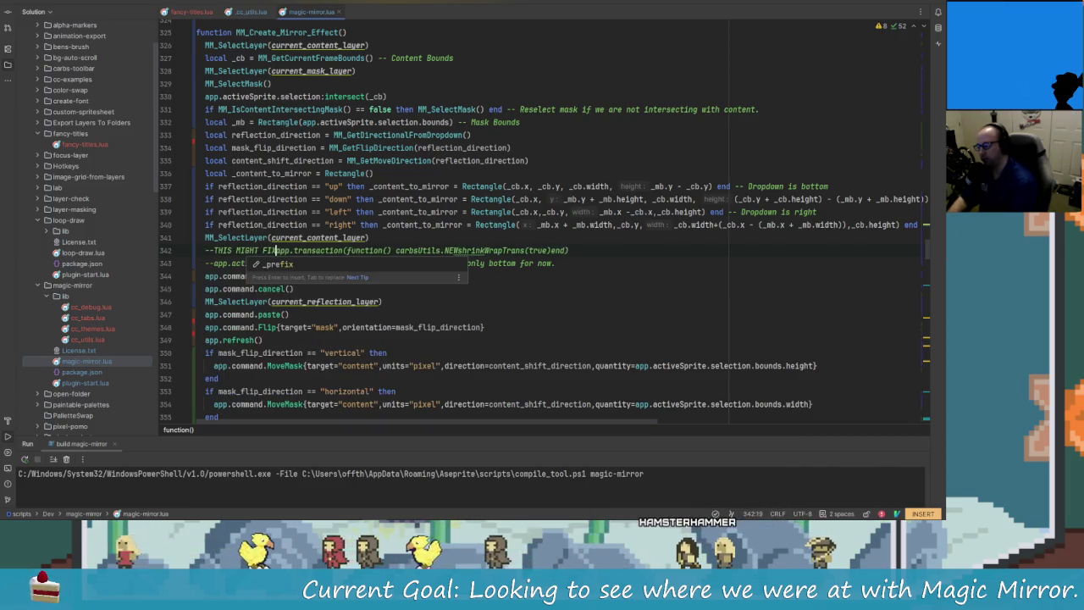
pyautogui.write('Cu')
pyautogui.press('Return')
pyautogui.write('A BITG')
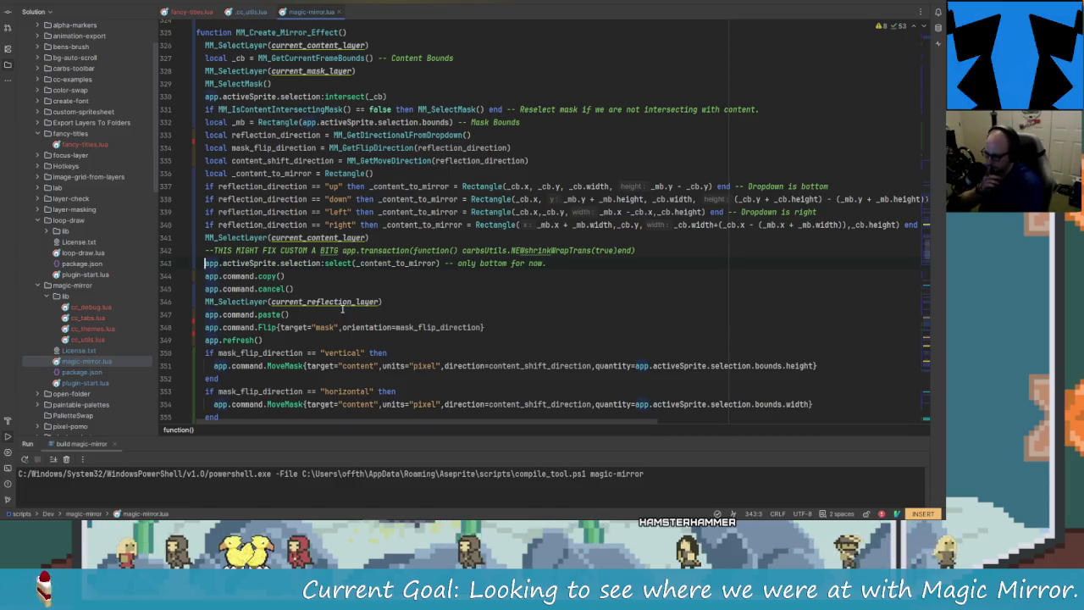
# Step: In MM_SelectMask, mark the shrink-wrap call '--THIS MAY FIX CUSTOM MASK' and un-comment selectLayerContentsAsMask
pyautogui.scroll(-1, 314, 298)
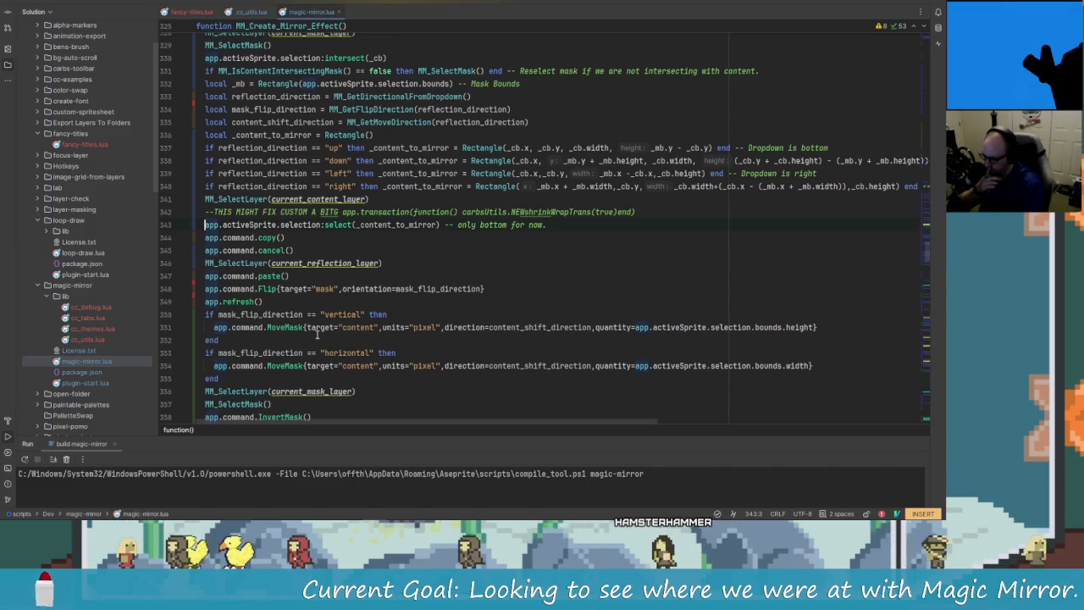
pyautogui.scroll(2, 310, 254)
pyautogui.scroll(2, 305, 203)
pyautogui.scroll(1, 322, 222)
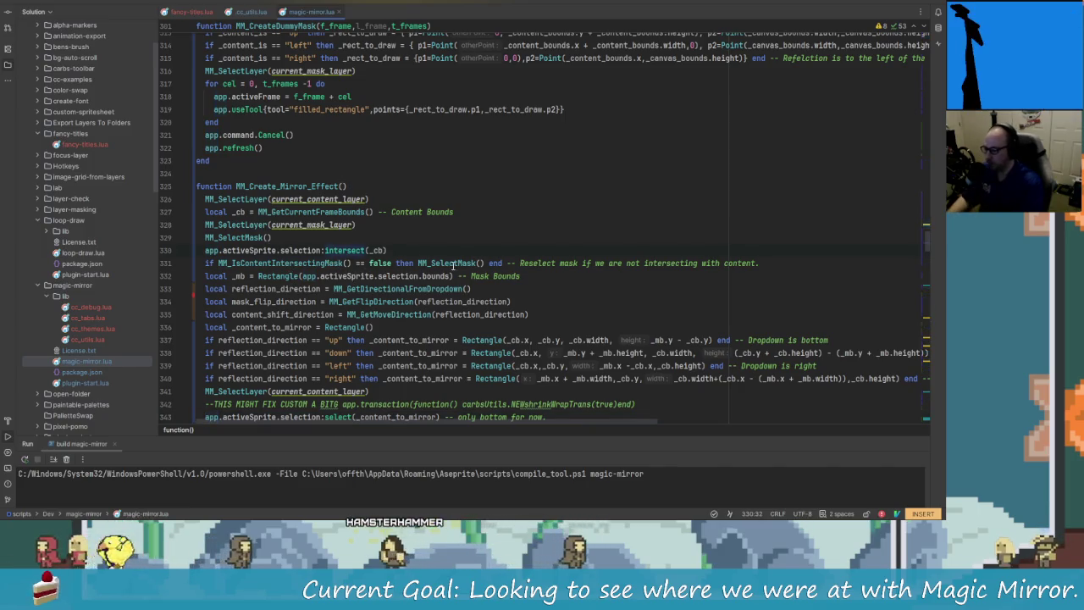
pyautogui.keyDown('ctrl'); pyautogui.click(453, 263); pyautogui.keyUp('ctrl')
pyautogui.scroll(-1, 215, 208)
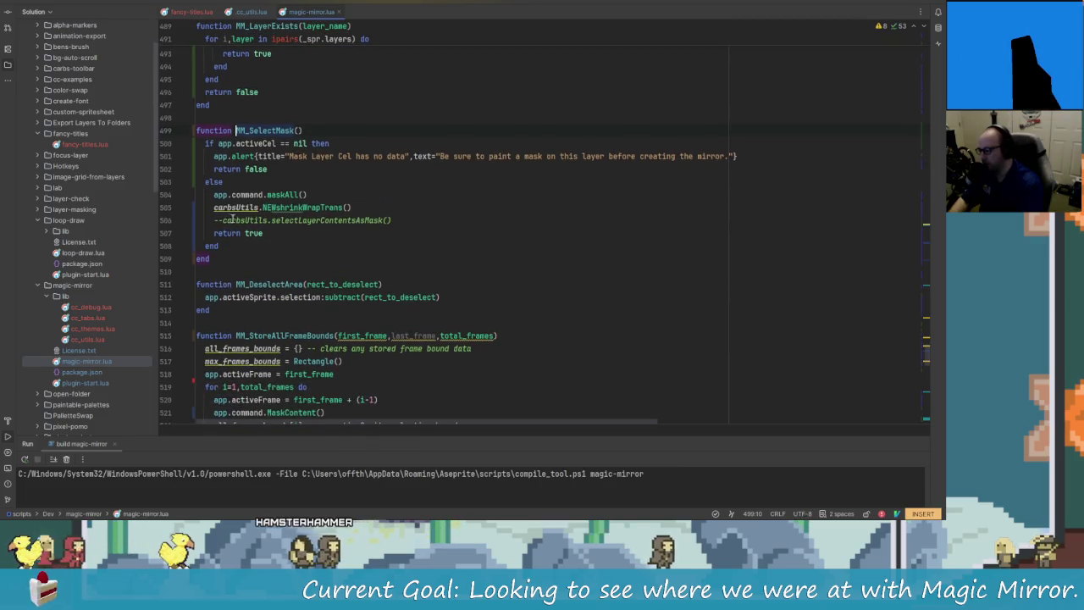
pyautogui.write('--THIS MAY S')
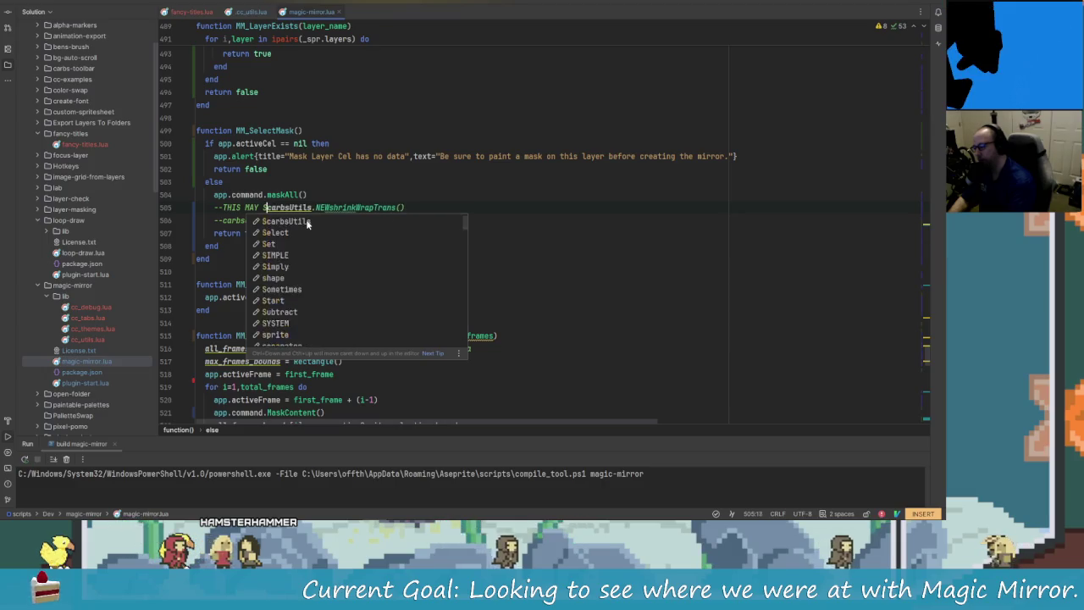
pyautogui.write('FIX ')
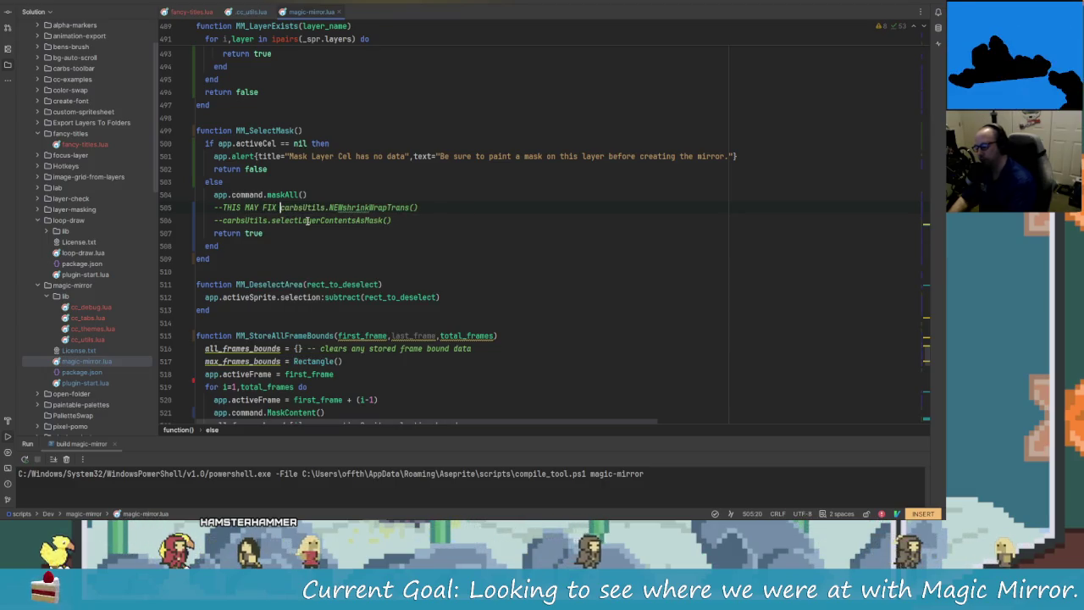
pyautogui.write('CUSTOM MASK')
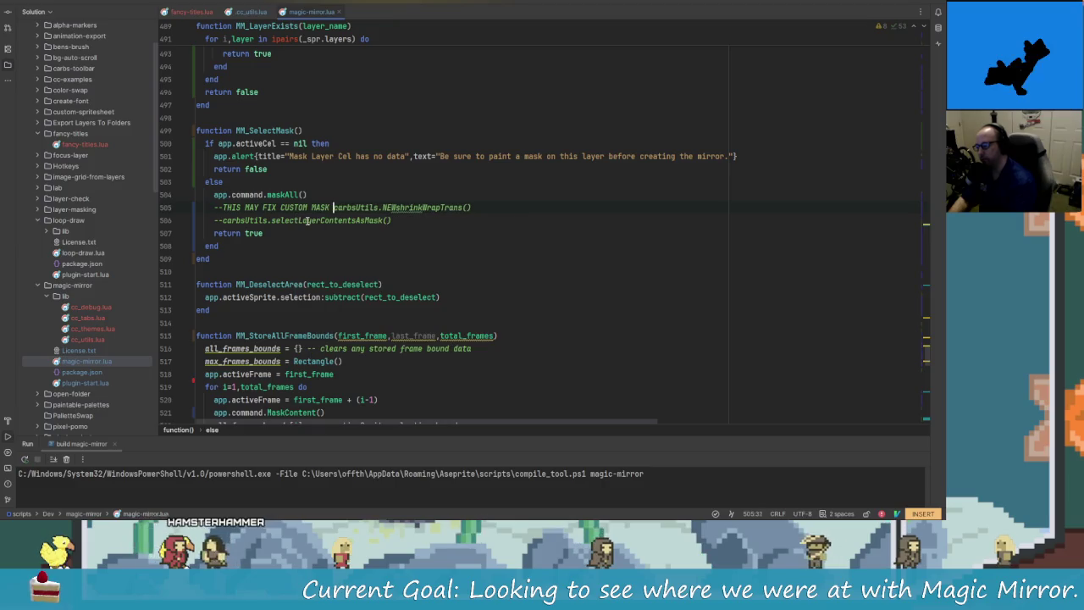
pyautogui.press('BackSpace')
pyautogui.press('BackSpace')
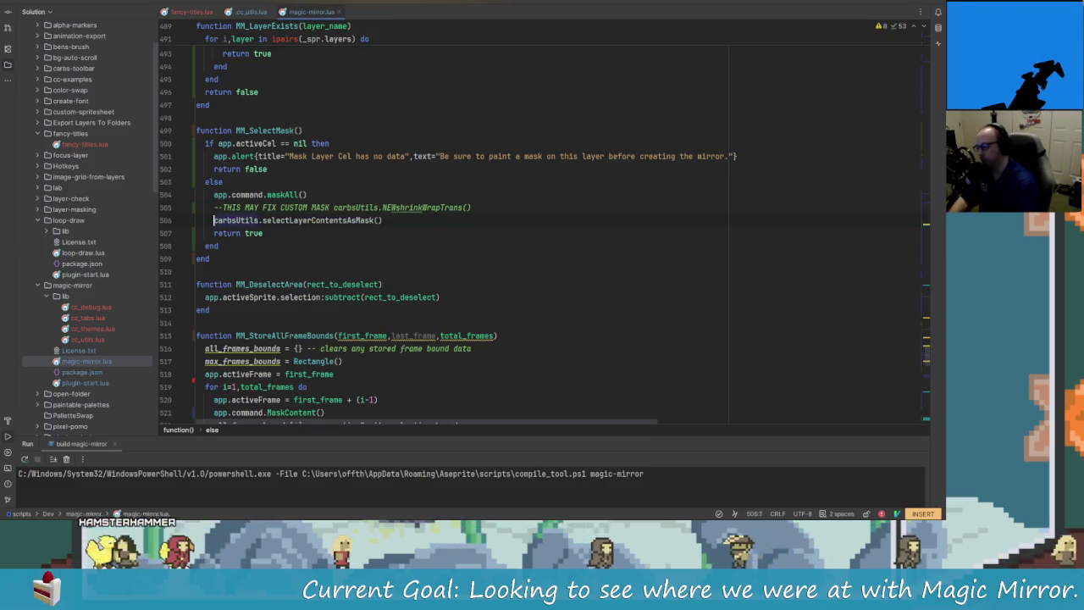
pyautogui.hotkey('alt', 'Tab')
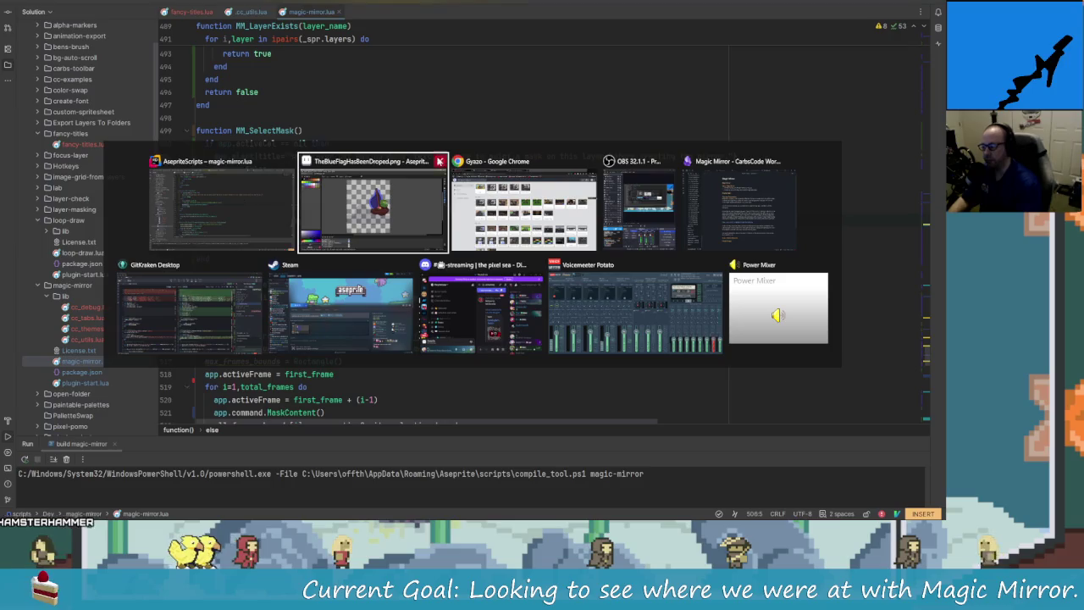
pyautogui.hotkey('alt', 'Tab')
pyautogui.hotkey('alt', 'Tab')
pyautogui.hotkey('alt', 'Tab')
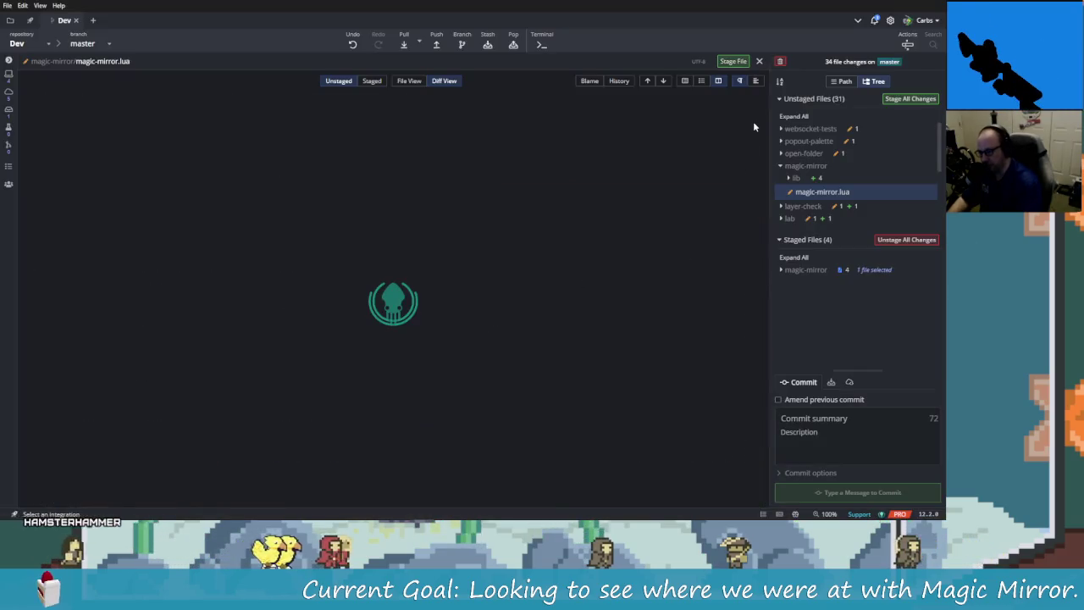
pyautogui.moveTo(750, 118); pyautogui.dragTo(756, 96)
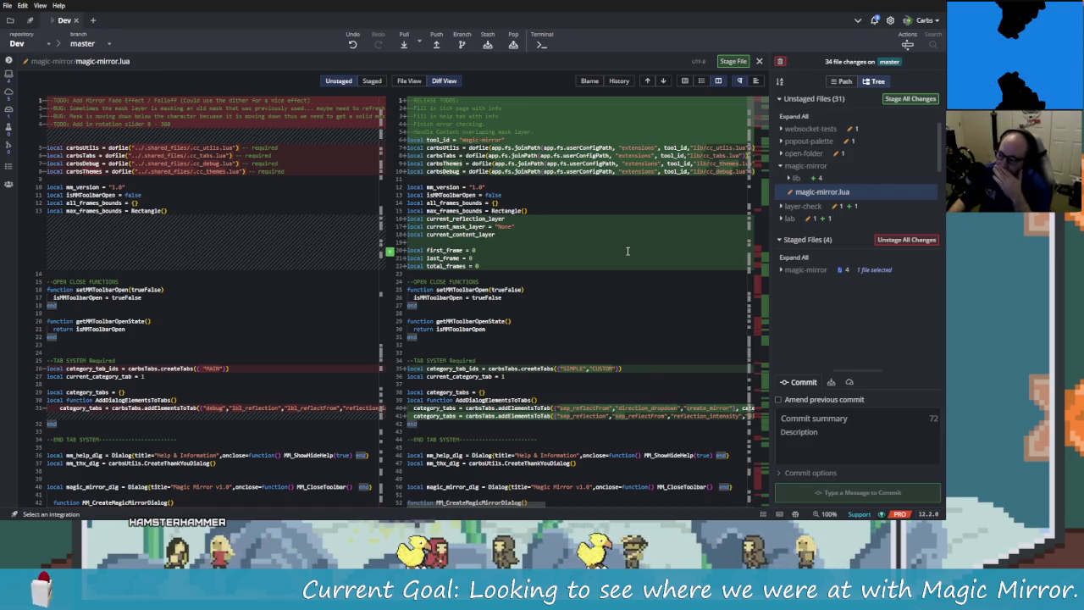
pyautogui.hotkey('alt', 'Tab')
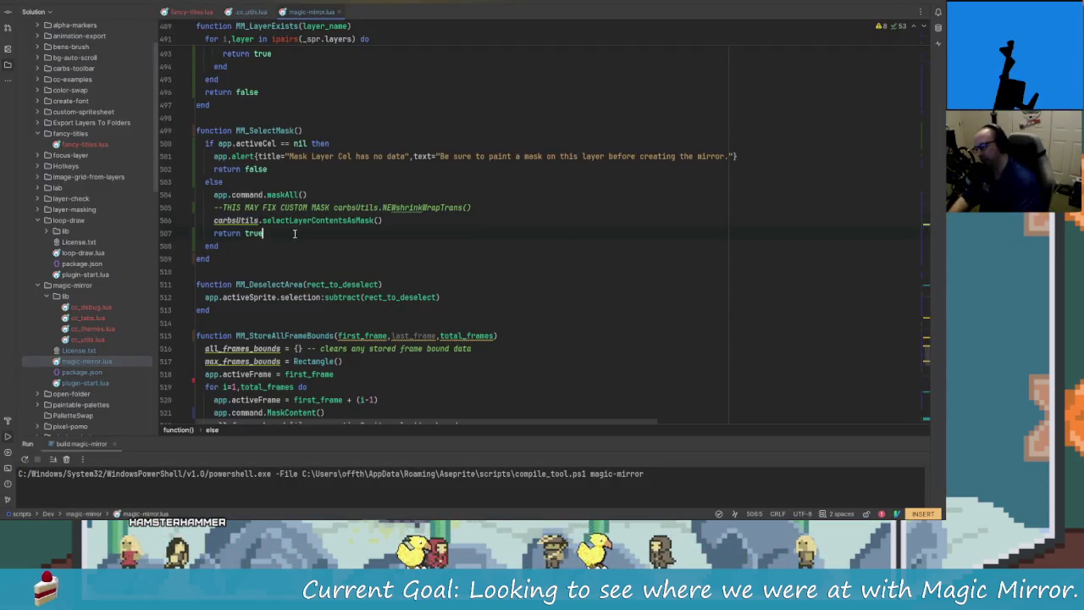
# Step: Glance at the sailboat sprite in Aseprite, then move on to the Gyazo window in Chrome
pyautogui.hotkey('alt', 'Tab')
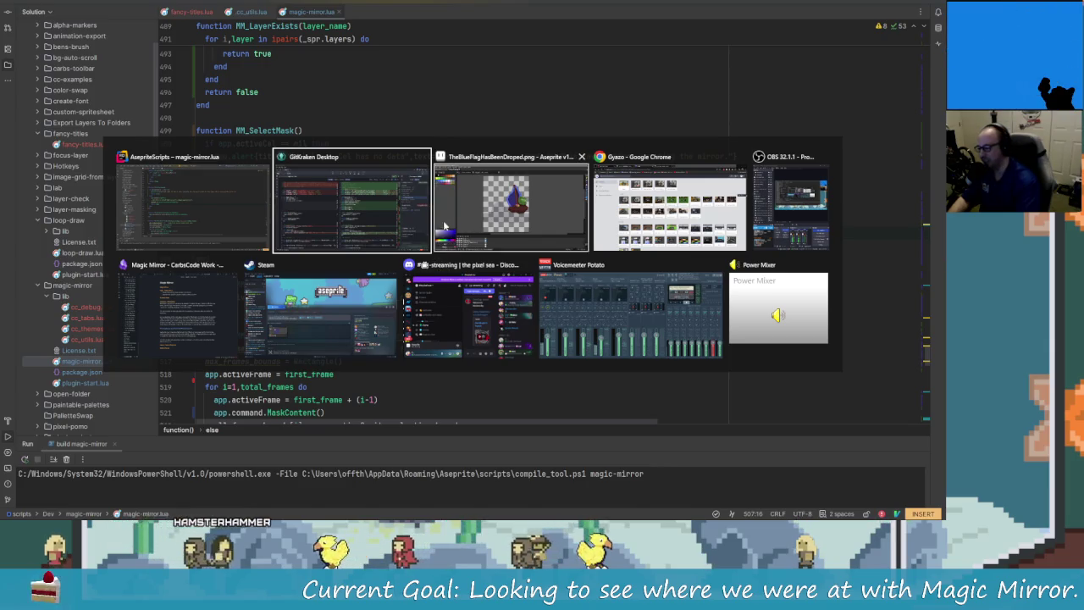
pyautogui.click(508, 208)
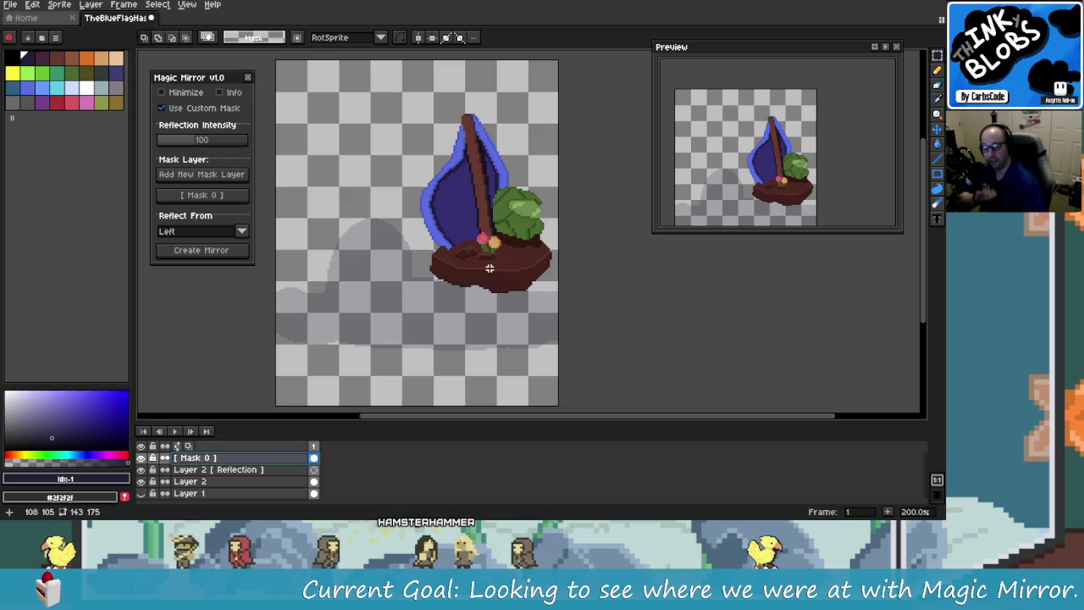
pyautogui.hotkey('alt', 'Tab')
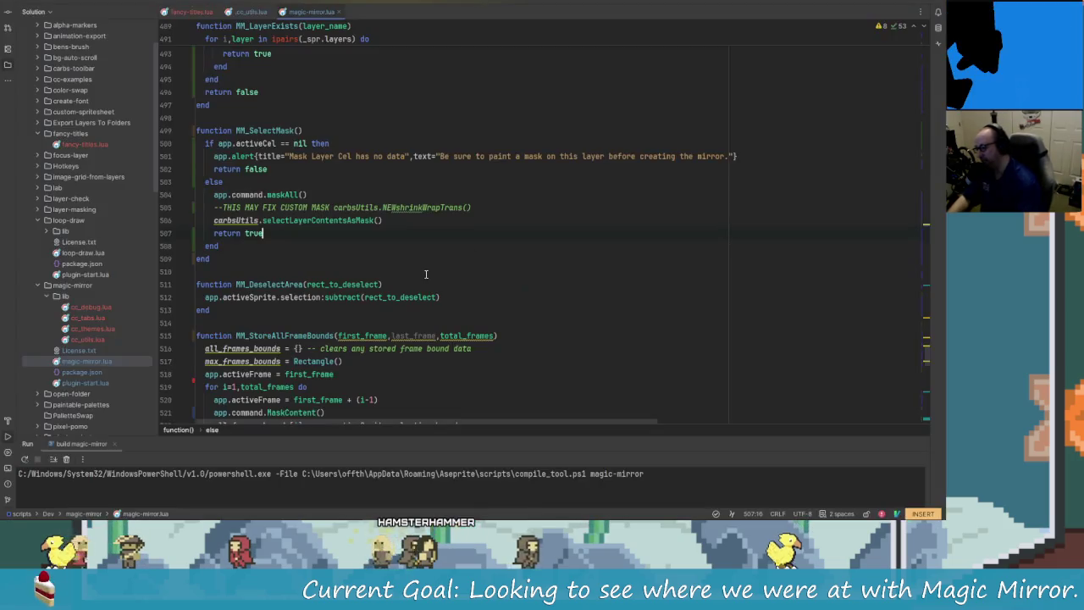
pyautogui.hotkey('alt', 'Tab')
pyautogui.hotkey('alt', 'Tab')
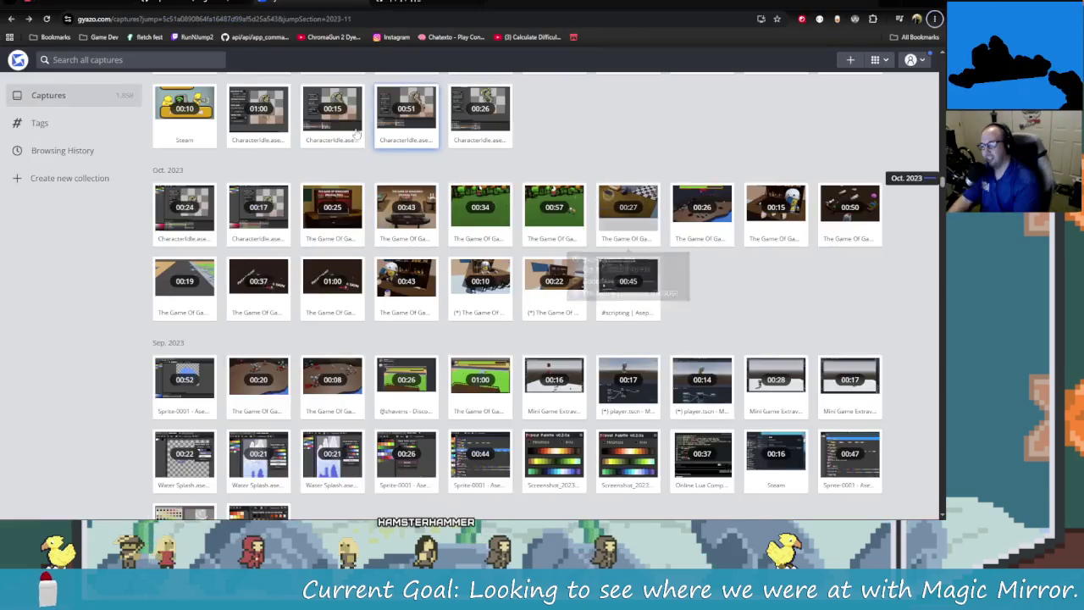
# Step: Search the Gyazo captures for 'Game Maker' and browse the old GameMaker results
pyautogui.click(183, 18)
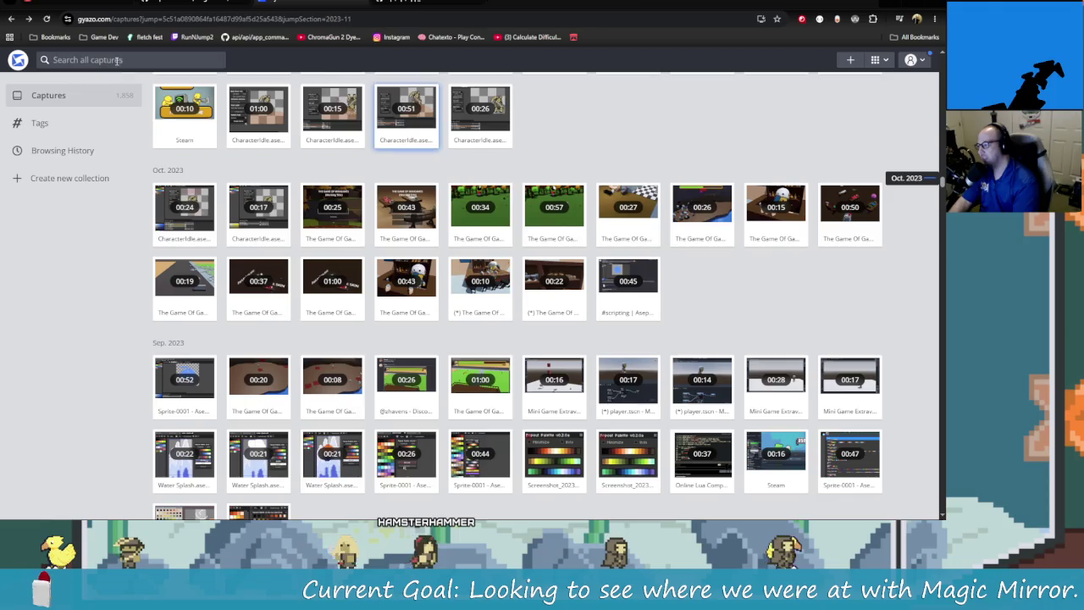
pyautogui.click(114, 59)
pyautogui.write('Game Maker')
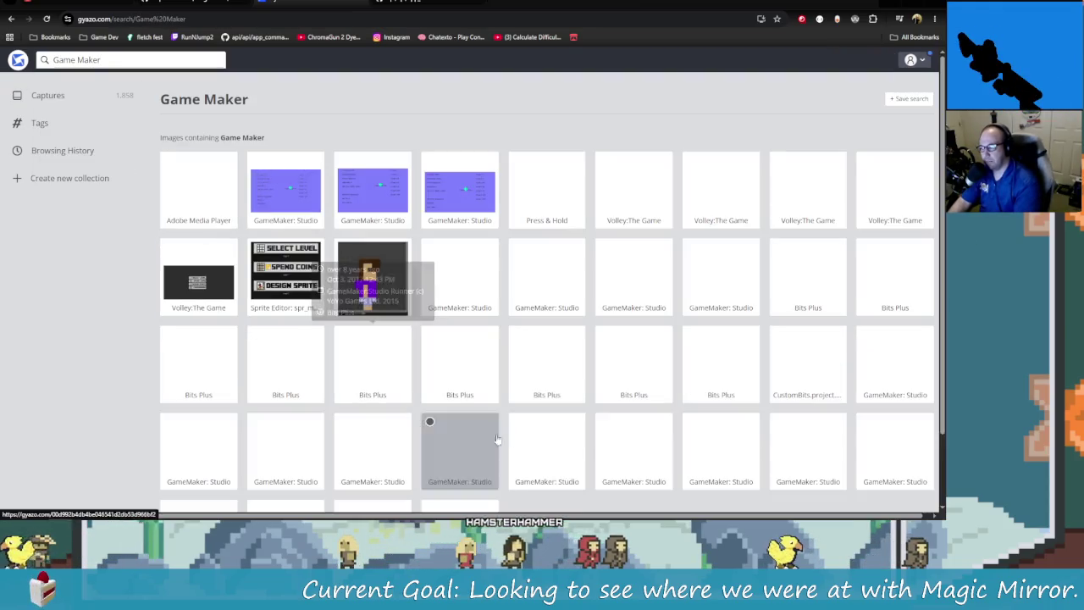
pyautogui.scroll(-3, 459, 372)
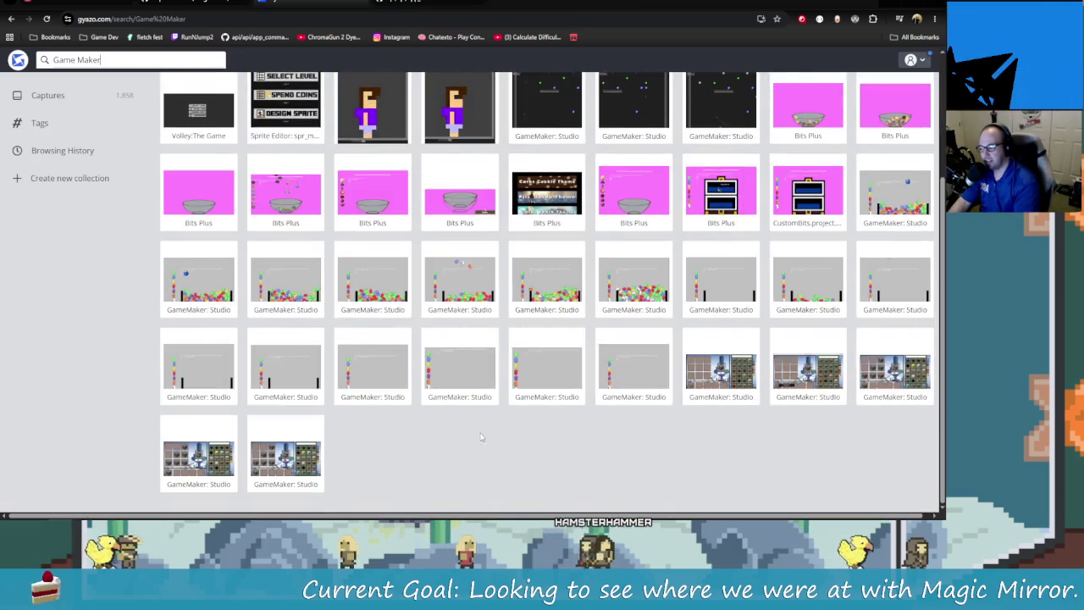
pyautogui.scroll(3, 456, 436)
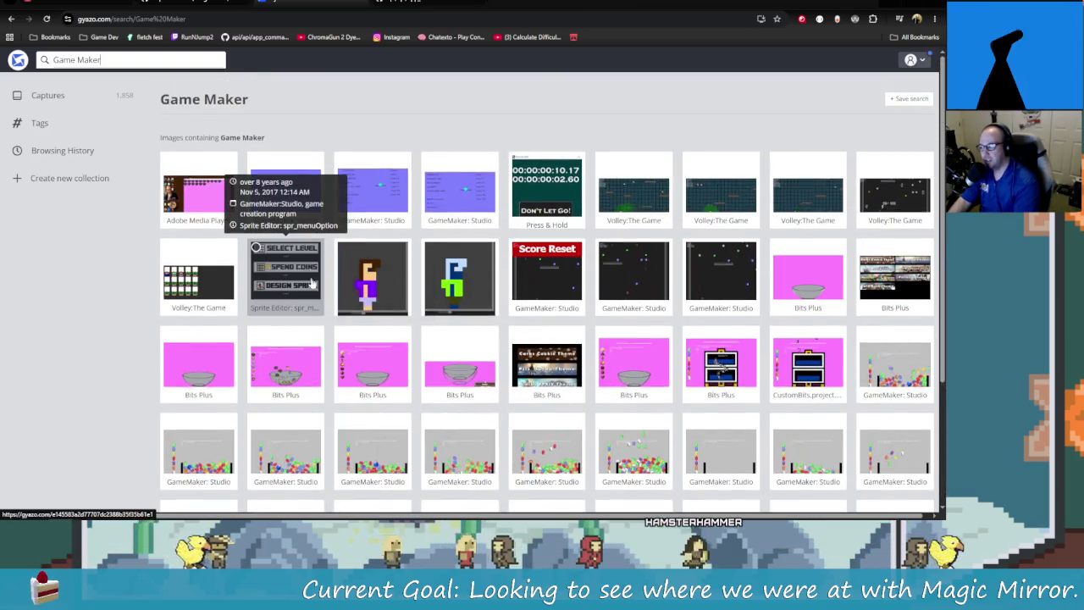
pyautogui.scroll(-3, 203, 195)
pyautogui.moveTo(199, 166)
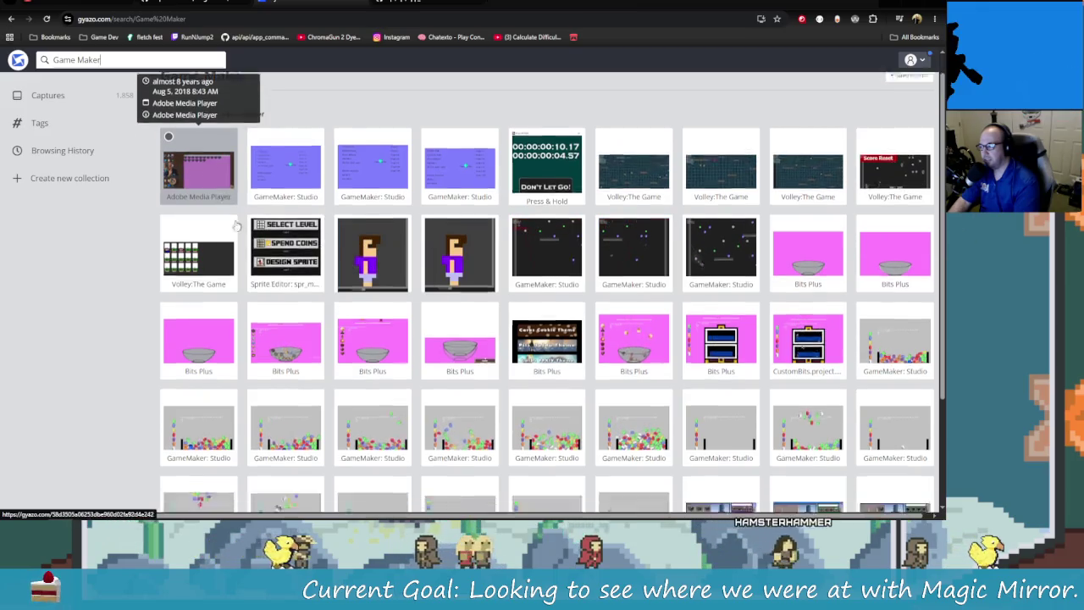
pyautogui.scroll(3, 206, 203)
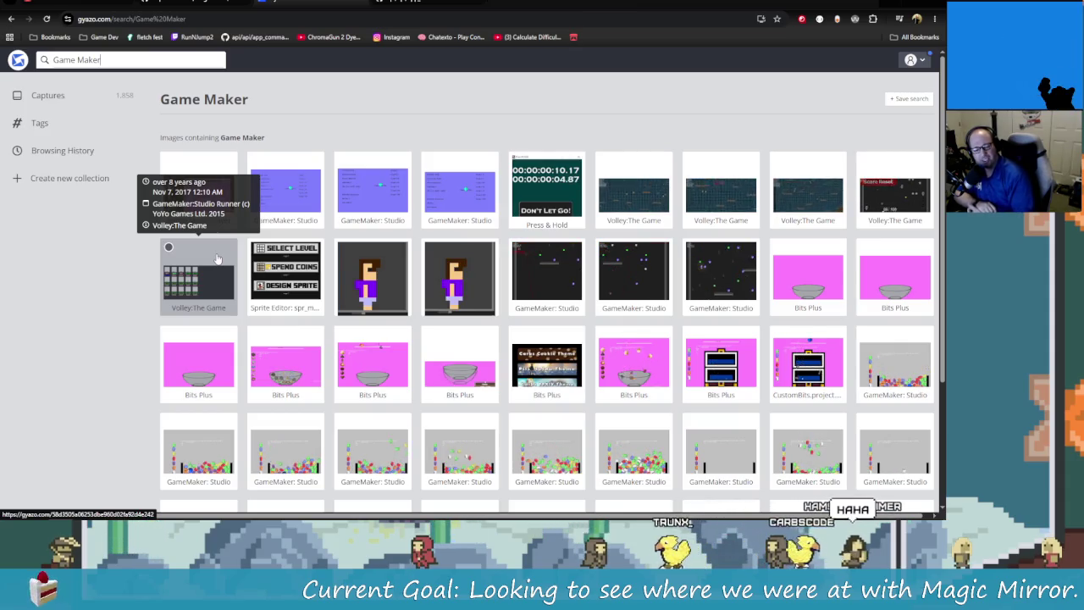
pyautogui.click(498, 4)
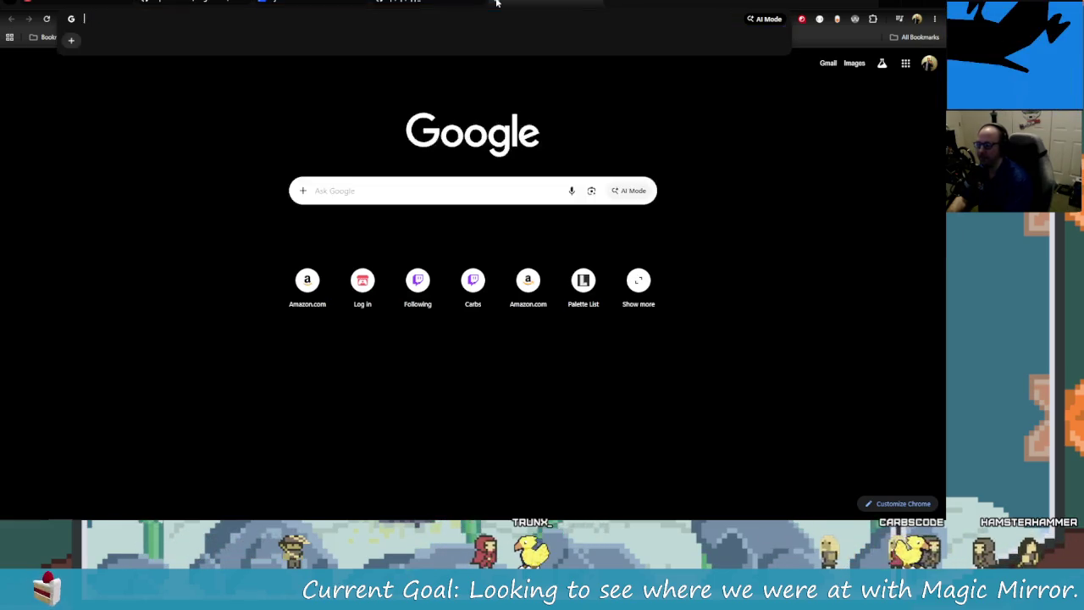
# Step: Google 'gamemaker', peek at gamemaker.io, then open the GameMaker Wikipedia article
pyautogui.write('gamemaker')
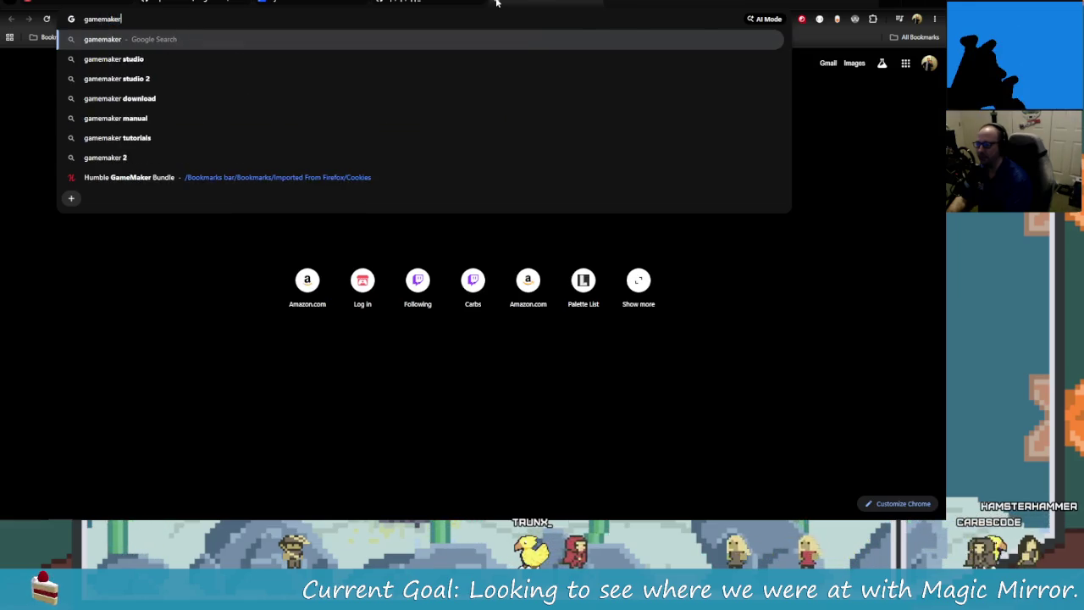
pyautogui.press('Return')
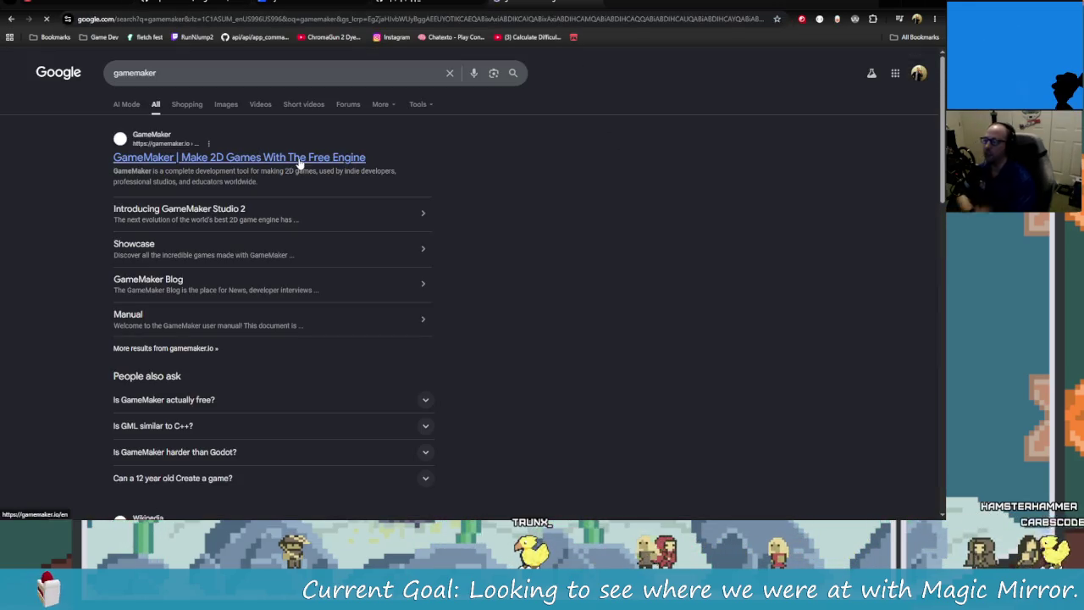
pyautogui.click(298, 159)
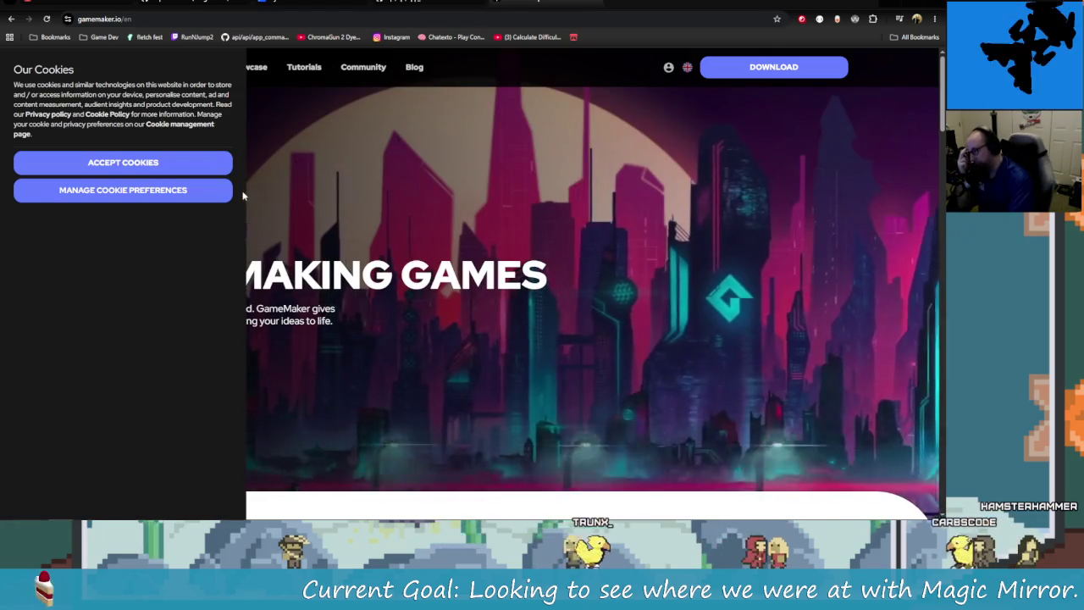
pyautogui.hotkey('alt', 'Left')
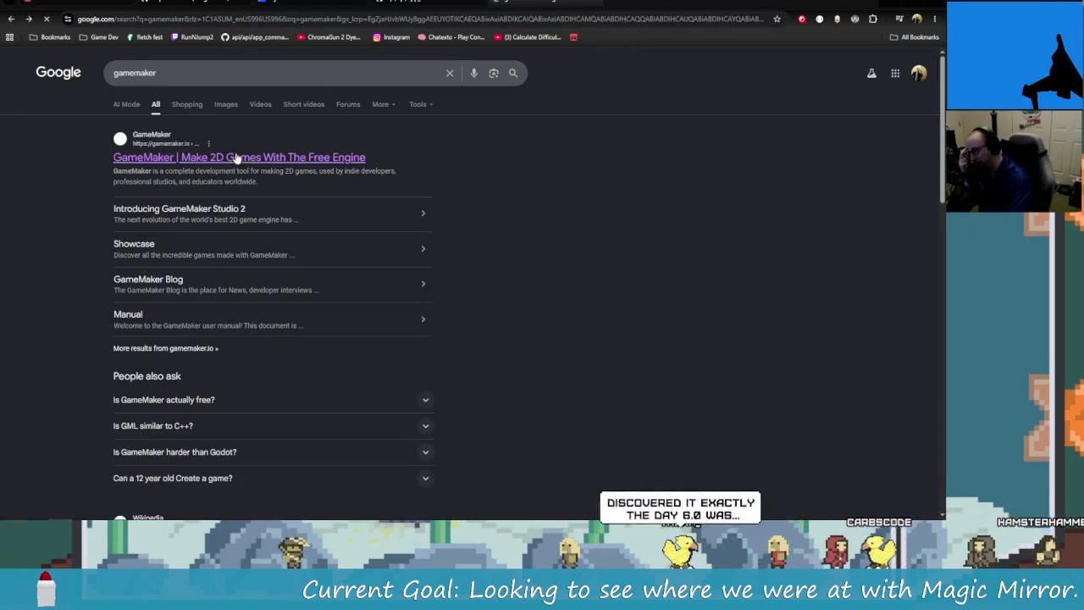
pyautogui.click(254, 73)
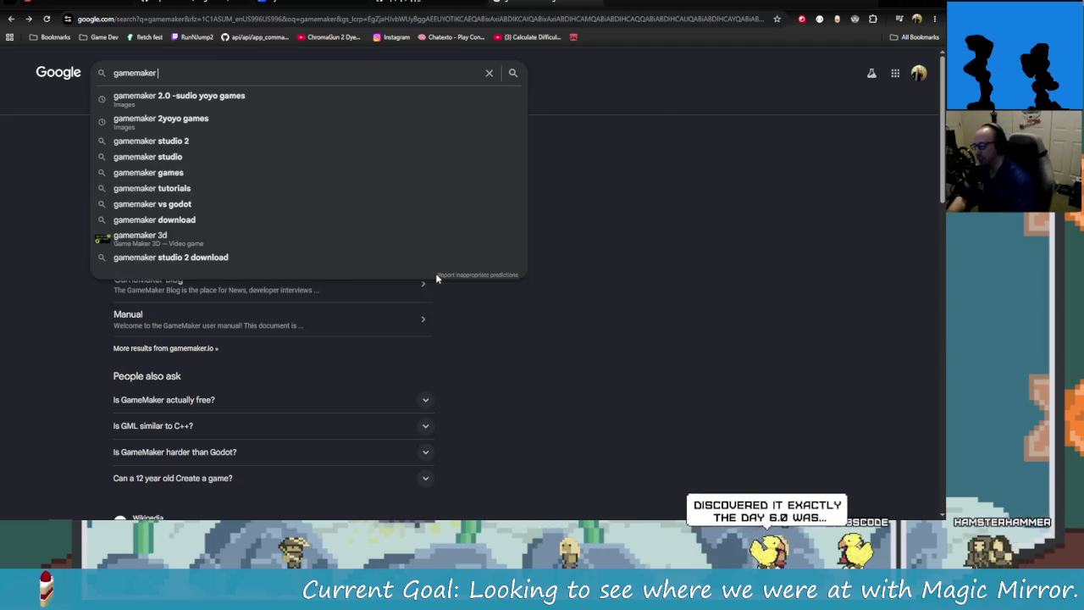
pyautogui.scroll(-2, 436, 339)
pyautogui.click(143, 393)
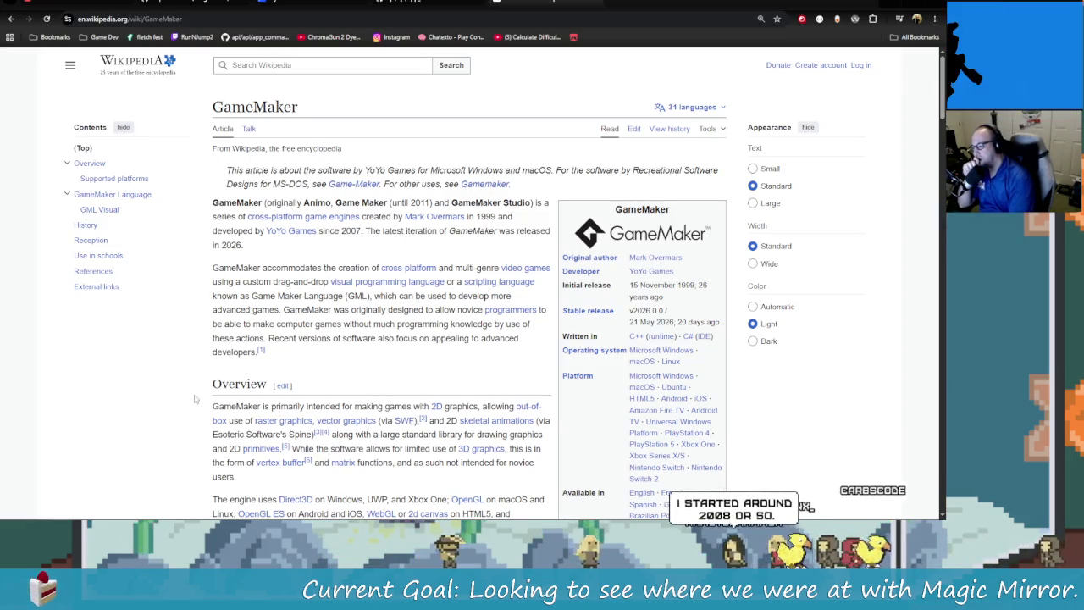
# Step: Scroll down the GameMaker Wikipedia article through its history to the references
pyautogui.scroll(-2, 315, 362)
pyautogui.scroll(-3, 354, 378)
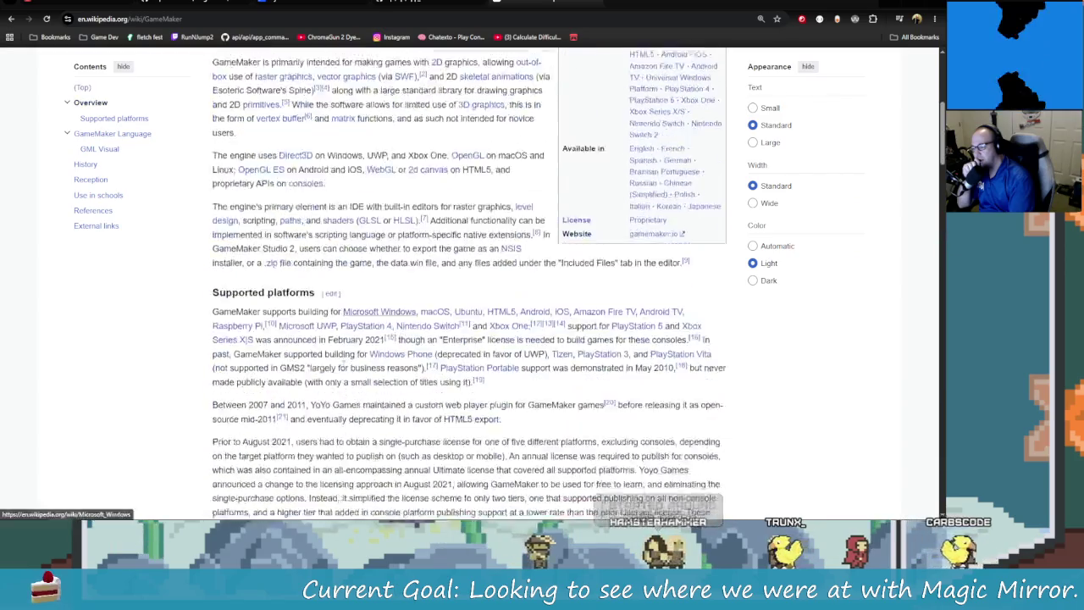
pyautogui.scroll(-3, 349, 372)
pyautogui.scroll(-3, 343, 366)
pyautogui.scroll(-3, 337, 359)
pyautogui.scroll(-4, 333, 356)
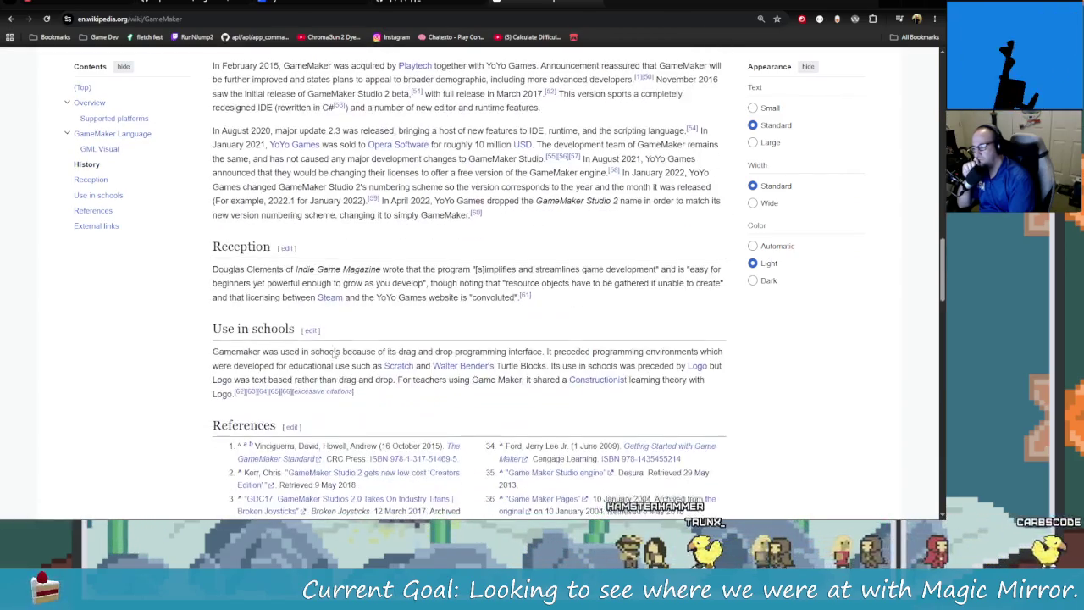
pyautogui.scroll(-3, 720, 463)
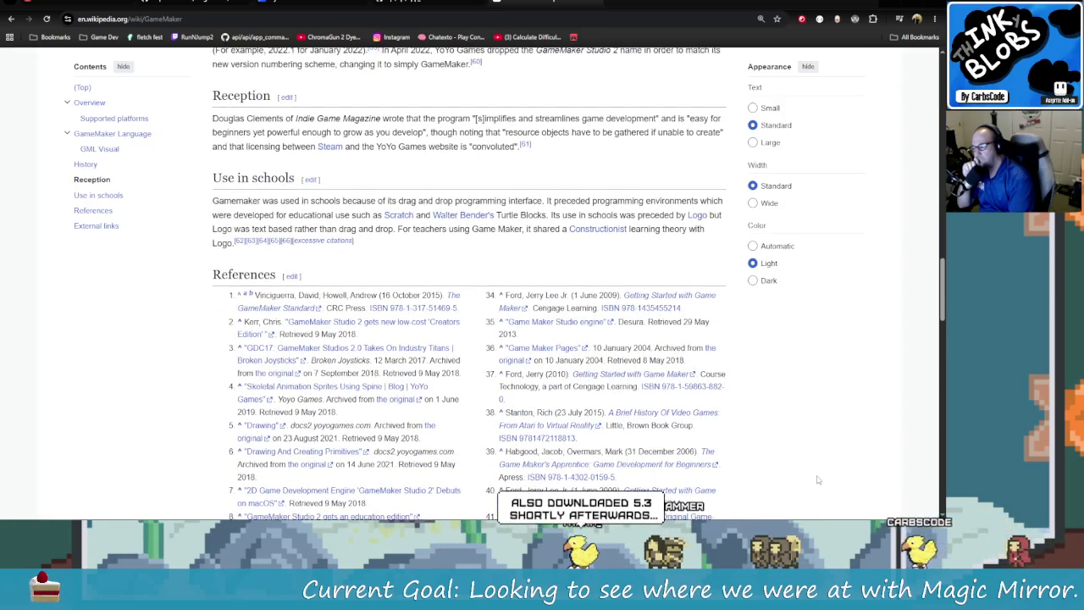
pyautogui.scroll(-7, 542, 377)
pyautogui.scroll(-7, 543, 377)
pyautogui.scroll(-6, 543, 377)
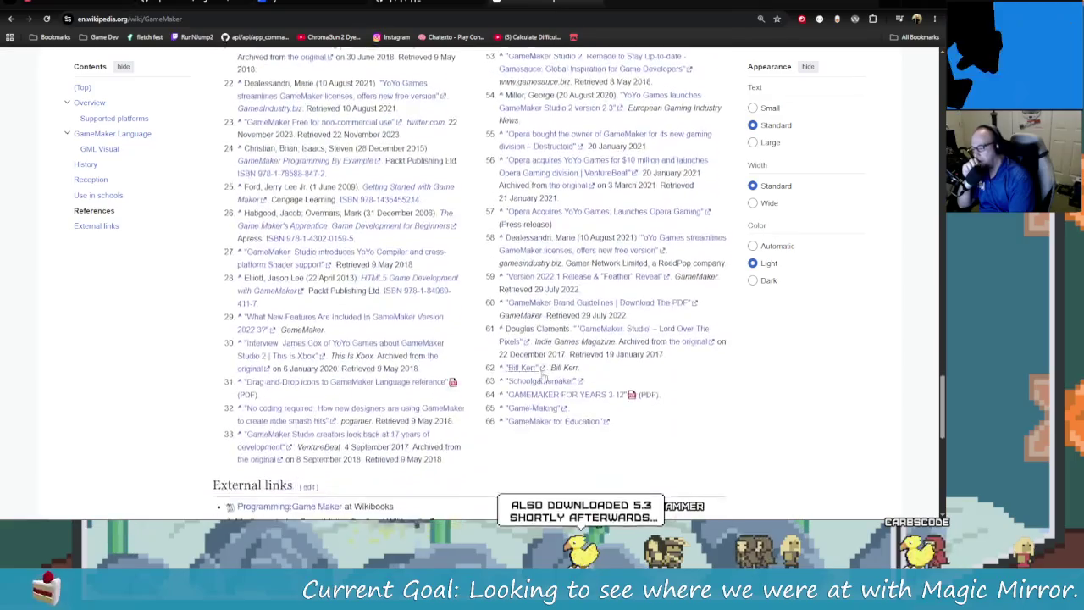
pyautogui.scroll(-6, 542, 377)
pyautogui.scroll(-3, 394, 335)
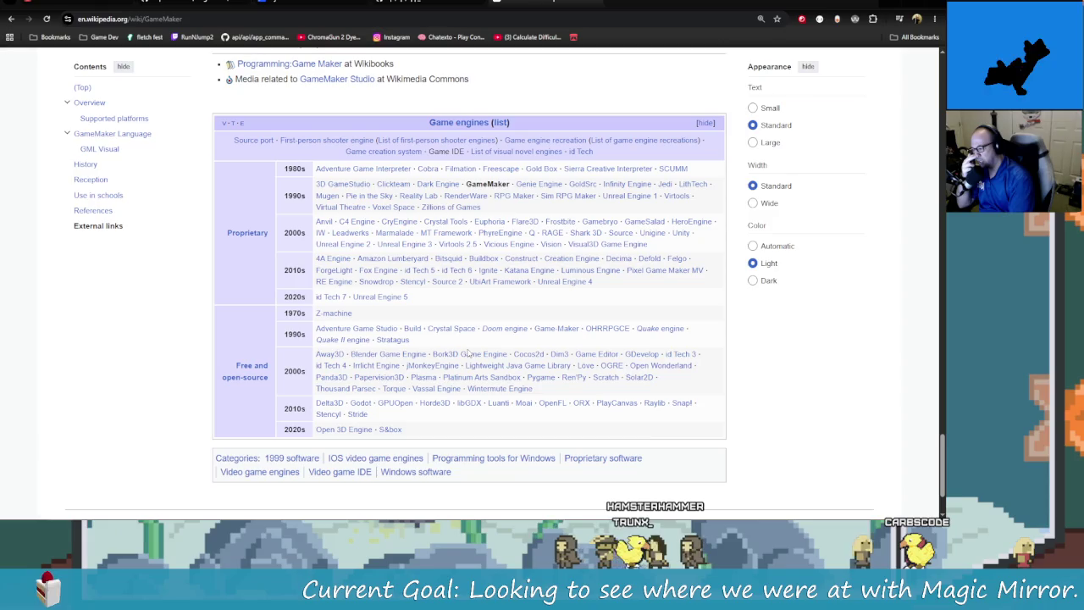
pyautogui.scroll(-1, 468, 353)
# Step: Scroll back up through the article, then return to the Google 'gamemaker' results
pyautogui.scroll(1, 500, 364)
pyautogui.scroll(1, 533, 379)
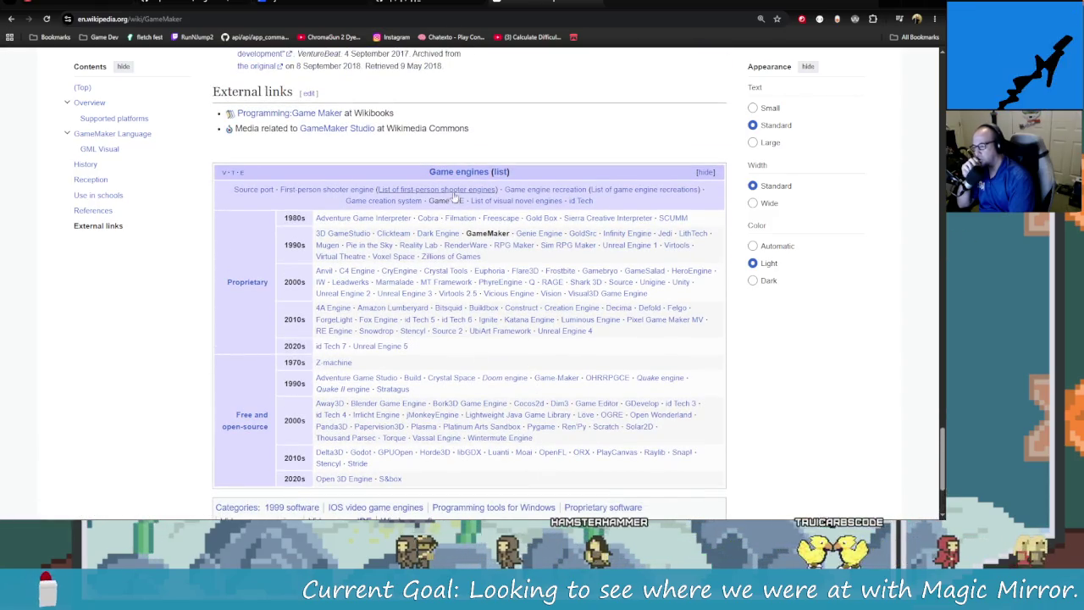
pyautogui.scroll(-3, 455, 196)
pyautogui.scroll(1, 404, 435)
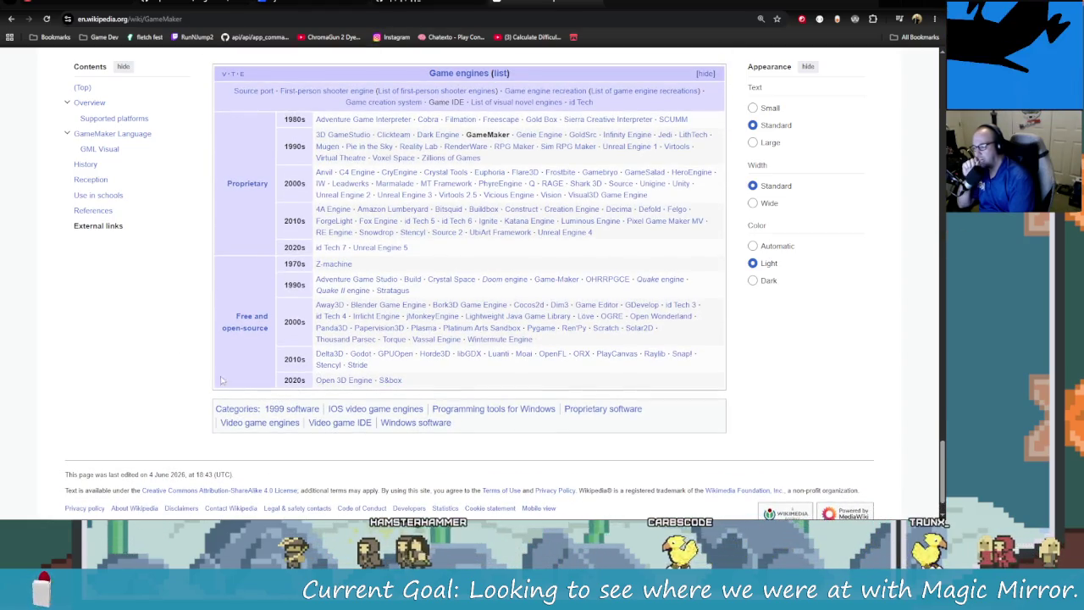
pyautogui.scroll(1, 203, 380)
pyautogui.scroll(2, 200, 382)
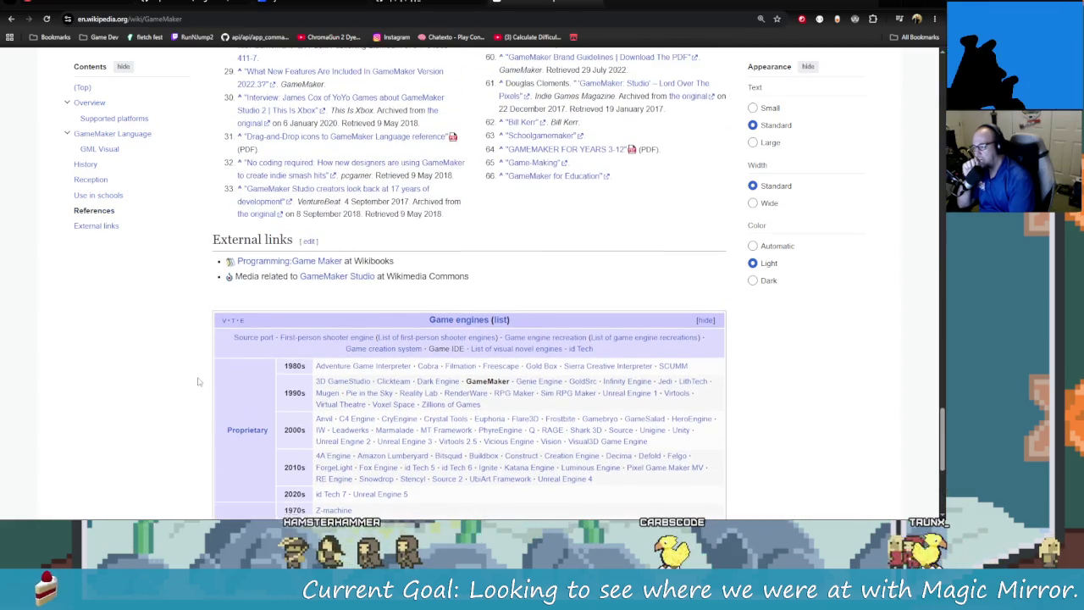
pyautogui.scroll(1, 199, 381)
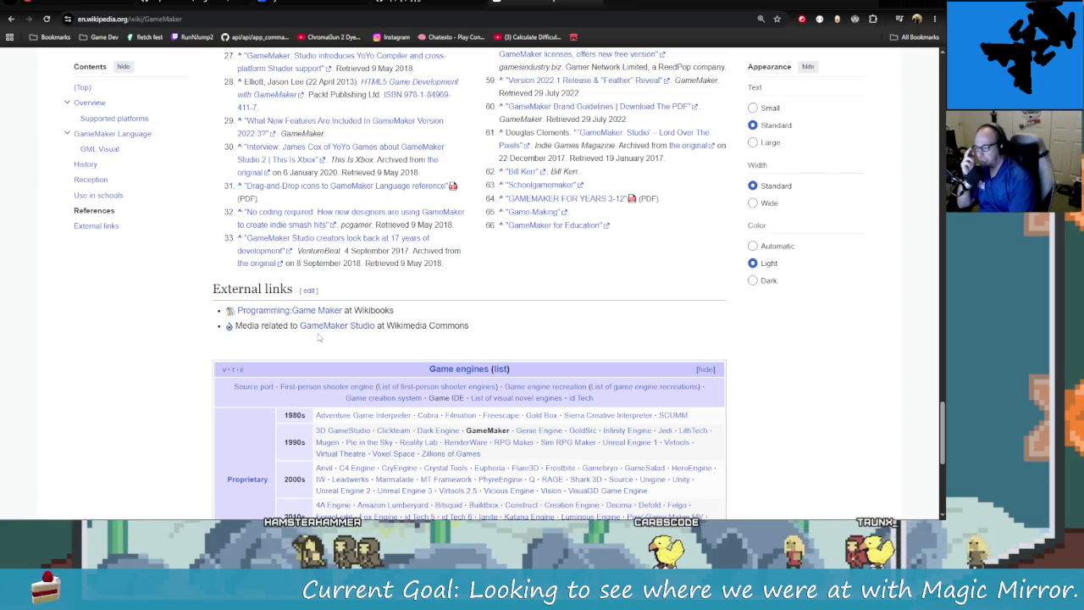
pyautogui.scroll(1, 318, 337)
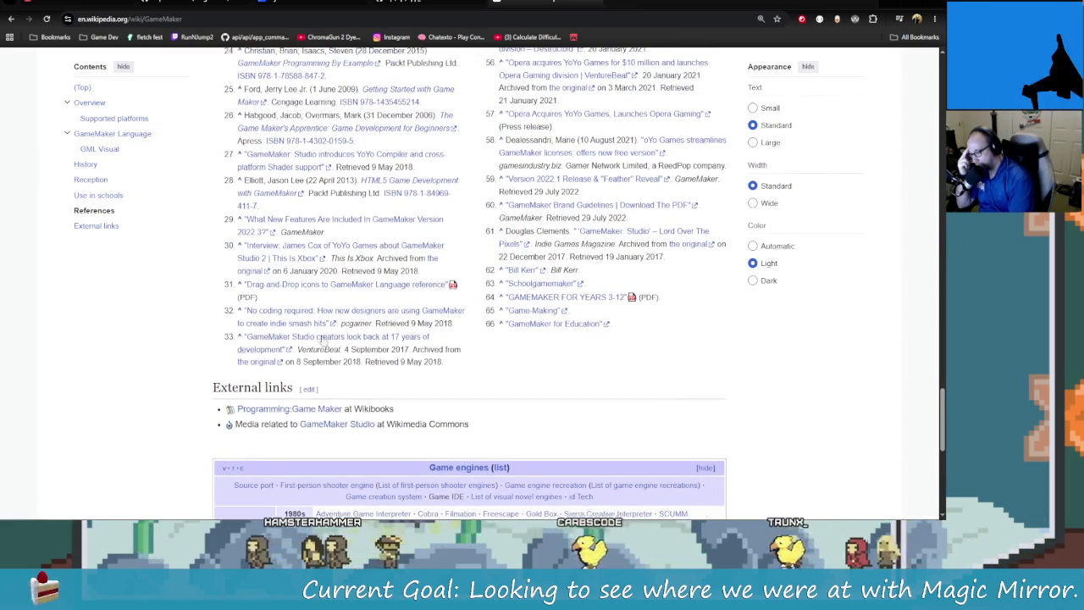
pyautogui.scroll(1, 479, 363)
pyautogui.scroll(3, 474, 367)
pyautogui.scroll(3, 465, 372)
pyautogui.scroll(2, 458, 379)
pyautogui.scroll(2, 406, 347)
pyautogui.scroll(-2, 339, 305)
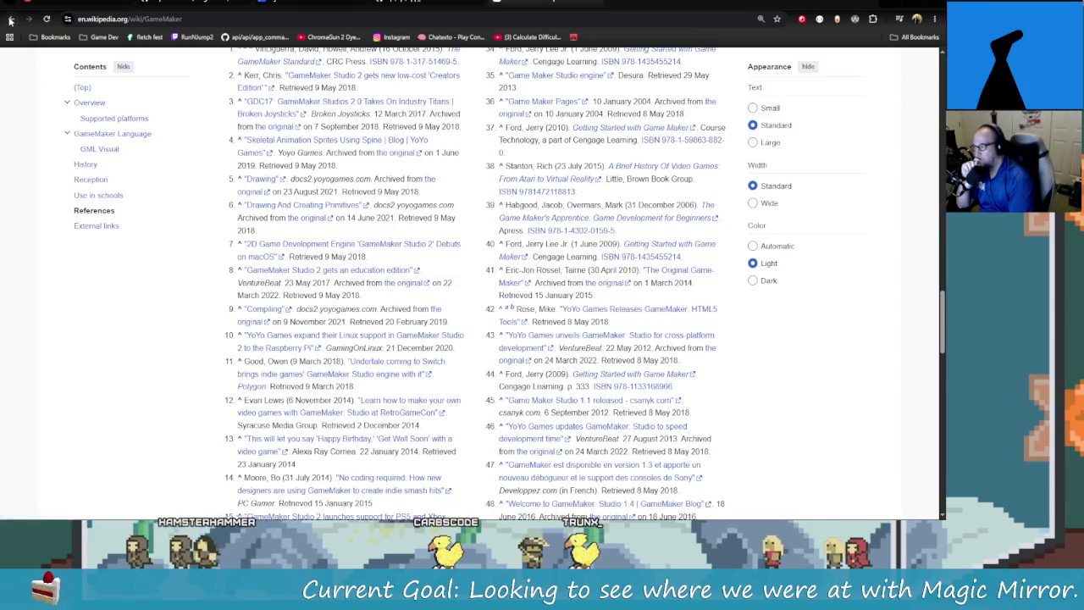
pyautogui.hotkey('alt', 'Left')
pyautogui.scroll(-1, 257, 322)
pyautogui.scroll(-1, 270, 372)
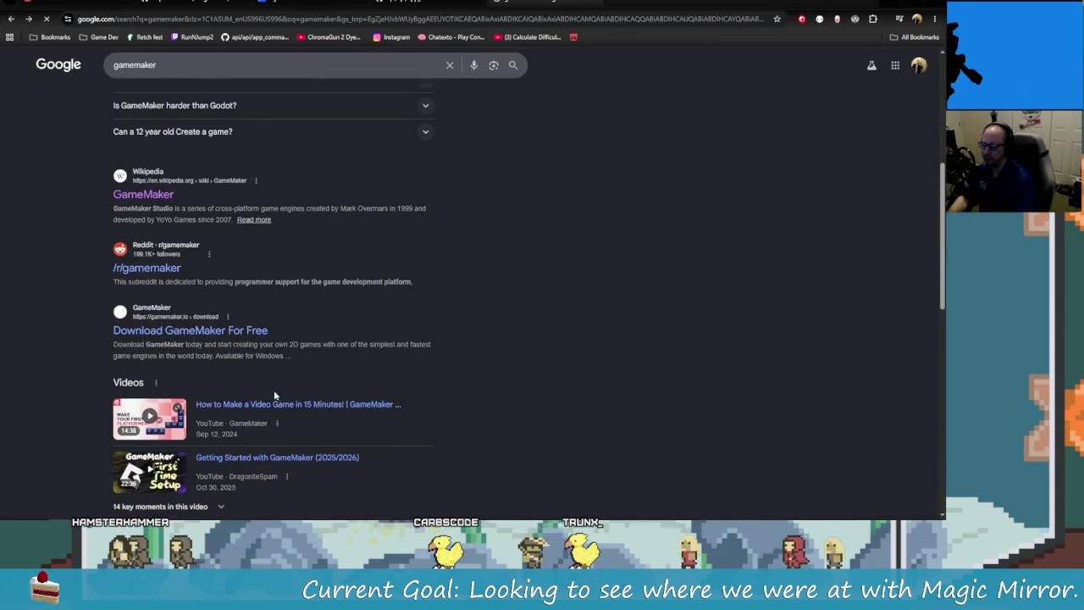
# Step: Scroll the results, then search Google for 'gamemaker 1.3'
pyautogui.scroll(-2, 419, 453)
pyautogui.scroll(-1, 449, 464)
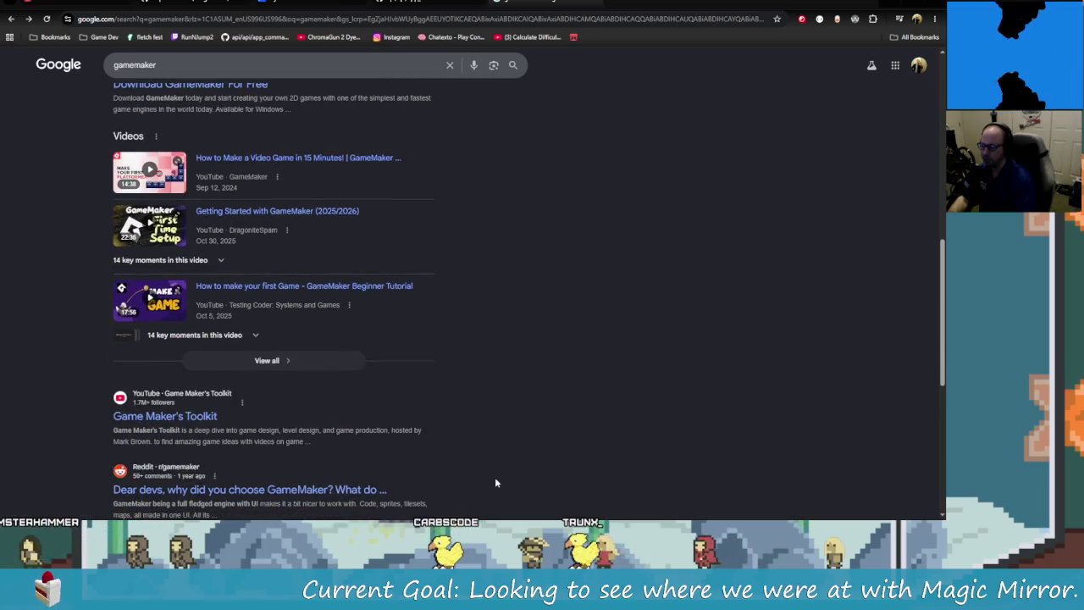
pyautogui.scroll(2, 492, 470)
pyautogui.scroll(3, 483, 406)
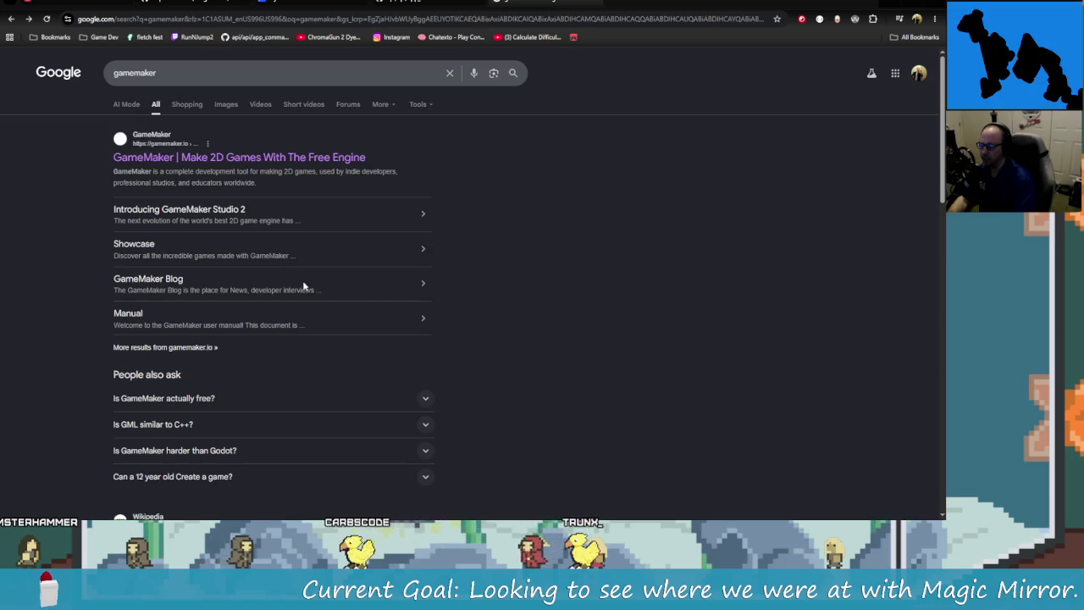
pyautogui.click(219, 73)
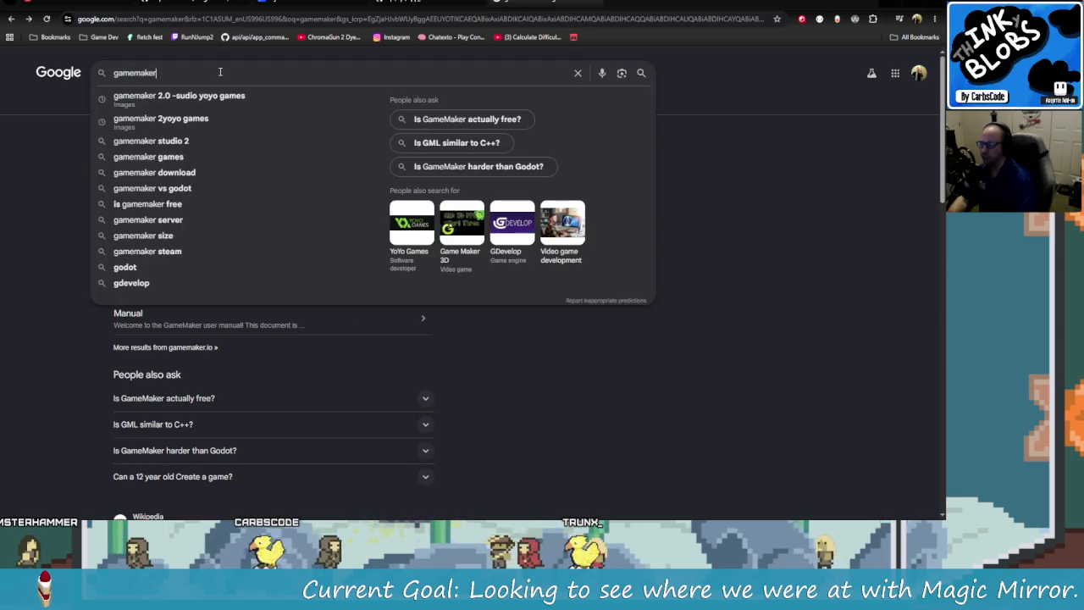
pyautogui.write(' 1.3')
pyautogui.press('Return')
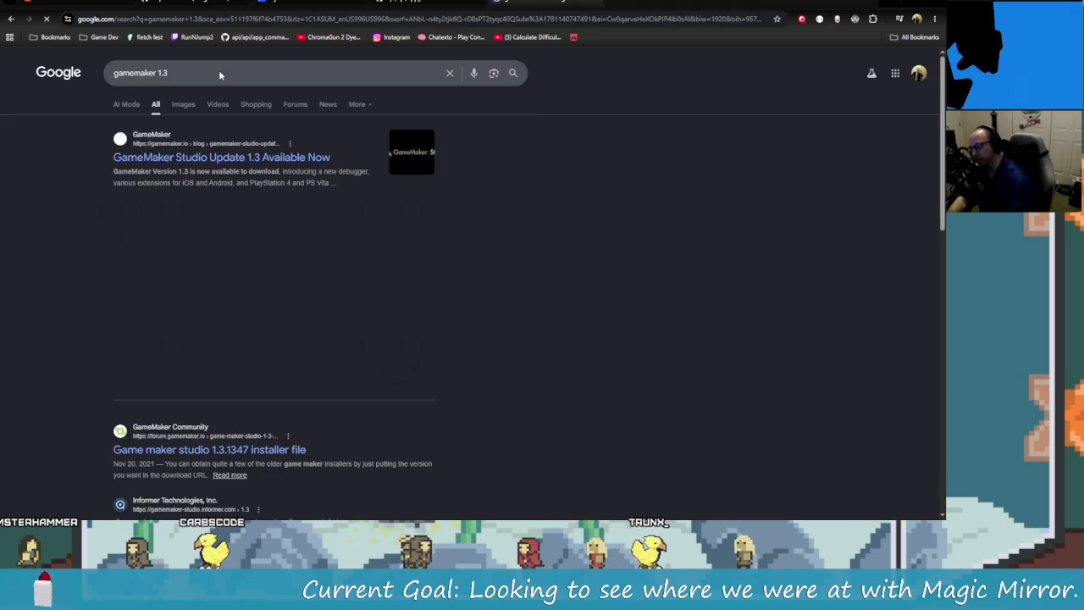
# Step: Change the search query to 'gamemaker 3.1' and run it
pyautogui.click(186, 73)
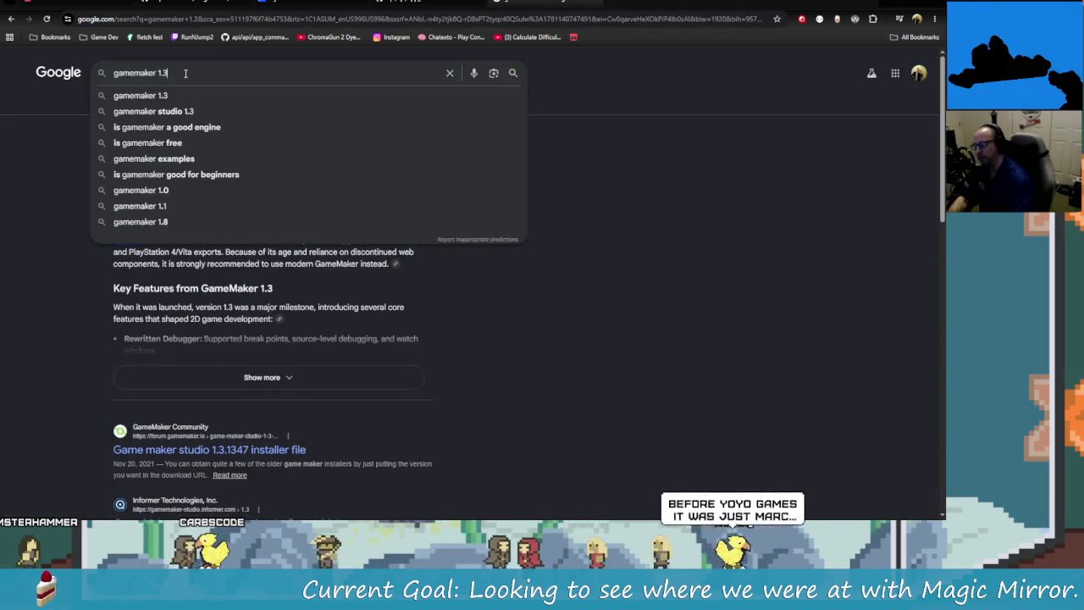
pyautogui.press('BackSpace')
pyautogui.press('BackSpace')
pyautogui.press('BackSpace')
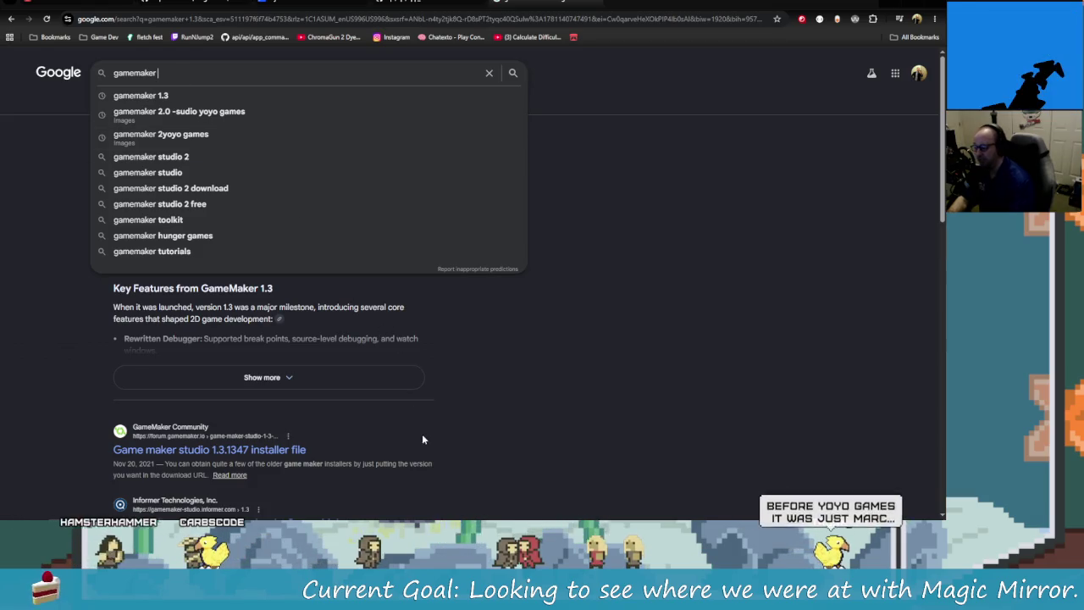
pyautogui.click(494, 463)
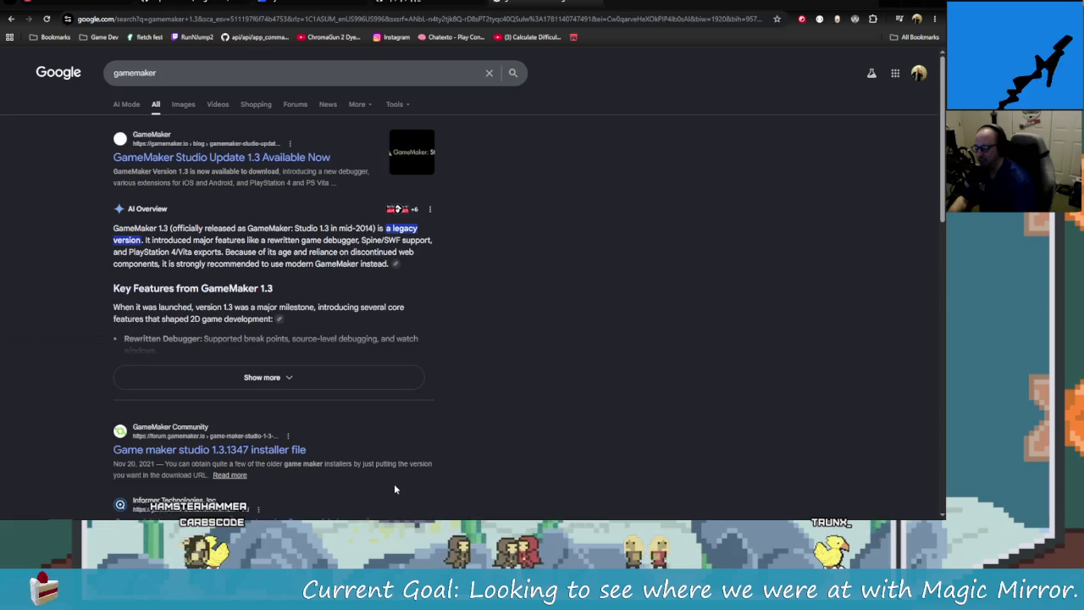
pyautogui.scroll(-2, 394, 485)
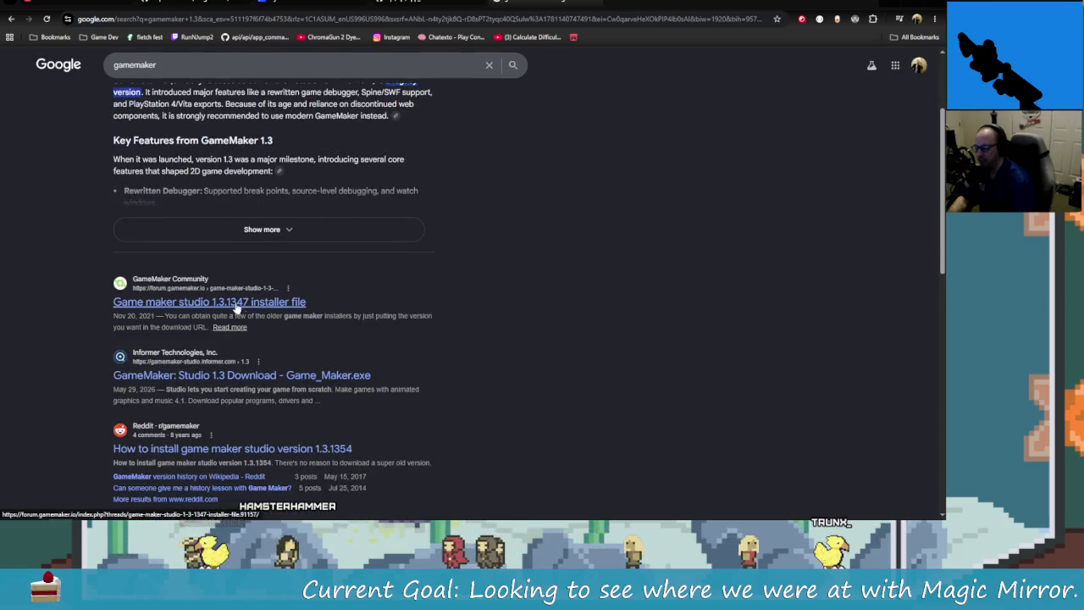
pyautogui.scroll(2, 237, 309)
pyautogui.click(192, 63)
pyautogui.write('3.')
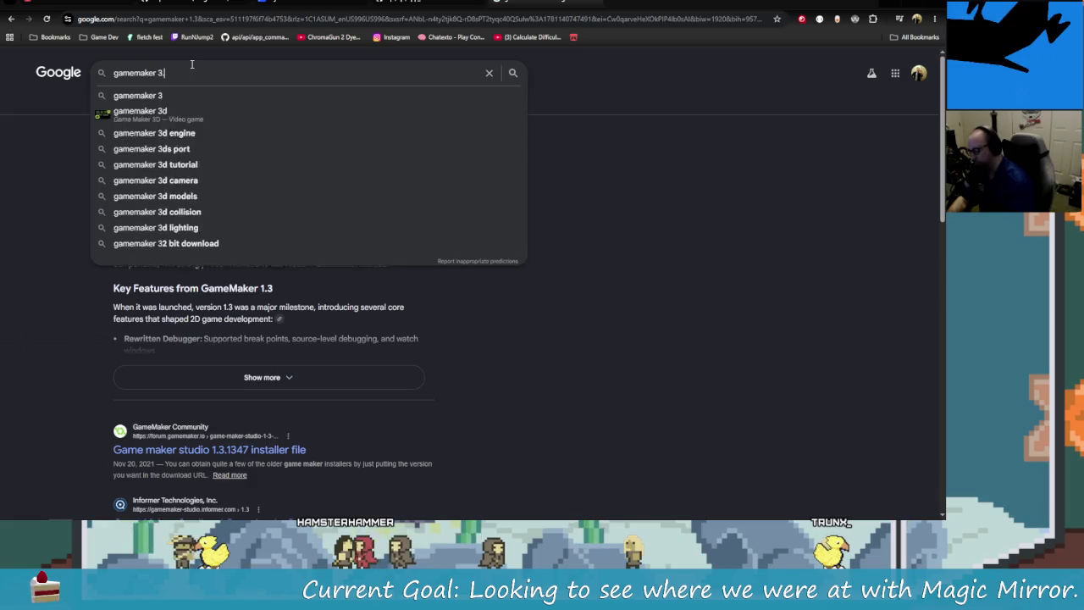
pyautogui.write('1')
pyautogui.press('Return')
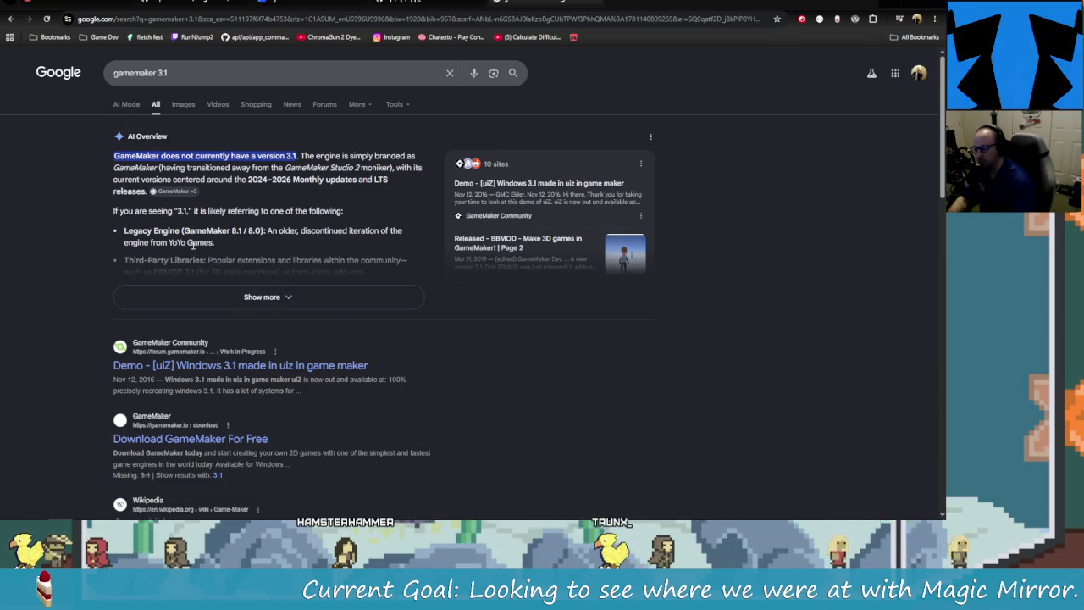
# Step: Expand the full AI Overview for gamemaker 3.1 and read through it
pyautogui.click(307, 292)
pyautogui.scroll(-1, 306, 334)
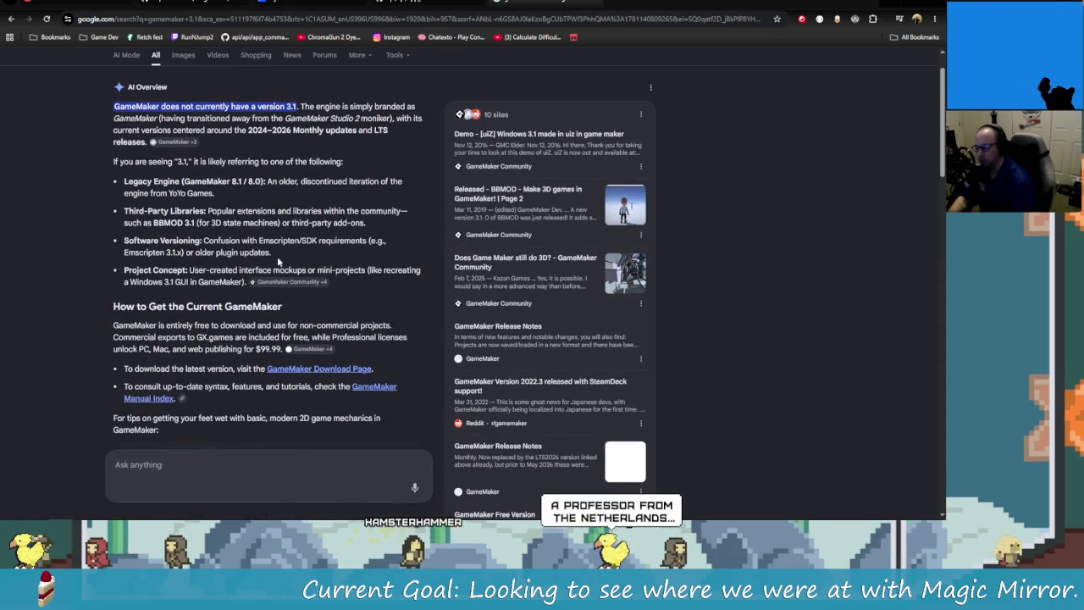
pyautogui.scroll(-1, 356, 364)
pyautogui.scroll(-3, 375, 374)
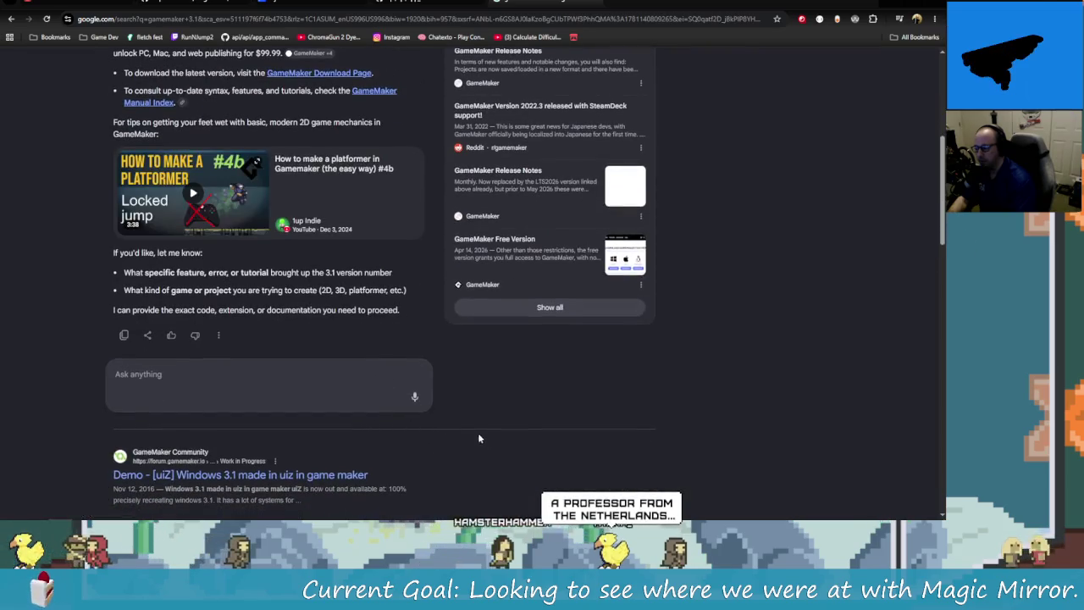
pyautogui.scroll(-1, 469, 420)
pyautogui.scroll(-2, 470, 420)
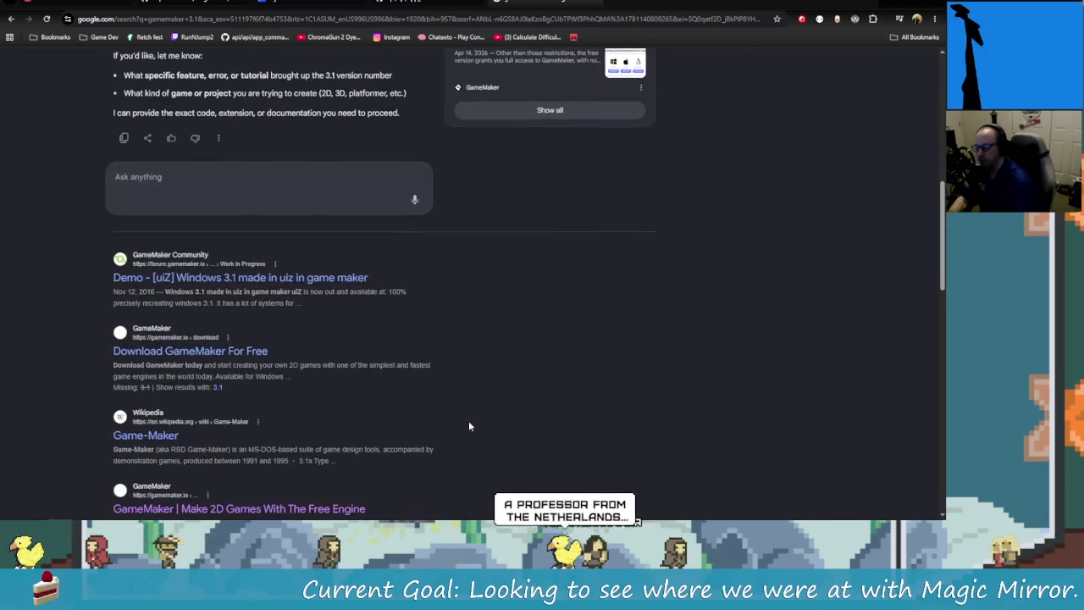
pyautogui.scroll(-2, 464, 411)
pyautogui.scroll(-1, 466, 405)
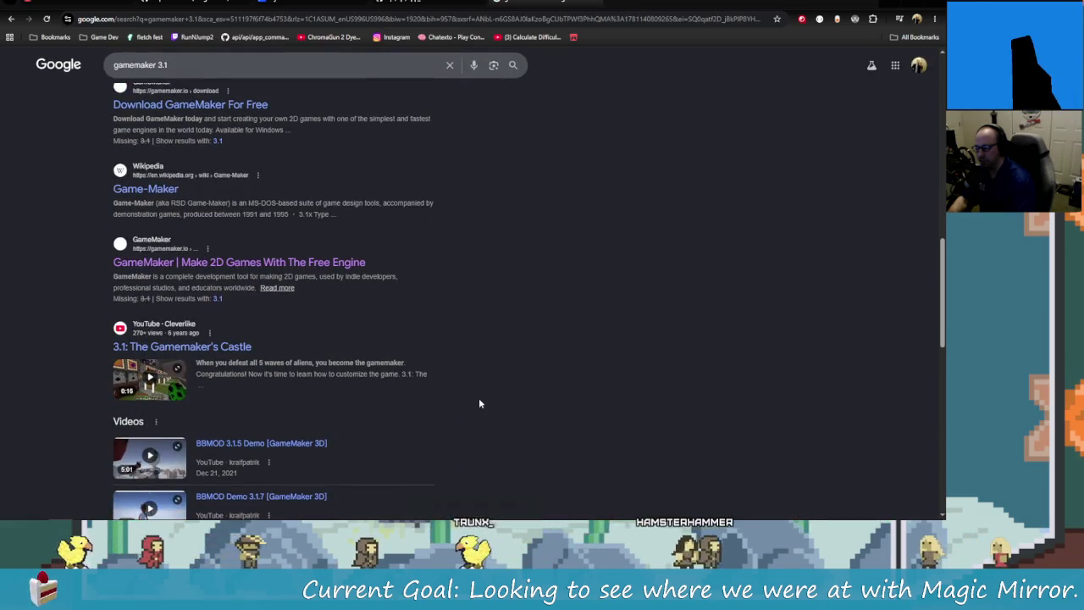
pyautogui.scroll(1, 478, 403)
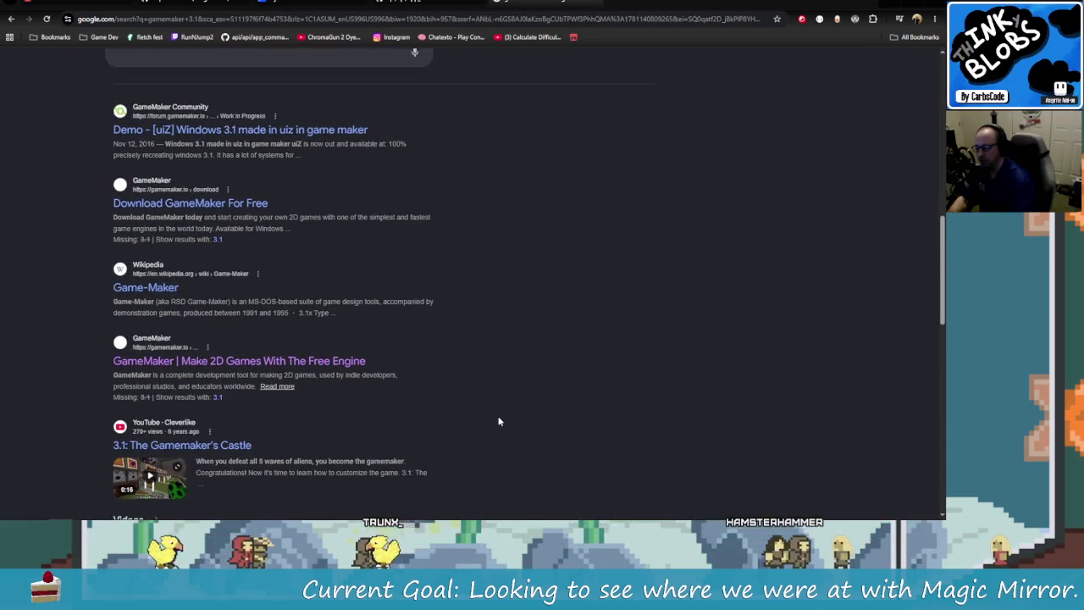
pyautogui.scroll(2, 488, 406)
pyautogui.scroll(4, 496, 411)
pyautogui.scroll(1, 483, 394)
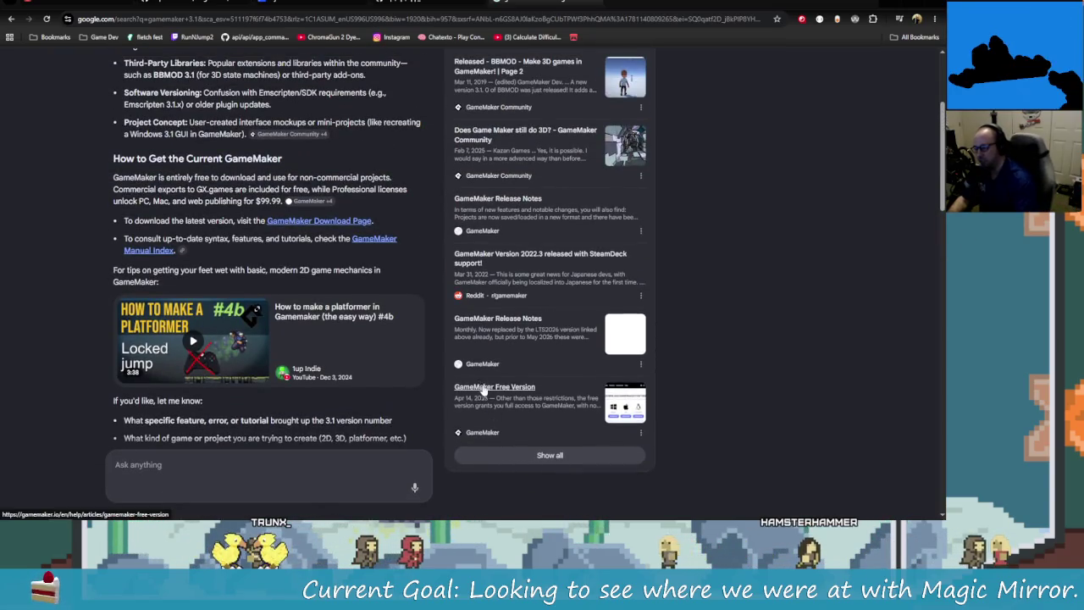
pyautogui.scroll(2, 485, 389)
# Step: Scroll down to the GameMaker Release Notes result and open it
pyautogui.scroll(-5, 189, 295)
pyautogui.scroll(-5, 186, 286)
pyautogui.scroll(-3, 338, 339)
pyautogui.scroll(-1, 550, 428)
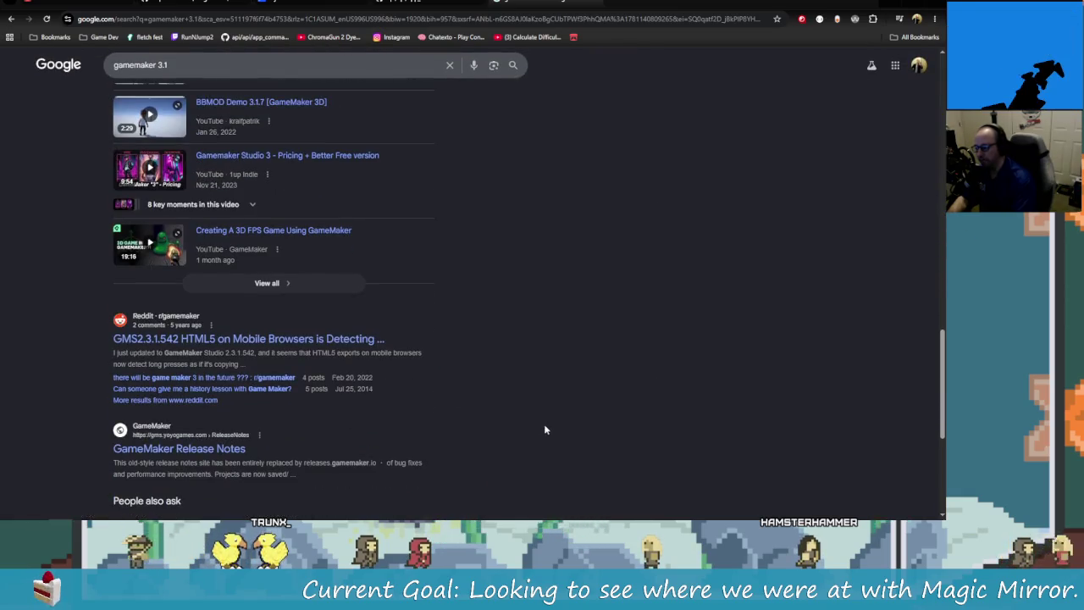
pyautogui.scroll(-1, 536, 418)
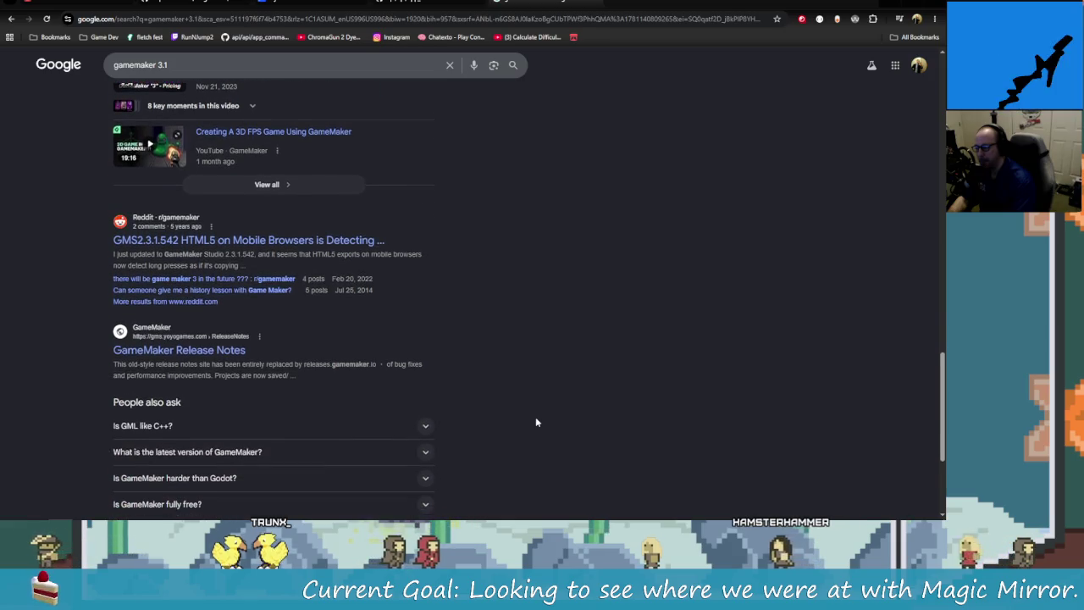
pyautogui.click(218, 350)
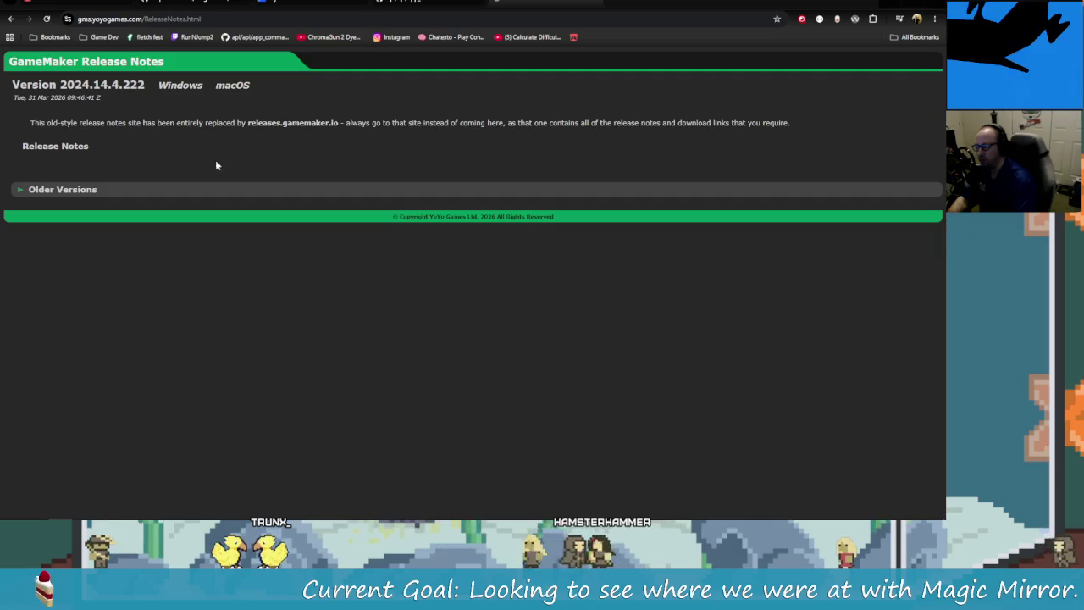
# Step: Expand the Older Versions list and scroll down through the release notes
pyautogui.click(66, 189)
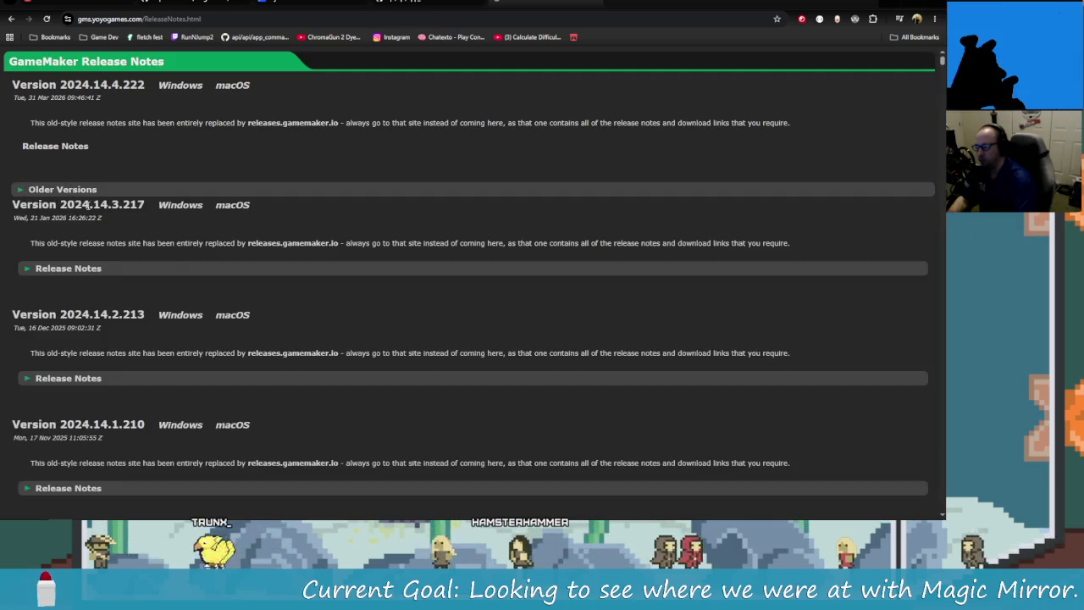
pyautogui.scroll(-3, 165, 240)
pyautogui.scroll(-5, 165, 240)
pyautogui.scroll(-10, 339, 124)
pyautogui.scroll(-10, 339, 123)
pyautogui.scroll(-10, 364, 220)
pyautogui.scroll(-10, 387, 327)
pyautogui.scroll(-10, 387, 327)
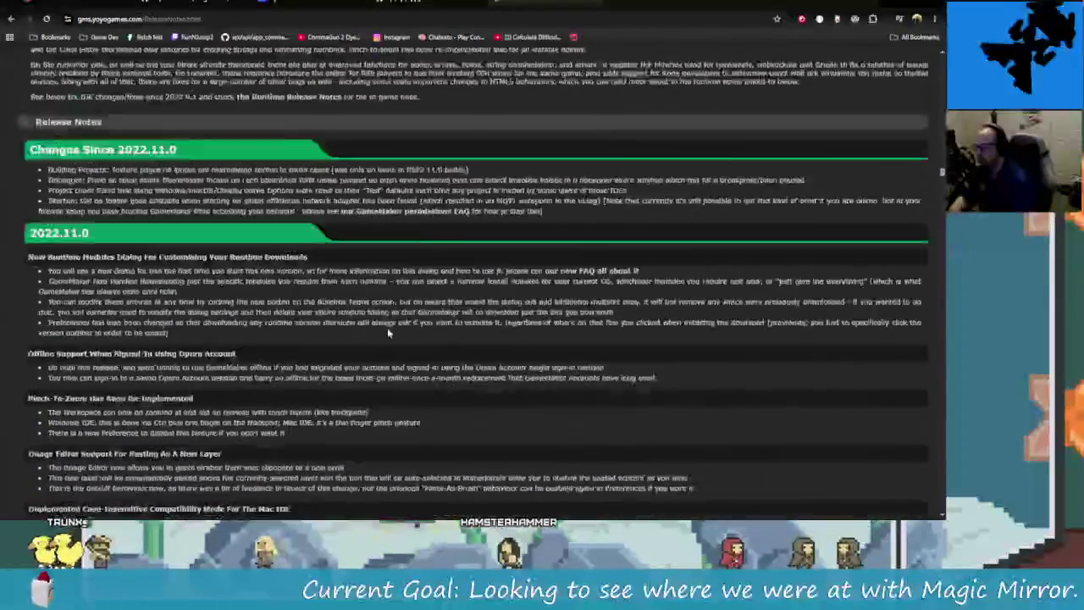
pyautogui.scroll(-3, 387, 328)
pyautogui.scroll(3, 325, 369)
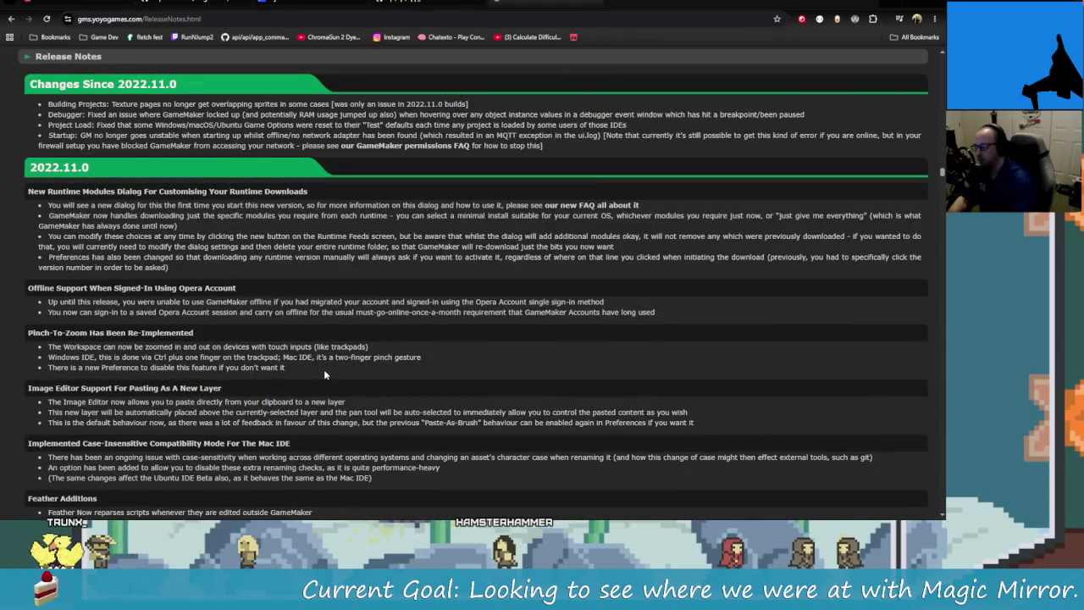
pyautogui.scroll(-15, 257, 301)
pyautogui.scroll(-15, 296, 339)
pyautogui.scroll(-15, 338, 390)
pyautogui.scroll(-15, 368, 433)
pyautogui.scroll(-10, 368, 432)
pyautogui.scroll(-10, 368, 433)
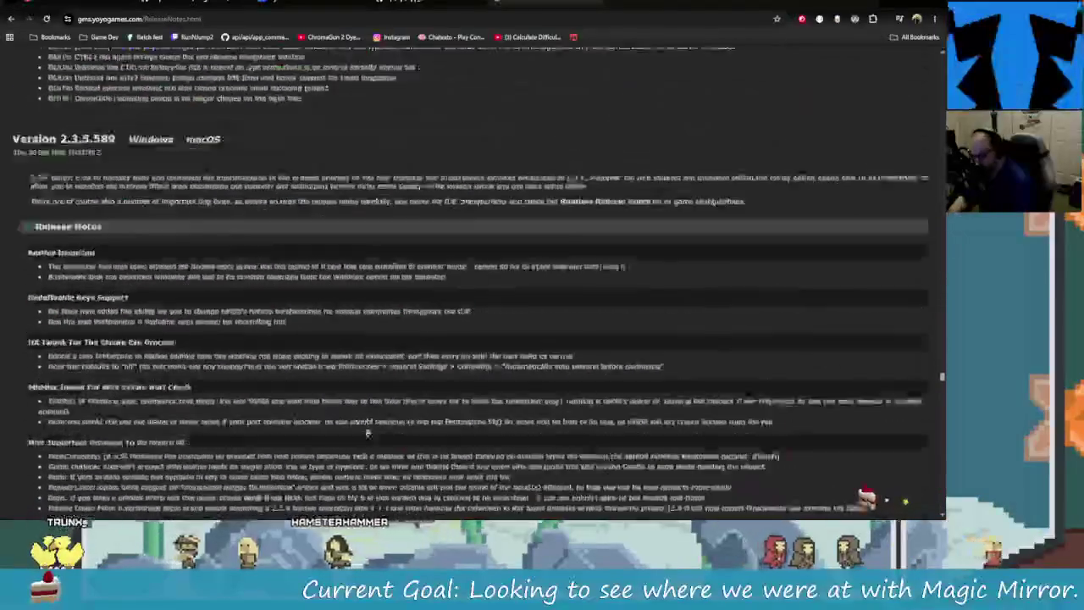
pyautogui.scroll(-10, 367, 433)
pyautogui.scroll(-10, 367, 433)
pyautogui.scroll(-10, 367, 433)
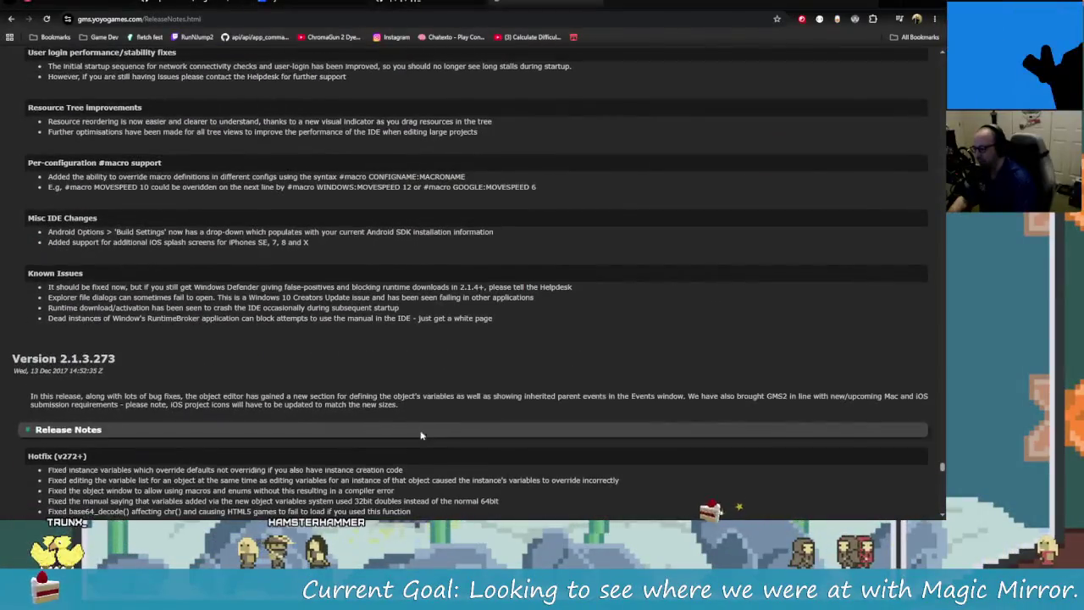
pyautogui.scroll(-2, 149, 252)
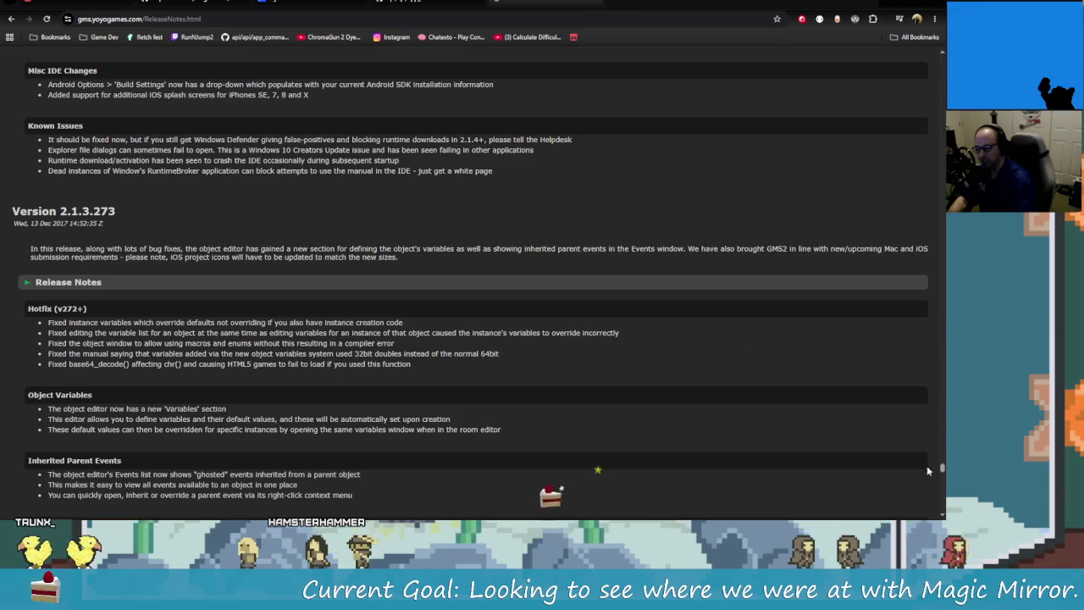
# Step: Browse the older entries to find Version 2.0.1.33, the first GameMaker Studio 2 beta
pyautogui.scroll(2, 388, 346)
pyautogui.scroll(3, 388, 347)
pyautogui.scroll(3, 387, 347)
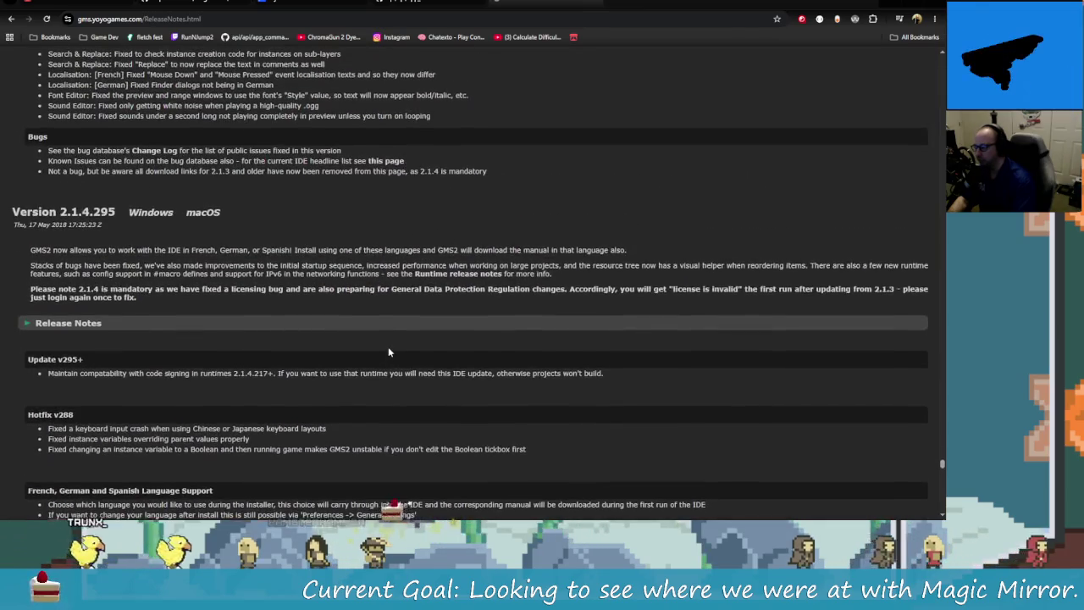
pyautogui.scroll(-1, 393, 347)
pyautogui.scroll(-5, 449, 169)
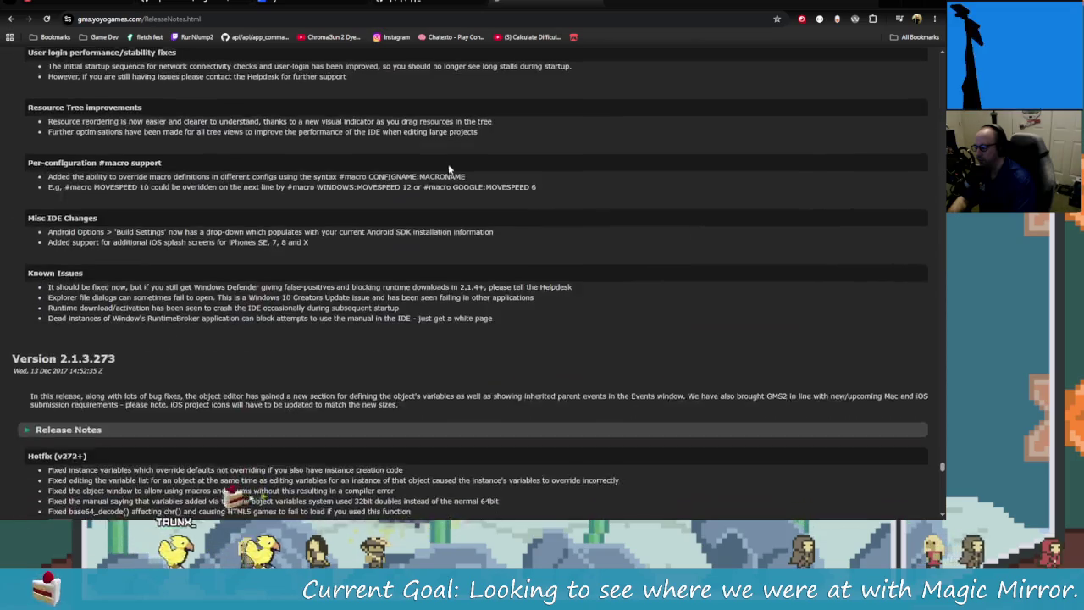
pyautogui.scroll(-4, 449, 169)
pyautogui.scroll(-2, 537, 353)
pyautogui.scroll(-4, 536, 352)
pyautogui.scroll(-3, 529, 368)
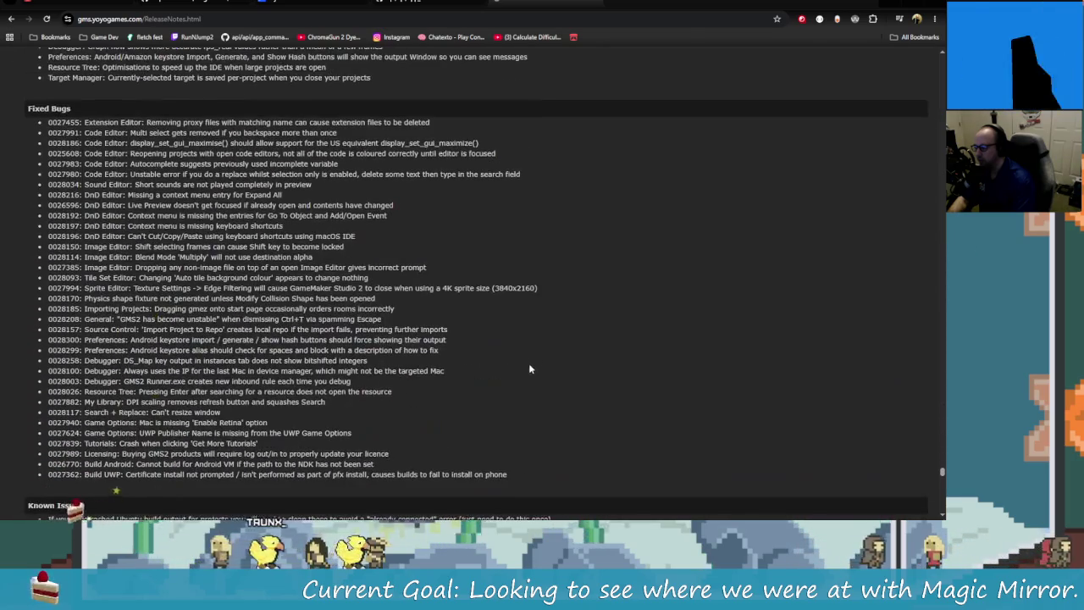
pyautogui.scroll(4, 525, 364)
pyautogui.scroll(5, 522, 359)
pyautogui.scroll(6, 523, 359)
pyautogui.scroll(4, 524, 356)
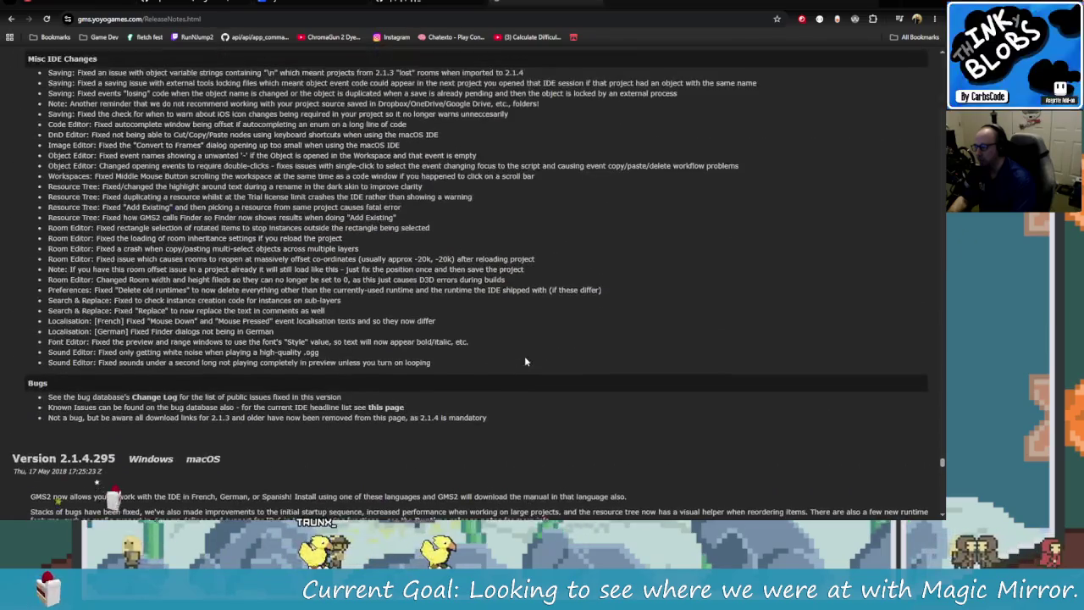
pyautogui.scroll(1, 253, 467)
pyautogui.scroll(5, 271, 467)
pyautogui.scroll(2, 292, 467)
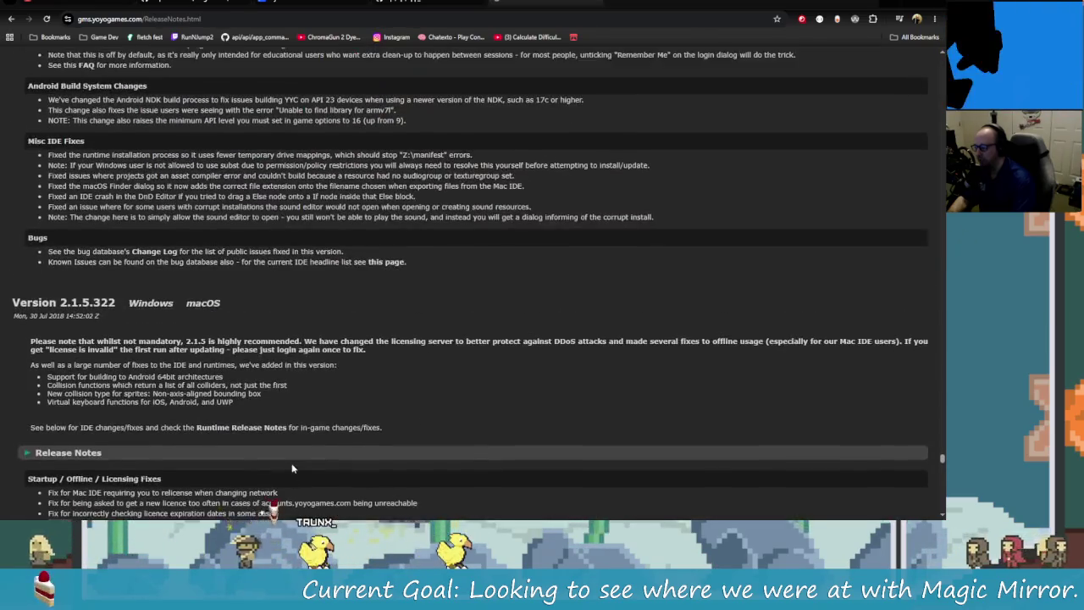
pyautogui.scroll(5, 292, 468)
pyautogui.scroll(5, 304, 424)
pyautogui.scroll(5, 317, 372)
pyautogui.scroll(4, 333, 324)
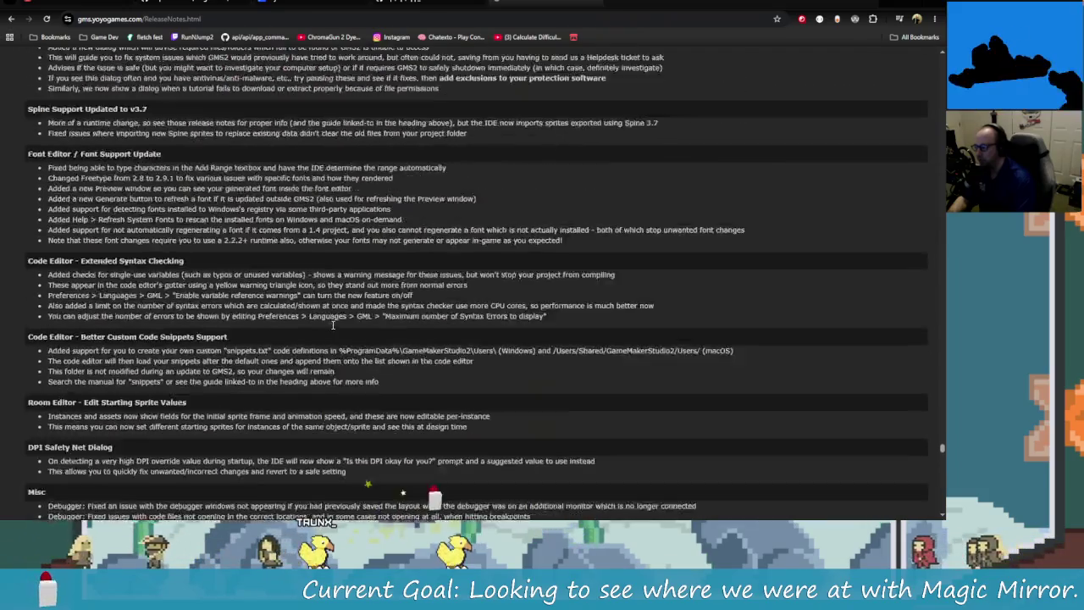
pyautogui.scroll(5, 338, 334)
pyautogui.scroll(5, 355, 351)
pyautogui.scroll(5, 377, 372)
pyautogui.scroll(4, 398, 393)
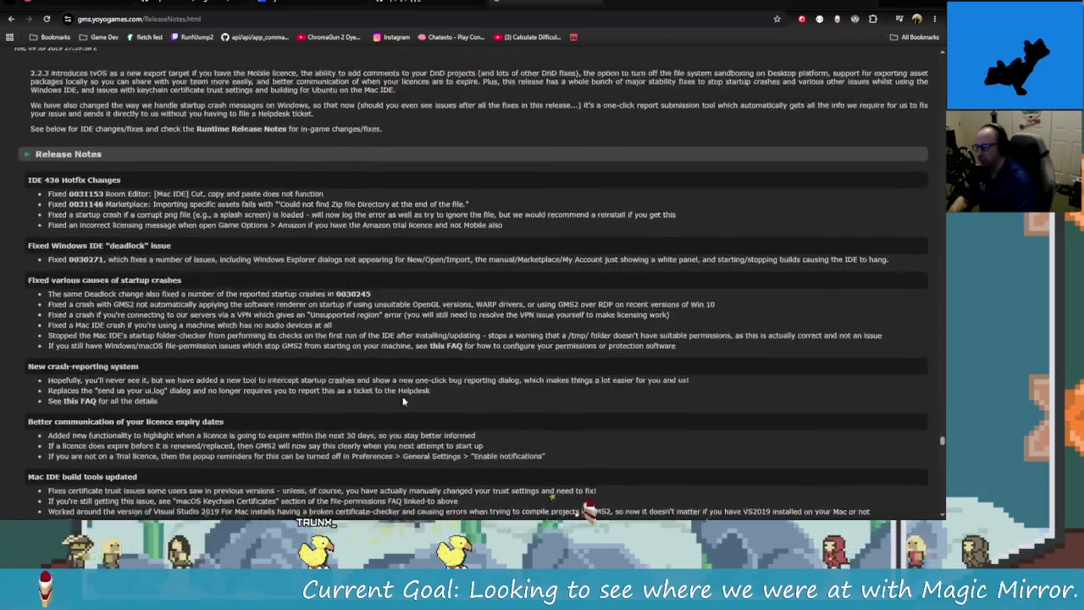
pyautogui.scroll(5, 424, 406)
pyautogui.scroll(5, 448, 415)
pyautogui.scroll(5, 478, 423)
pyautogui.scroll(5, 508, 432)
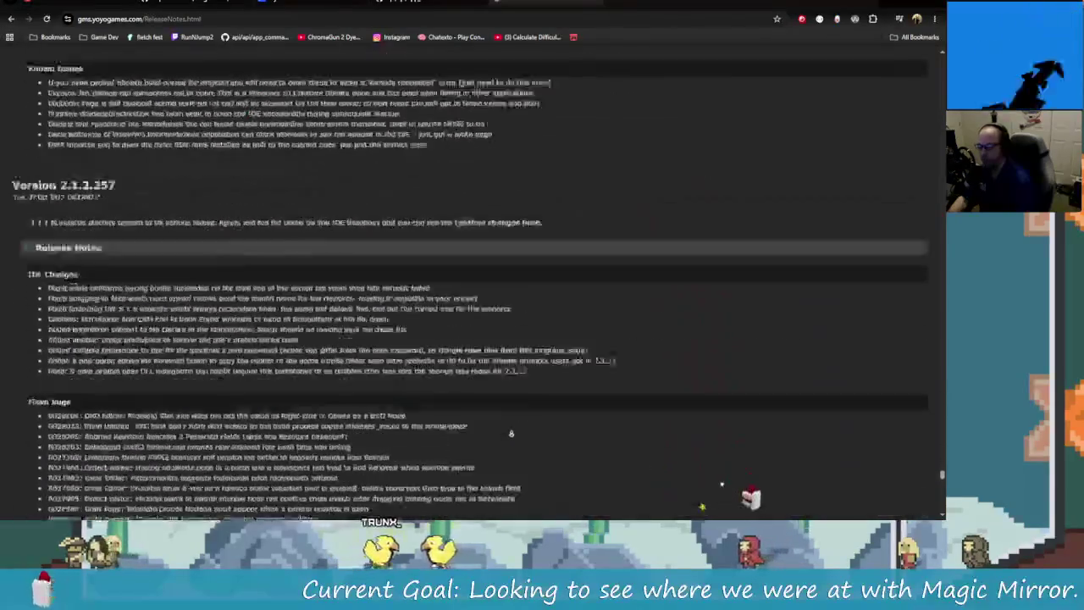
pyautogui.scroll(-10, 511, 432)
pyautogui.scroll(-5, 423, 419)
pyautogui.scroll(1, 271, 398)
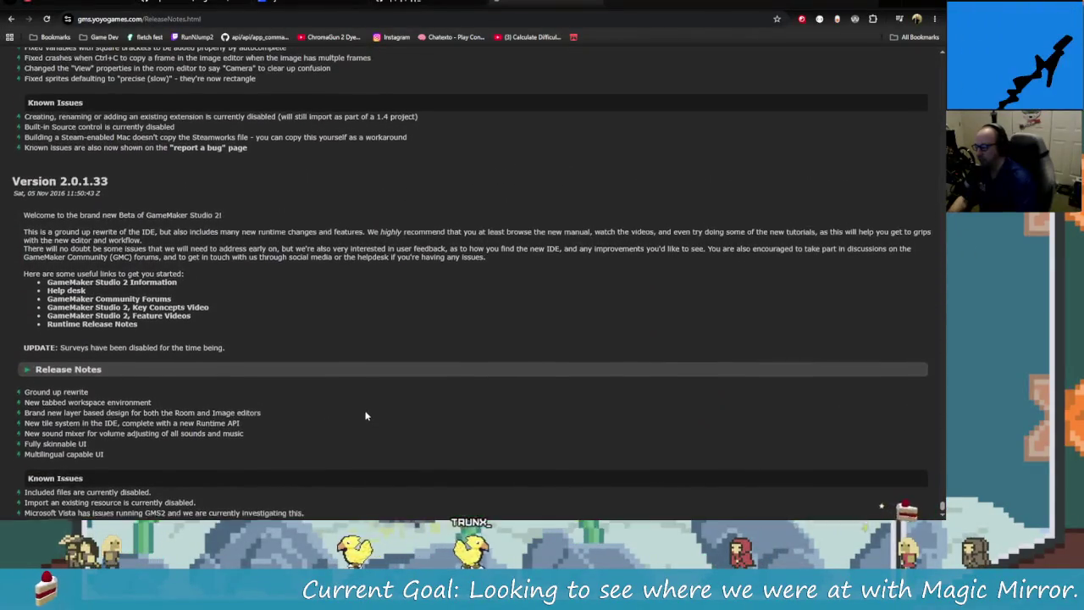
pyautogui.scroll(-1, 373, 457)
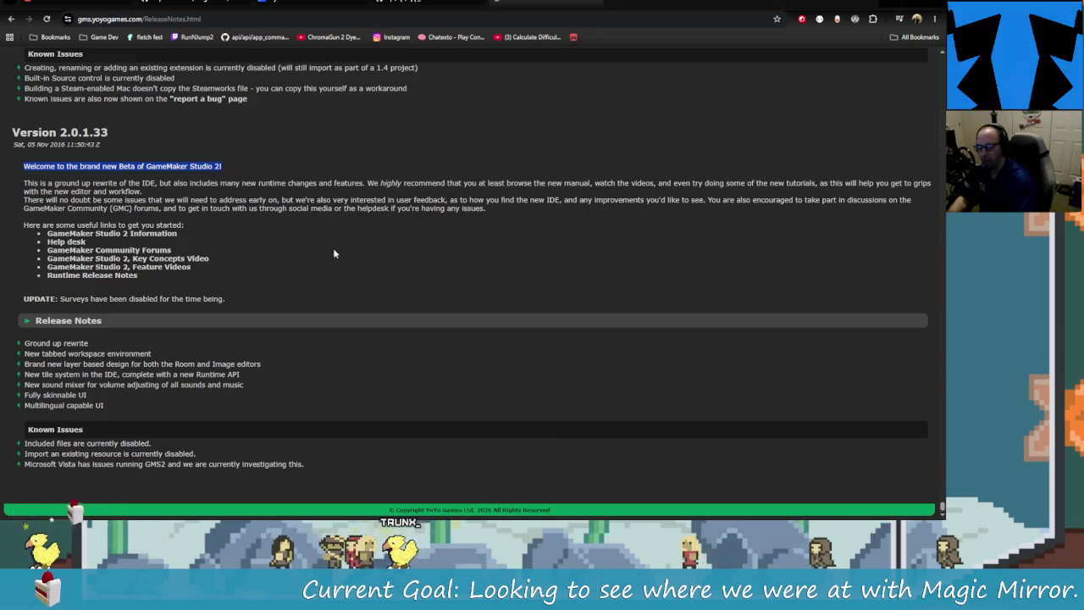
# Step: Check the 05 Nov 2016 release date of Version 2.0.1.33, then go back to the search results
pyautogui.click(216, 194)
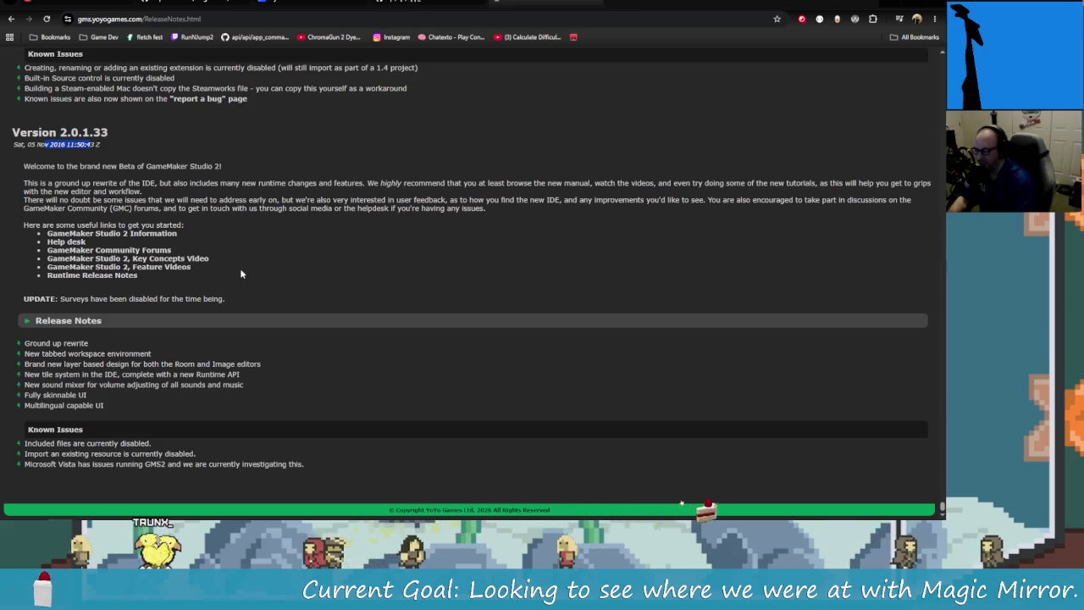
pyautogui.doubleClick(202, 166)
pyautogui.click(299, 292)
pyautogui.scroll(3, 299, 292)
pyautogui.scroll(2, 364, 413)
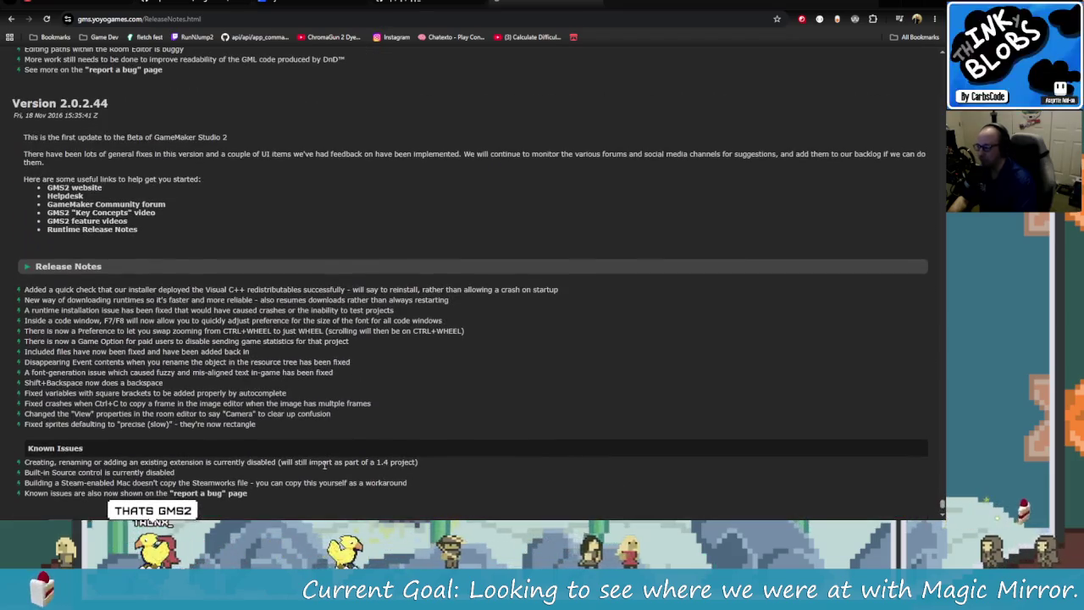
pyautogui.scroll(-2, 280, 373)
pyautogui.scroll(-3, 281, 374)
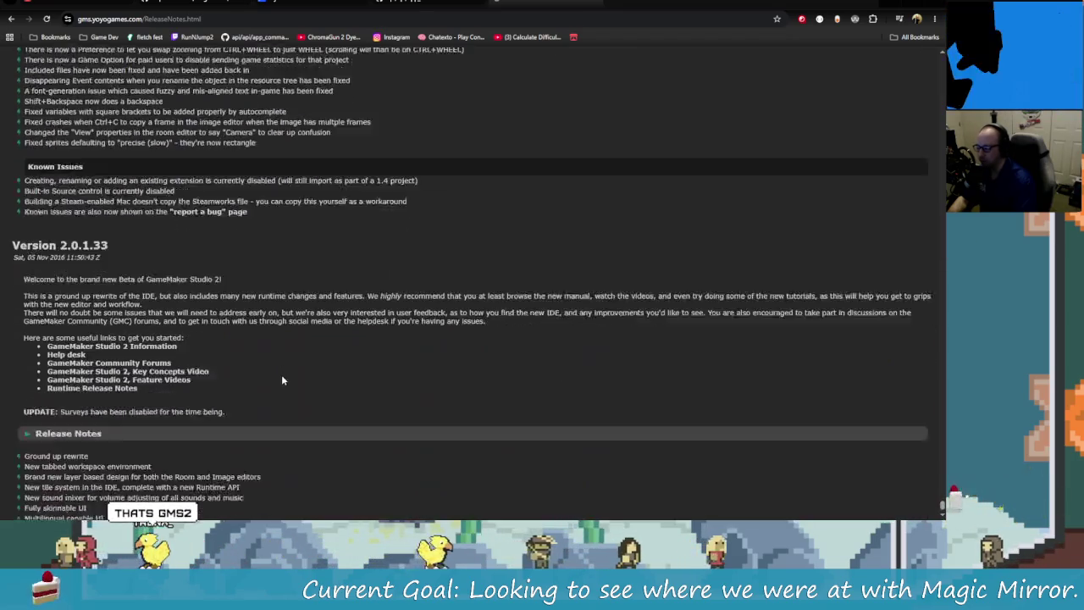
pyautogui.click(11, 18)
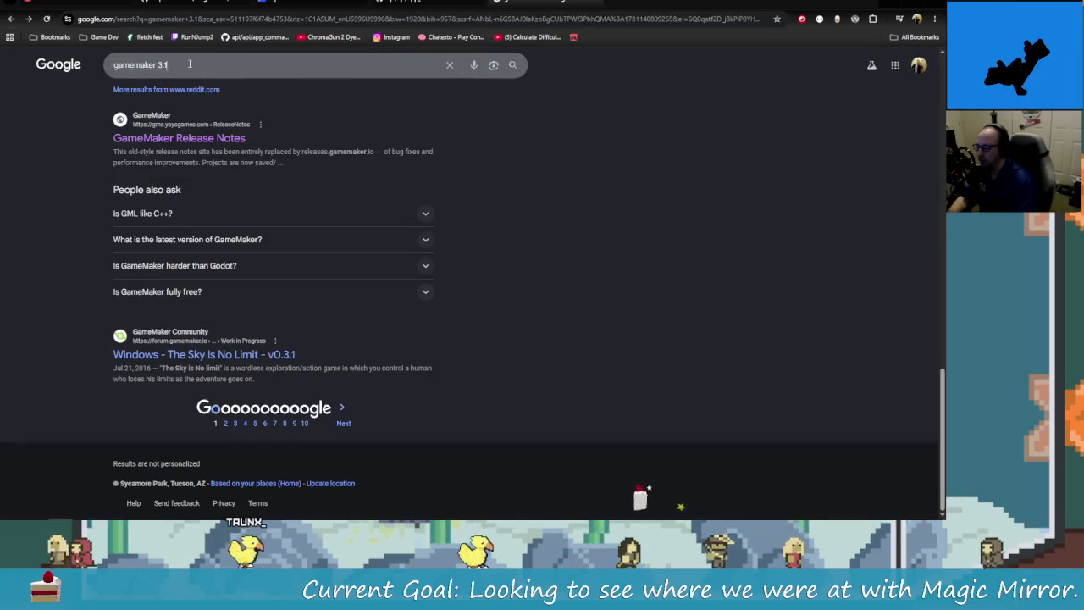
# Step: Change the search query to 'gamemaker 1.3' and run it
pyautogui.click(197, 67)
pyautogui.press('BackSpace')
pyautogui.press('BackSpace')
pyautogui.press('BackSpace')
pyautogui.write('1.4')
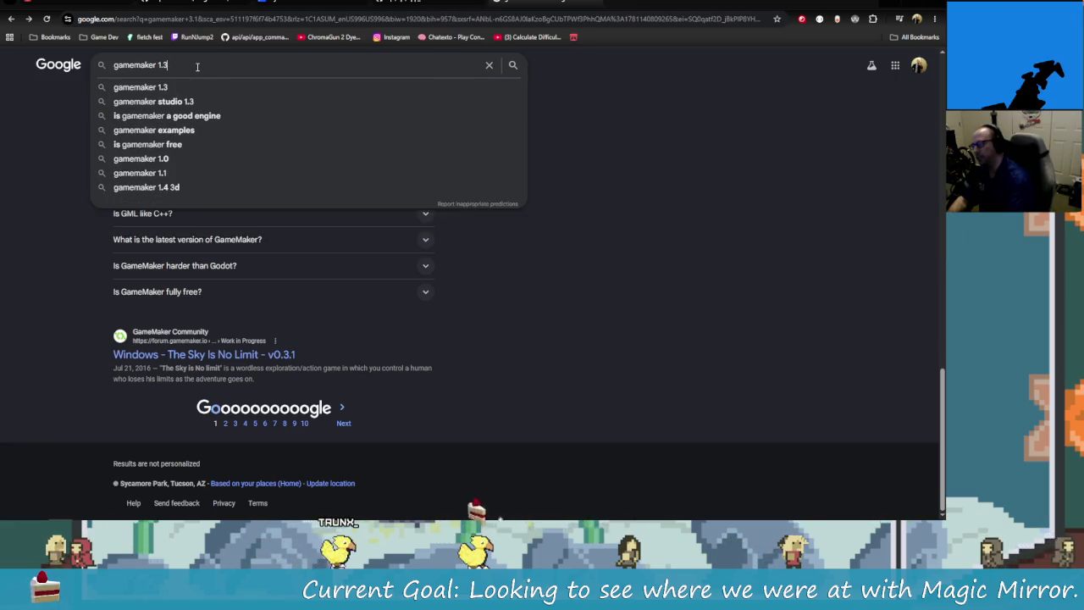
pyautogui.press('BackSpace')
pyautogui.write('3')
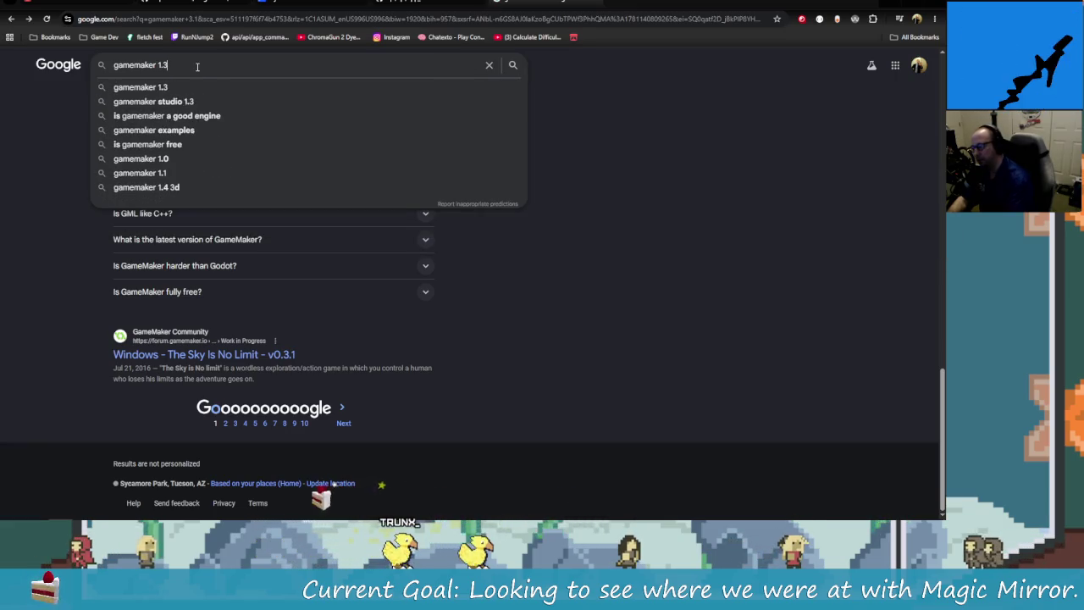
pyautogui.press('Return')
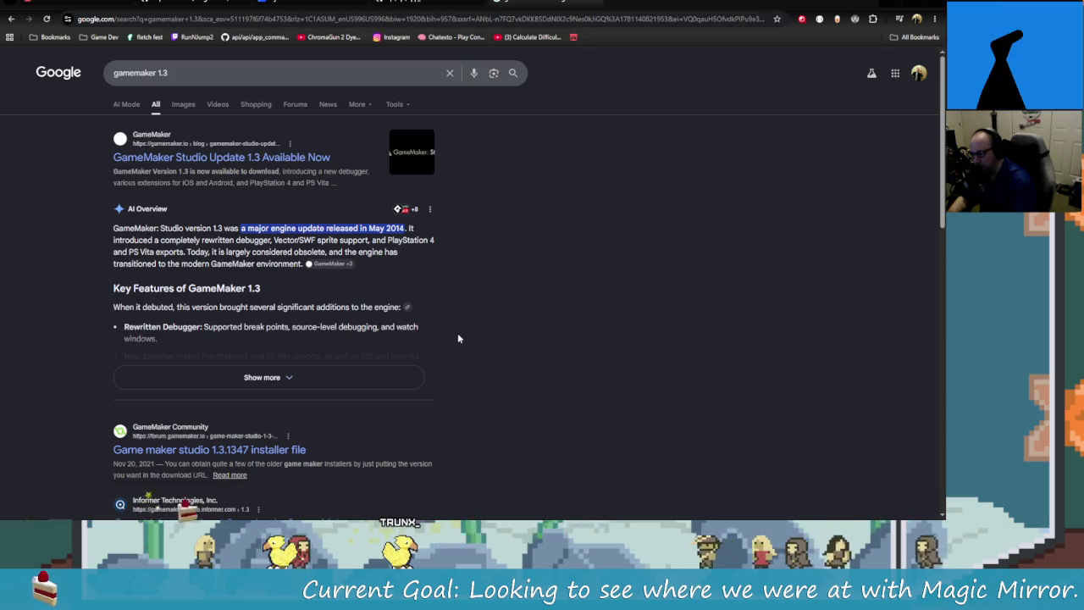
# Step: Refine the search to 'gamemaker 1.3 orignal' and scroll through its results
pyautogui.click(181, 73)
pyautogui.write('origi')
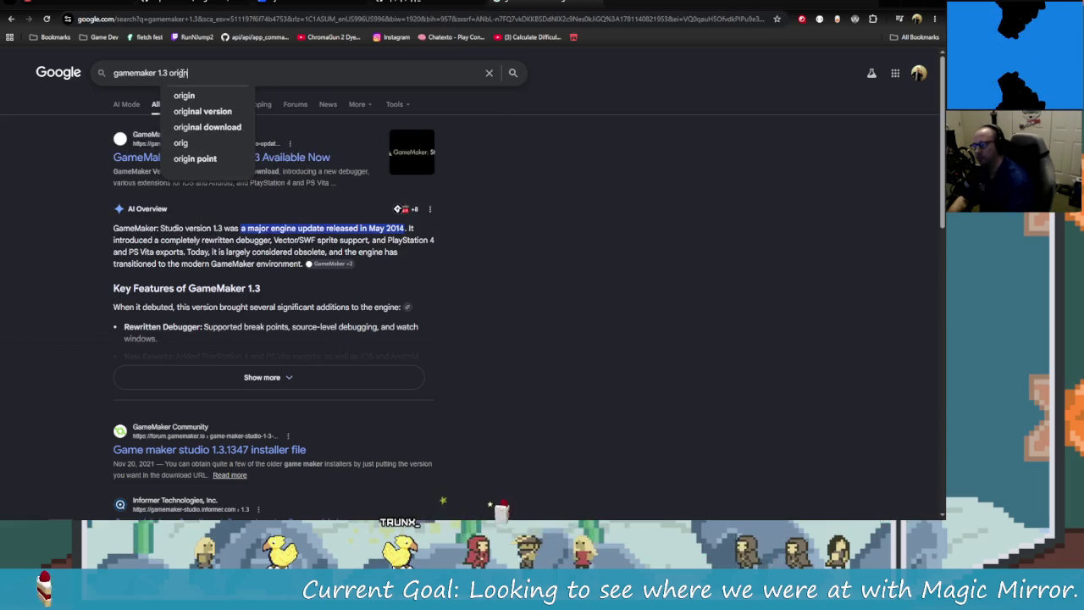
pyautogui.write('nal')
pyautogui.press('Return')
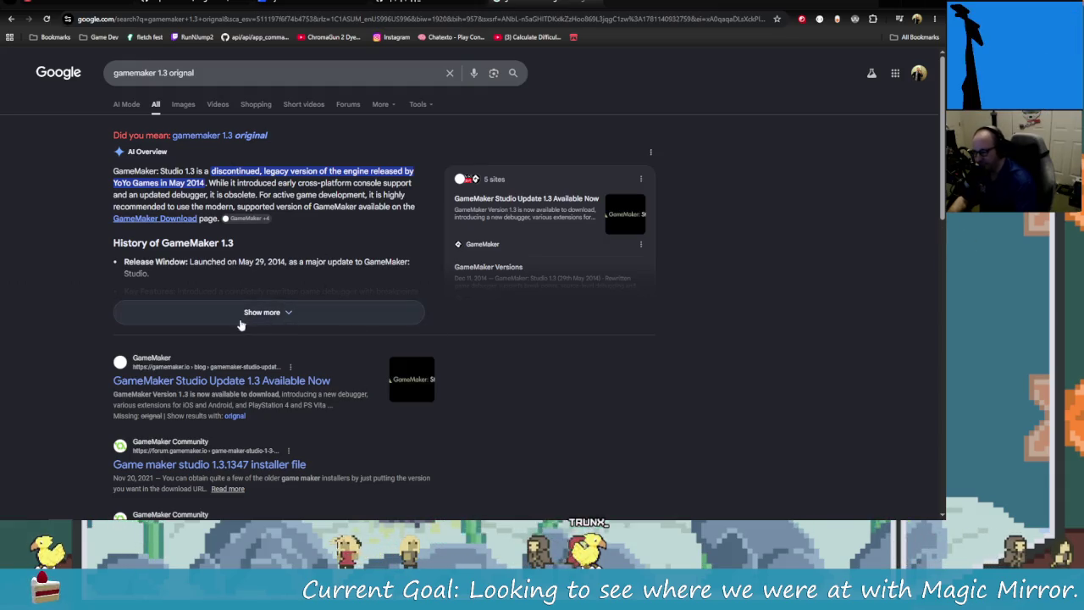
pyautogui.scroll(-2, 291, 362)
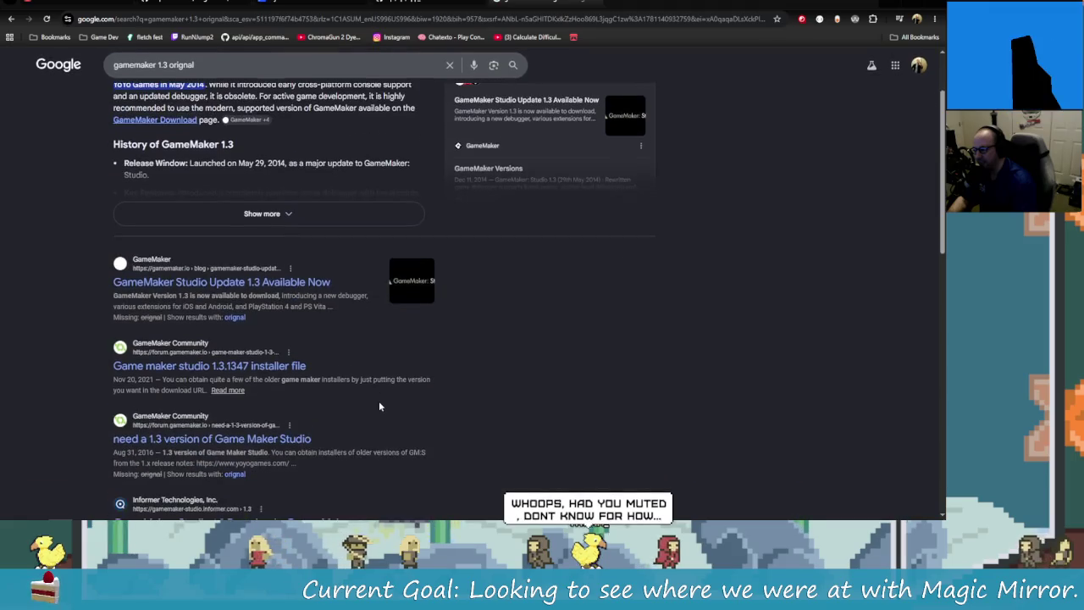
pyautogui.scroll(-1, 475, 437)
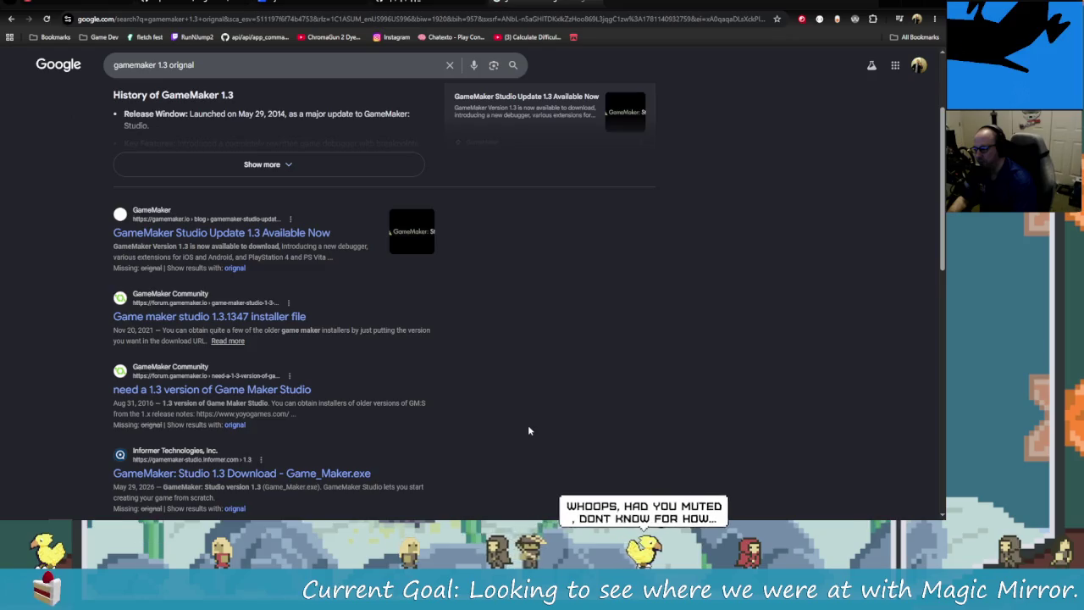
pyautogui.scroll(-1, 528, 428)
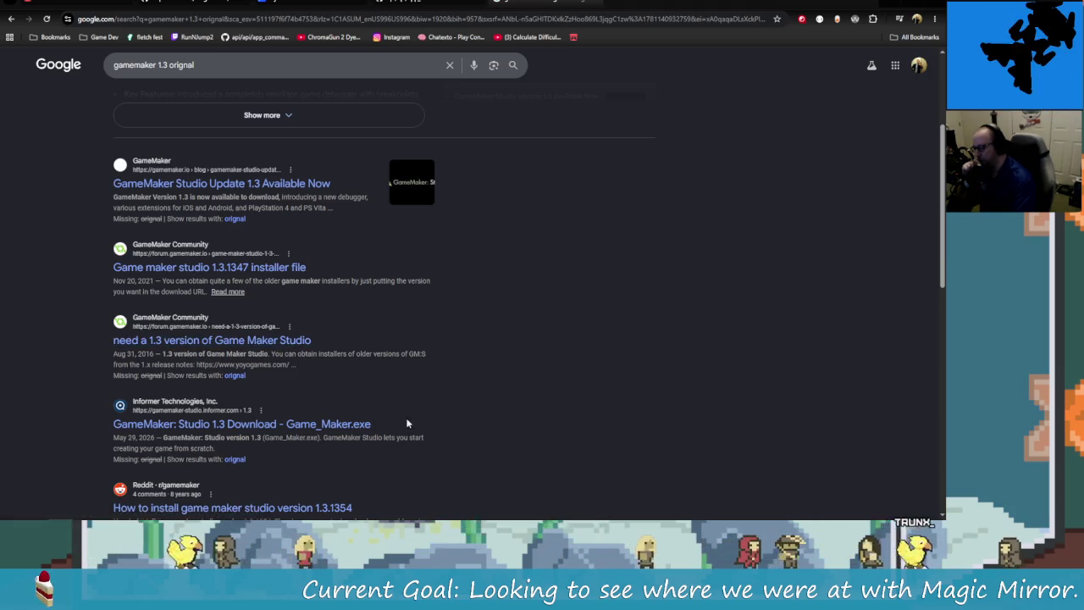
pyautogui.scroll(-4, 411, 421)
pyautogui.scroll(-2, 434, 383)
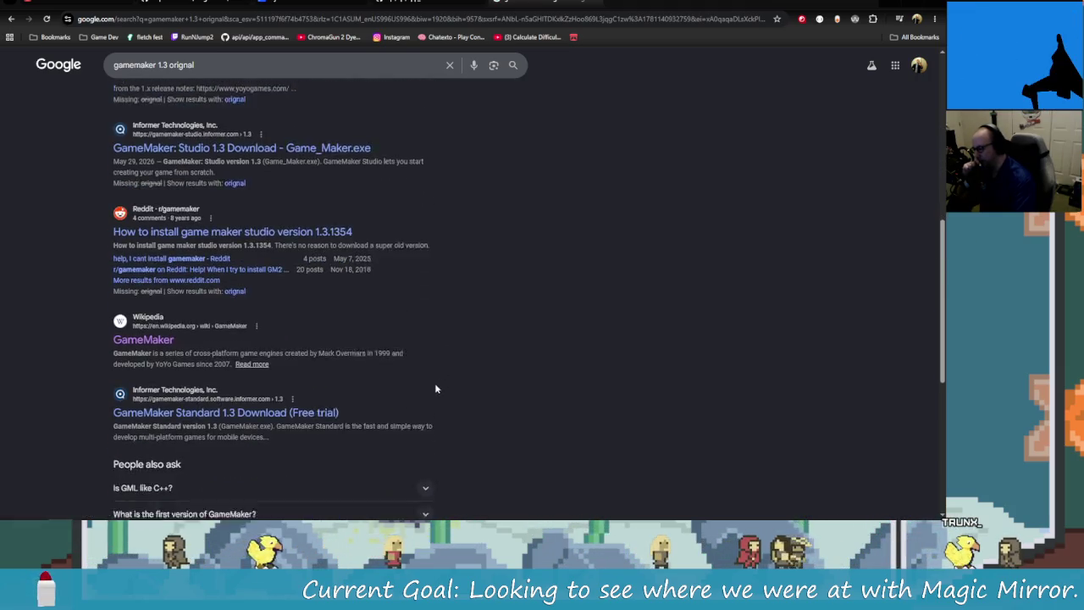
# Step: Finish reviewing the 'gamemaker 1.3 orignal' results and switch to Images
pyautogui.scroll(-3, 515, 423)
pyautogui.scroll(-2, 505, 429)
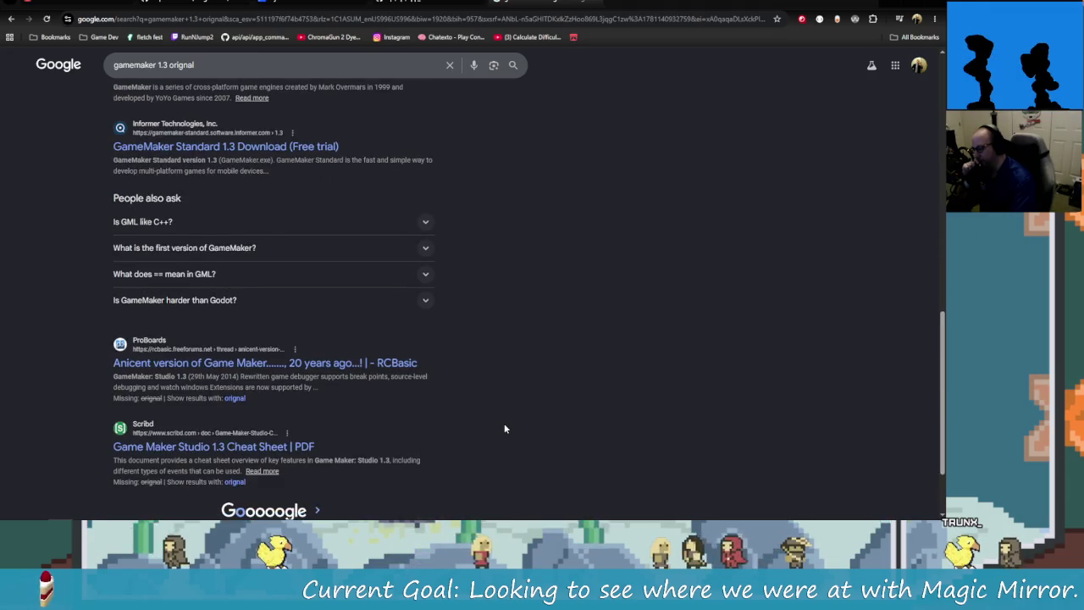
pyautogui.scroll(-2, 567, 381)
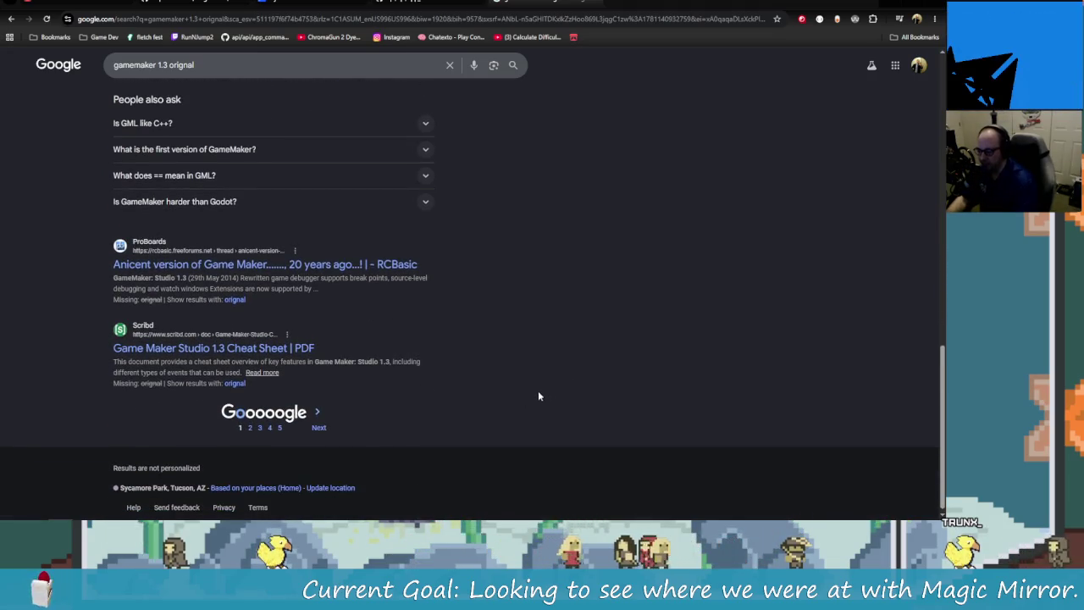
pyautogui.scroll(2, 533, 339)
pyautogui.scroll(10, 527, 249)
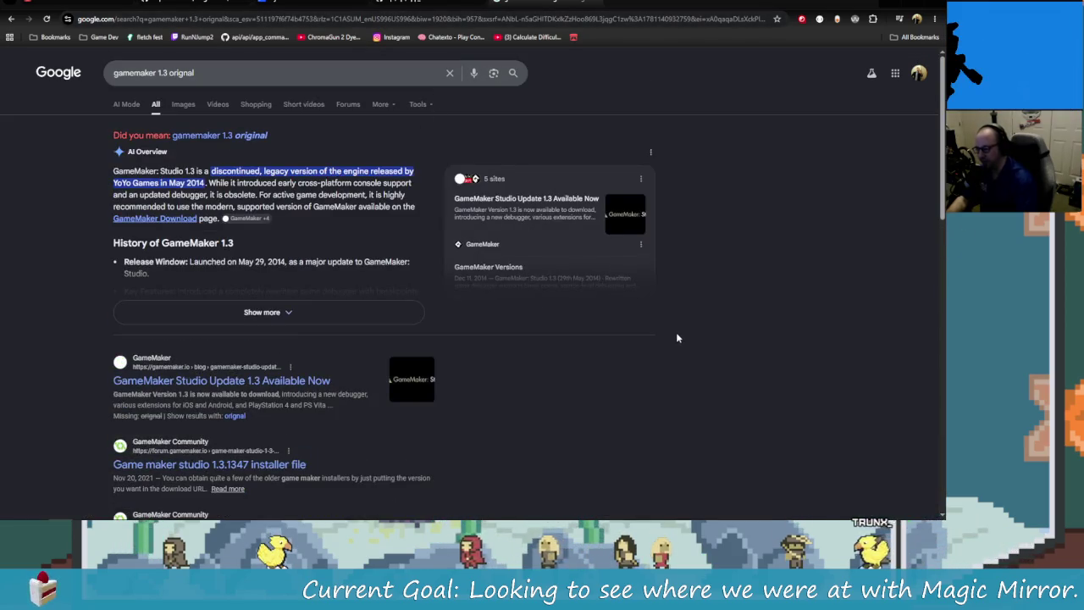
pyautogui.scroll(-1, 669, 331)
pyautogui.scroll(1, 669, 330)
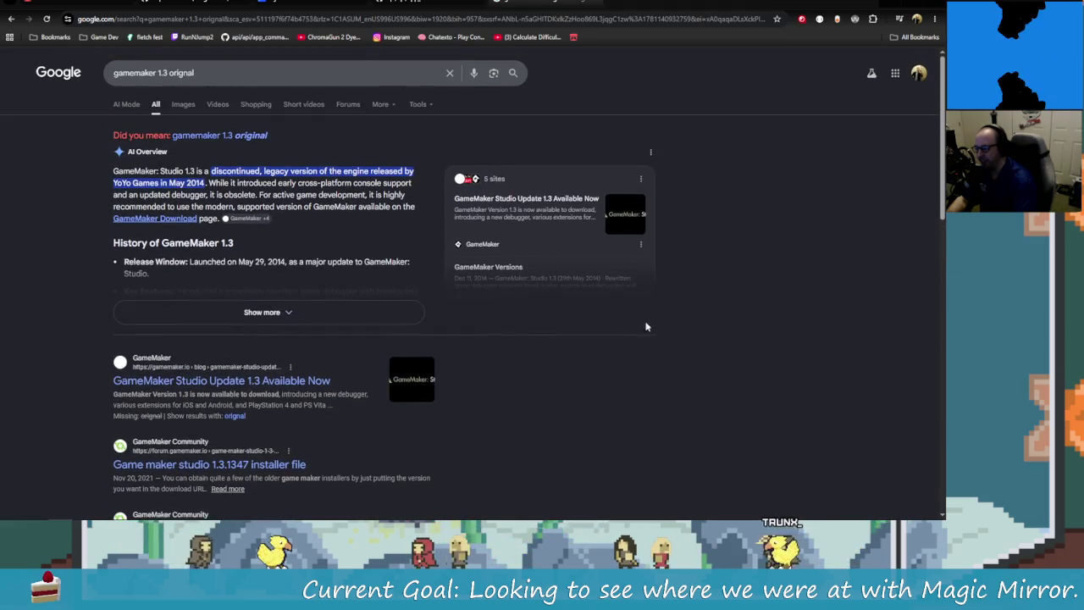
pyautogui.click(183, 104)
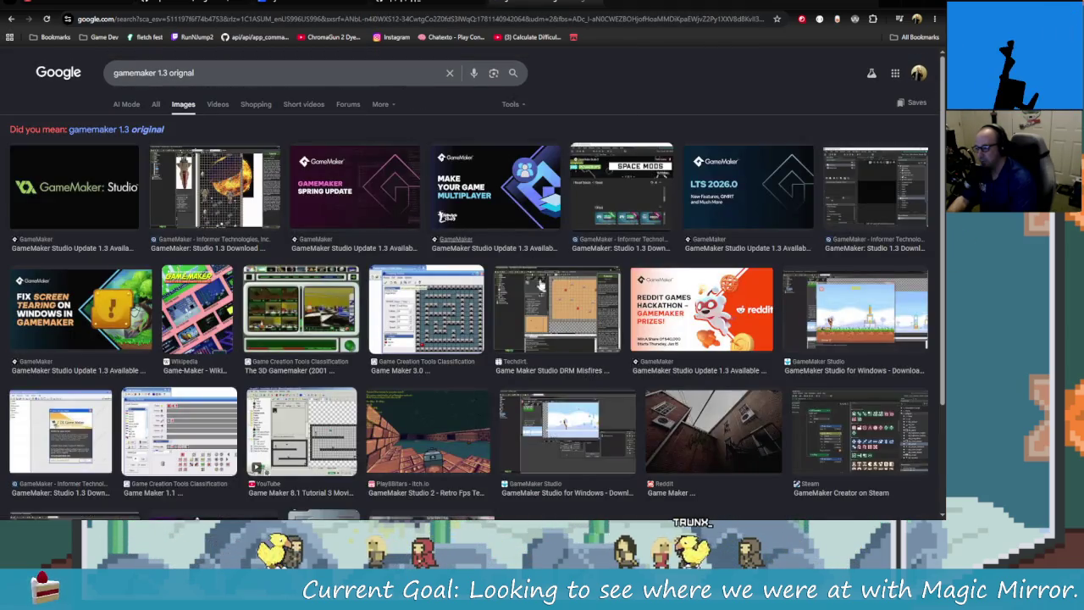
# Step: Preview the Studio 1.3 Download and Game Maker 3.0 (2001) images, then open the 3.0 source page
pyautogui.click(214, 186)
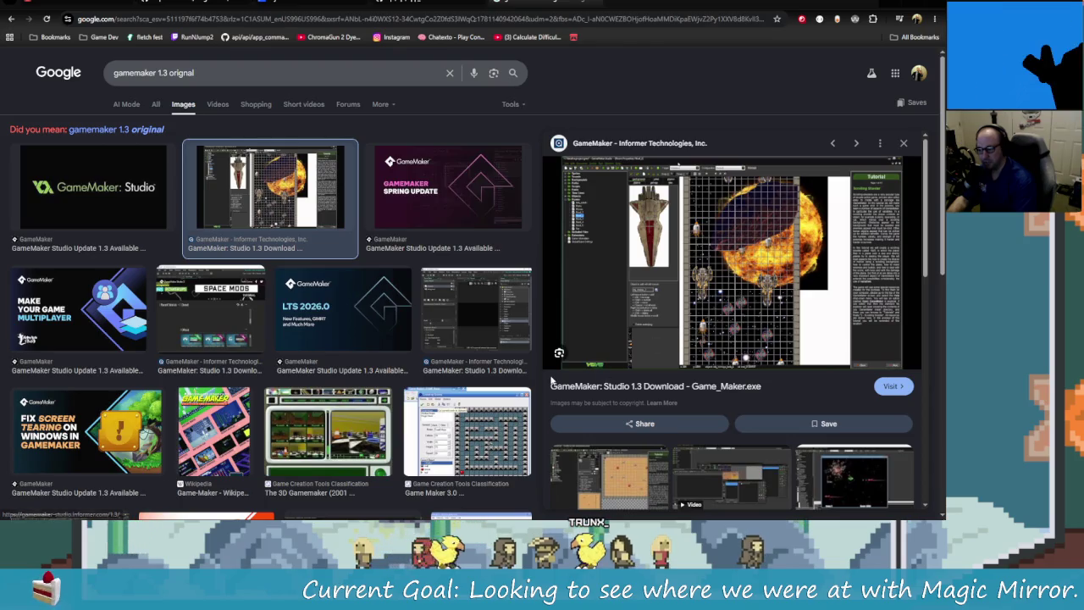
pyautogui.click(459, 435)
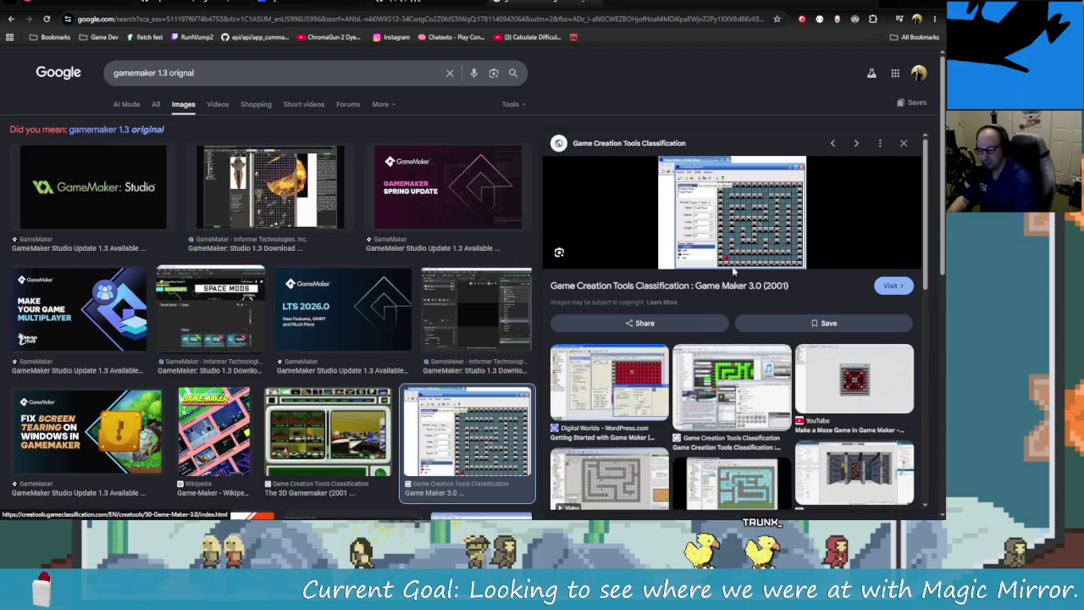
pyautogui.click(895, 286)
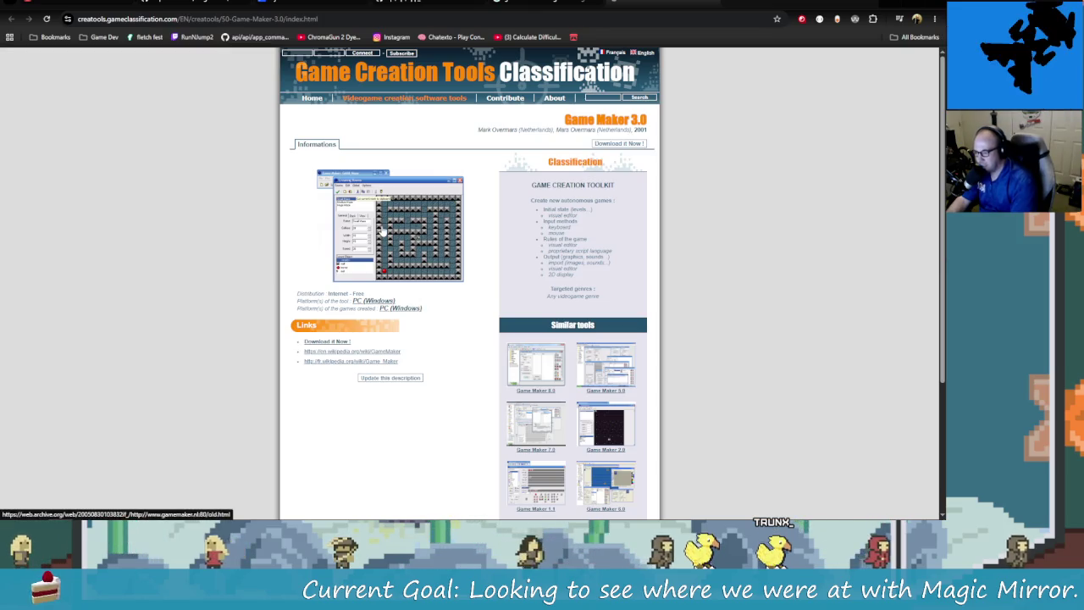
# Step: View the archived old Game Maker versions page and return to the Game Maker 3.0 entry
pyautogui.click(403, 244)
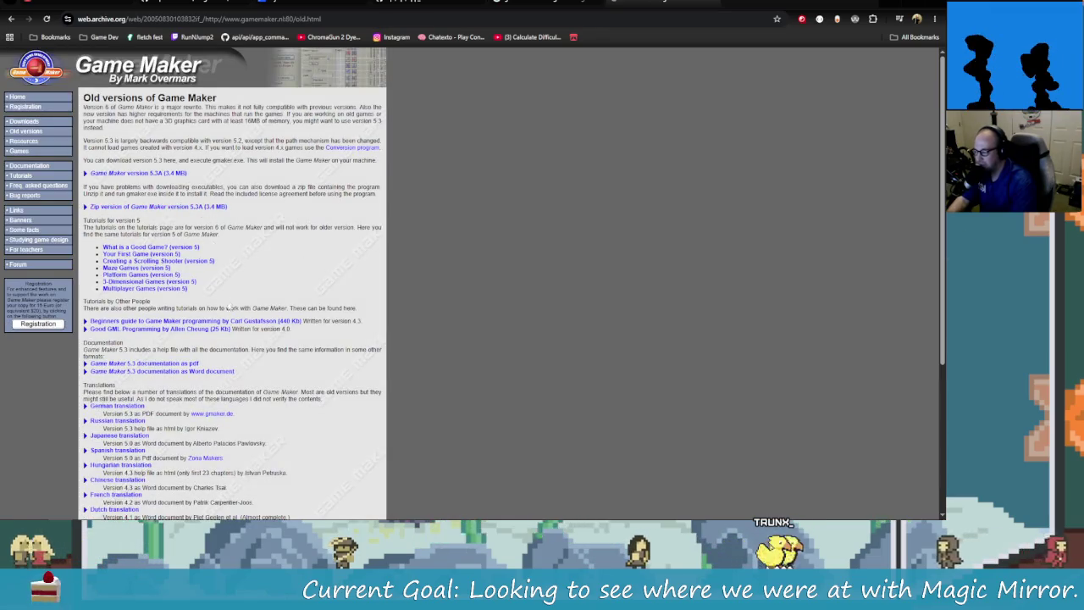
pyautogui.scroll(-5, 293, 254)
pyautogui.scroll(5, 233, 280)
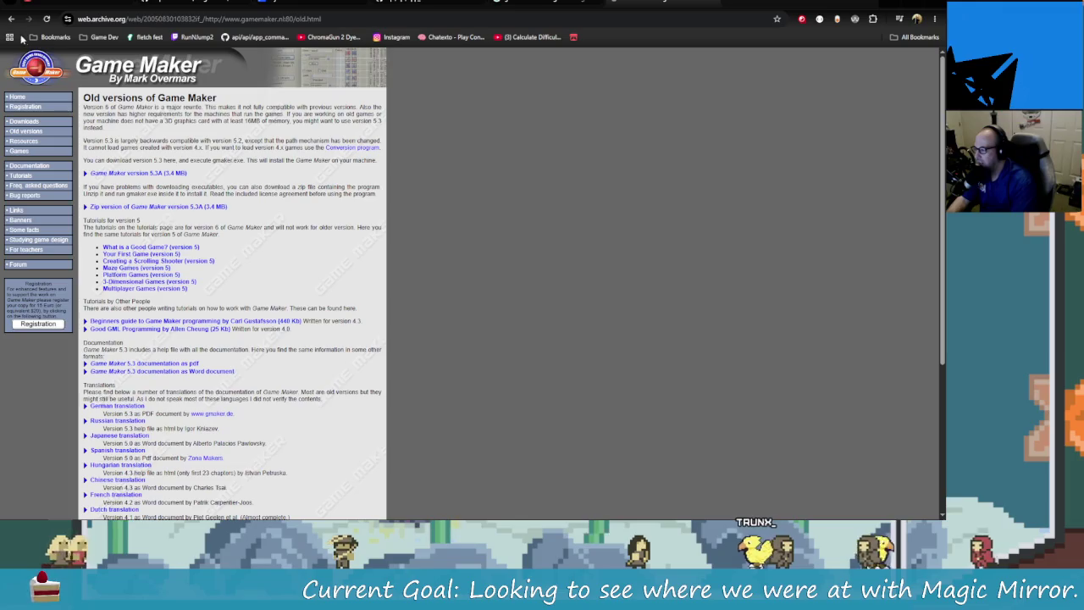
pyautogui.hotkey('alt', 'Left')
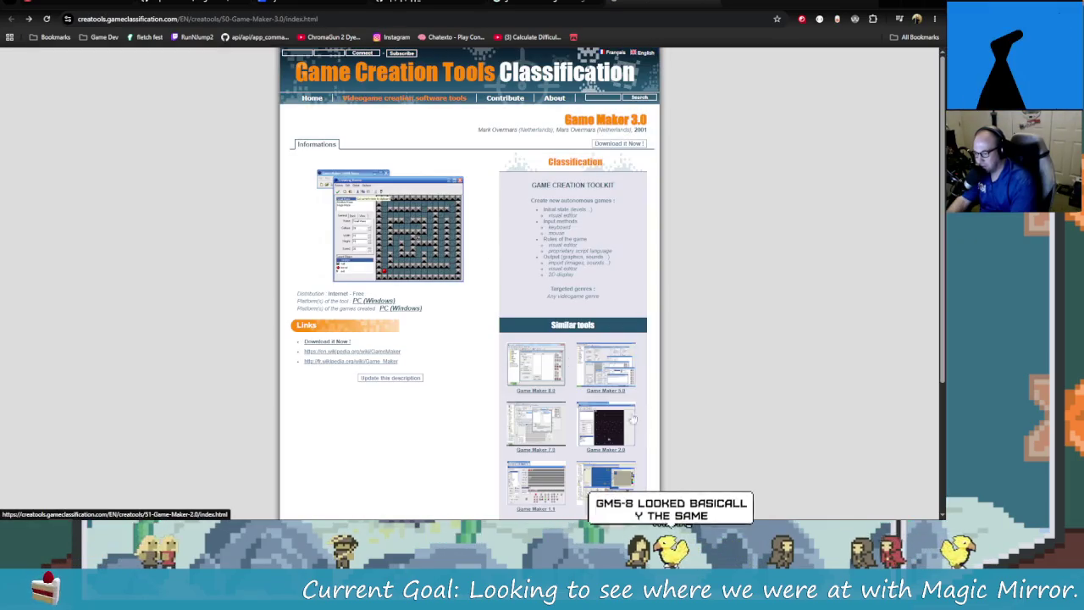
# Step: Check the Game Maker 1.1 similar-tool entry, then return to the Google Images results
pyautogui.scroll(-2, 658, 409)
pyautogui.scroll(-1, 658, 395)
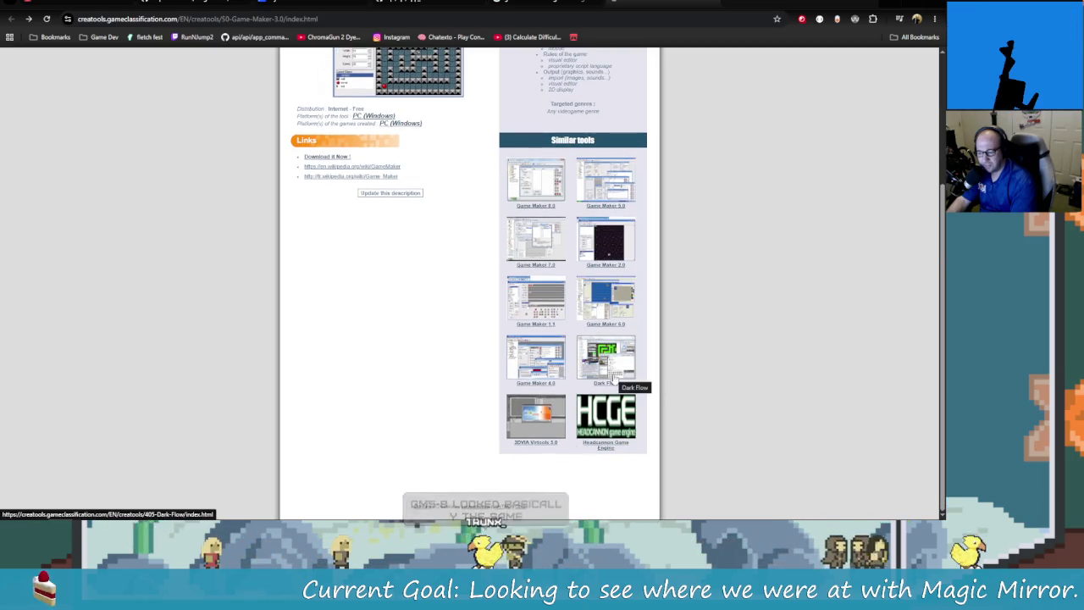
pyautogui.click(540, 317)
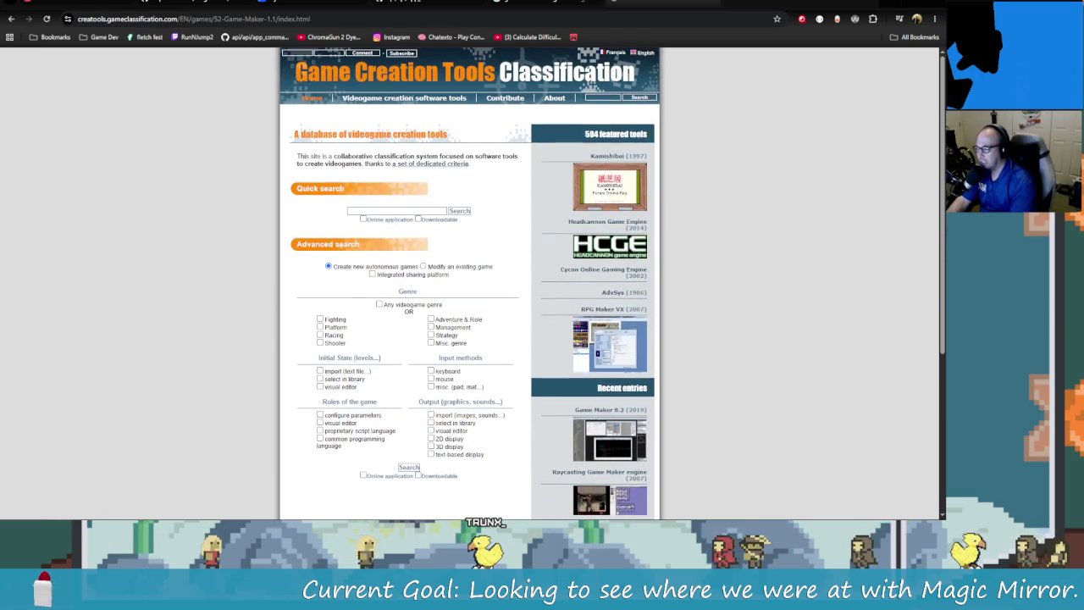
pyautogui.click(13, 19)
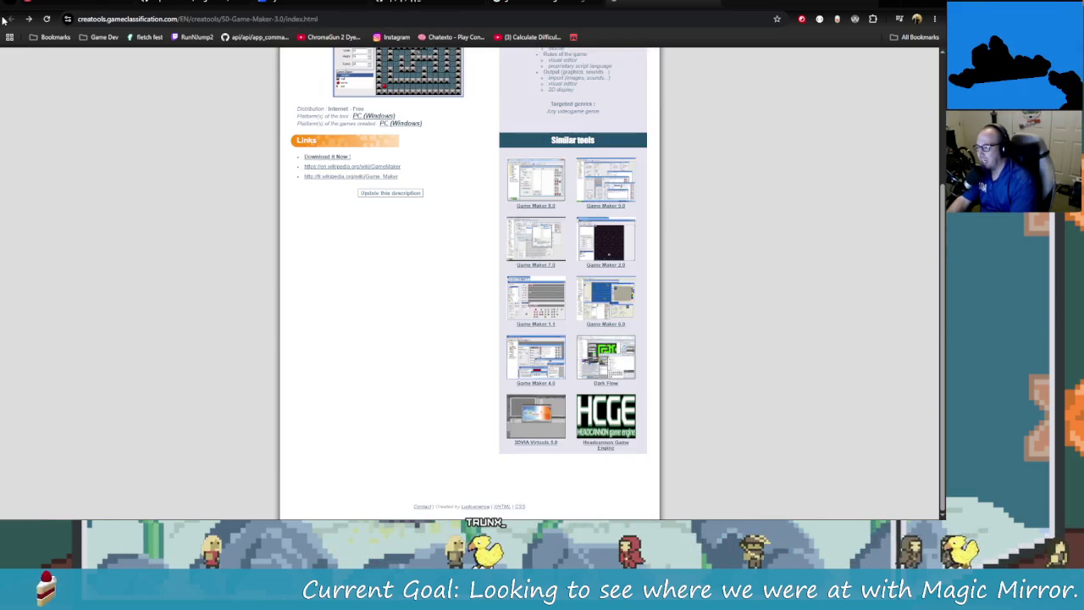
pyautogui.scroll(3, 389, 144)
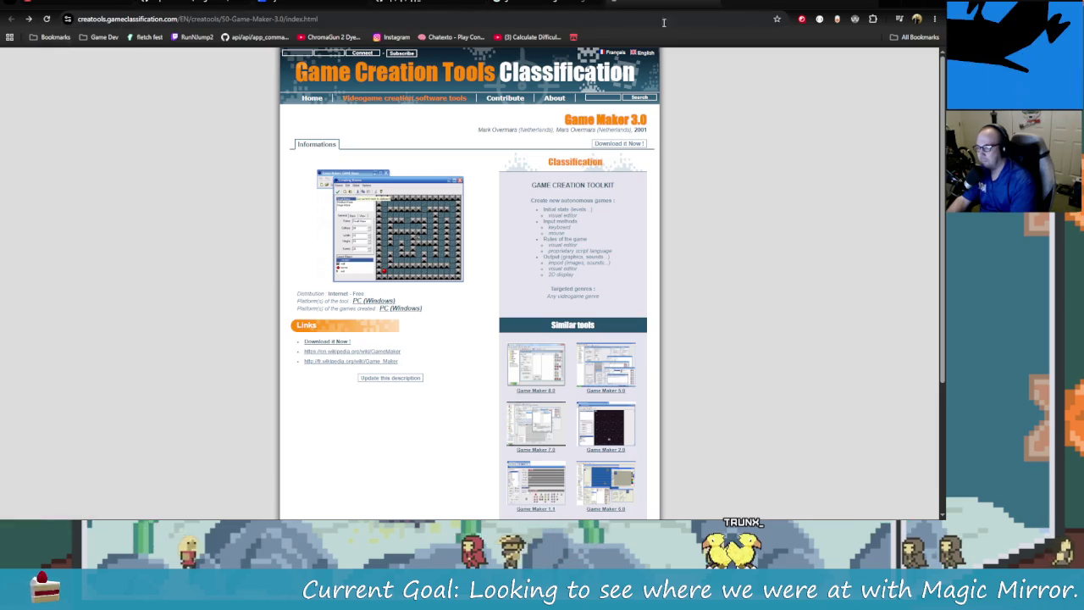
pyautogui.click(713, 3)
pyautogui.scroll(-2, 696, 455)
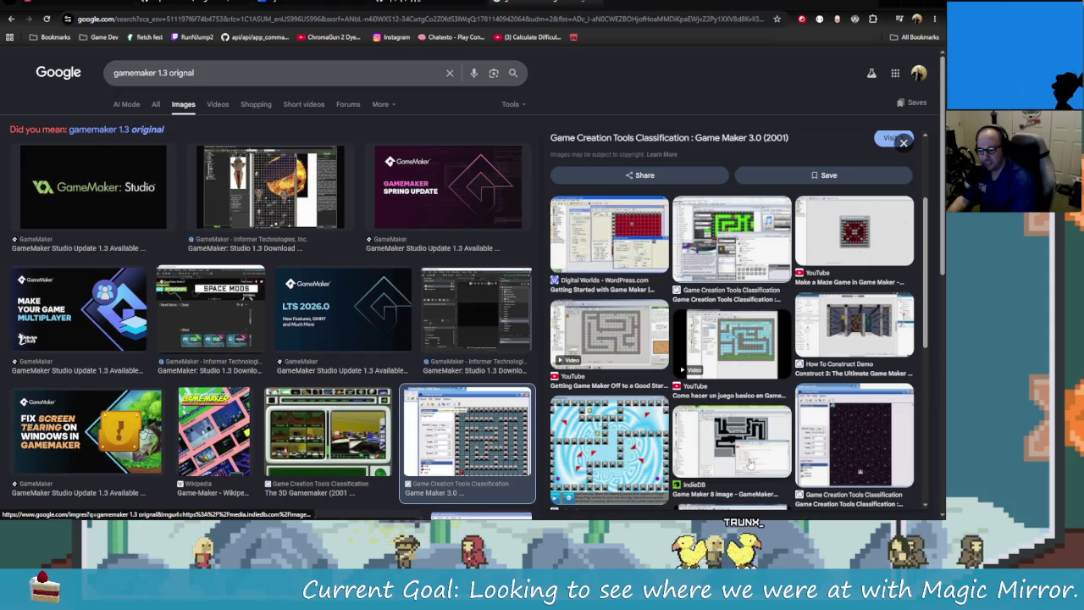
pyautogui.scroll(-1, 749, 463)
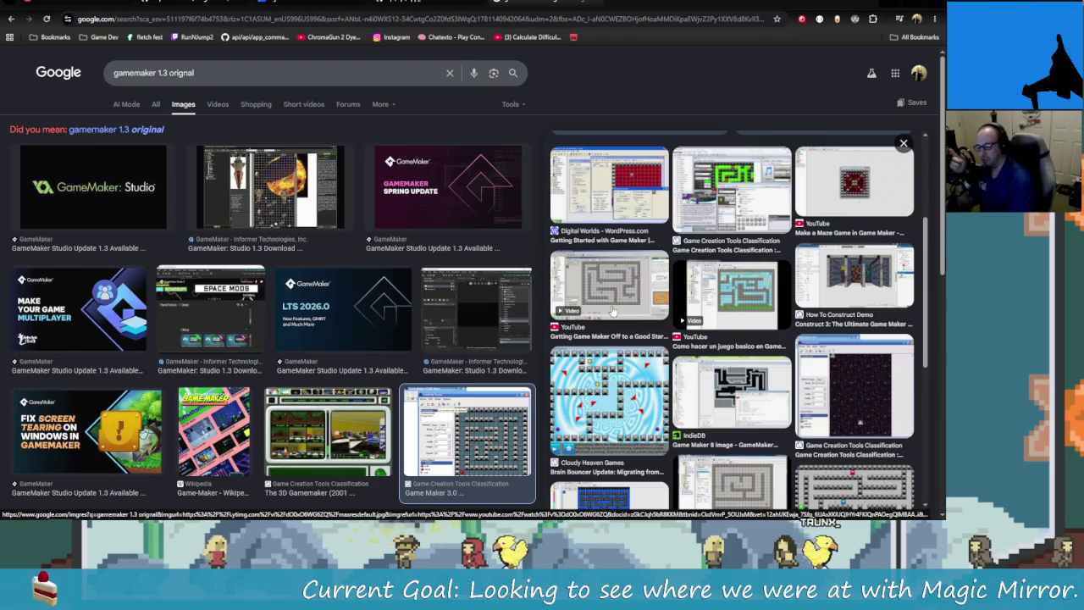
pyautogui.scroll(-3, 612, 312)
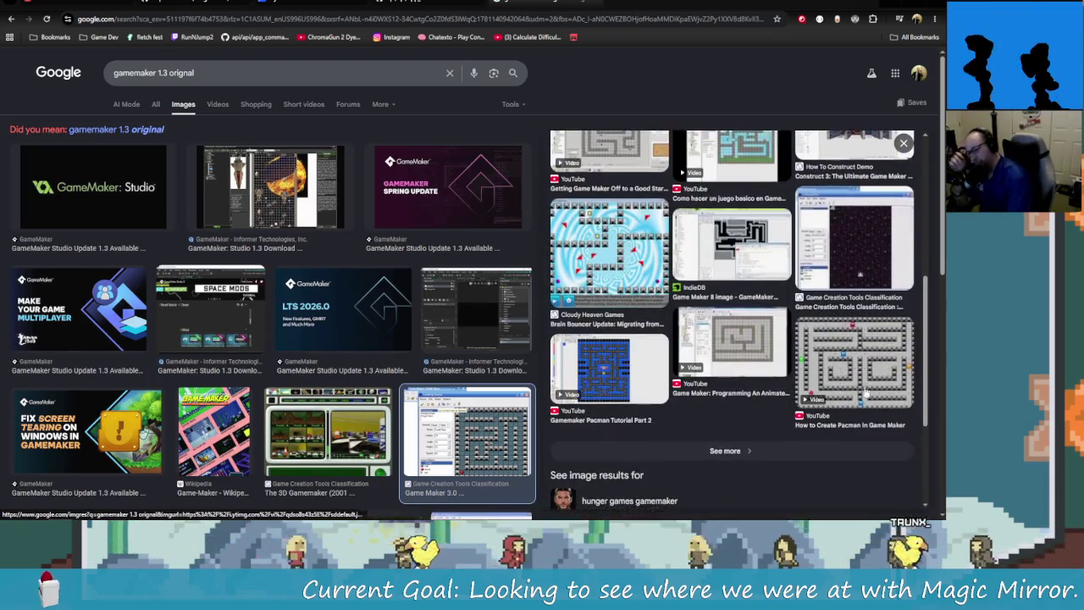
pyautogui.scroll(5, 786, 412)
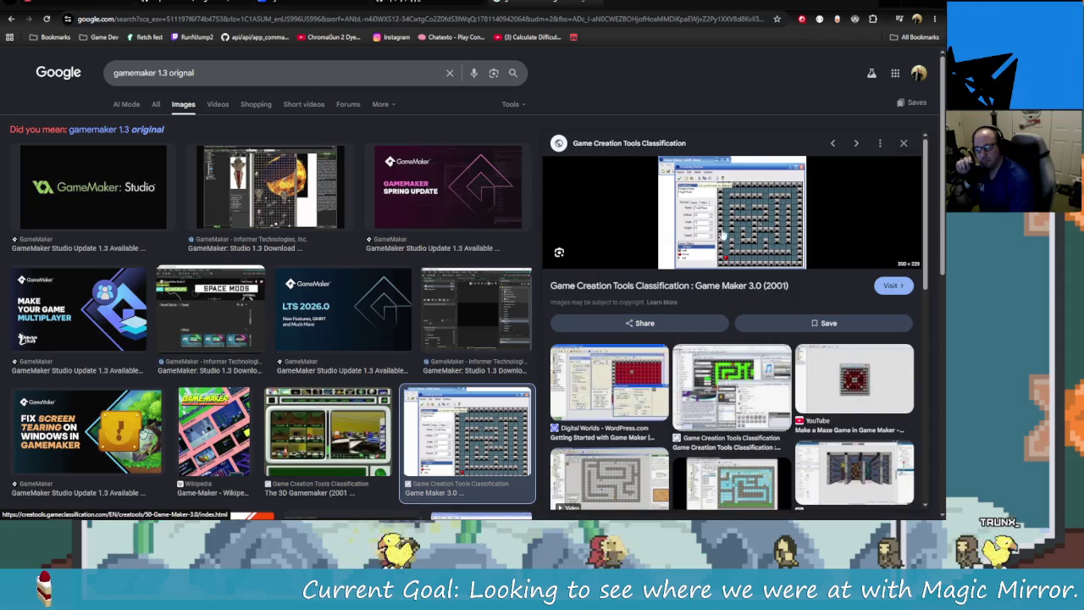
pyautogui.scroll(-3, 795, 410)
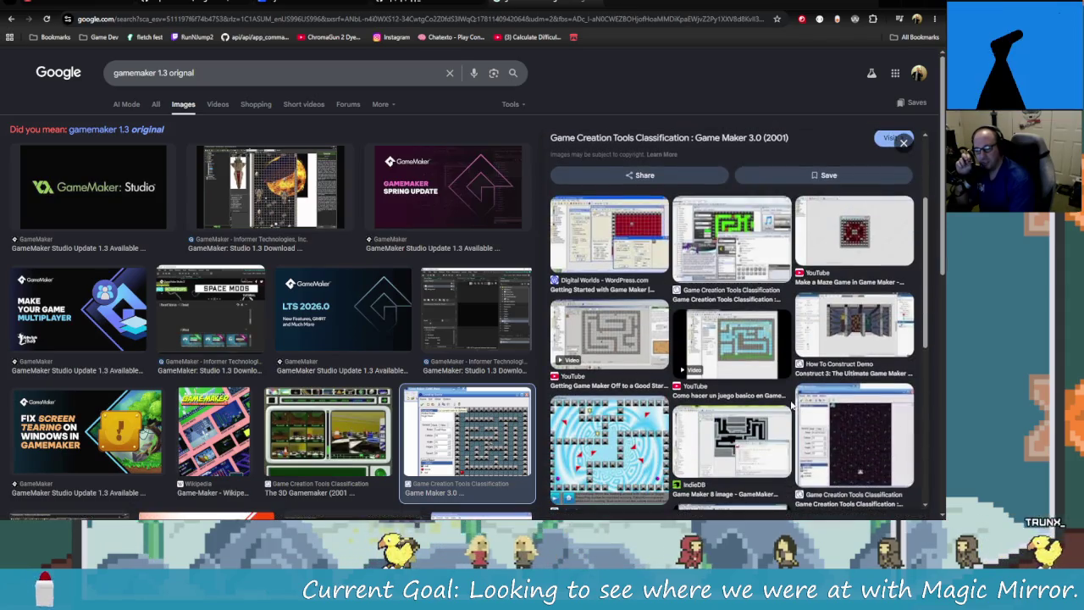
pyautogui.scroll(-3, 792, 407)
pyautogui.scroll(-3, 788, 393)
pyautogui.scroll(-2, 784, 383)
pyautogui.scroll(-2, 745, 379)
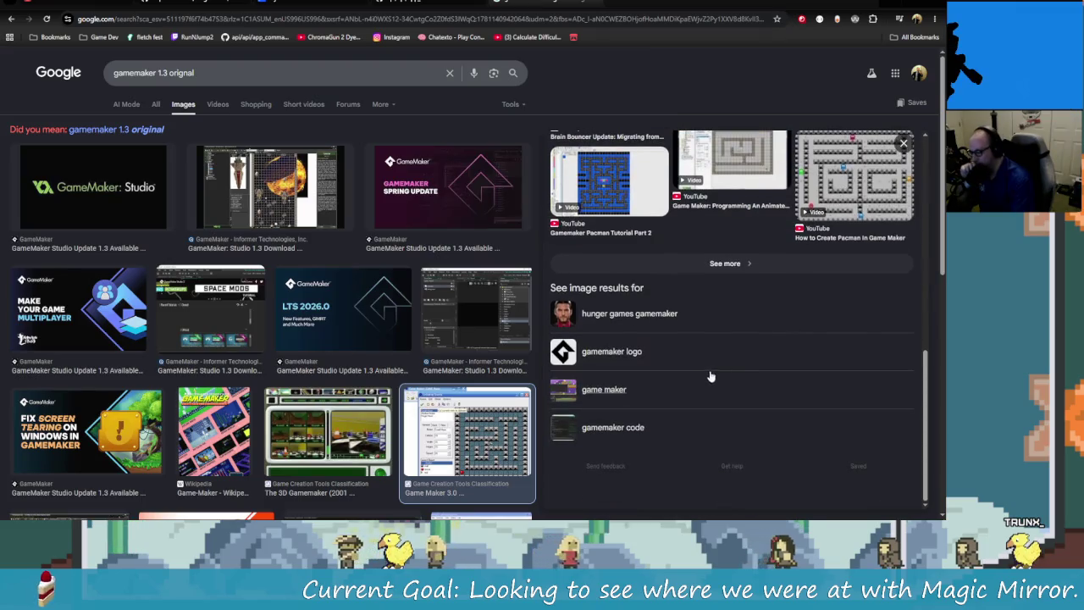
pyautogui.scroll(3, 633, 440)
pyautogui.scroll(4, 622, 432)
pyautogui.scroll(2, 620, 430)
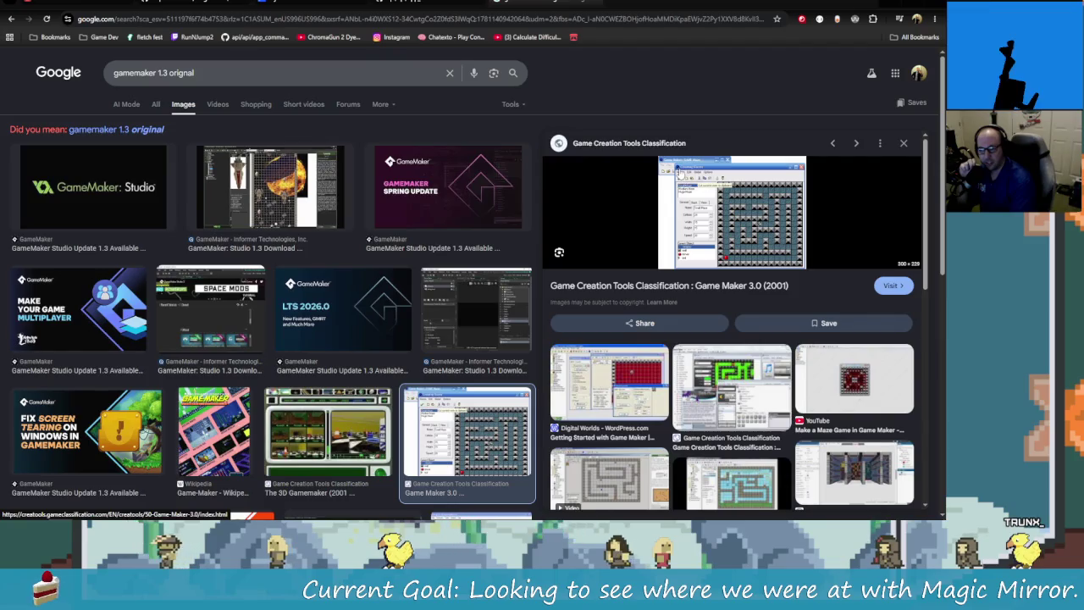
pyautogui.click(680, 172)
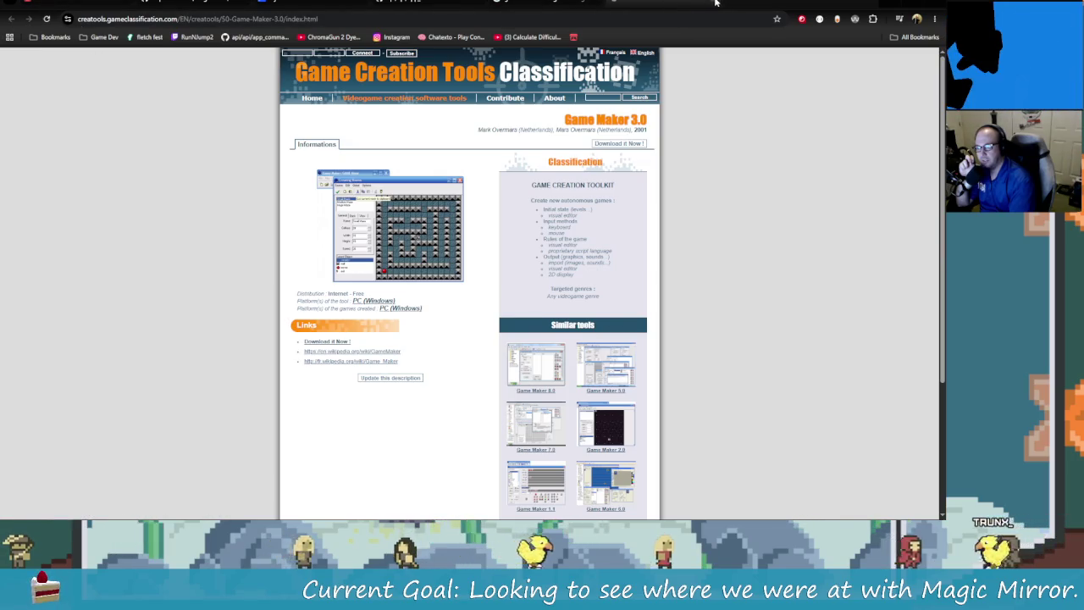
pyautogui.hotkey('alt', 'Left')
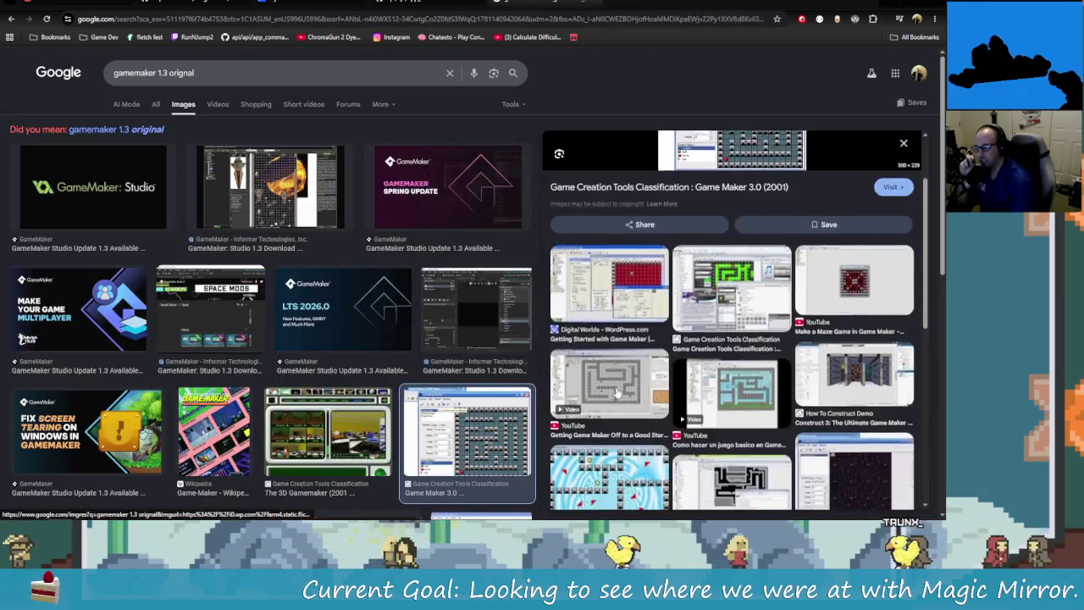
pyautogui.scroll(-5, 617, 391)
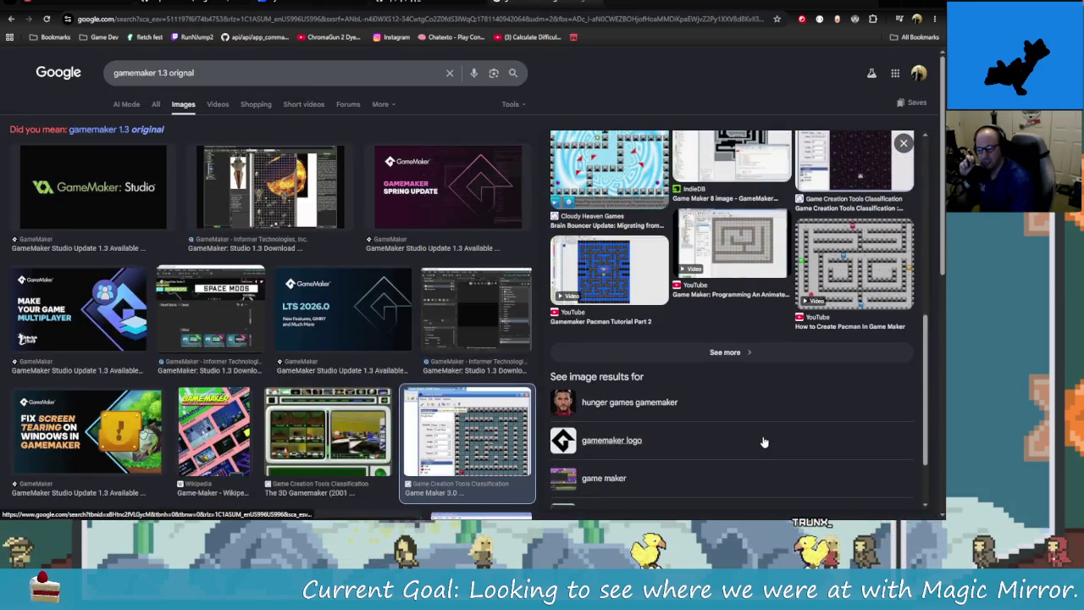
pyautogui.scroll(-2, 763, 442)
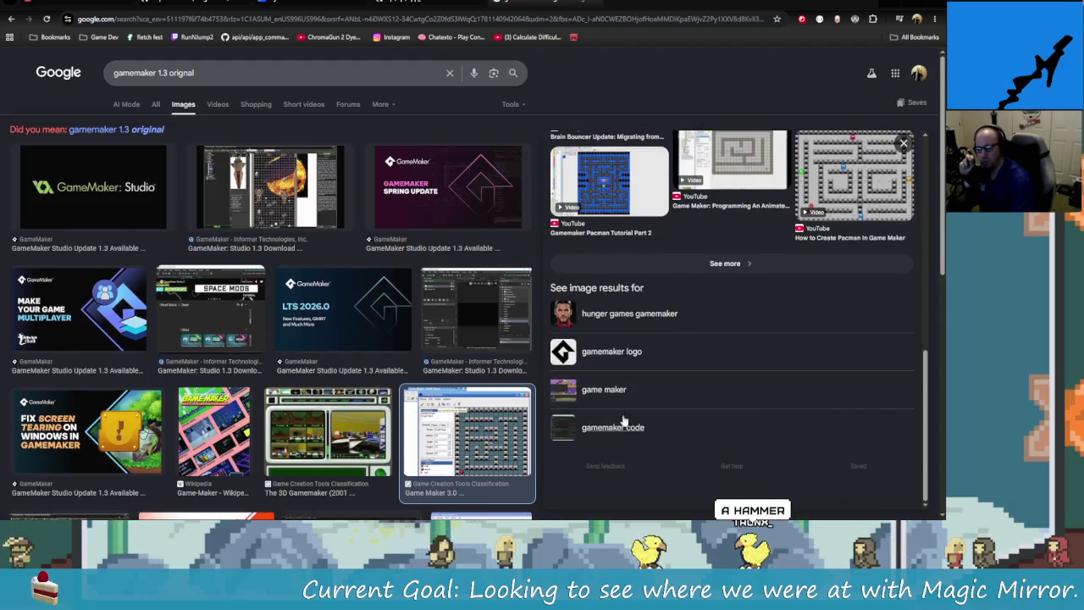
pyautogui.click(619, 353)
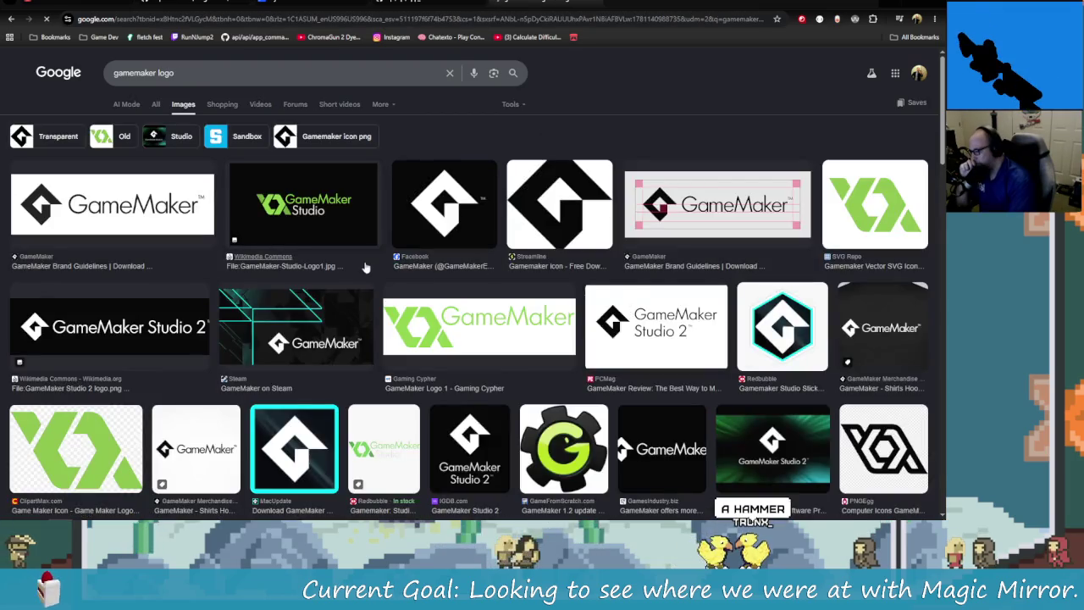
# Step: Scroll down through the 'gamemaker logo' image results
pyautogui.scroll(-2, 365, 267)
pyautogui.scroll(-1, 423, 321)
pyautogui.scroll(-3, 481, 379)
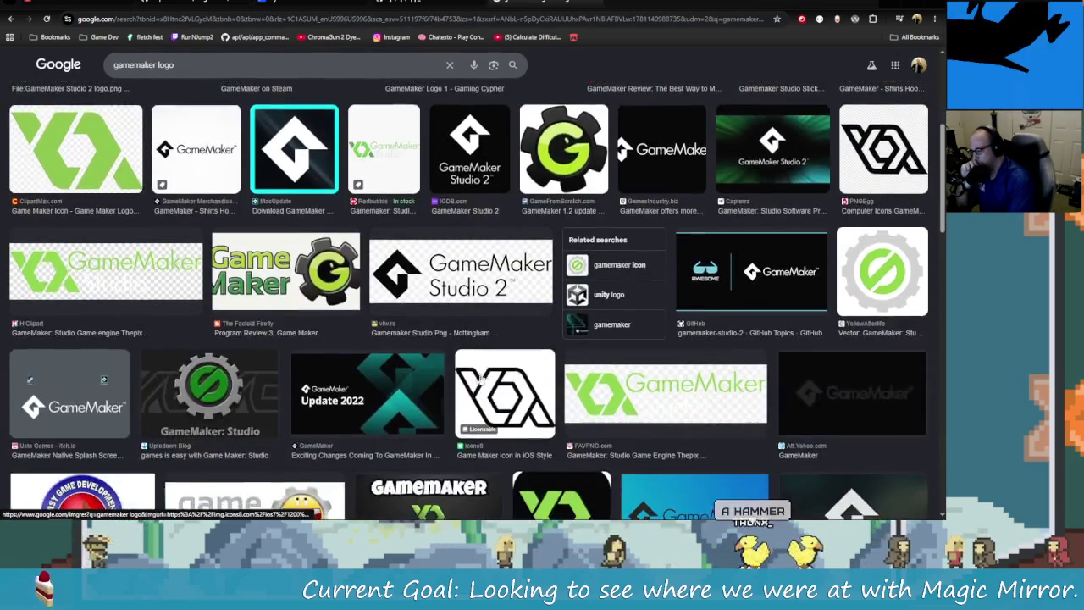
pyautogui.scroll(-2, 480, 378)
pyautogui.scroll(-2, 500, 378)
pyautogui.scroll(-2, 525, 378)
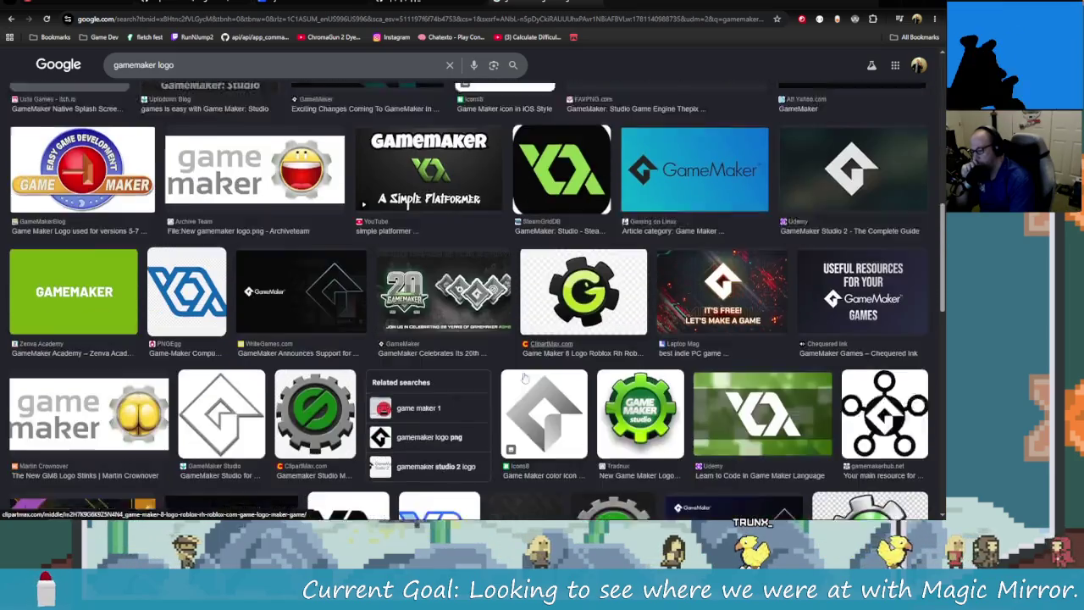
pyautogui.scroll(-1, 524, 378)
pyautogui.scroll(-2, 521, 375)
pyautogui.scroll(-2, 520, 373)
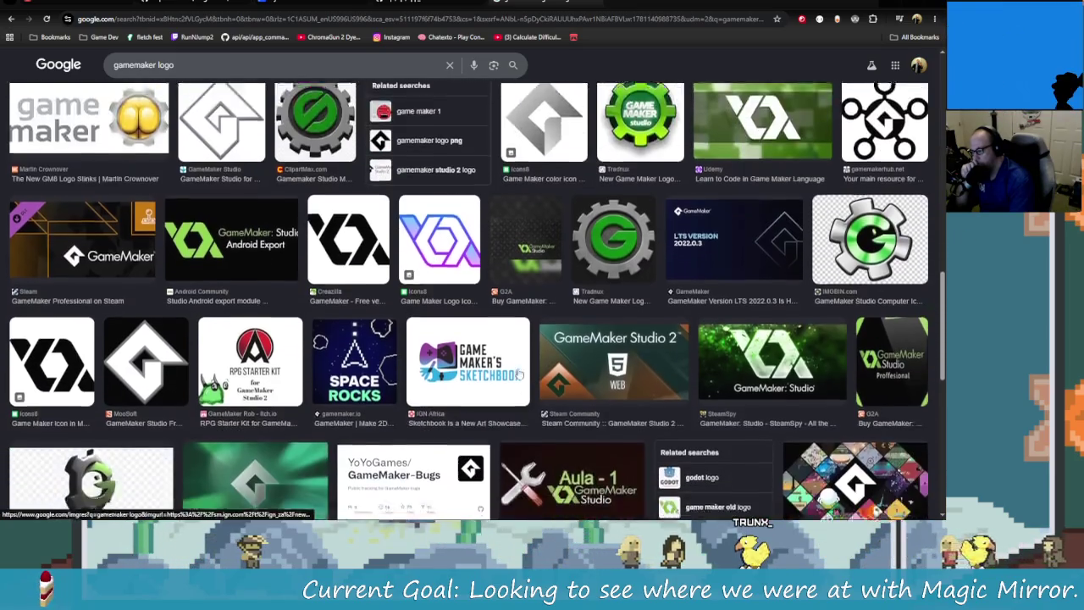
pyautogui.scroll(-2, 499, 355)
pyautogui.scroll(-3, 466, 330)
pyautogui.scroll(-4, 420, 301)
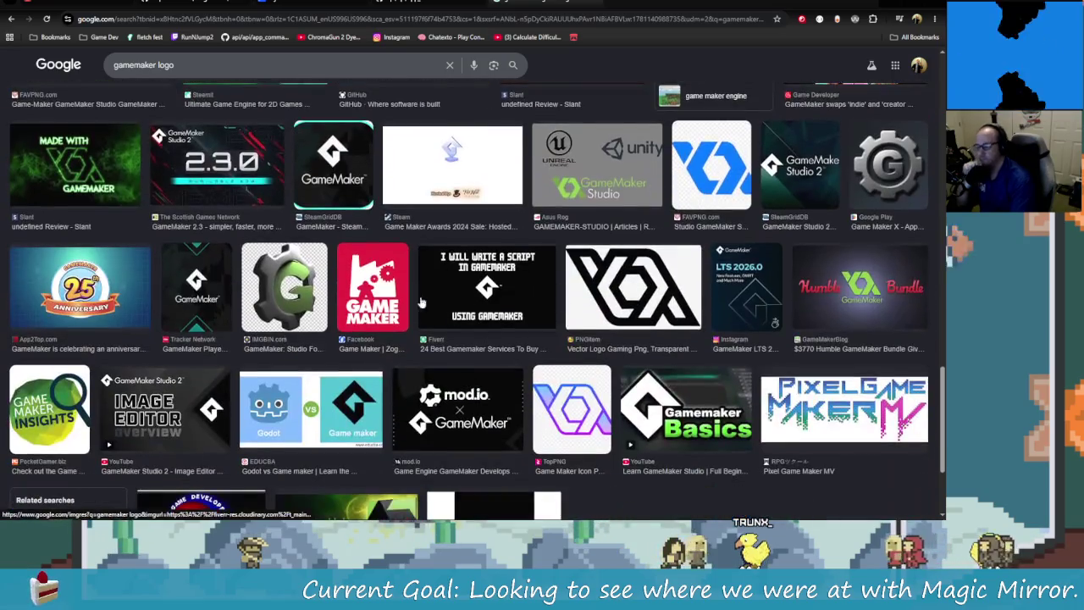
# Step: Change the image search to 'gamemaker 3.1 logo', correcting the mistyped version number
pyautogui.click(152, 61)
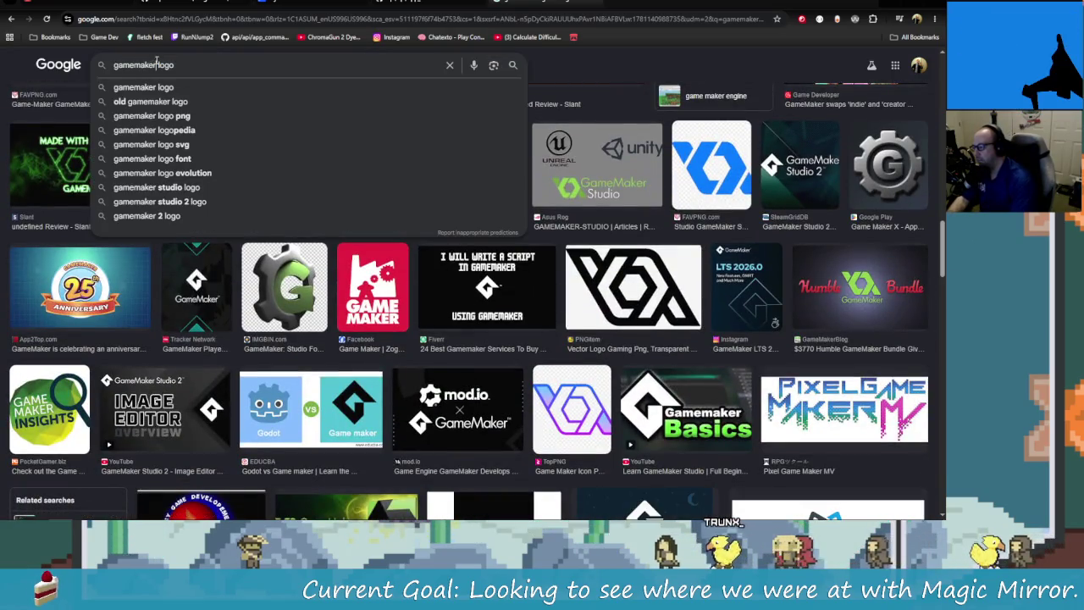
pyautogui.write('1.3 ')
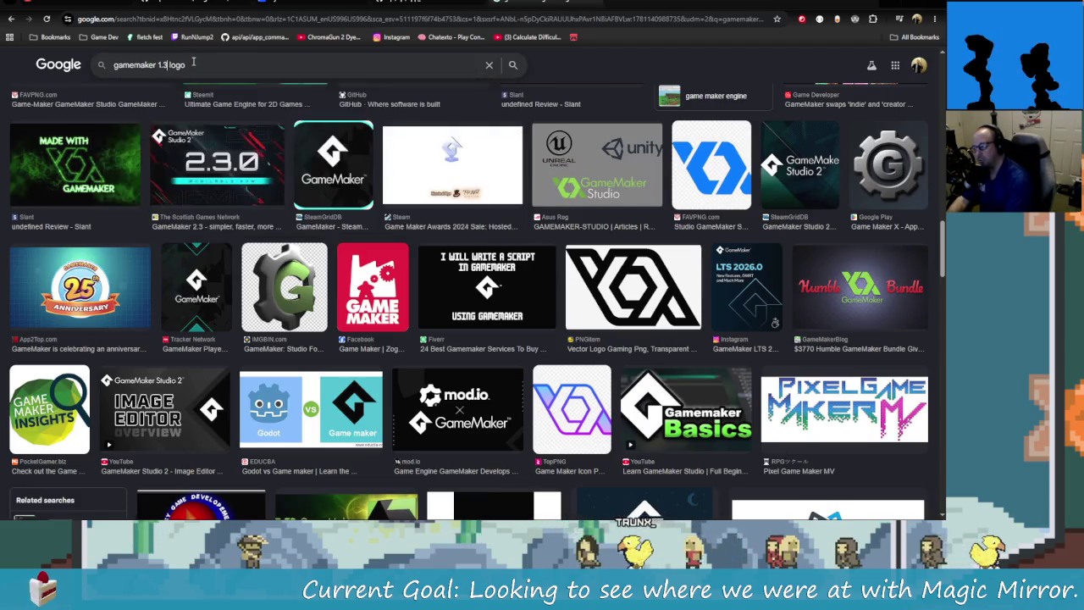
pyautogui.write('3')
pyautogui.press('Return')
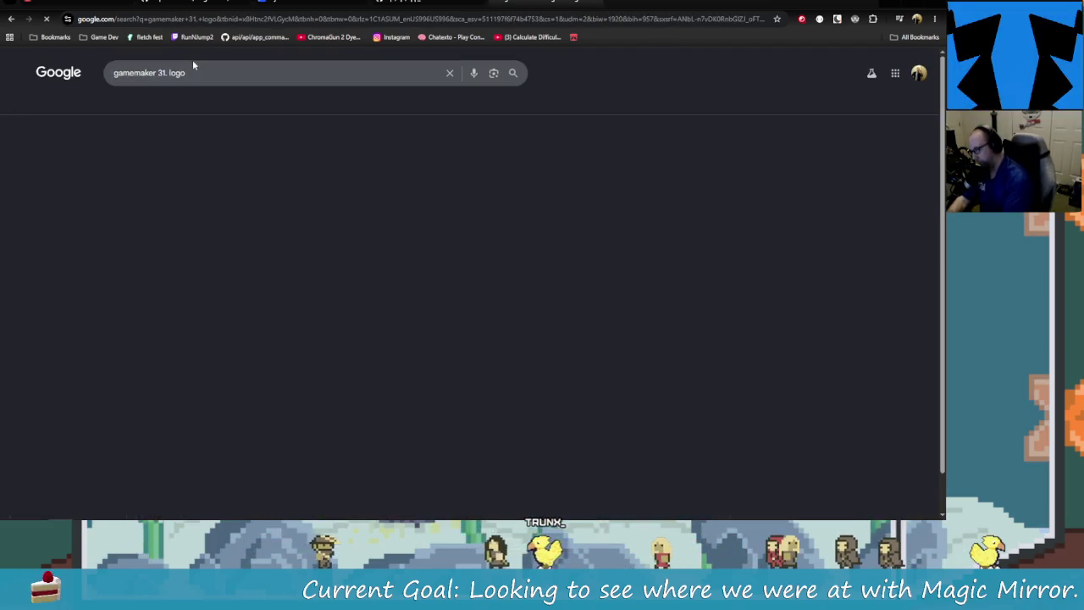
pyautogui.click(164, 72)
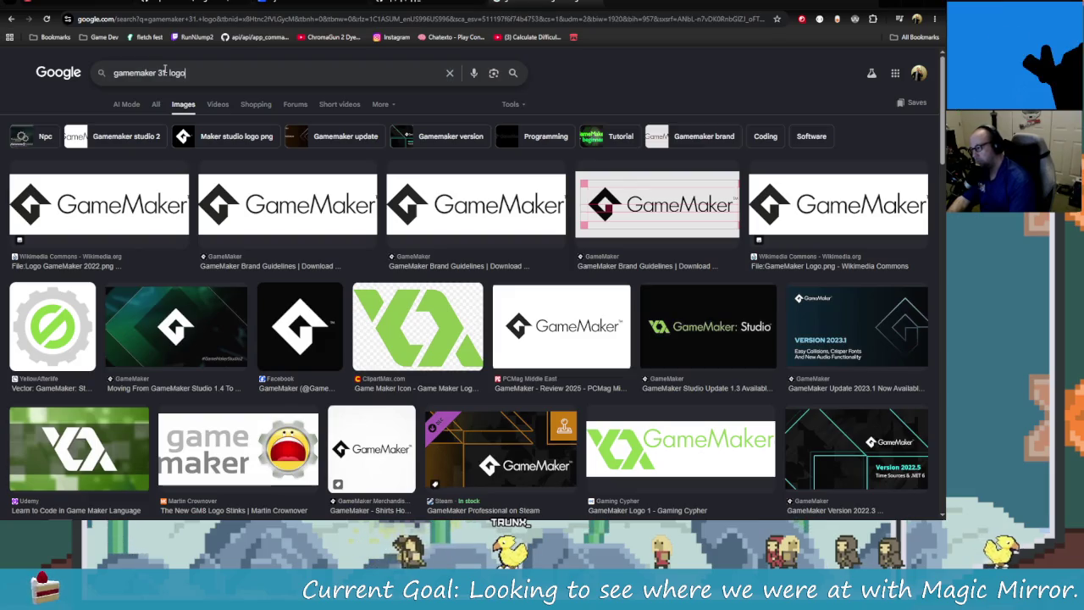
pyautogui.press('BackSpace')
pyautogui.press('BackSpace')
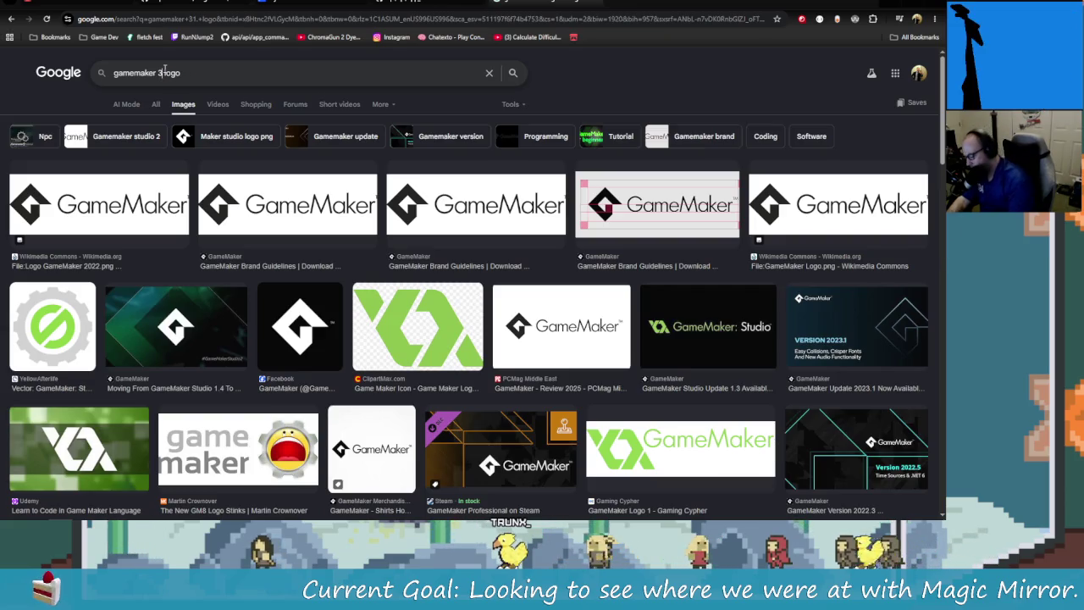
pyautogui.write('1')
pyautogui.press('Return')
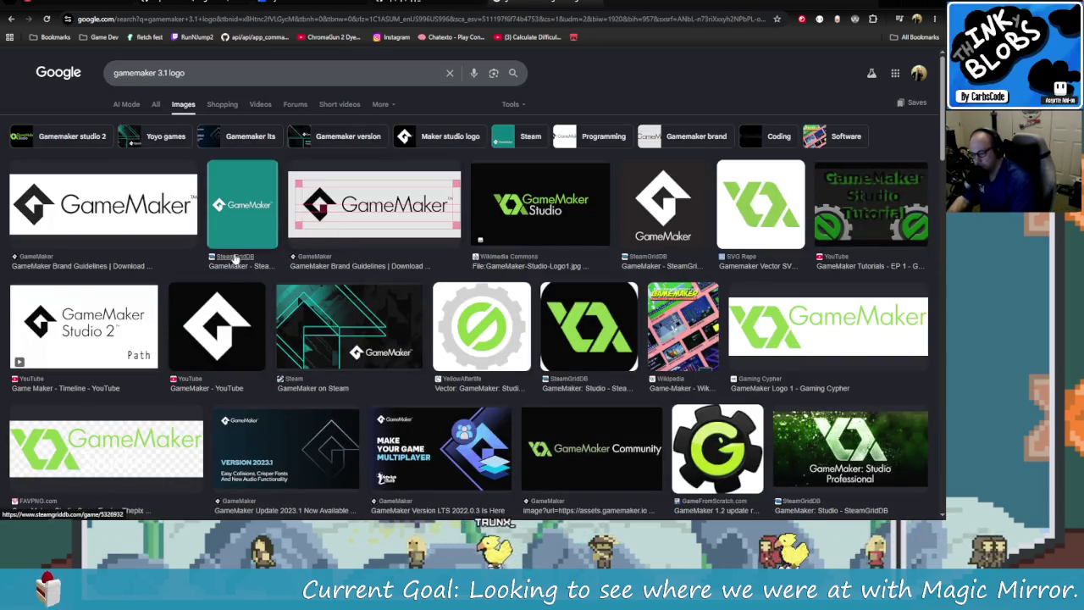
# Step: Scroll through the 'gamemaker 3.1 logo' results looking for old GameMaker logos
pyautogui.scroll(-1, 247, 268)
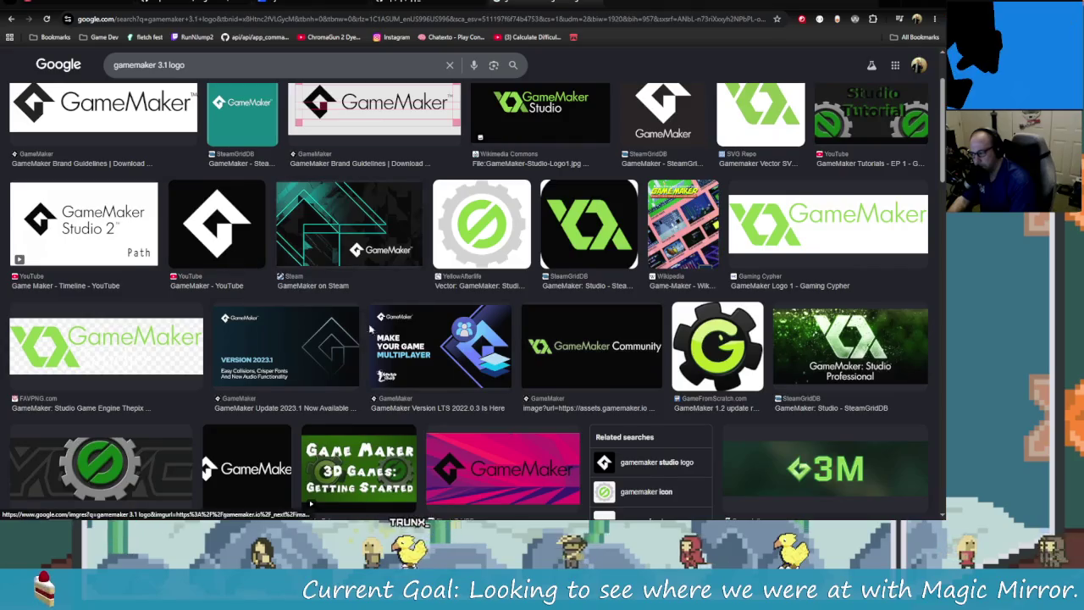
pyautogui.scroll(-3, 411, 323)
pyautogui.scroll(-1, 445, 387)
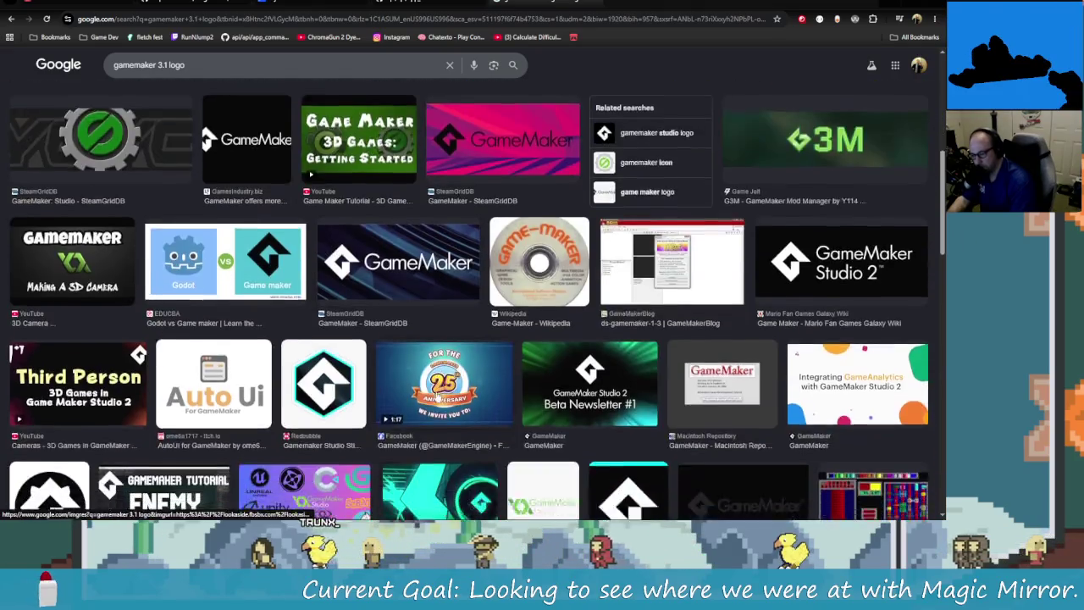
pyautogui.scroll(-1, 450, 406)
pyautogui.scroll(-1, 456, 425)
pyautogui.scroll(-1, 580, 462)
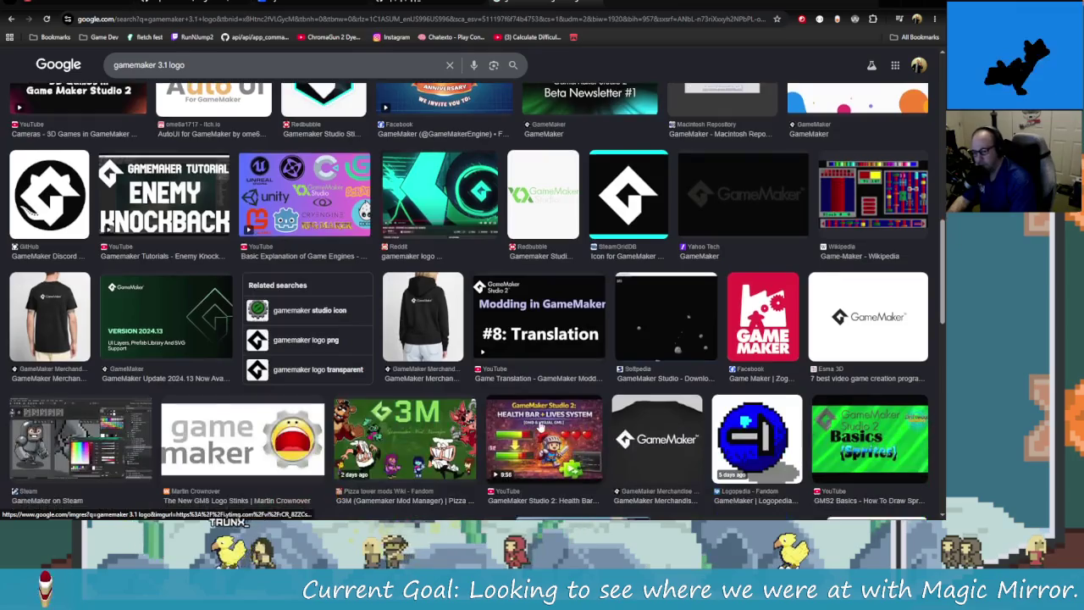
pyautogui.scroll(-1, 677, 406)
pyautogui.scroll(-1, 762, 362)
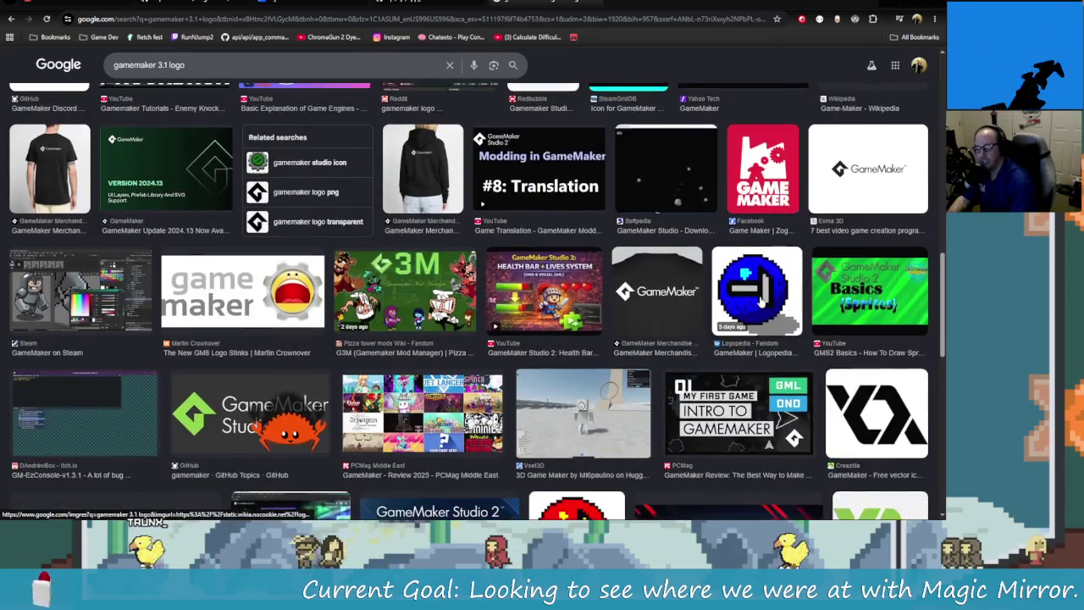
pyautogui.scroll(-1, 764, 337)
pyautogui.scroll(-1, 752, 268)
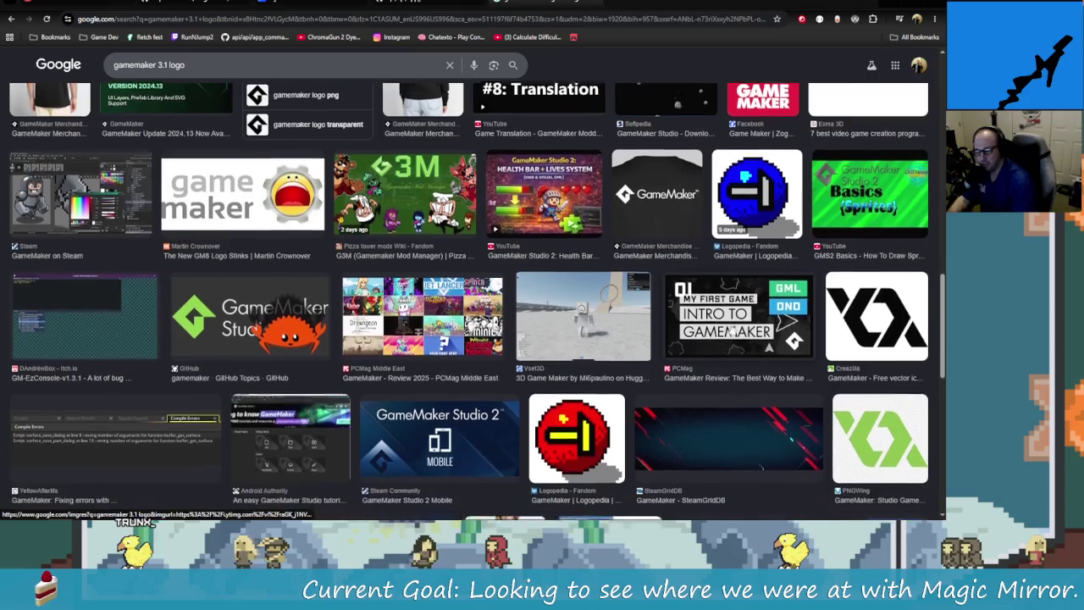
pyautogui.scroll(-1, 582, 366)
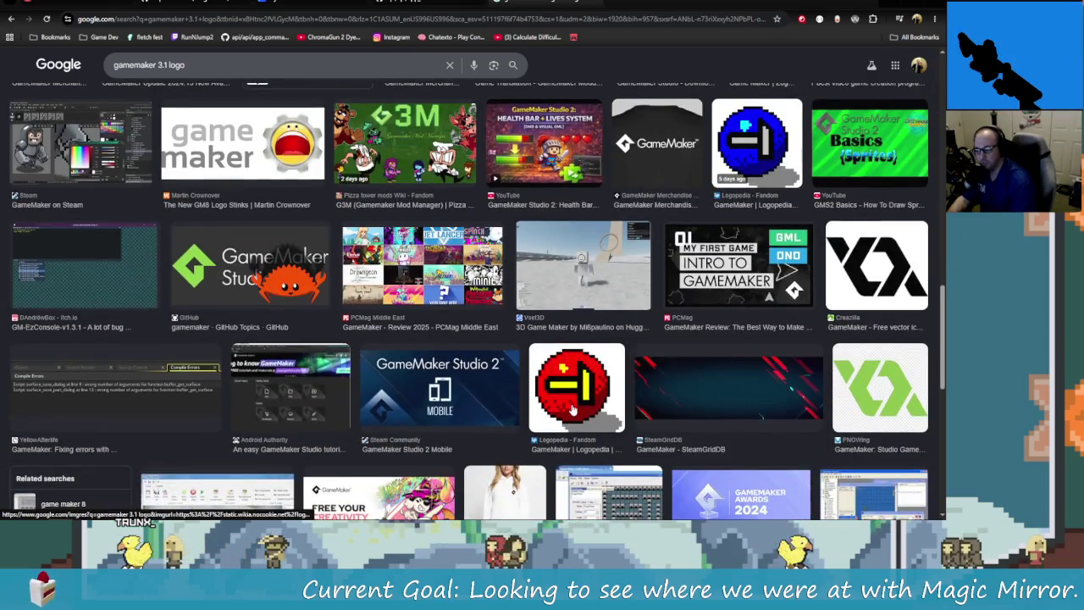
pyautogui.scroll(-1, 573, 410)
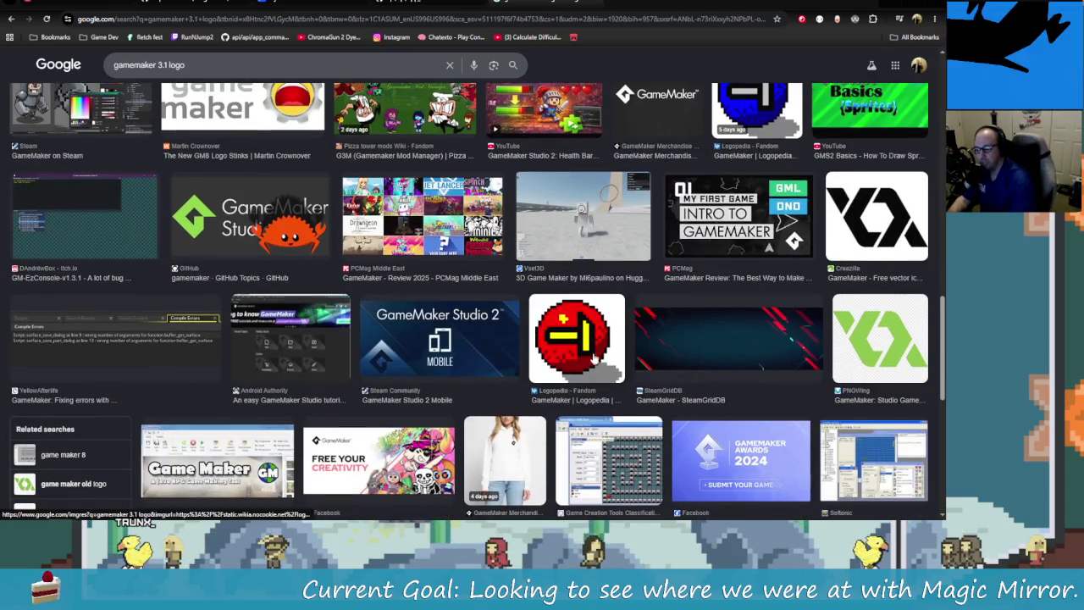
# Step: Open the red pixel GameMaker logo's Logopedia page and dismiss the ad-blocker notice
pyautogui.click(594, 358)
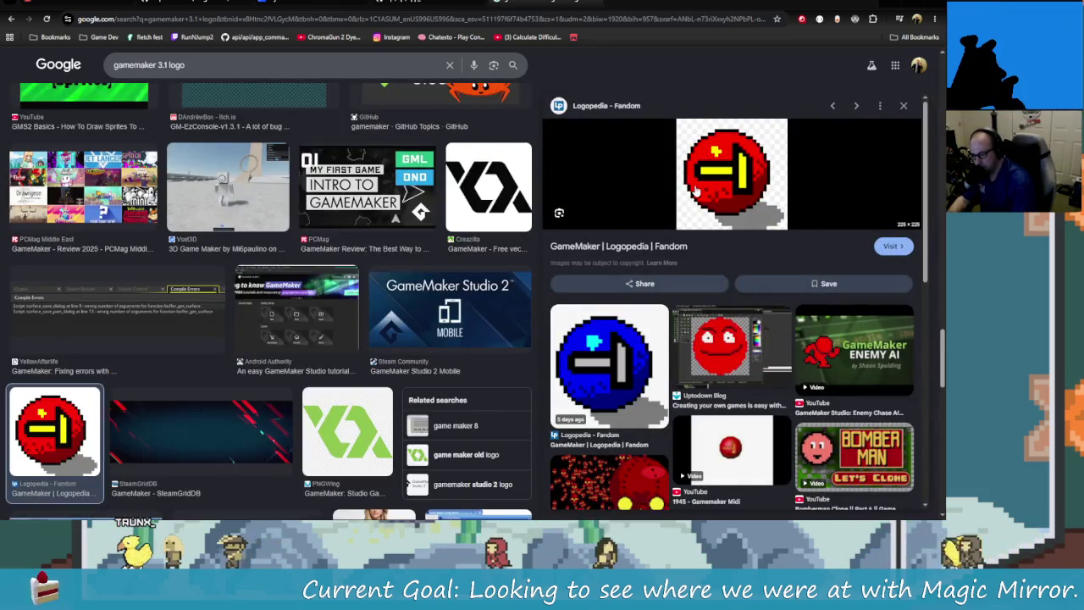
pyautogui.click(891, 246)
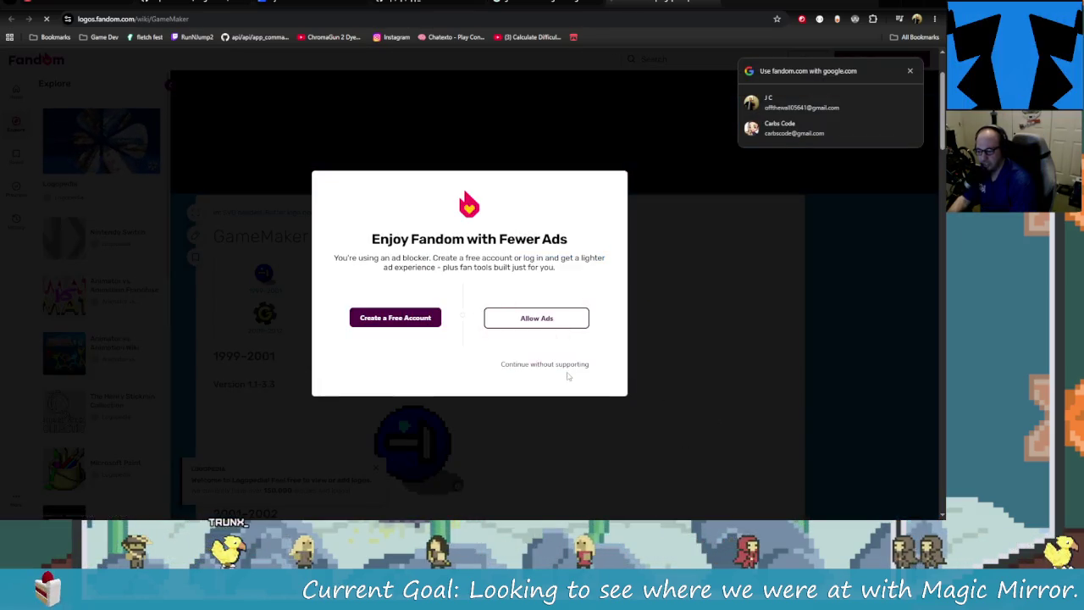
pyautogui.click(563, 365)
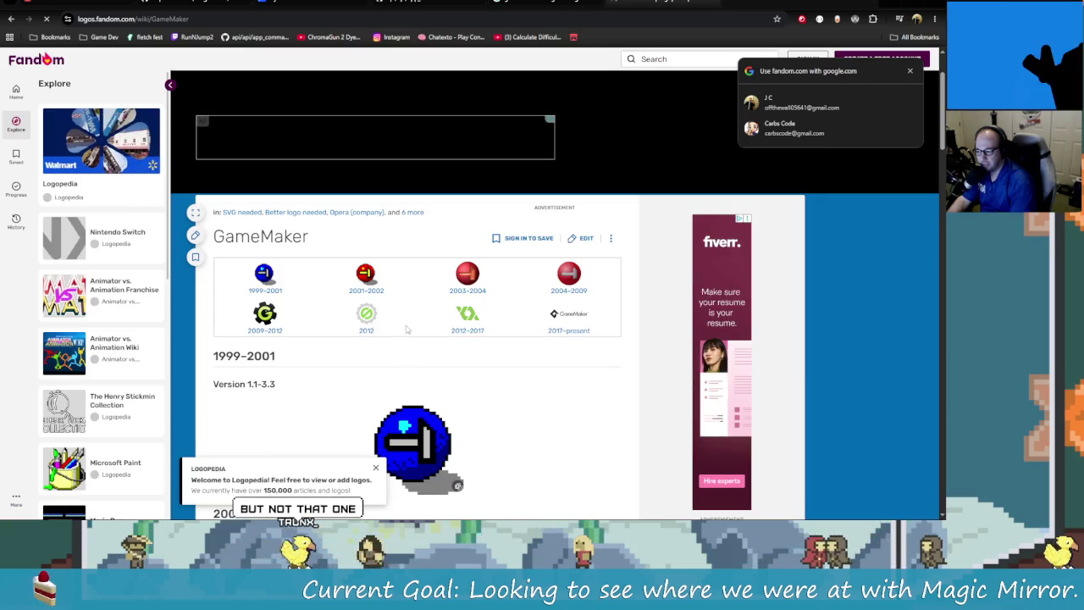
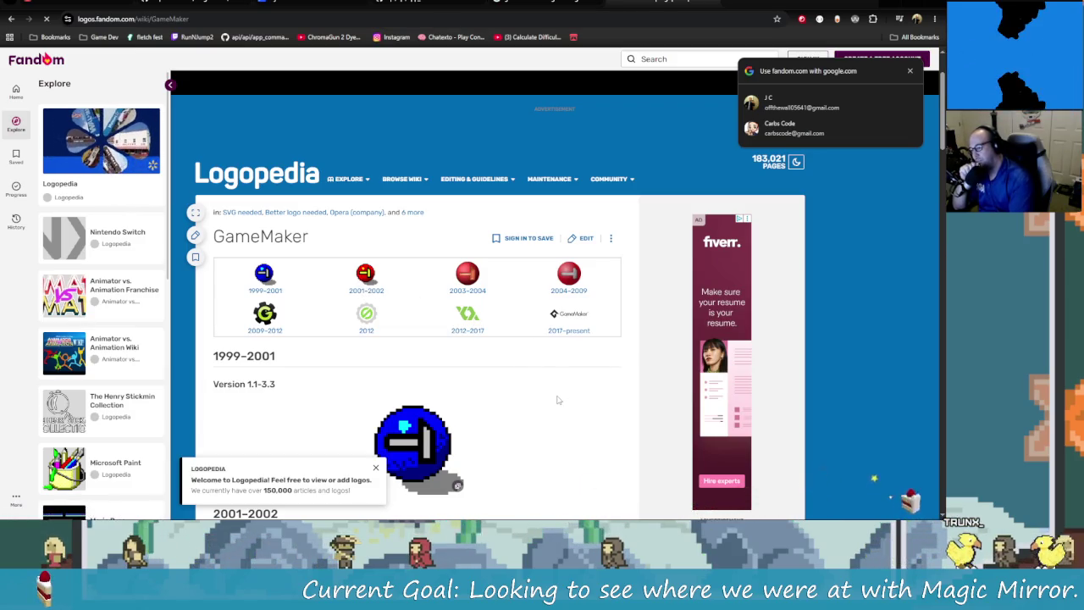
# Step: Dismiss the Google sign-in prompt, browse the GameMaker logo history, then move to the Gyazo tab
pyautogui.click(909, 71)
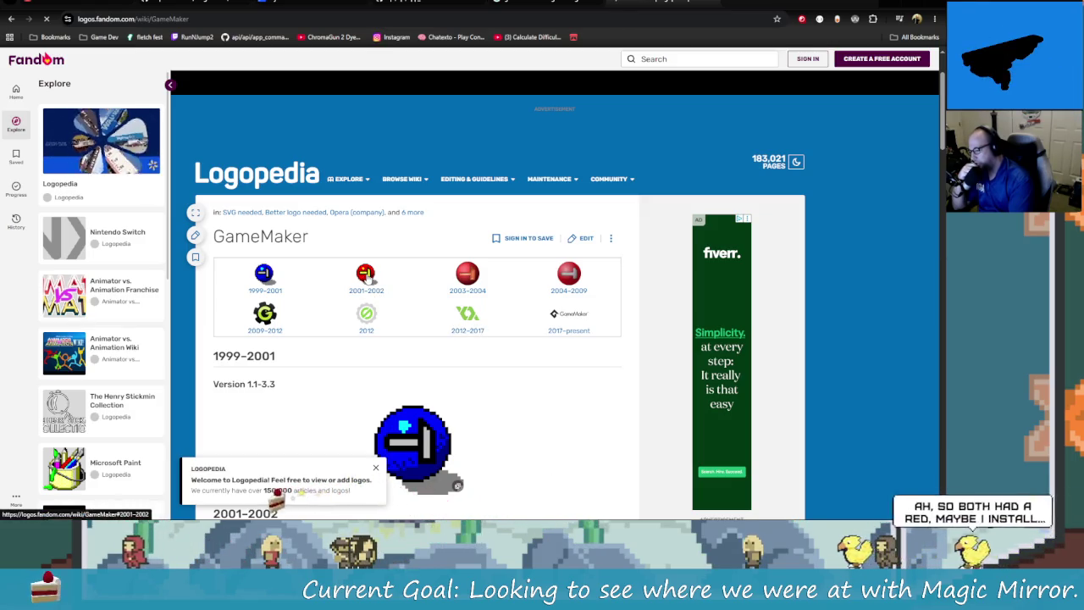
pyautogui.click(367, 278)
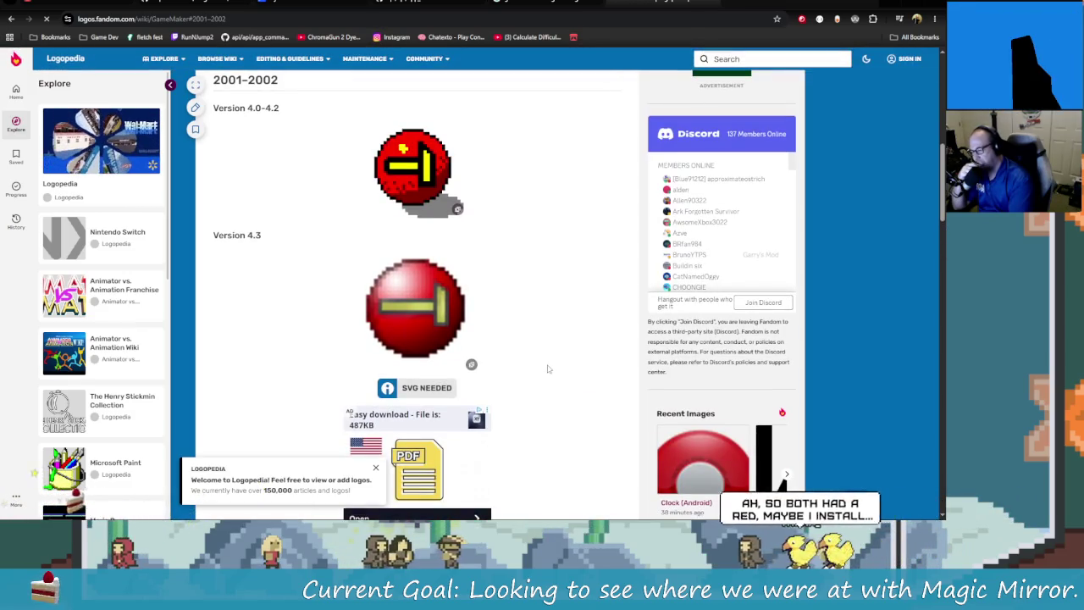
pyautogui.scroll(2, 534, 370)
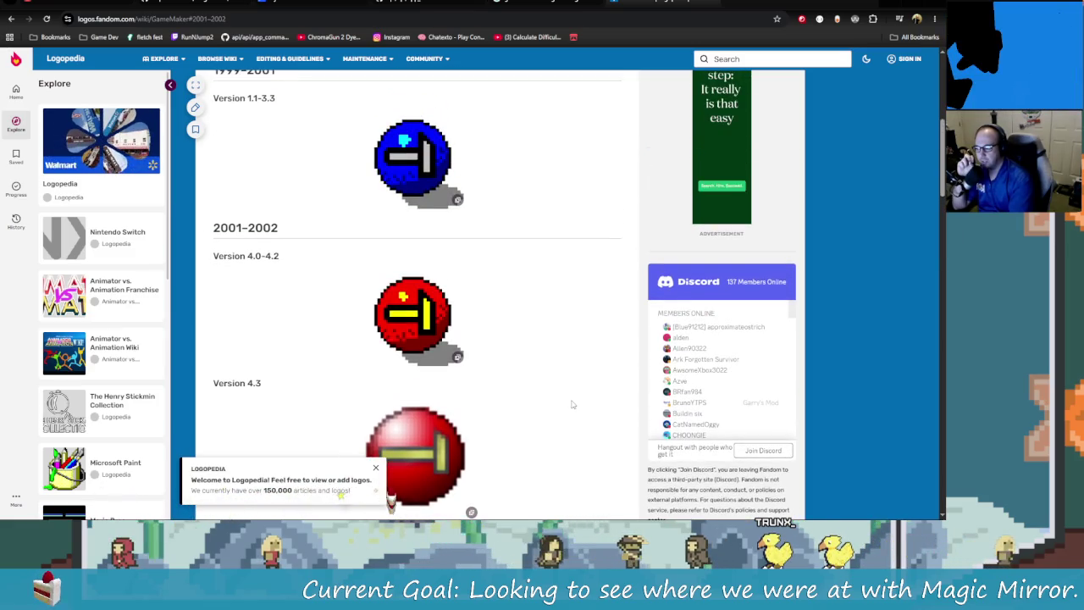
pyautogui.scroll(3, 572, 404)
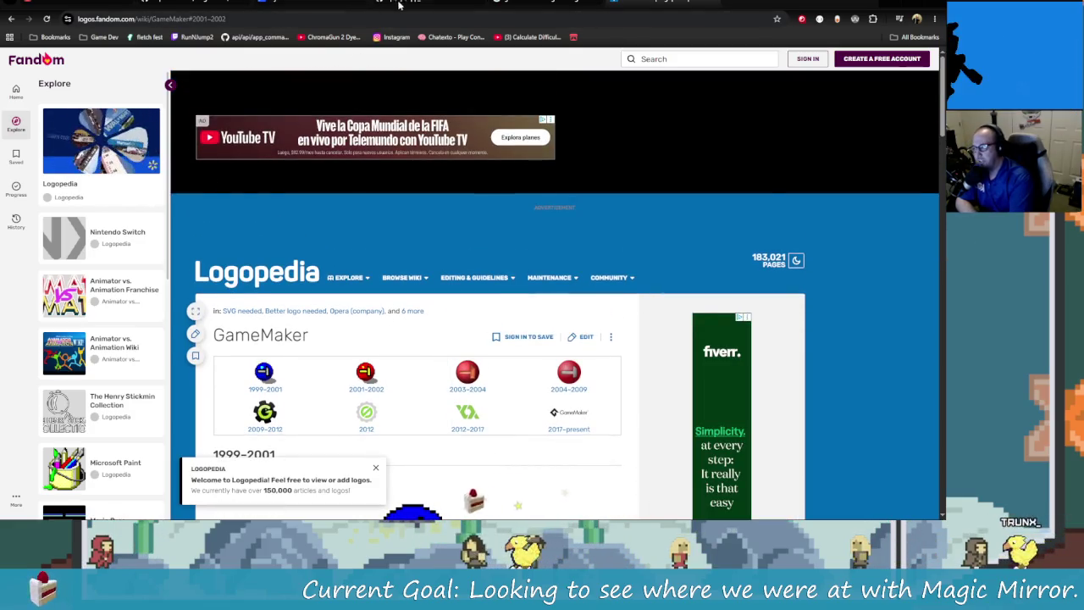
pyautogui.hotkey('ctrl', 'Tab')
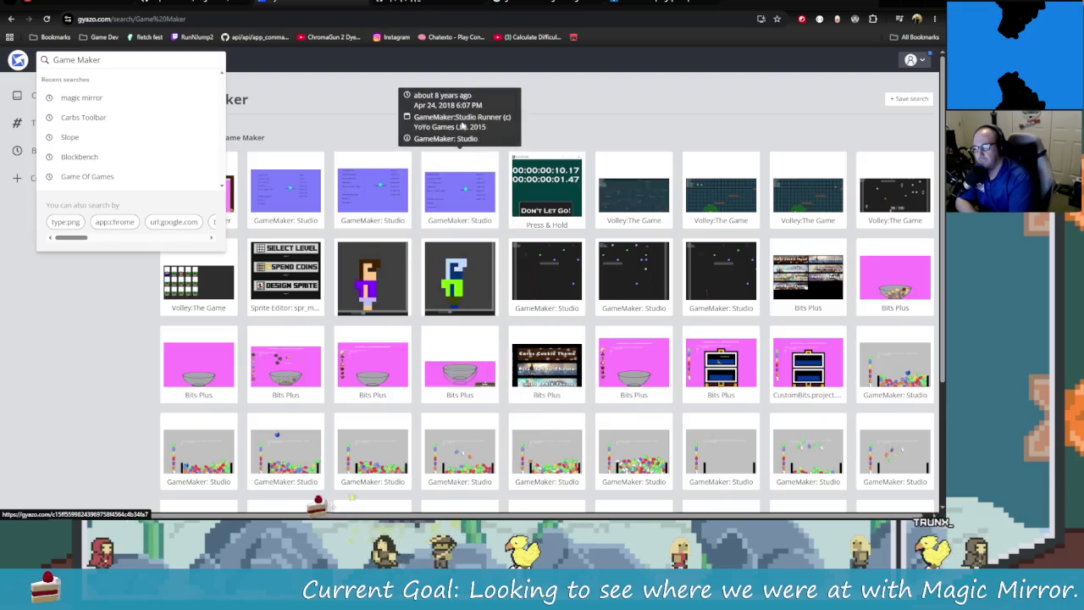
# Step: Browse the Game Maker search results and view the Sprite Editor menu capture enlarged
pyautogui.click(482, 133)
pyautogui.scroll(-3, 406, 321)
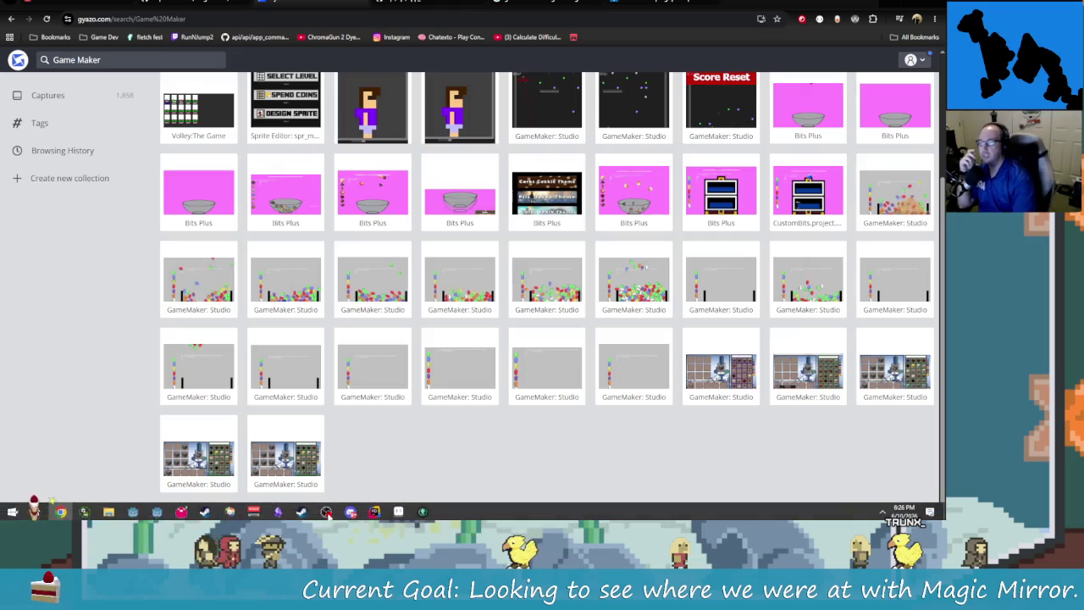
pyautogui.moveTo(286, 453)
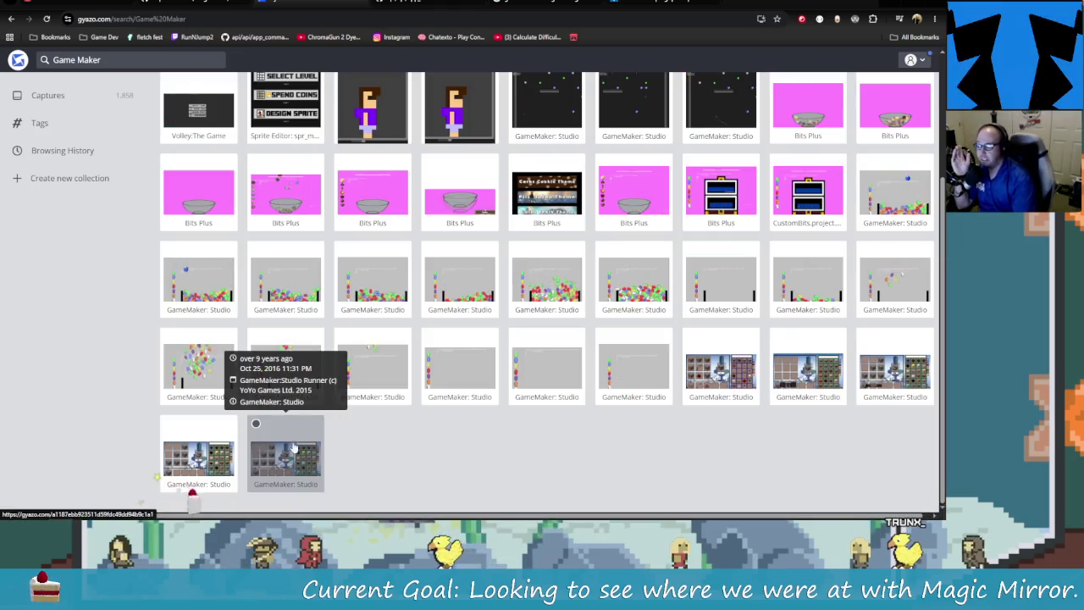
pyautogui.scroll(3, 423, 424)
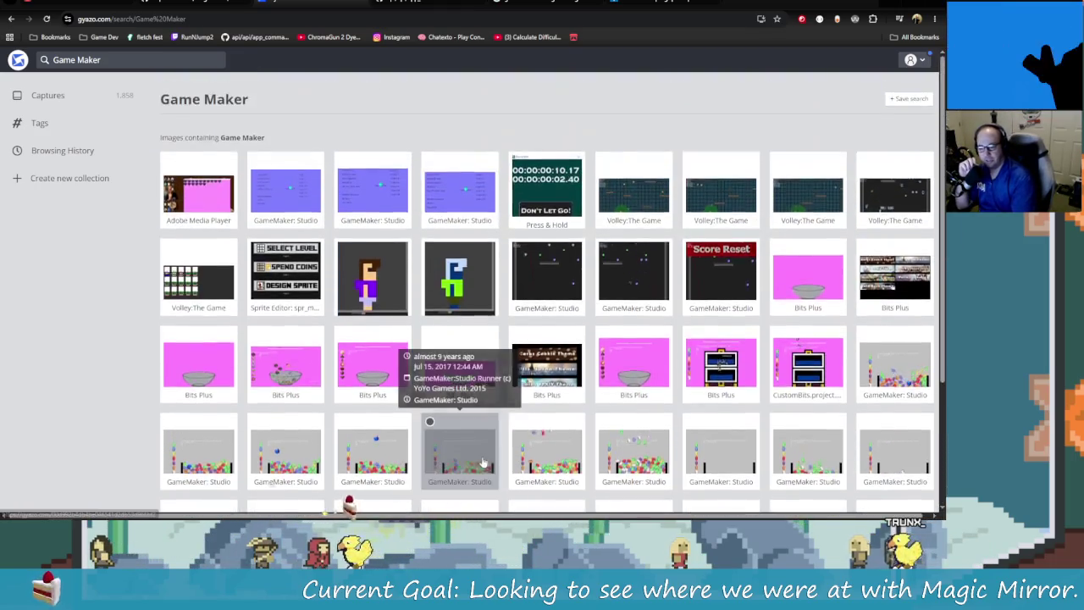
pyautogui.scroll(-1, 536, 470)
pyautogui.scroll(2, 536, 470)
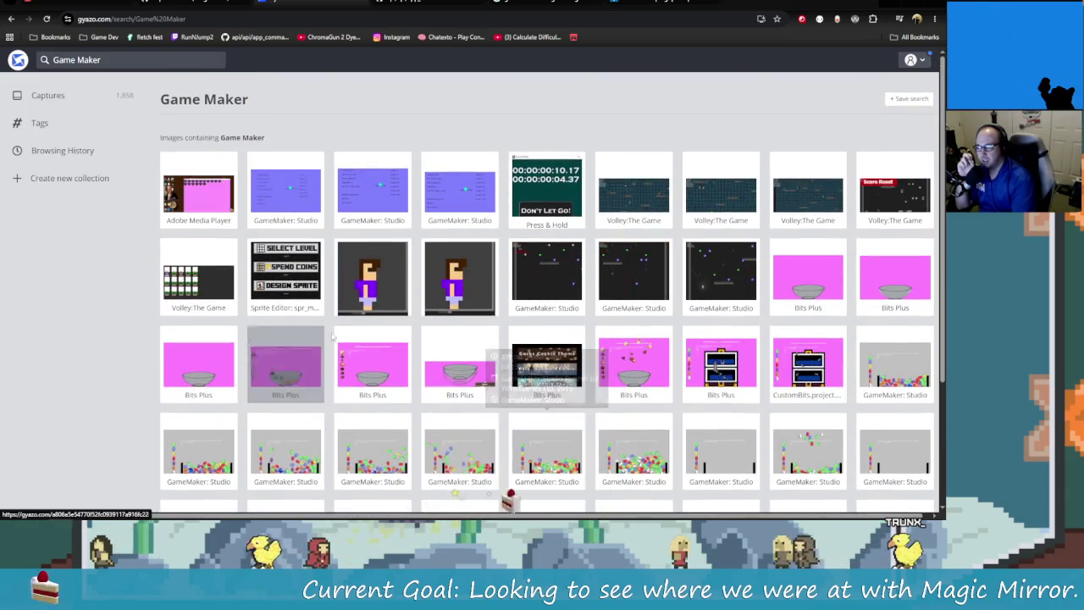
pyautogui.click(286, 272)
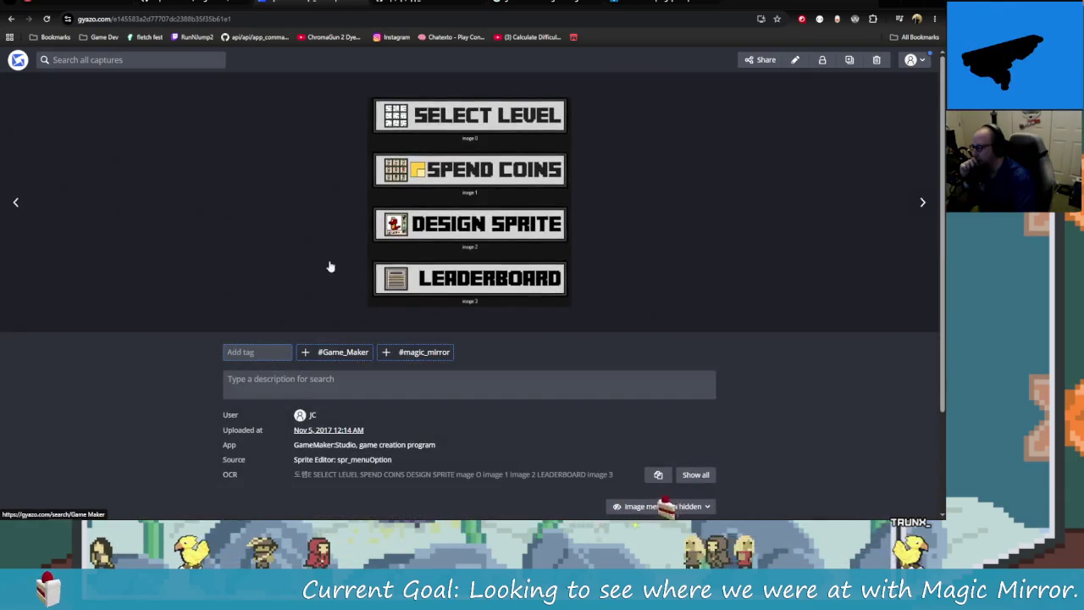
pyautogui.click(505, 273)
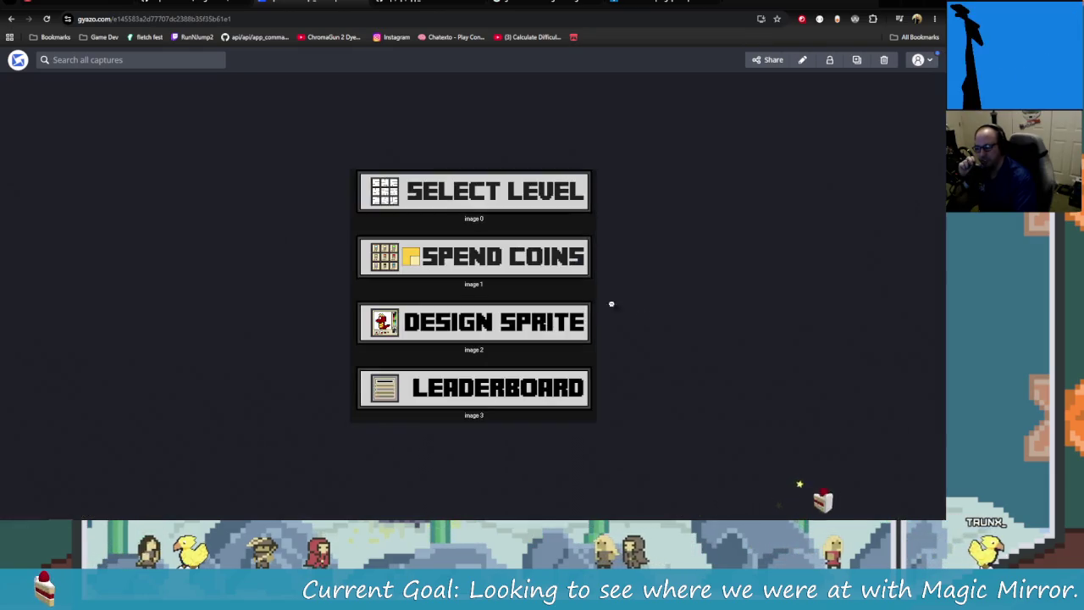
pyautogui.click(11, 19)
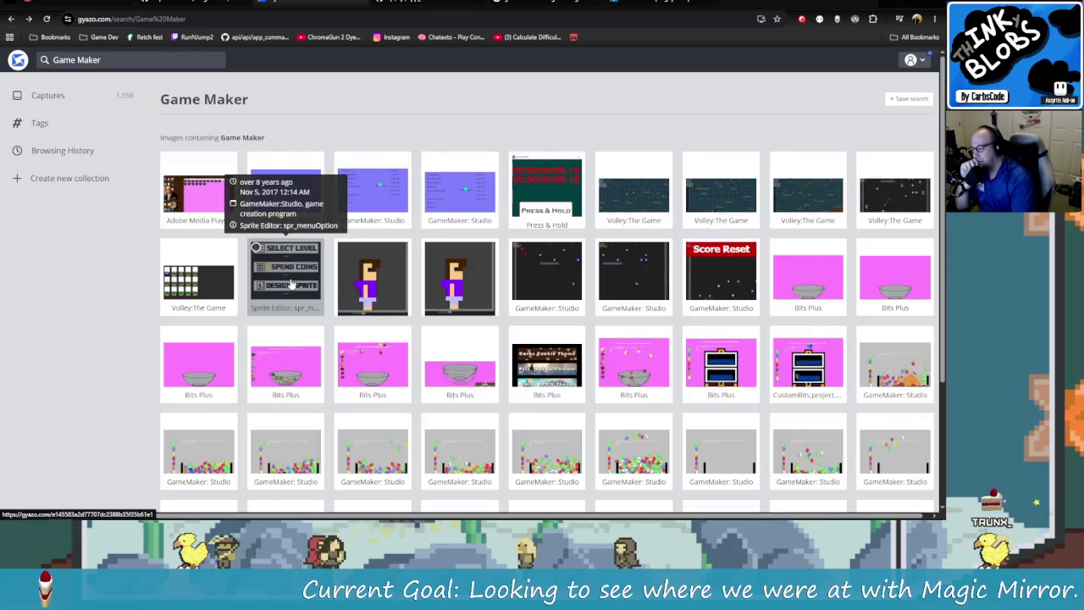
# Step: Play the menu screen video capture fullscreen, then exit playback
pyautogui.click(220, 289)
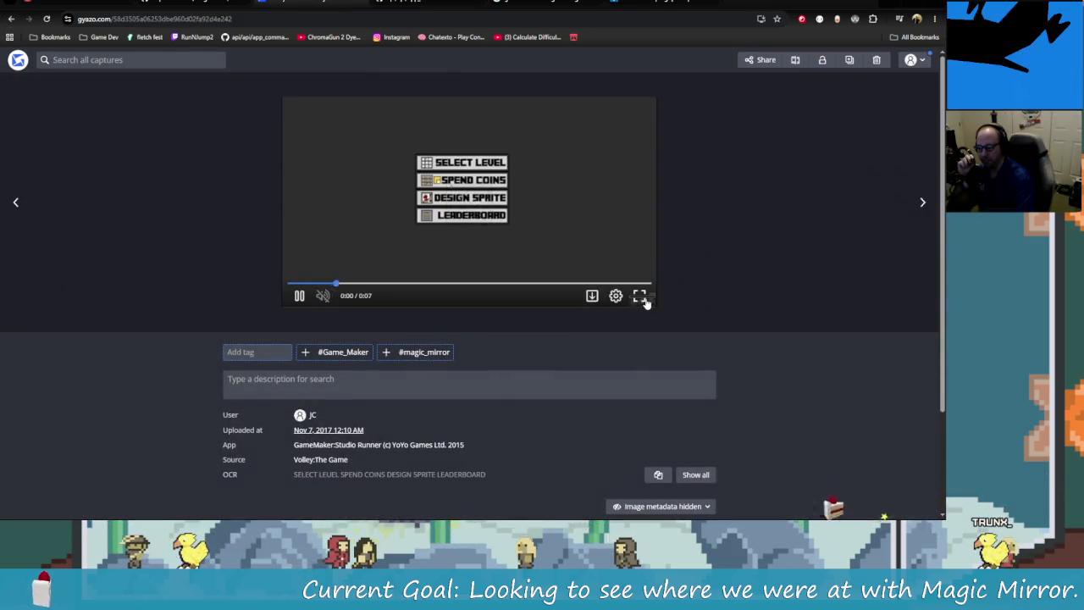
pyautogui.click(643, 298)
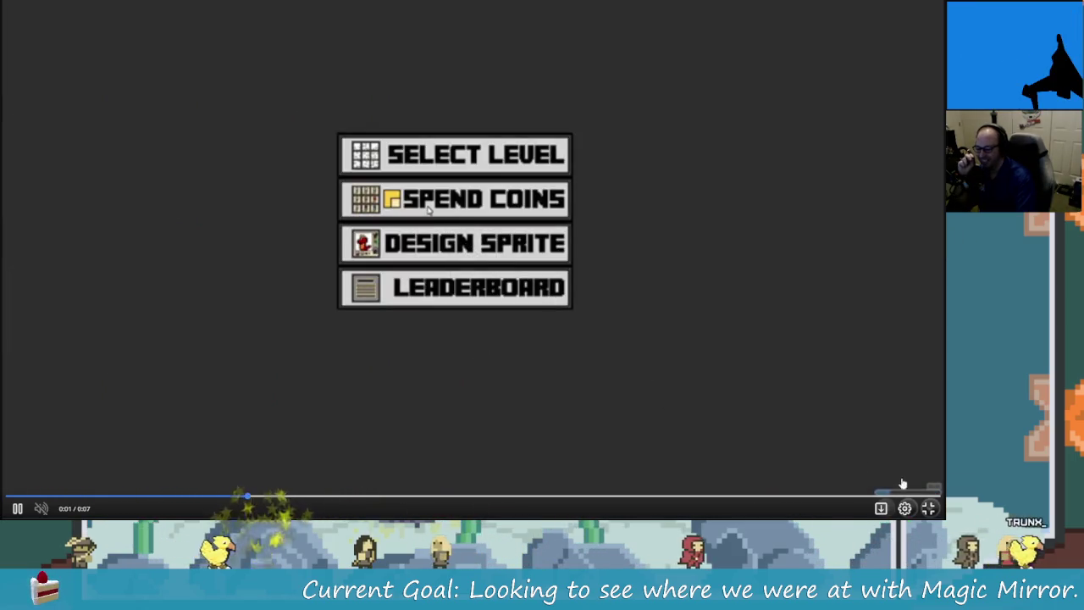
pyautogui.press('Escape')
# Step: Search 'Game Maker' again and play the Bits Plus theme menu capture fullscreen
pyautogui.click(63, 60)
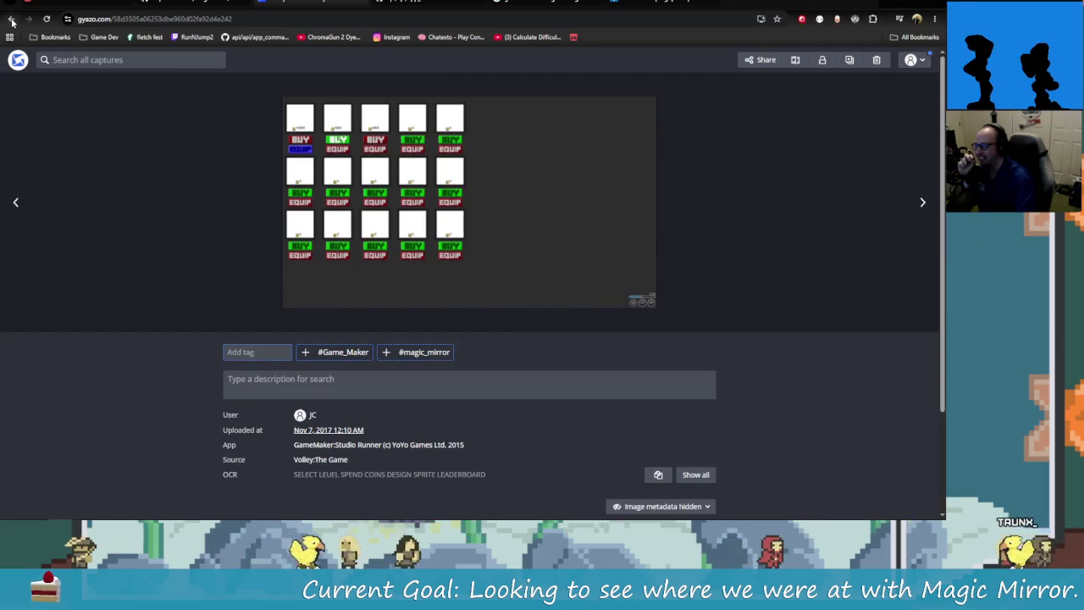
pyautogui.write('Game Maker')
pyautogui.press('Return')
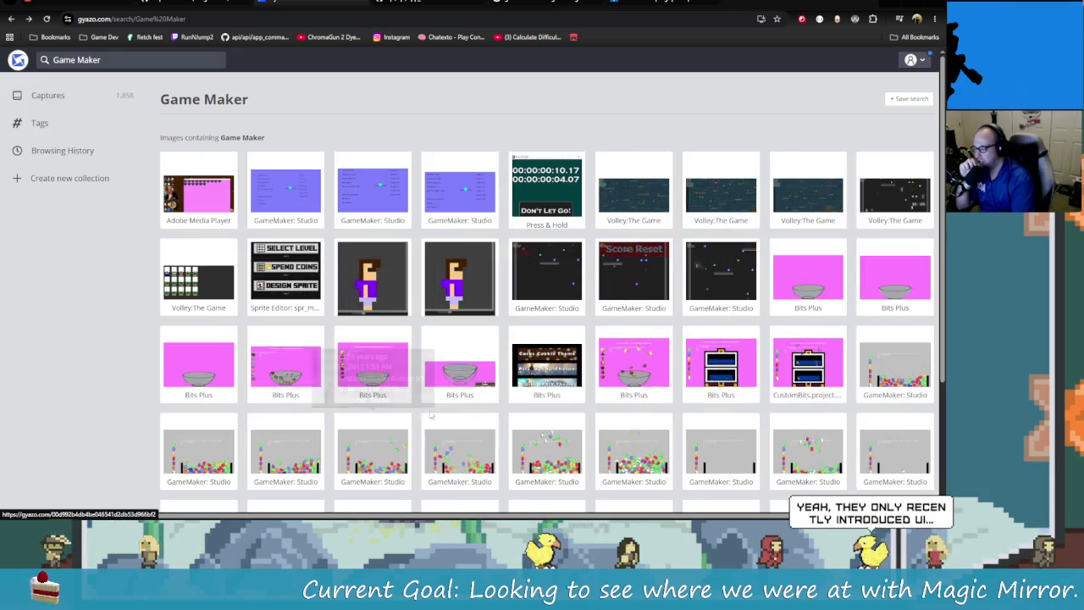
pyautogui.scroll(-1, 475, 406)
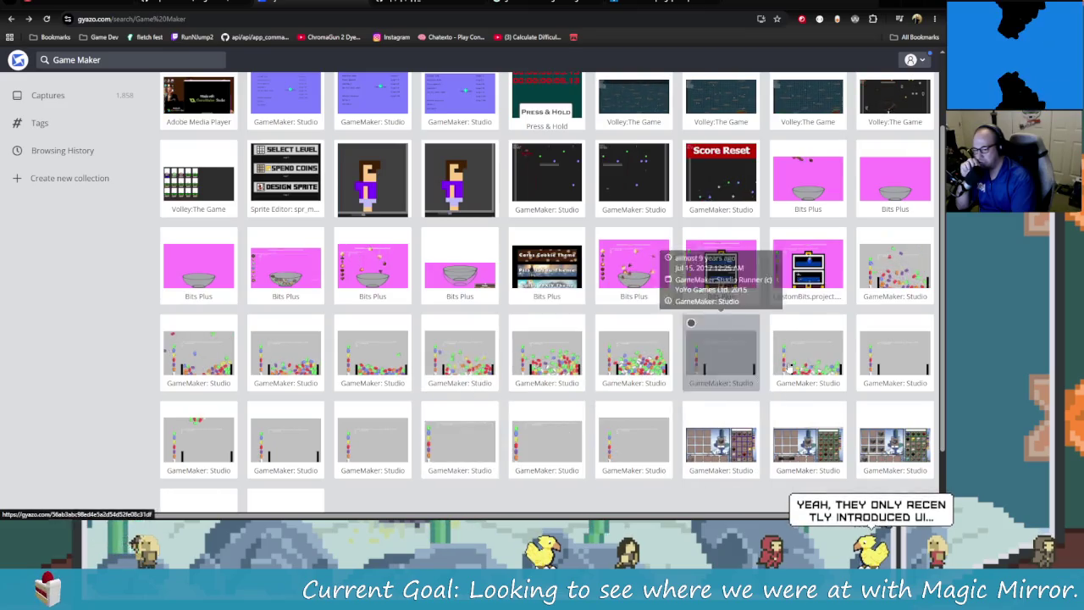
pyautogui.scroll(1, 735, 406)
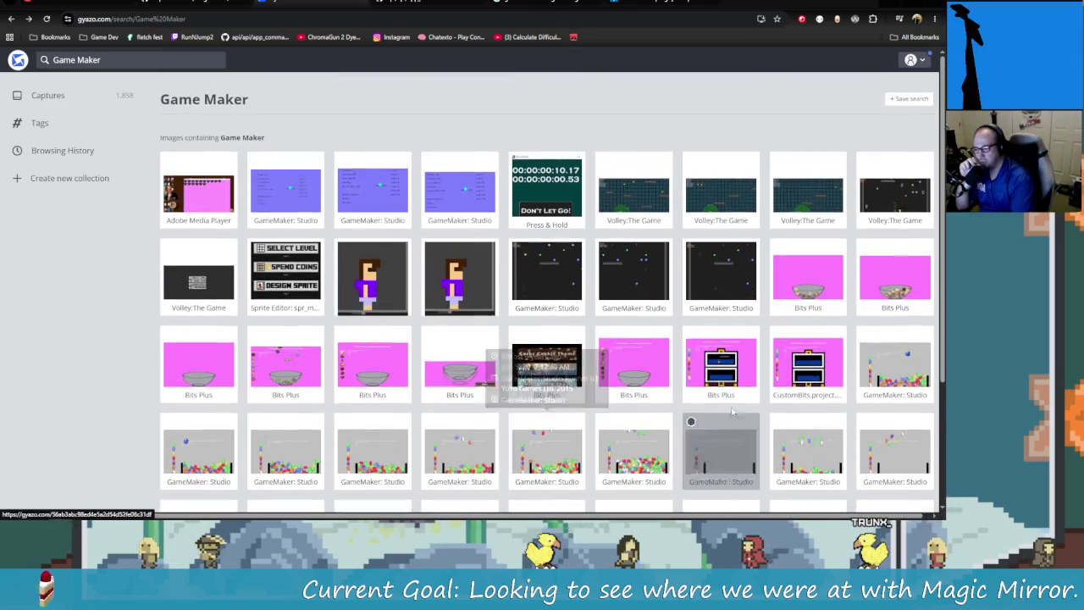
pyautogui.click(807, 277)
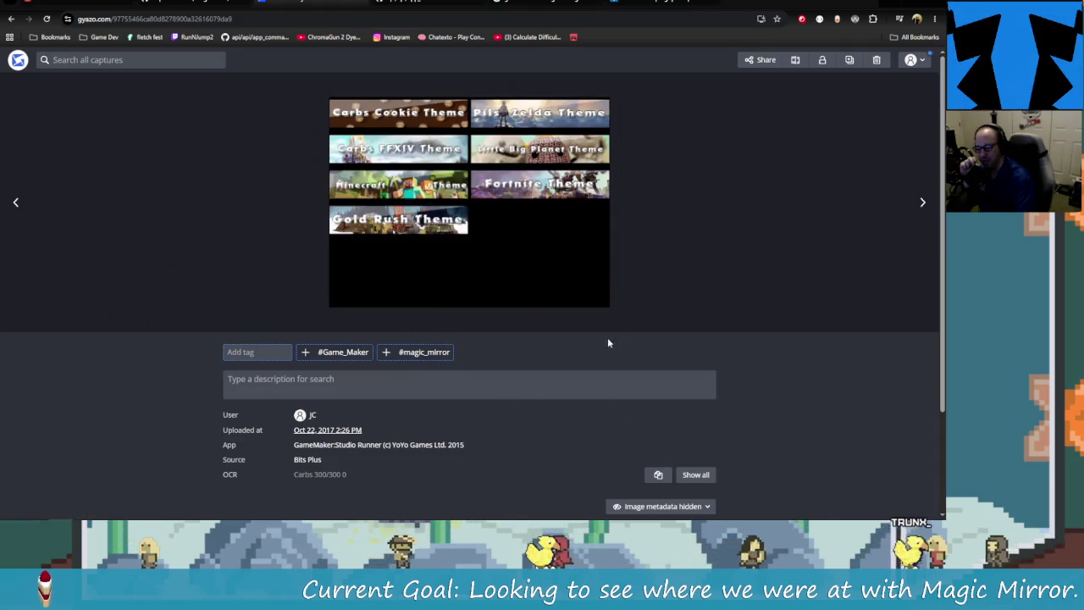
pyautogui.click(598, 296)
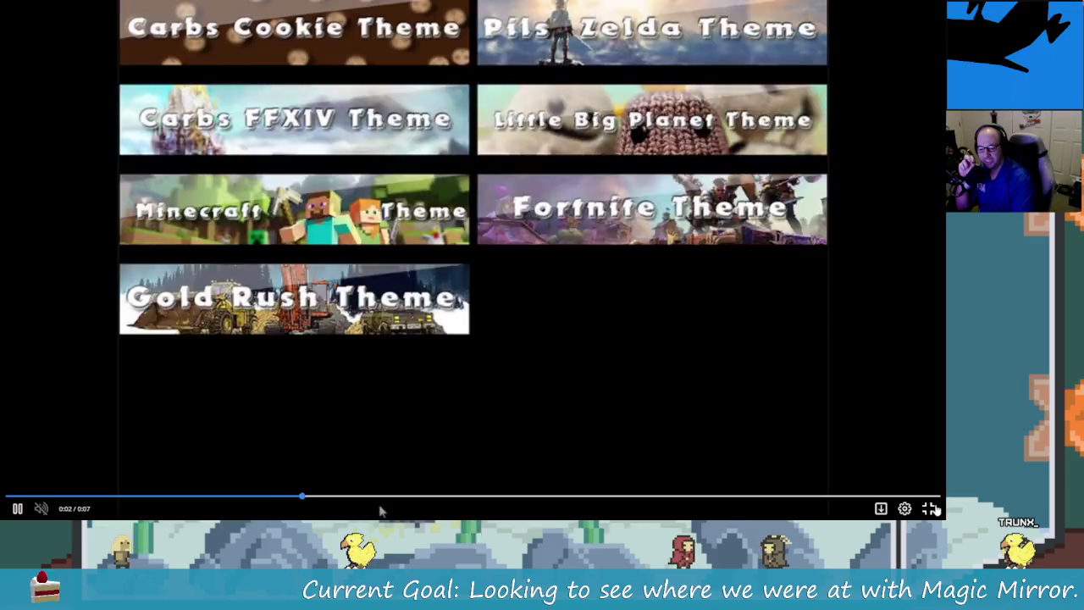
# Step: Return to the Game Maker results and look at the Press & Hold capture
pyautogui.press('Escape')
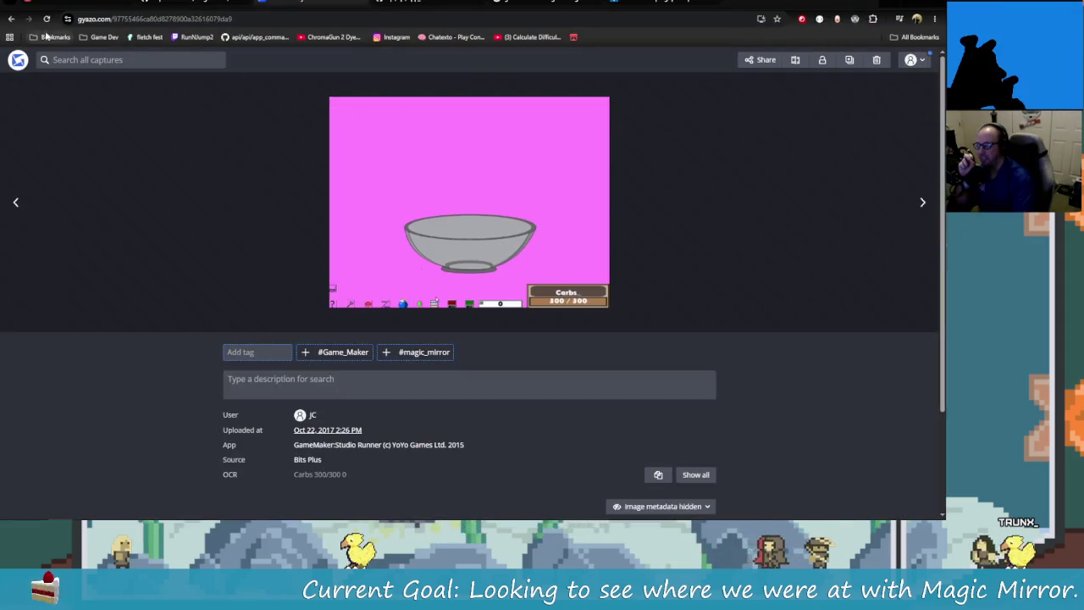
pyautogui.click(12, 19)
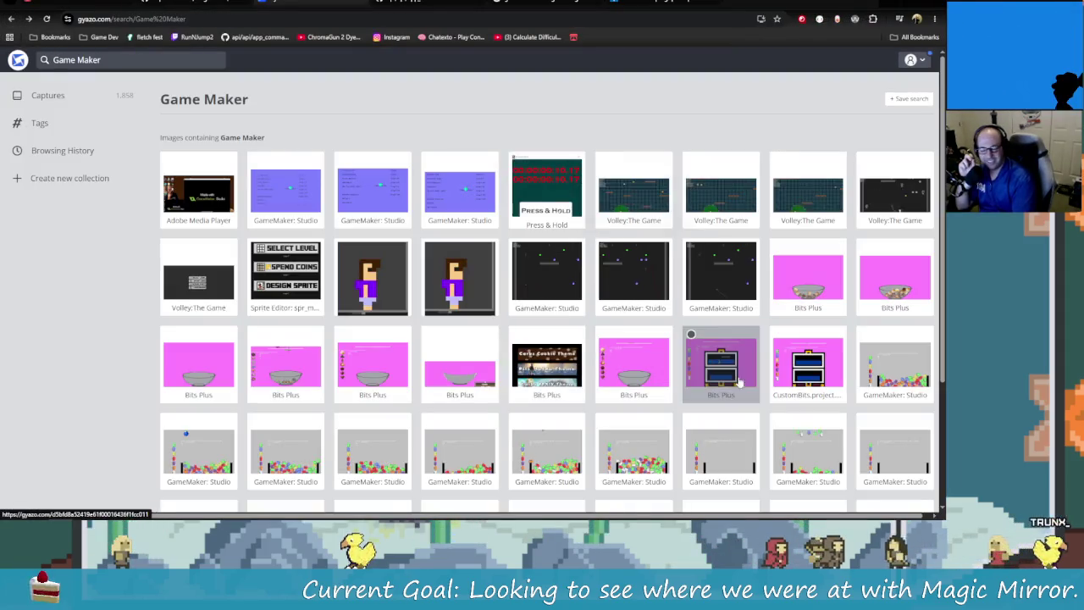
pyautogui.scroll(-2, 663, 448)
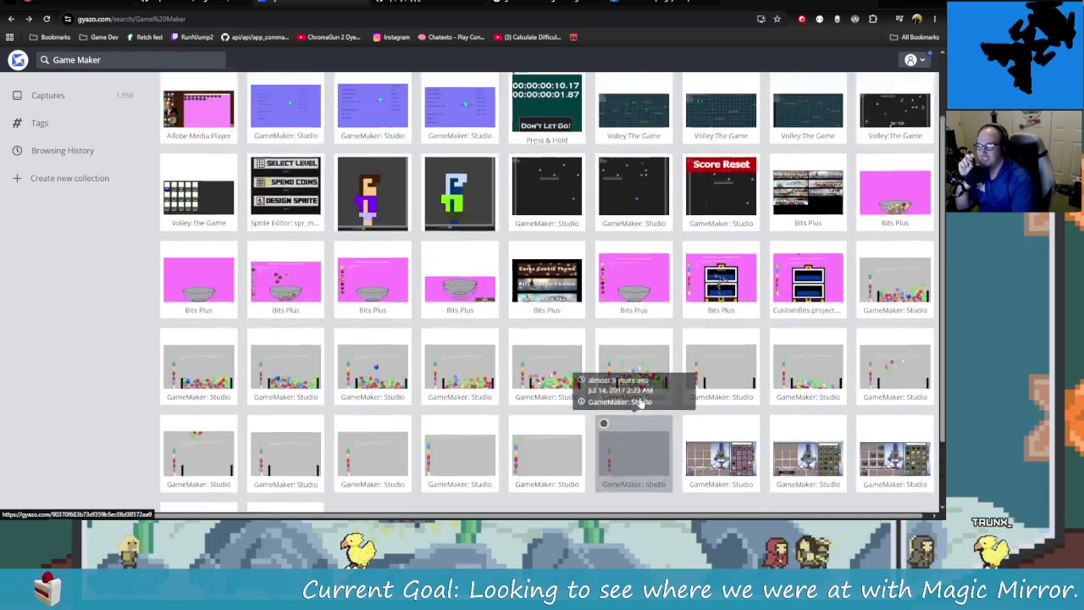
pyautogui.scroll(1, 543, 381)
pyautogui.scroll(1, 364, 322)
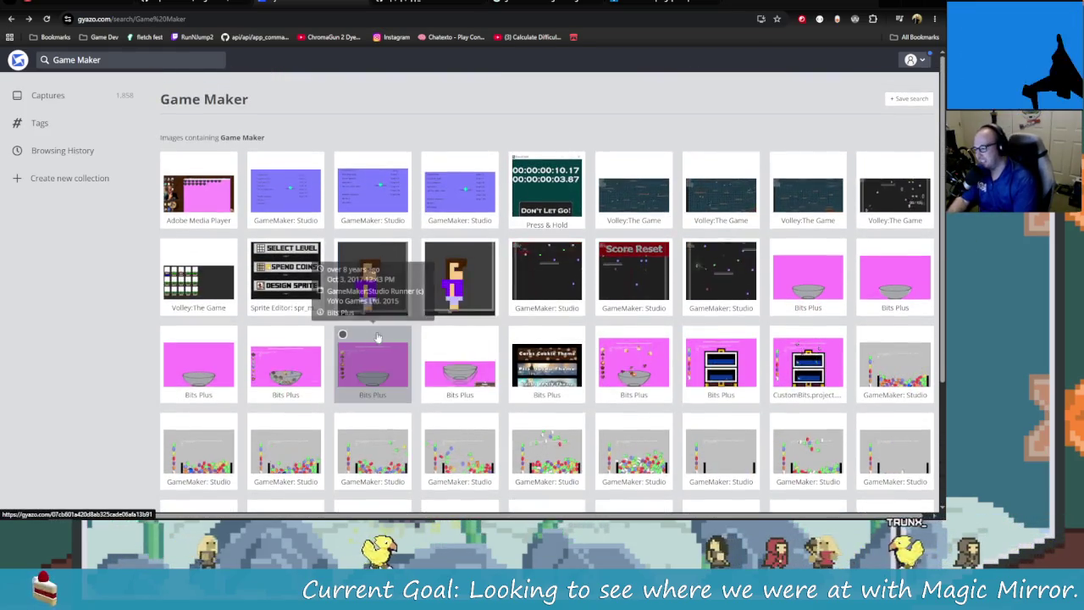
pyautogui.click(546, 188)
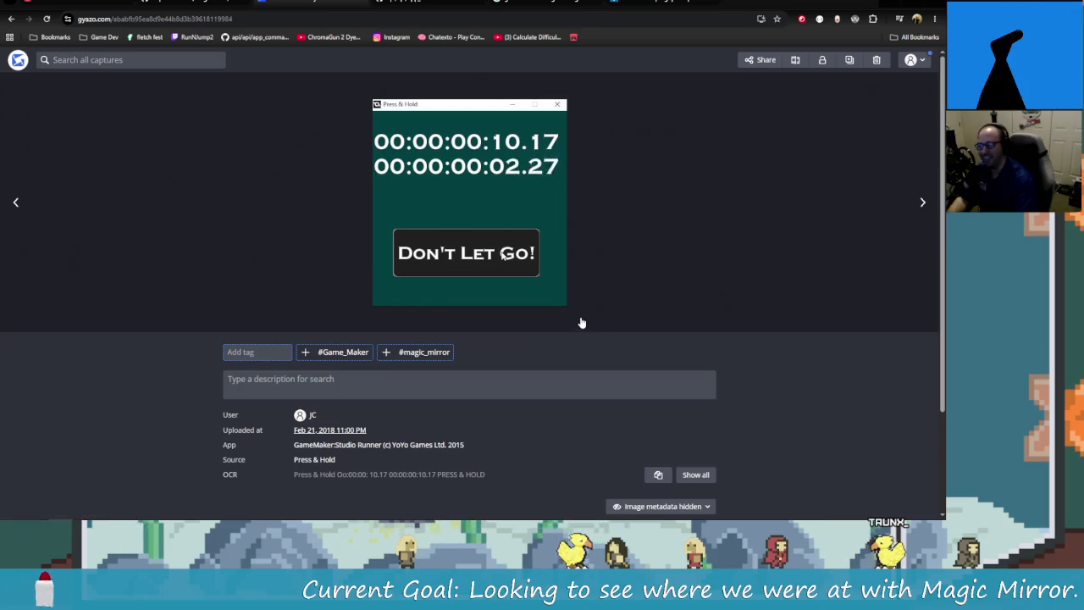
pyautogui.click(12, 18)
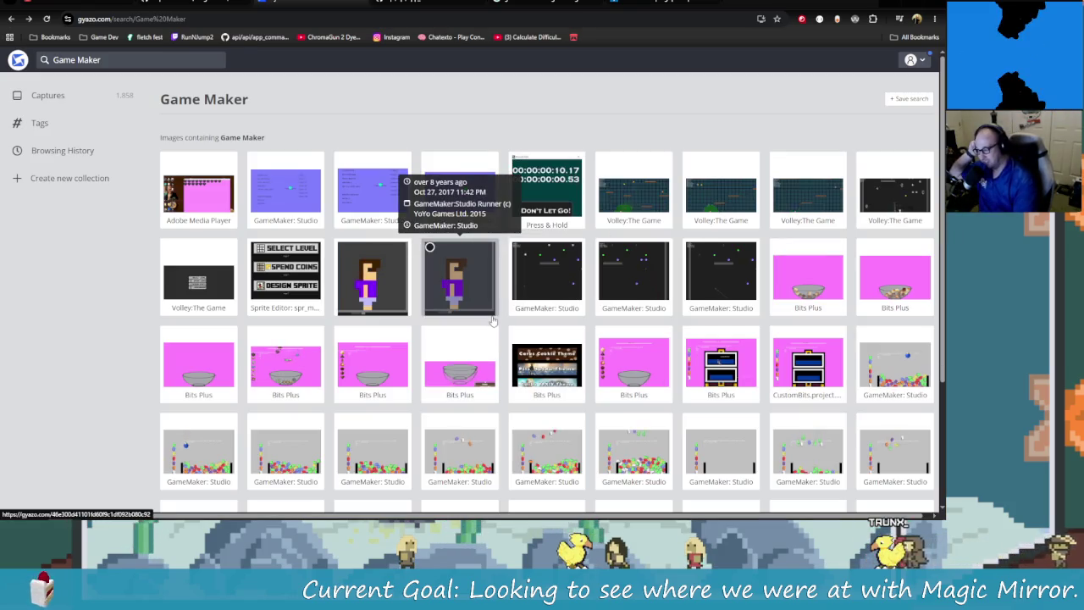
# Step: Watch the block inventory capture fullscreen, then open the full Captures list
pyautogui.scroll(-2, 493, 320)
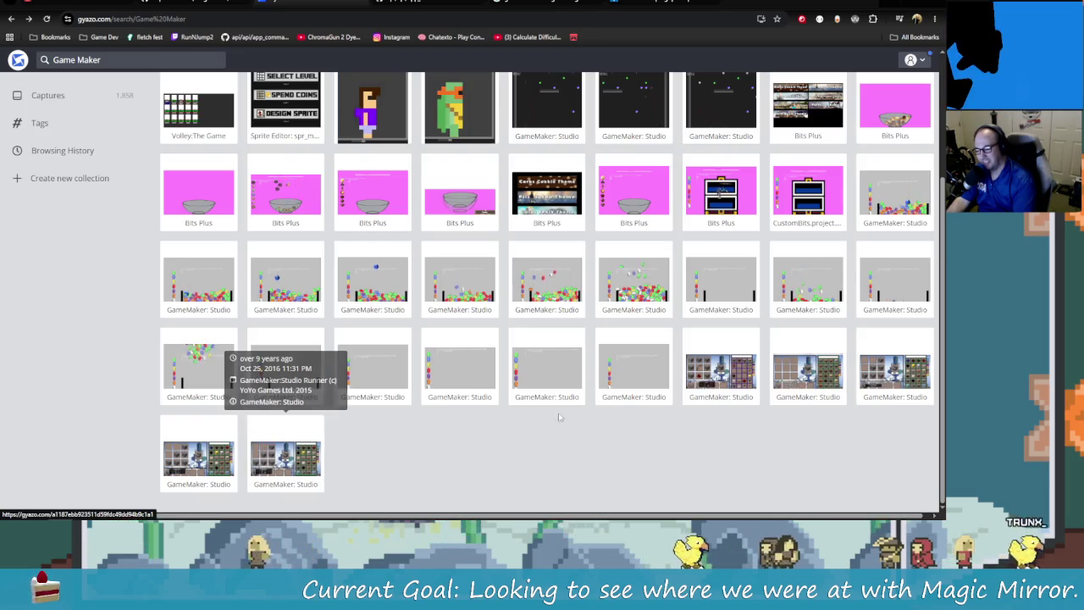
pyautogui.click(312, 462)
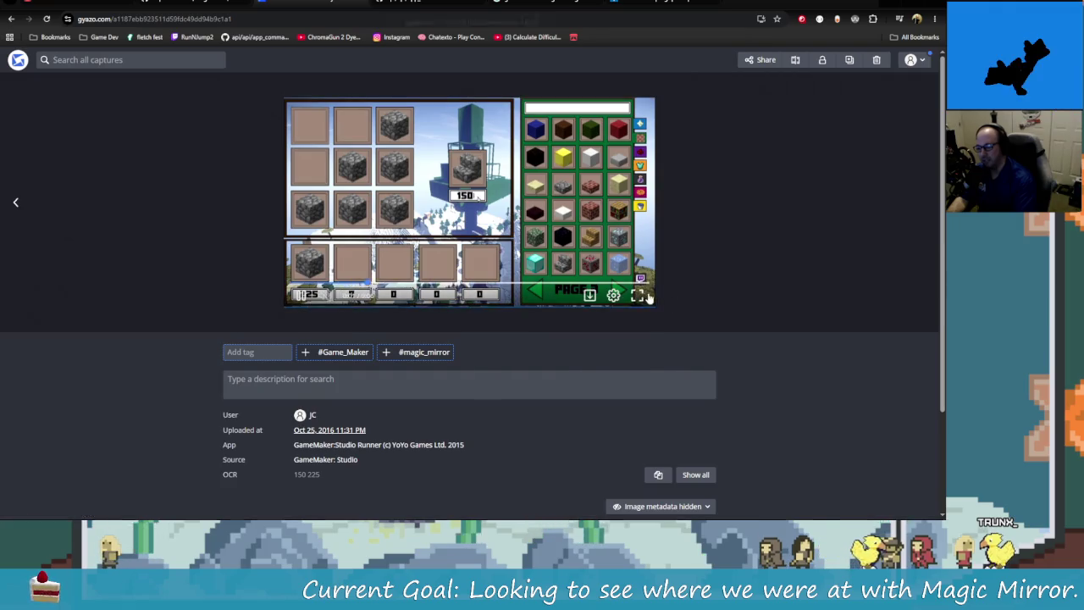
pyautogui.click(639, 295)
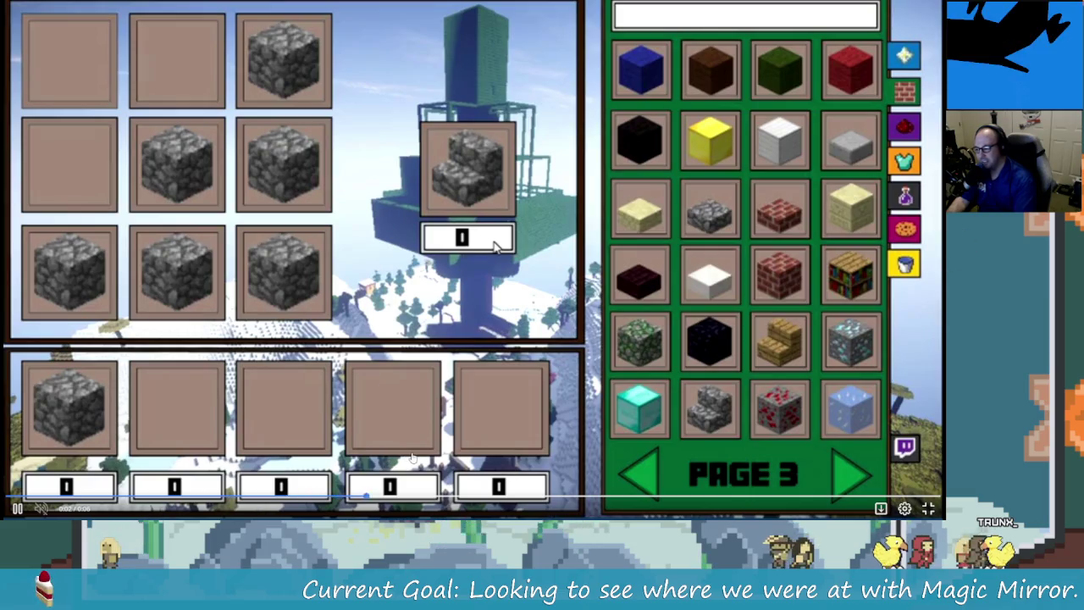
pyautogui.click(929, 508)
pyautogui.click(11, 18)
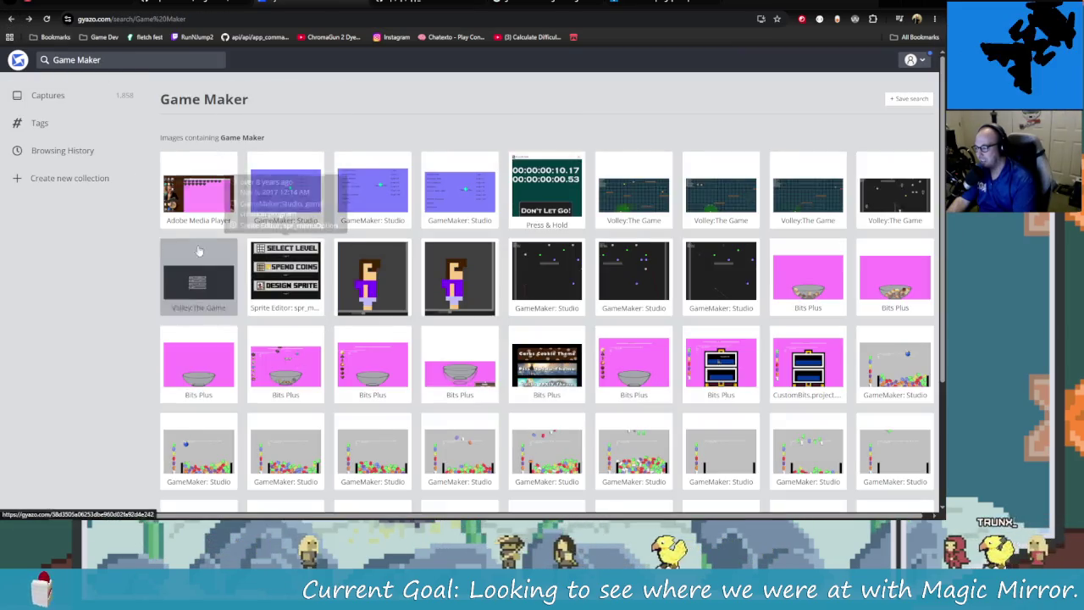
pyautogui.click(91, 95)
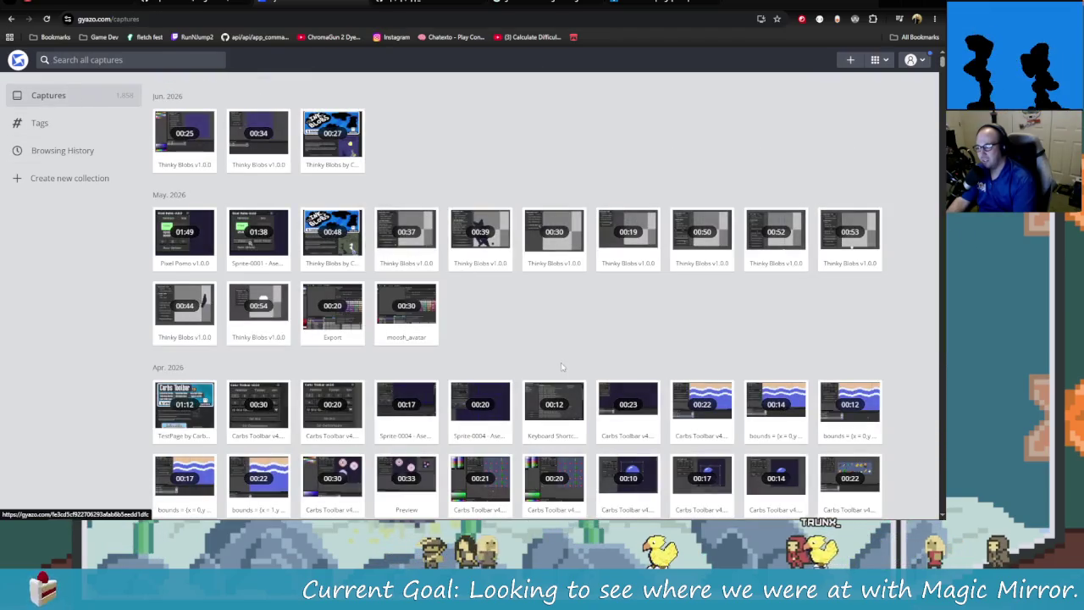
# Step: Cycle through the browser tabs back to Gyazo, then switch to the magic-mirror.lua code
pyautogui.scroll(-10, 508, 254)
pyautogui.scroll(-10, 532, 344)
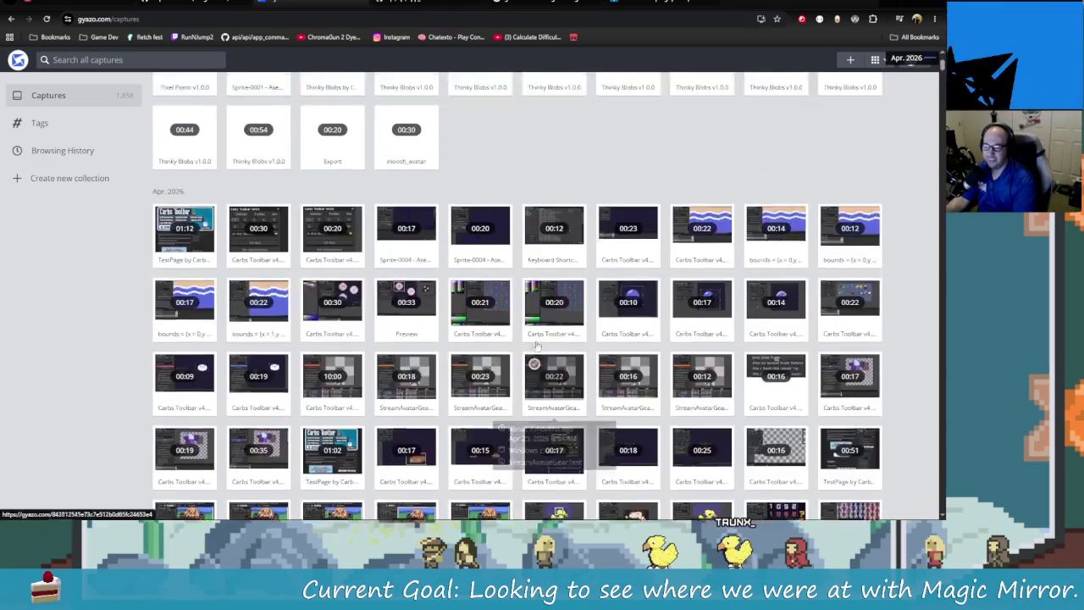
pyautogui.scroll(15, 559, 297)
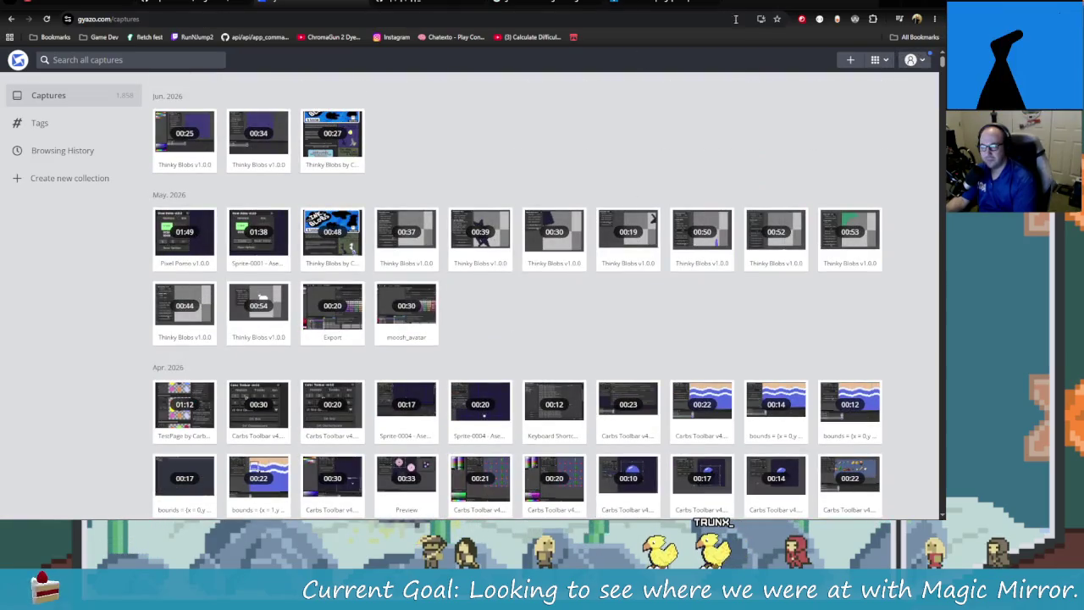
pyautogui.click(541, 9)
pyautogui.click(696, 9)
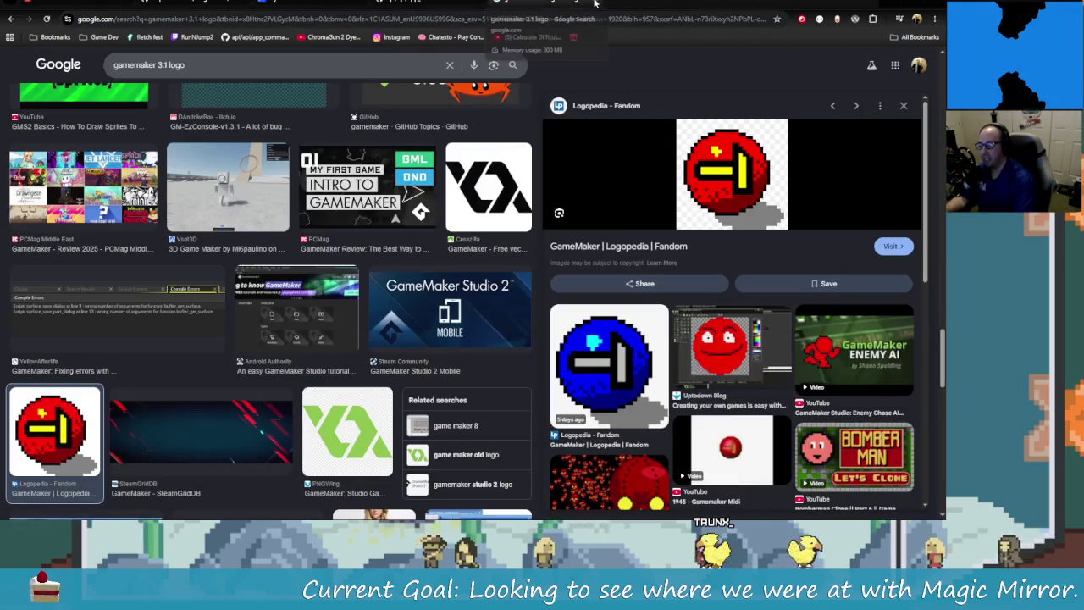
pyautogui.click(542, 7)
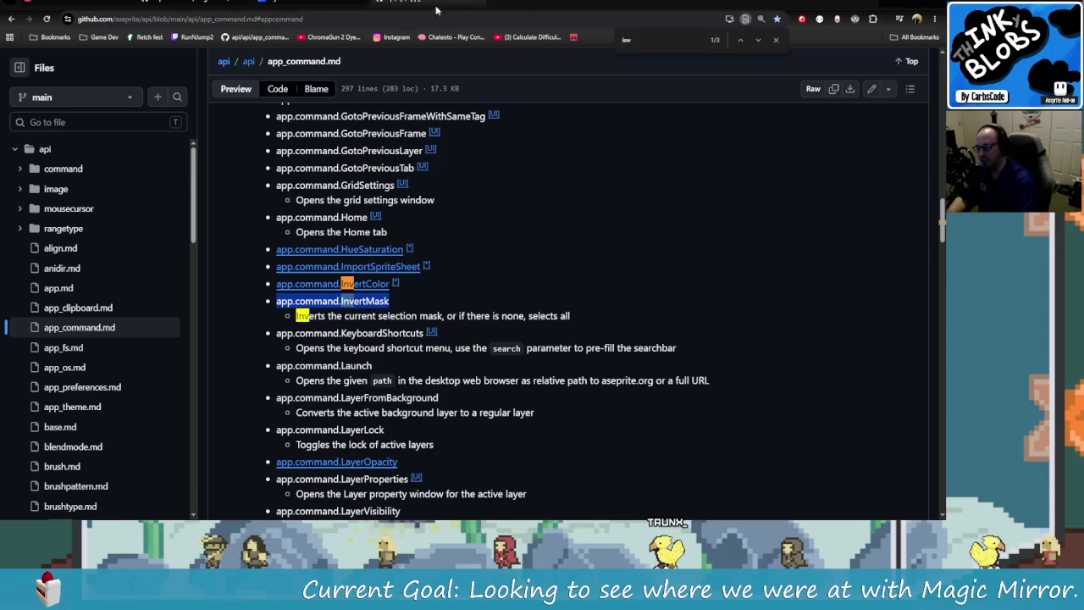
pyautogui.click(271, 6)
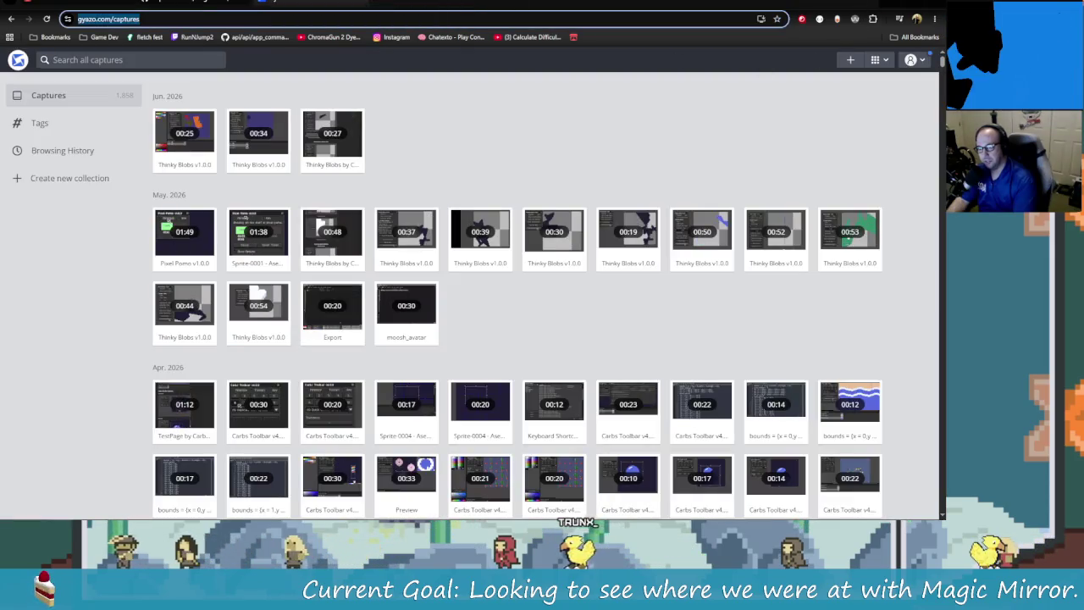
pyautogui.hotkey('alt', 'Tab')
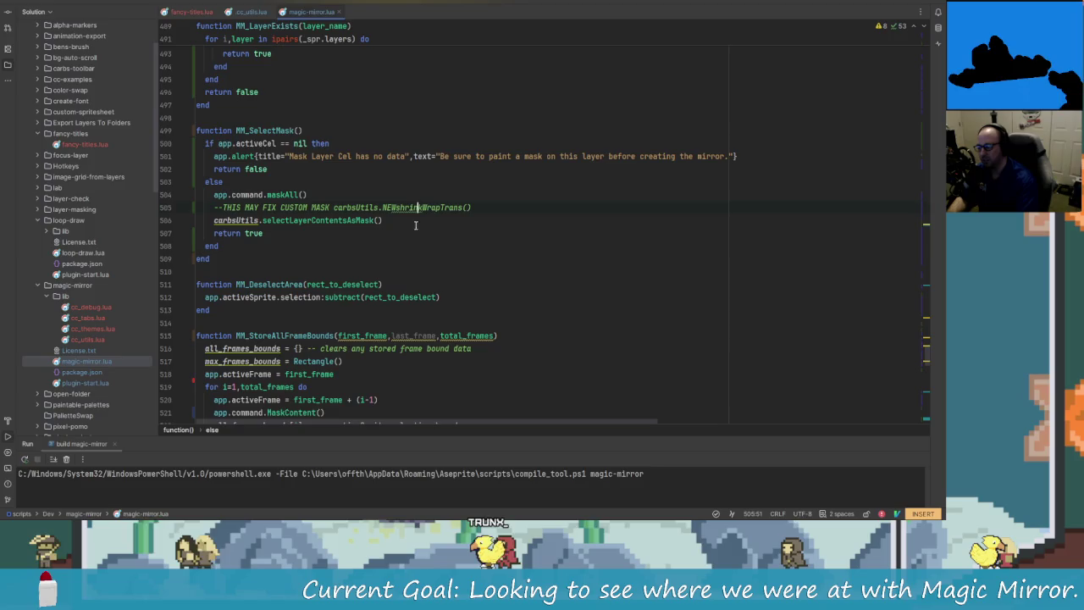
pyautogui.scroll(2, 415, 224)
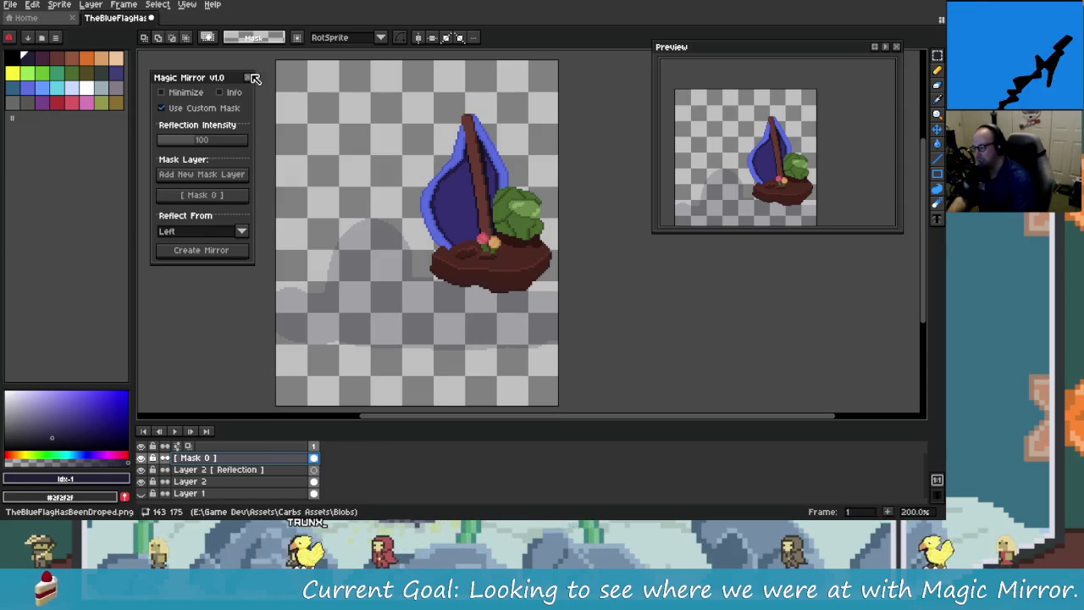
# Step: Reopen the Magic Mirror panel from the Frame menu and hide the grey mask shading
pyautogui.click(247, 77)
pyautogui.click(219, 61)
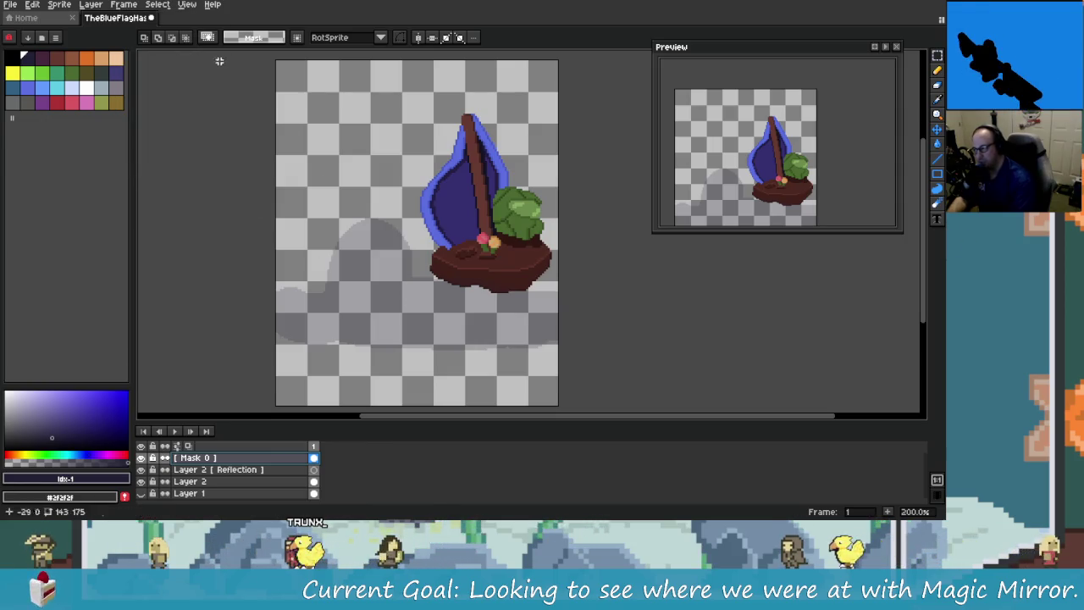
pyautogui.click(124, 4)
pyautogui.click(170, 71)
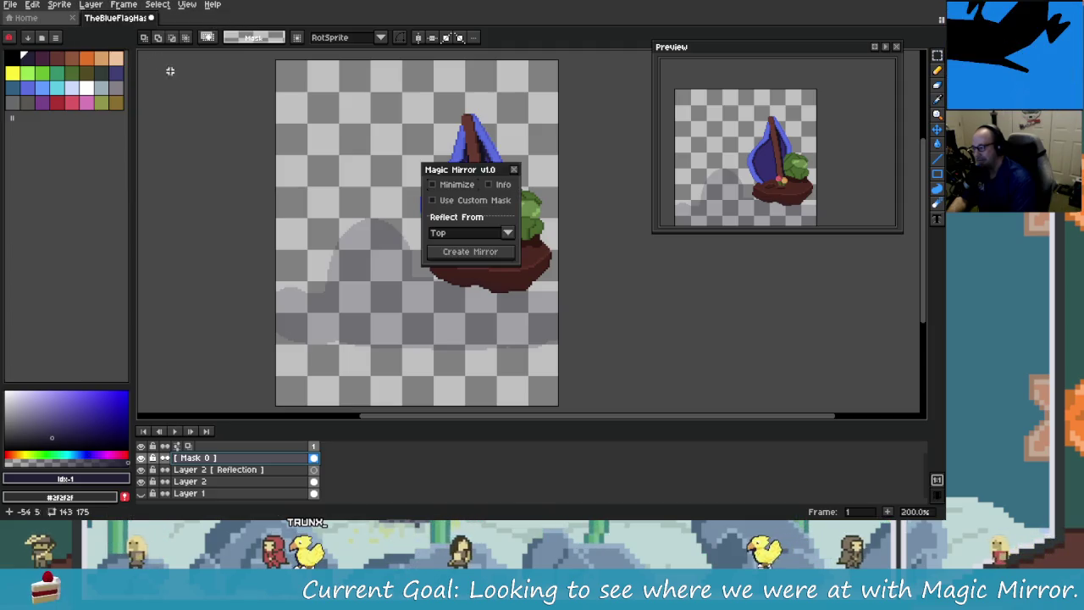
pyautogui.moveTo(457, 169); pyautogui.dragTo(202, 89)
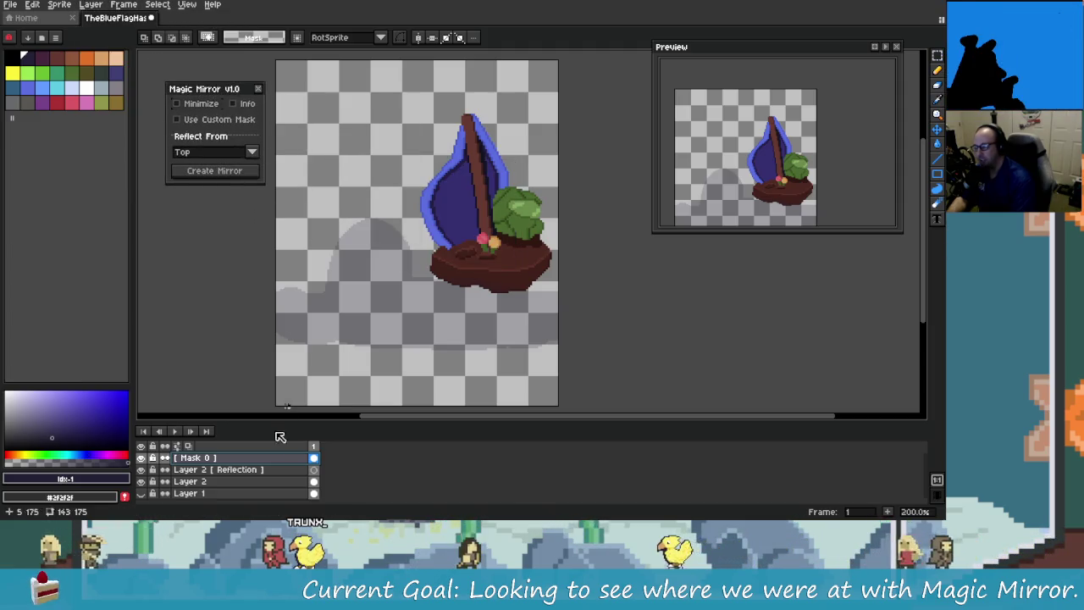
pyautogui.click(212, 458)
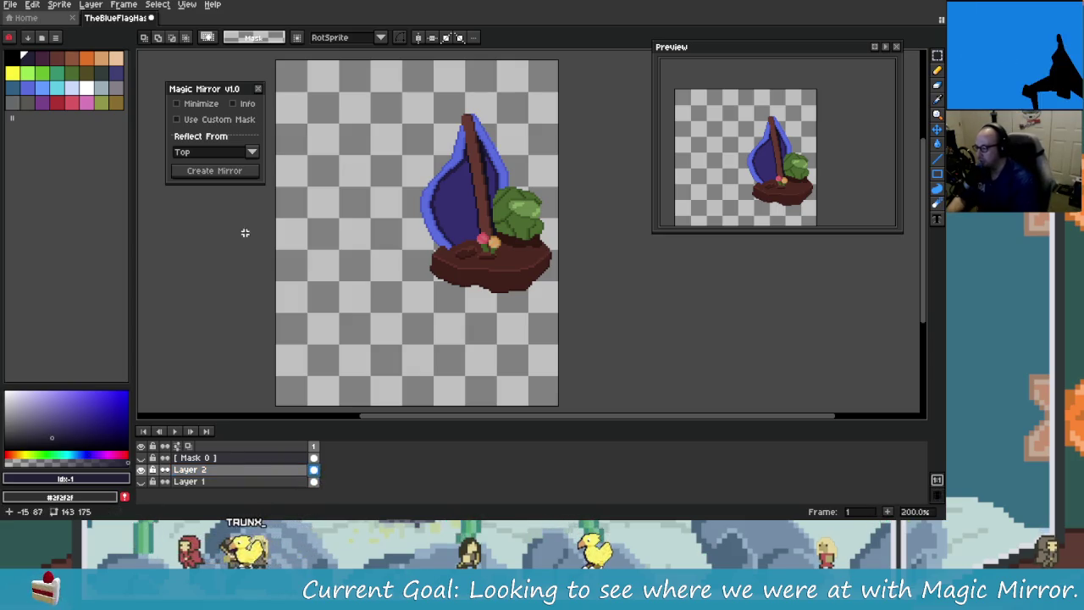
# Step: Generate a Magic Mirror reflection from the Left
pyautogui.click(203, 185)
pyautogui.click(242, 172)
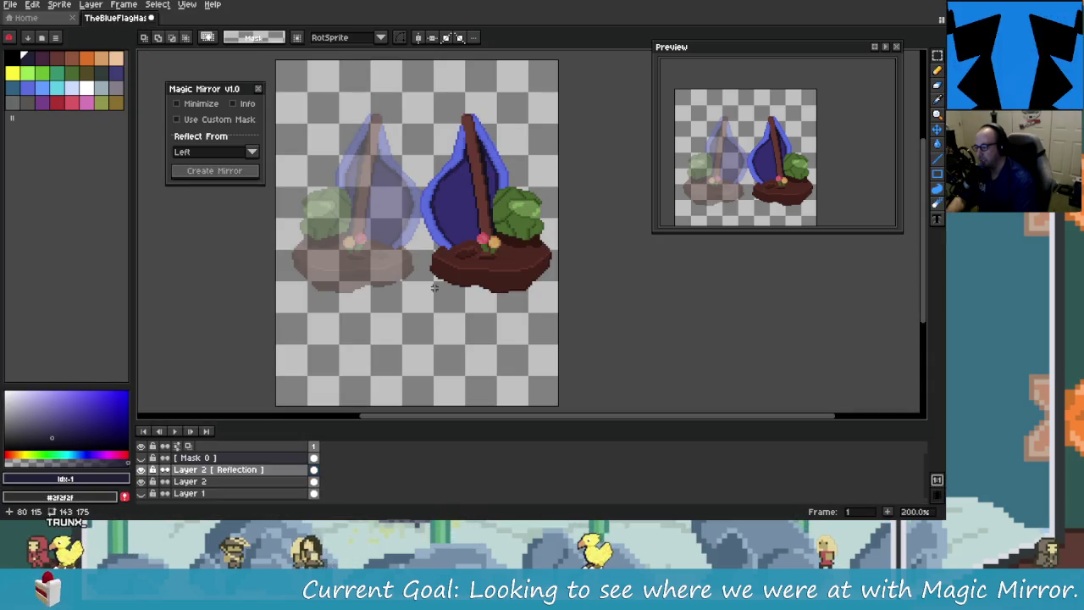
pyautogui.scroll(3, 416, 215)
pyautogui.scroll(3, 416, 214)
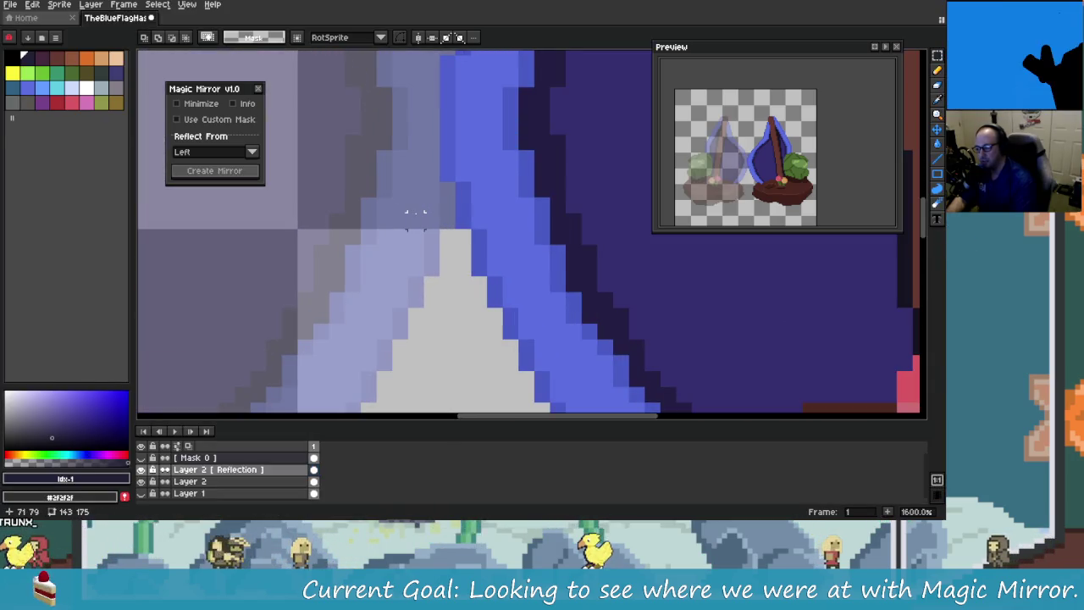
pyautogui.scroll(-6, 411, 216)
# Step: Undo back through recent edits to remove the left-side reflection
pyautogui.hotkey('ctrl', 'z')
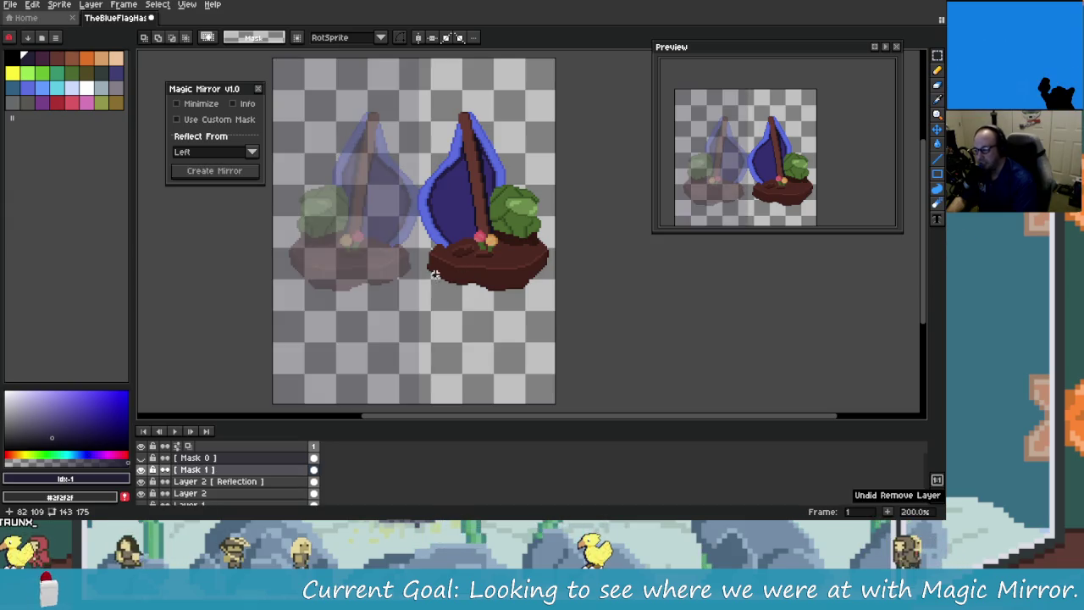
pyautogui.scroll(5, 432, 230)
pyautogui.scroll(3, 432, 230)
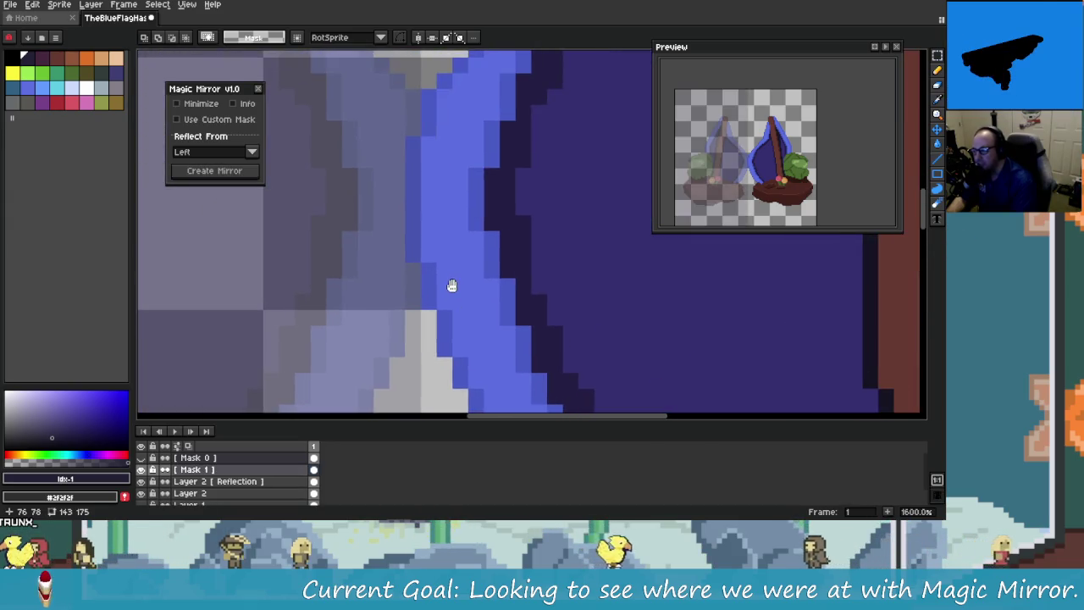
pyautogui.scroll(-3, 414, 173)
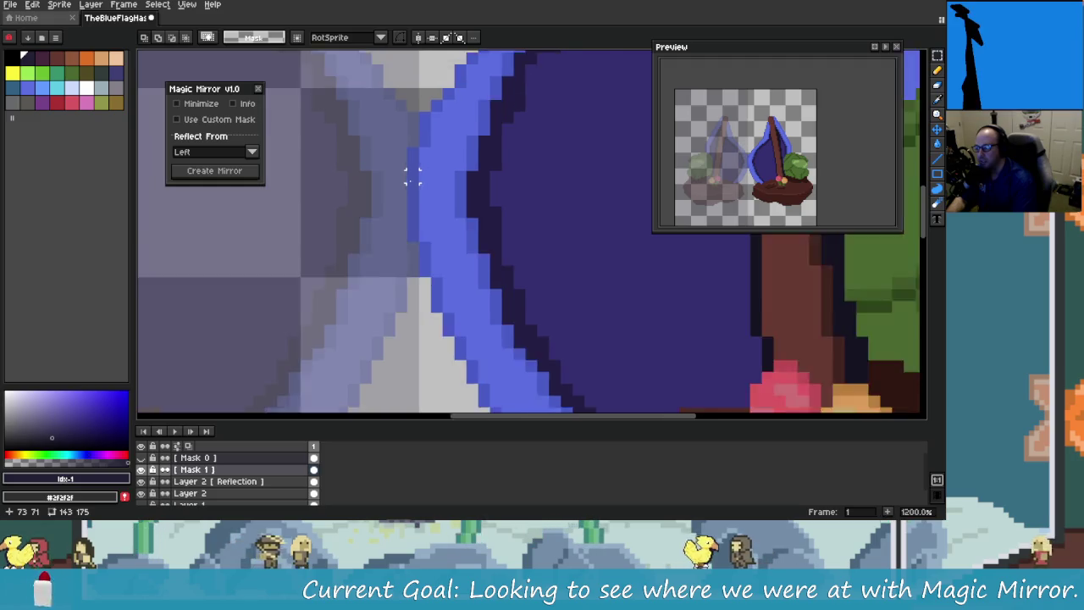
pyautogui.scroll(-3, 431, 212)
pyautogui.hotkey('ctrl', 'z')
pyautogui.hotkey('ctrl', 'z')
pyautogui.hotkey('ctrl', 'z')
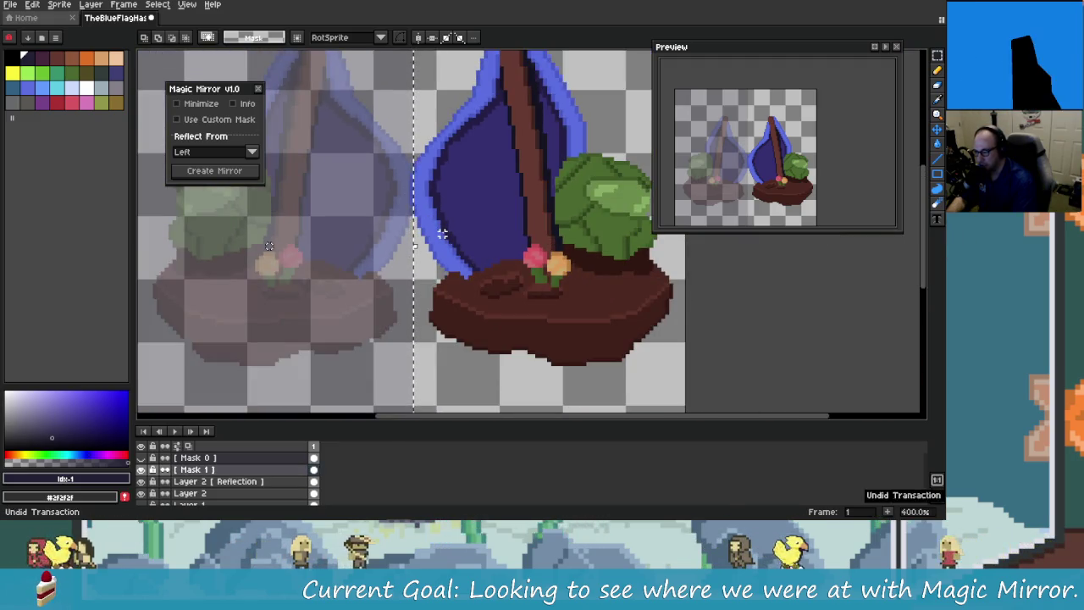
pyautogui.hotkey('ctrl', 'z')
pyautogui.hotkey('ctrl', 'z')
pyautogui.hotkey('ctrl', 'z')
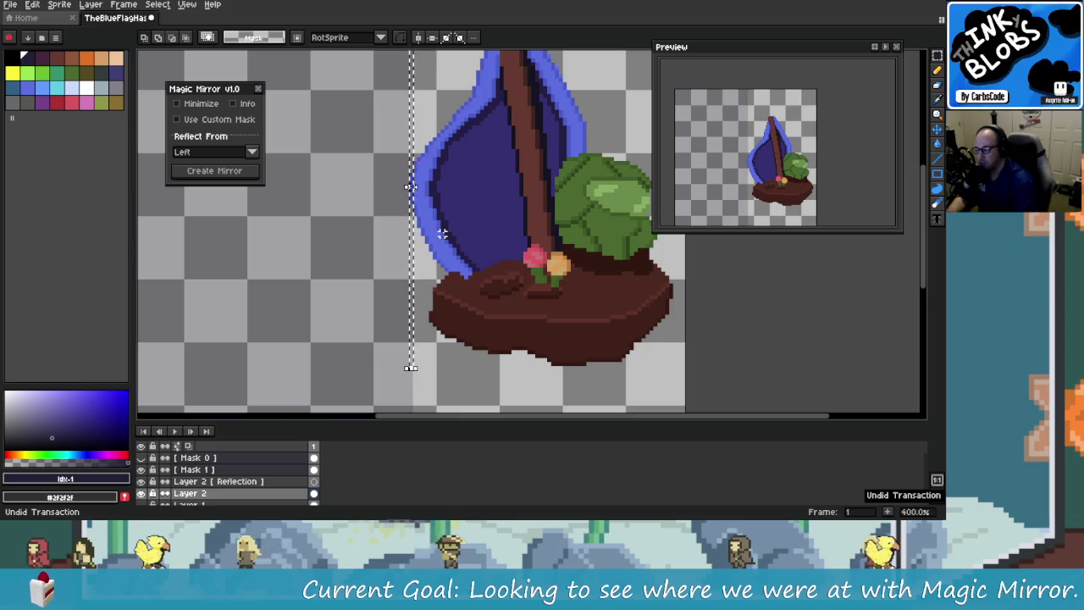
pyautogui.hotkey('ctrl', 'z')
pyautogui.hotkey('ctrl', 'z')
pyautogui.hotkey('ctrl', 'z')
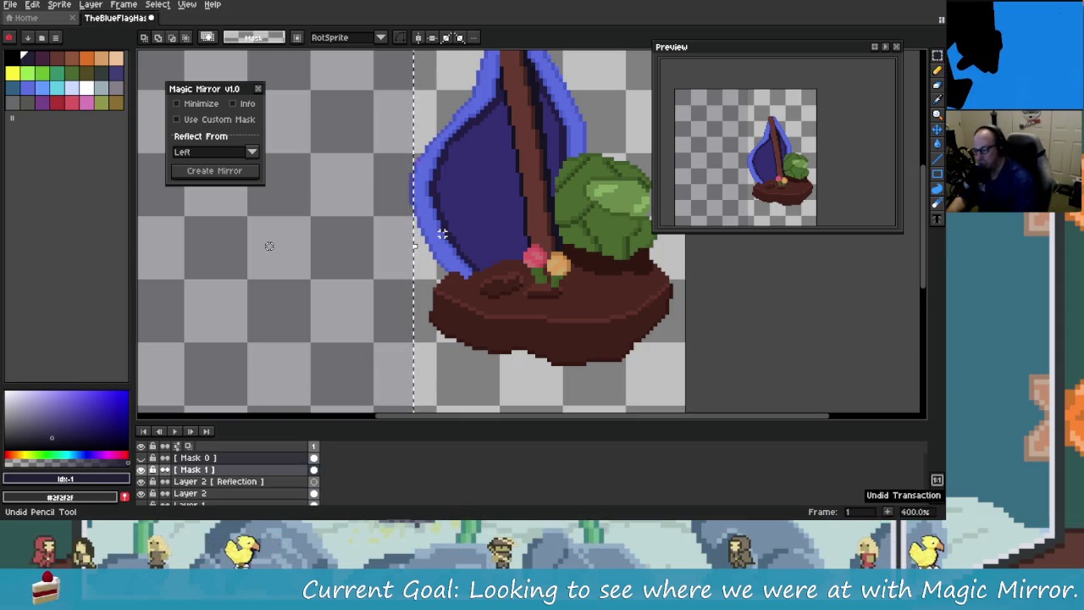
pyautogui.scroll(-4, 458, 237)
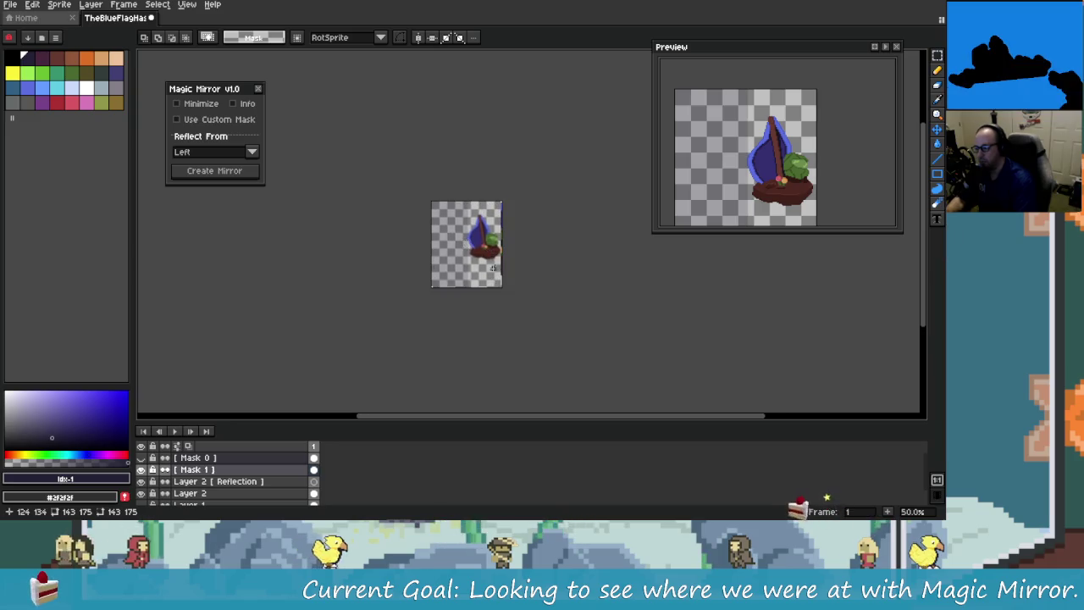
pyautogui.scroll(2, 475, 254)
pyautogui.hotkey('ctrl', 'z')
pyautogui.hotkey('ctrl', 'z')
pyautogui.hotkey('ctrl', 'z')
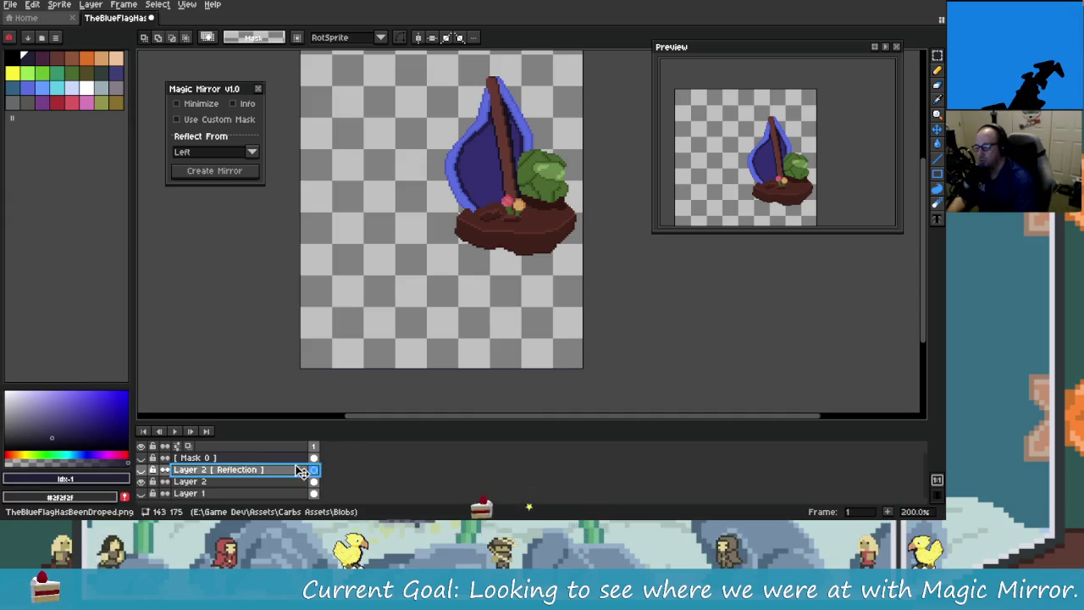
pyautogui.hotkey('ctrl', 'z')
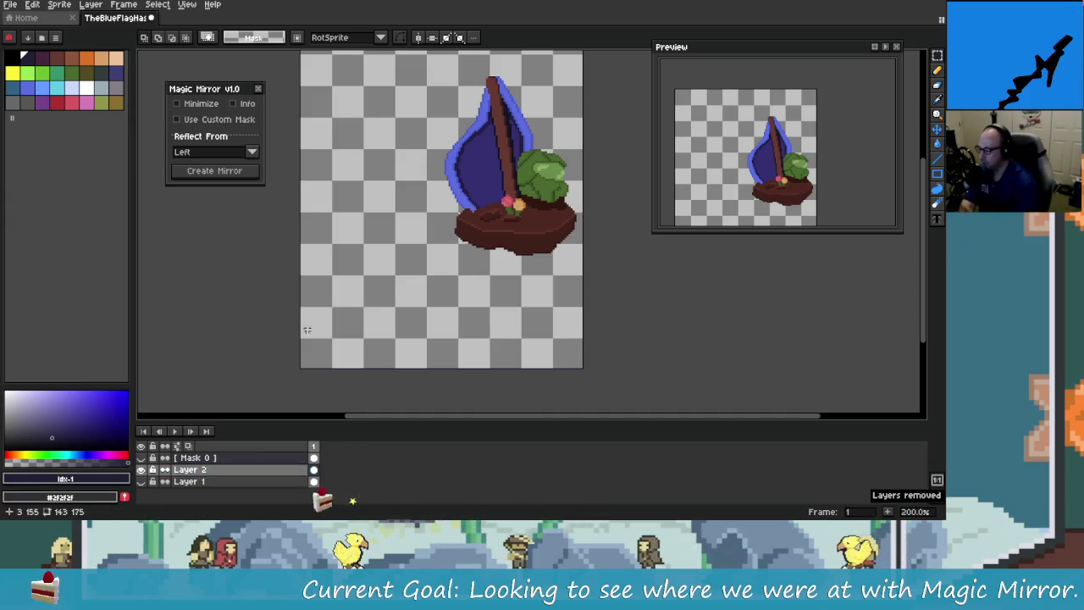
# Step: Create a reflection from the Bottom and view it under the boat
pyautogui.click(251, 153)
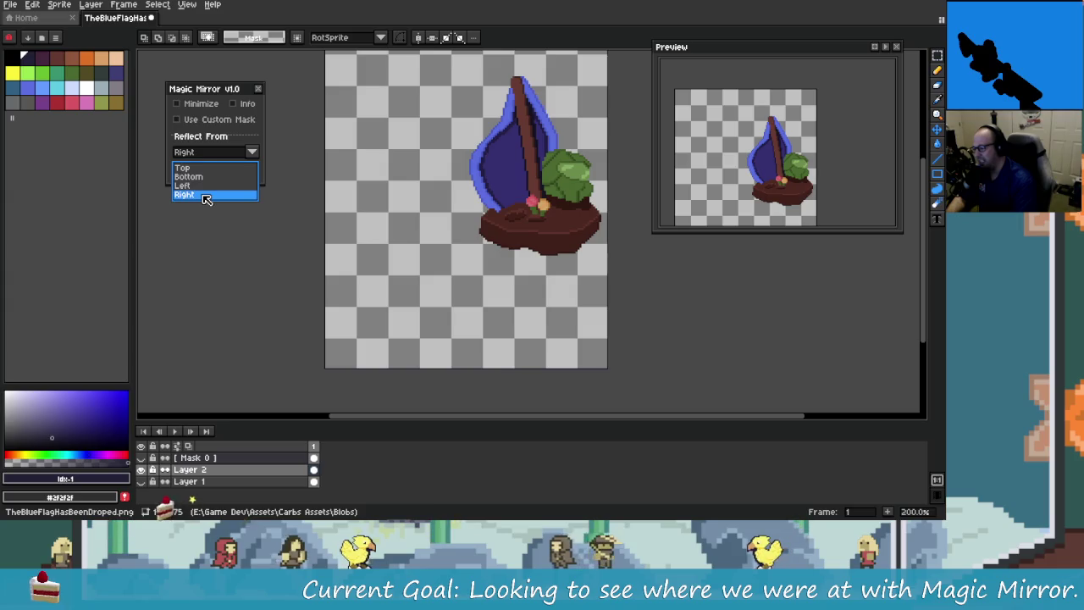
pyautogui.click(222, 183)
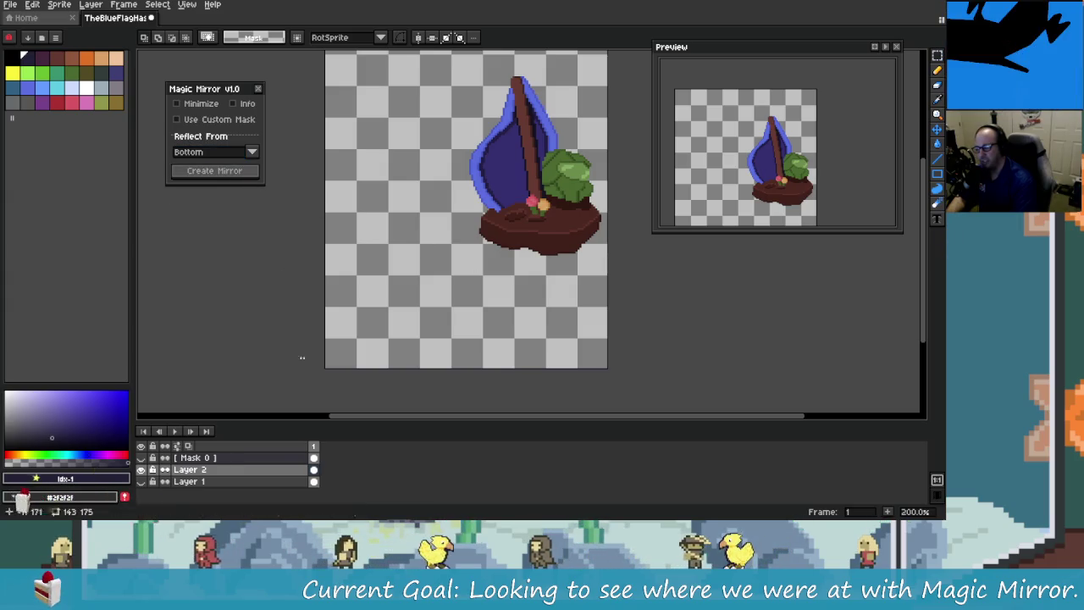
pyautogui.click(214, 170)
pyautogui.moveTo(506, 313)
pyautogui.mouseDown()
pyautogui.moveTo(412, 285)
pyautogui.moveTo(381, 236)
pyautogui.moveTo(515, 346)
pyautogui.moveTo(562, 353)
pyautogui.mouseUp()
pyautogui.scroll(2, 412, 273)
pyautogui.scroll(-2, 416, 279)
# Step: Delete the bottom reflection layer and select both mask layers
pyautogui.hotkey('ctrl', 'z')
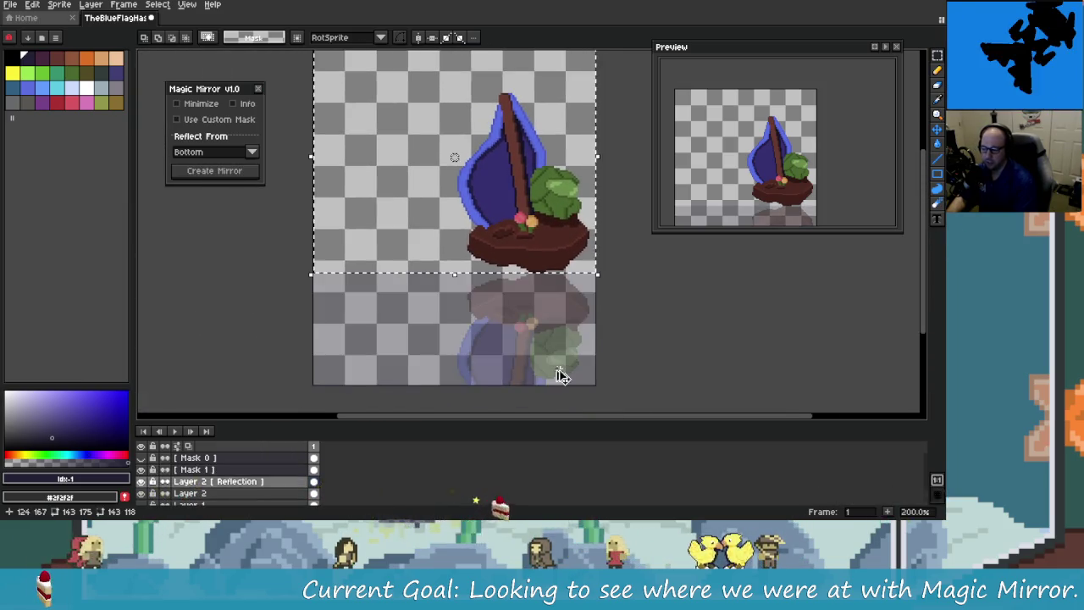
pyautogui.click(266, 470)
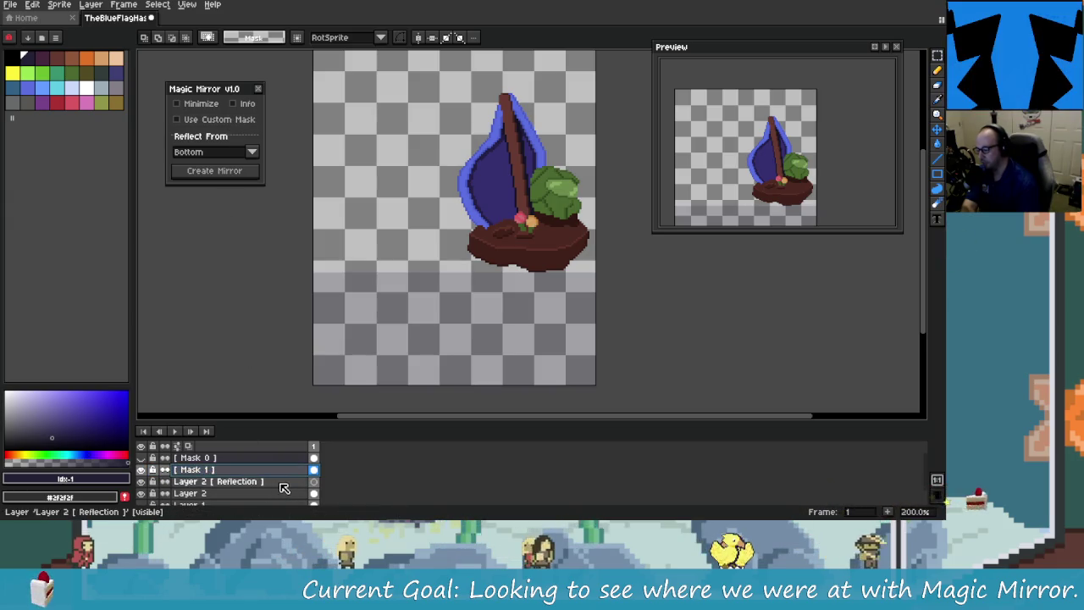
pyautogui.click(284, 481)
pyautogui.press('Delete')
pyautogui.click(252, 471)
pyautogui.keyDown('shift'); pyautogui.click(229, 458); pyautogui.keyUp('shift')
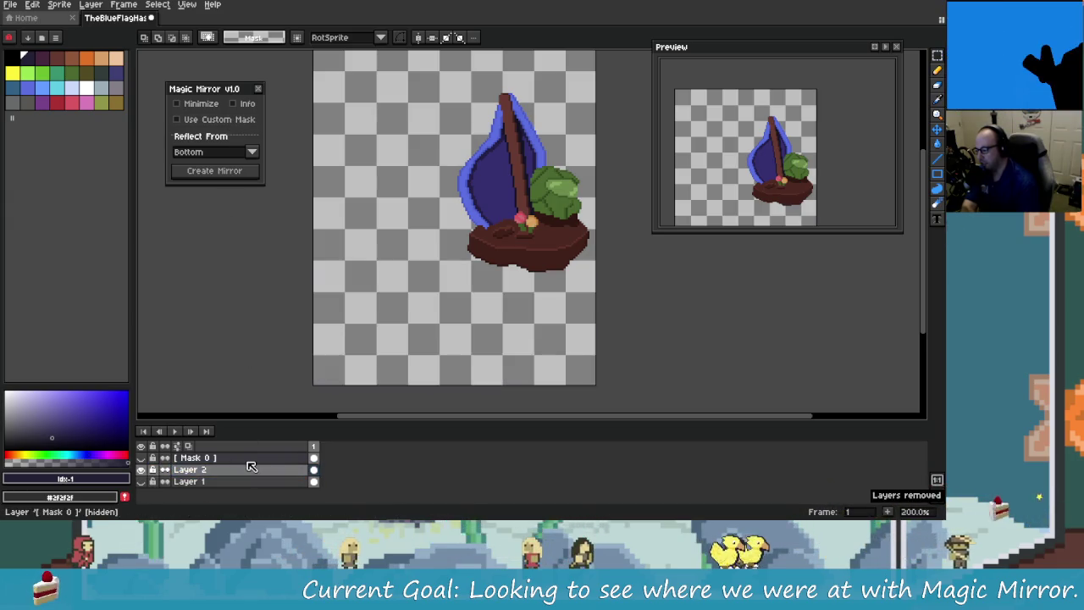
# Step: Delete the mask layers, paint a new custom grey mask low on the canvas, and generate the reflection
pyautogui.press('Delete')
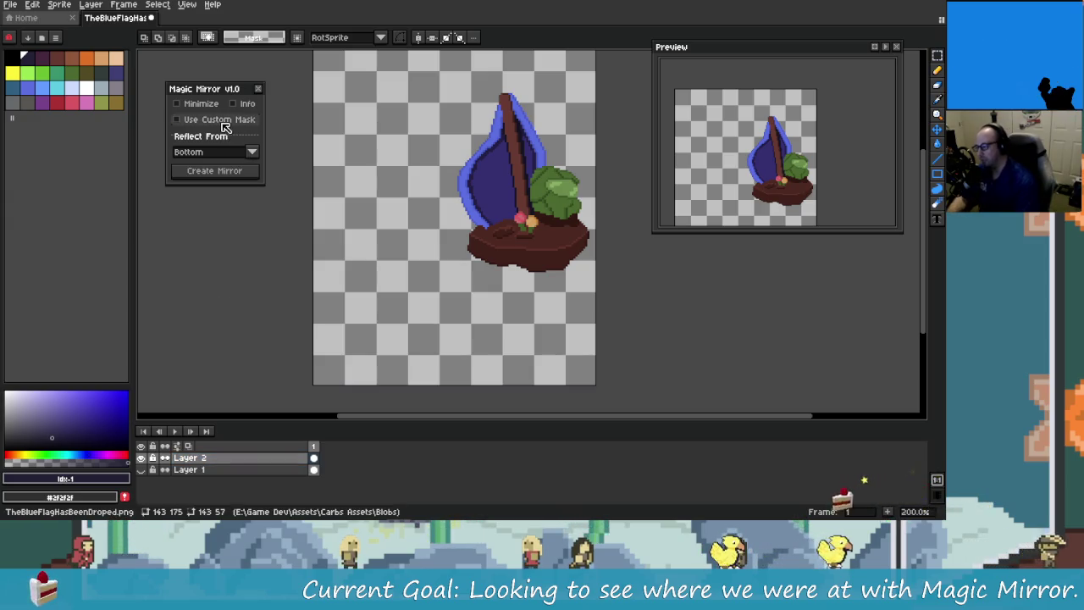
pyautogui.click(223, 122)
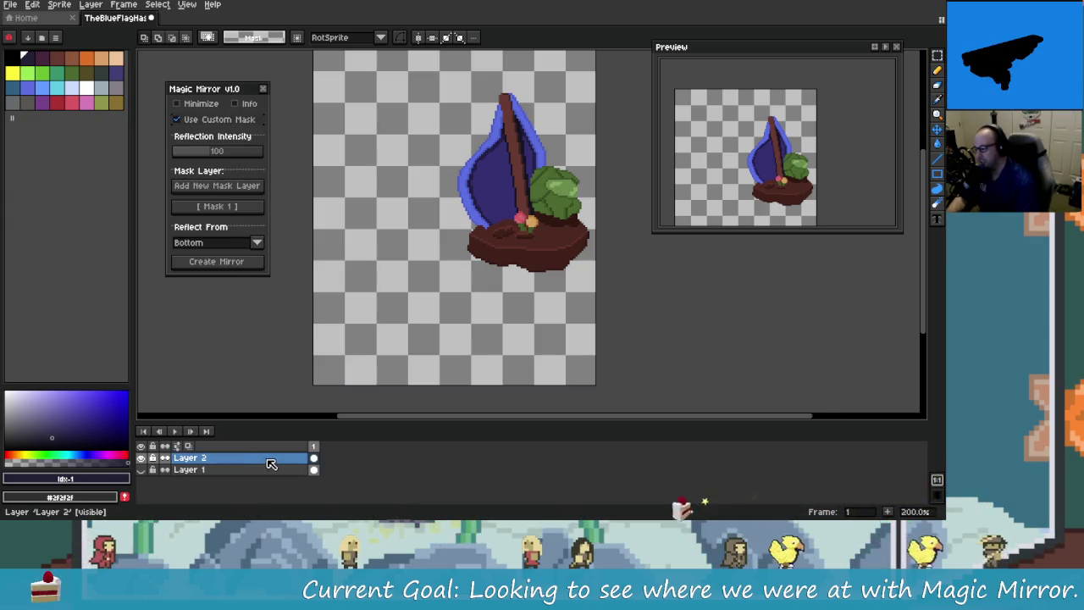
pyautogui.click(216, 186)
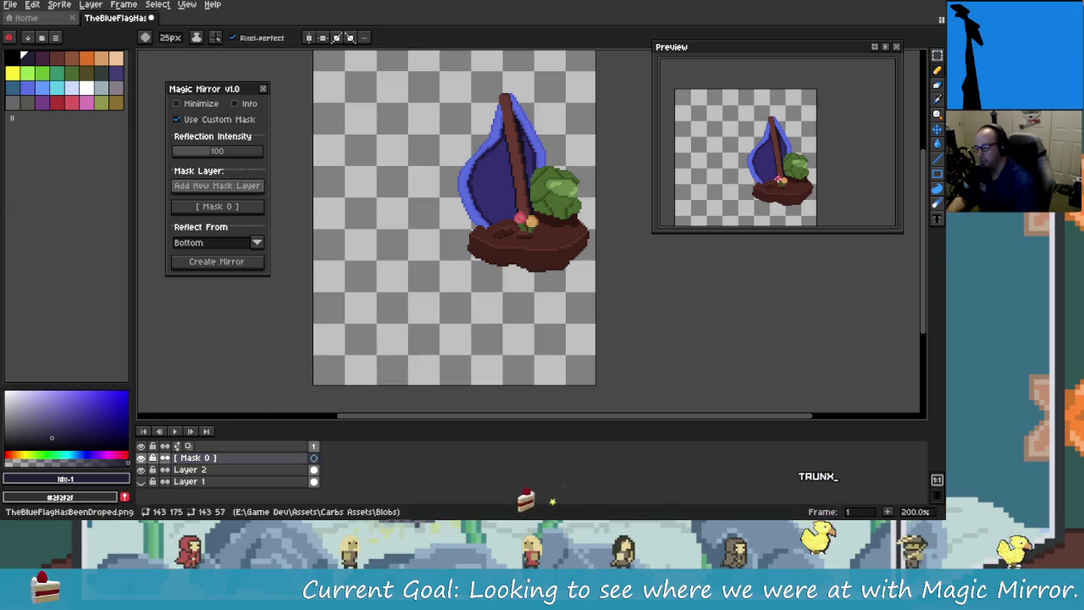
pyautogui.moveTo(329, 333); pyautogui.dragTo(584, 339)
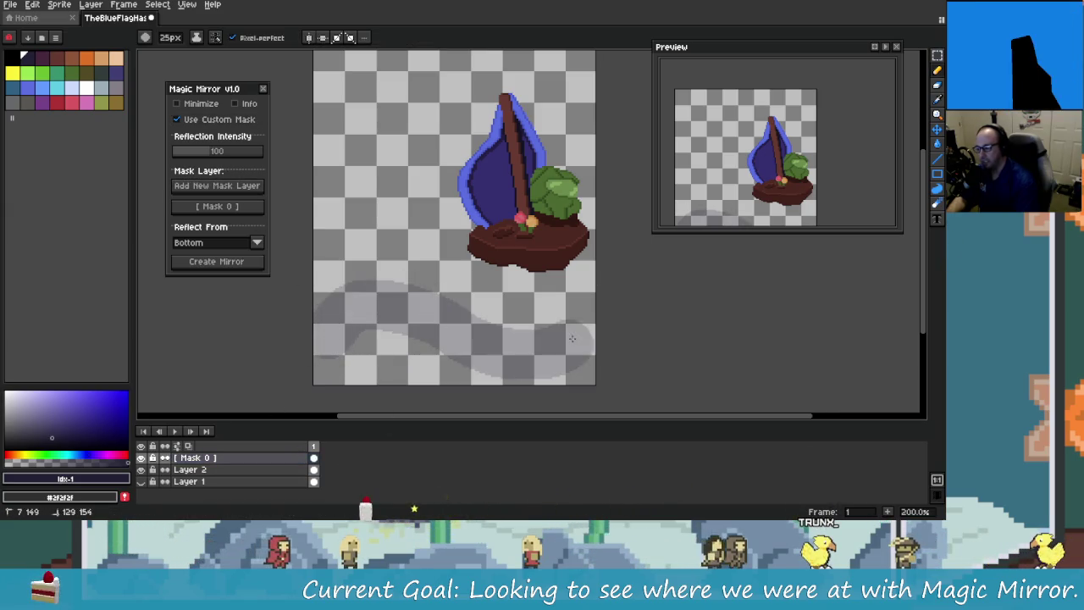
pyautogui.moveTo(334, 275); pyautogui.dragTo(385, 275)
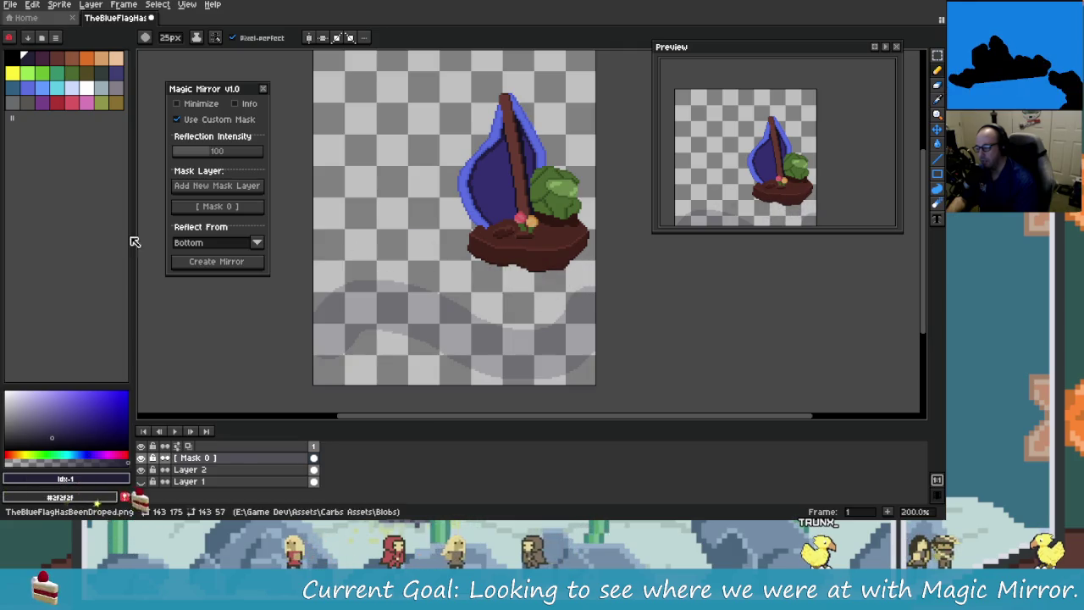
pyautogui.click(241, 265)
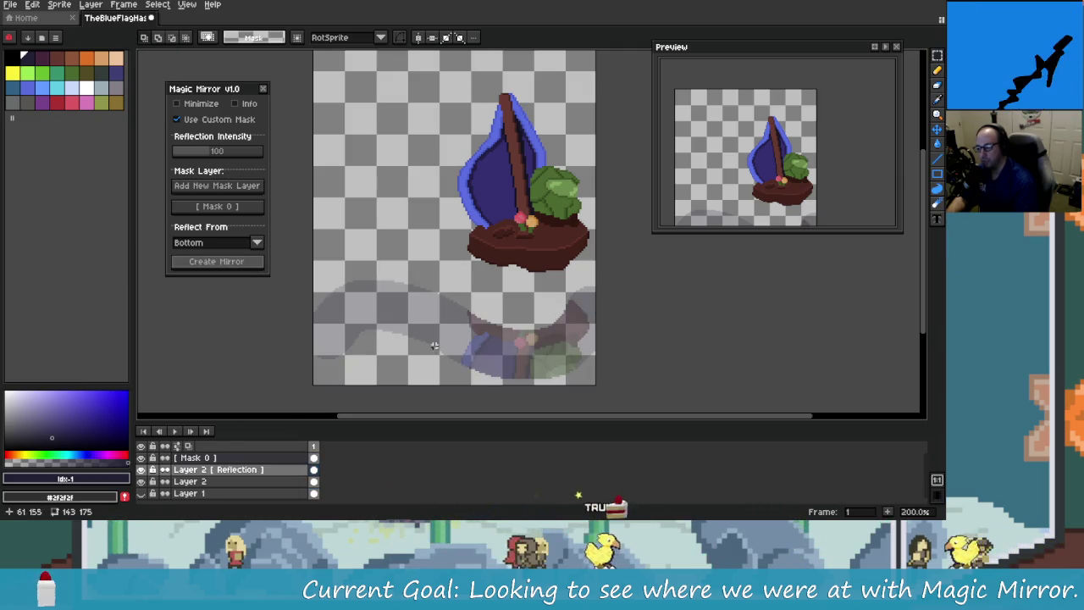
# Step: Show Mask 0 again, undo the Magic Wand and Select All steps, and select Mask 0
pyautogui.click(143, 458)
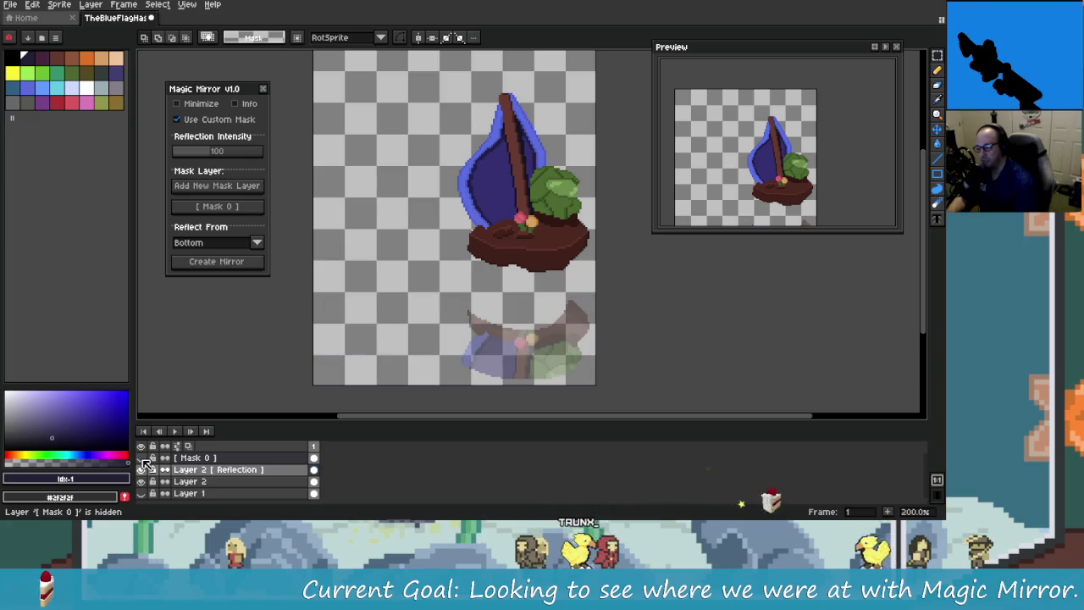
pyautogui.hotkey('ctrl', 'z')
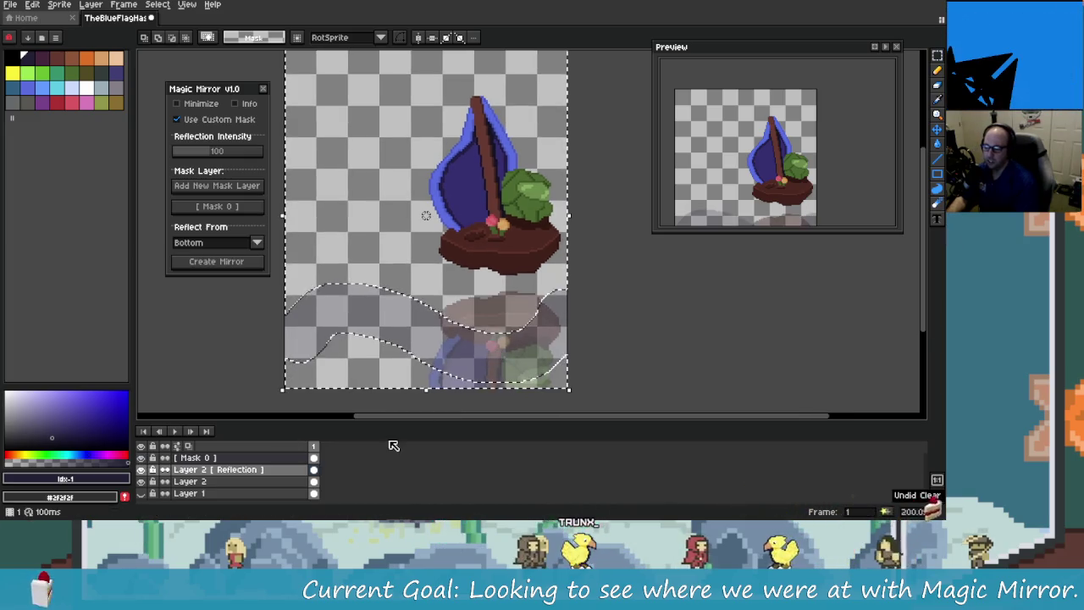
pyautogui.hotkey('ctrl', 'z')
pyautogui.hotkey('ctrl', 'z')
pyautogui.hotkey('ctrl', 'z')
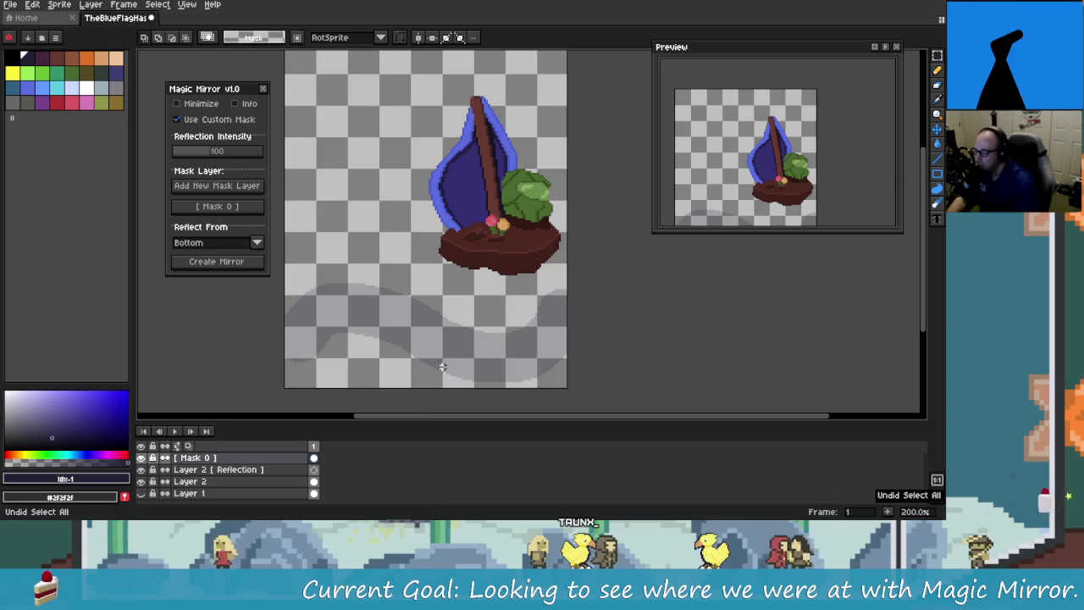
pyautogui.hotkey('ctrl', 'z')
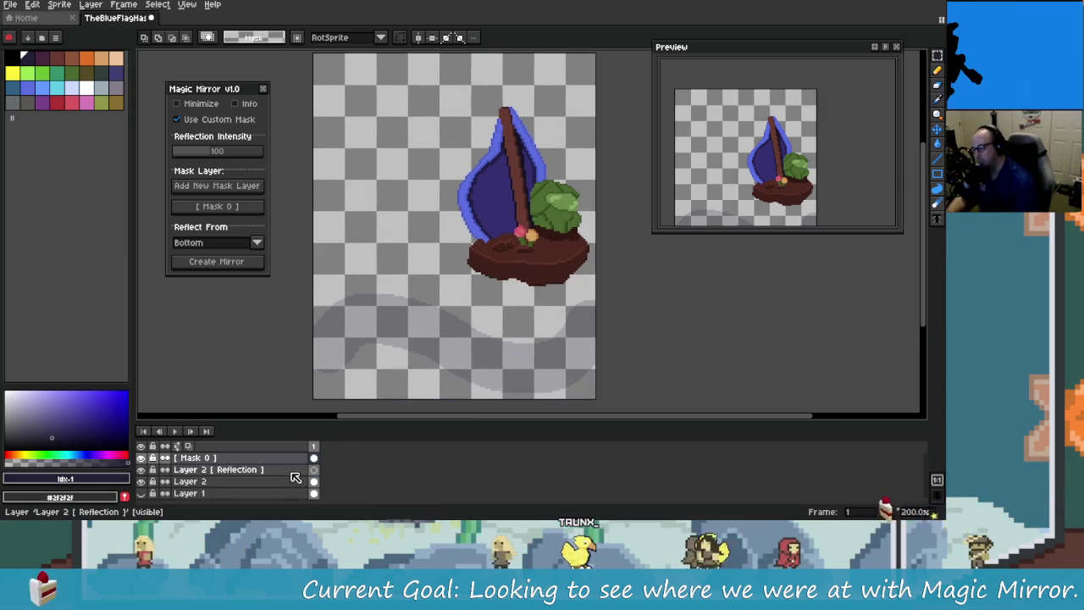
pyautogui.click(279, 458)
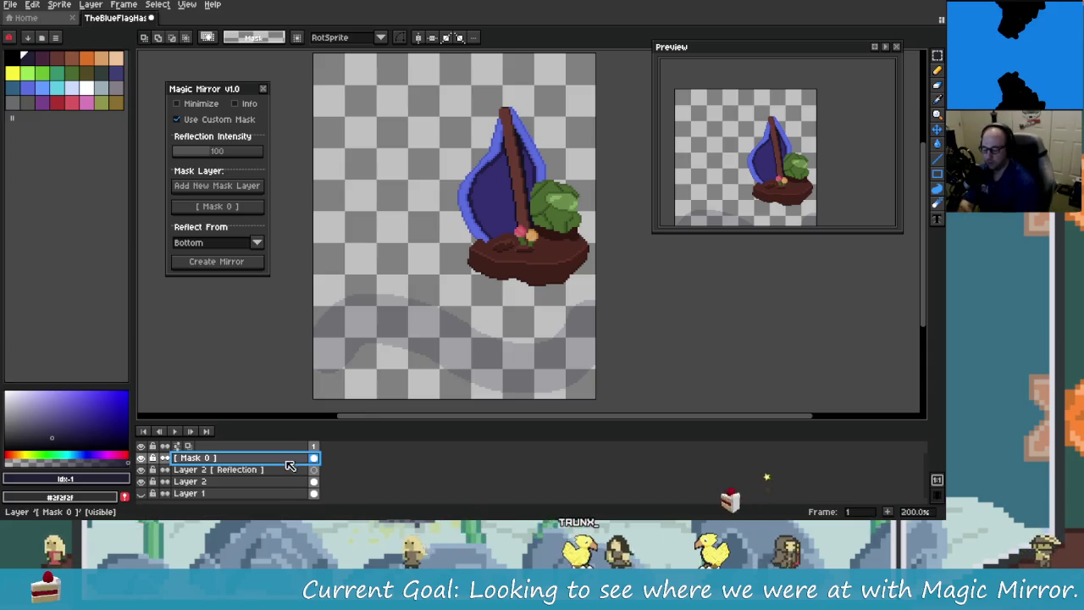
# Step: Paint grey mask shapes with a 25px brush and try Create Mirror, dismissing the mask-not-found error
pyautogui.hotkey('ctrl', 'z')
pyautogui.hotkey('ctrl', 'z')
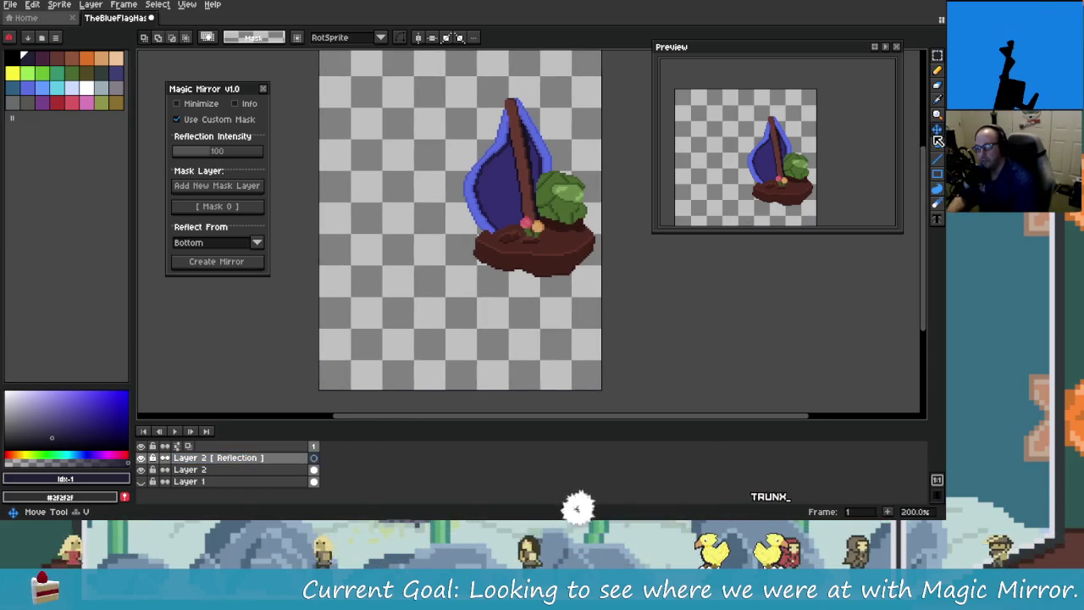
pyautogui.press('b')
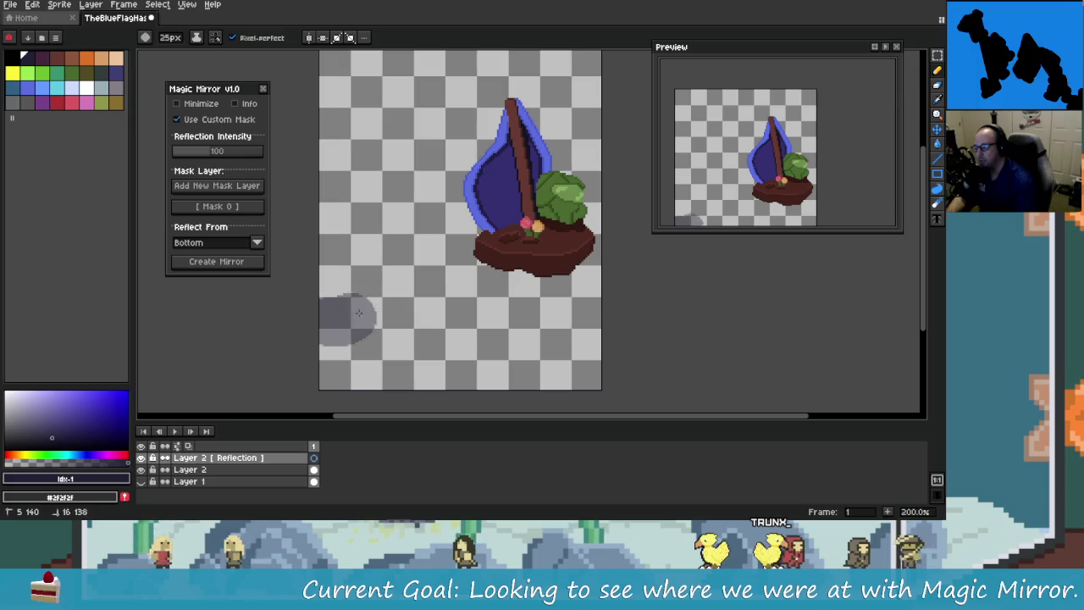
pyautogui.moveTo(358, 312); pyautogui.dragTo(461, 250)
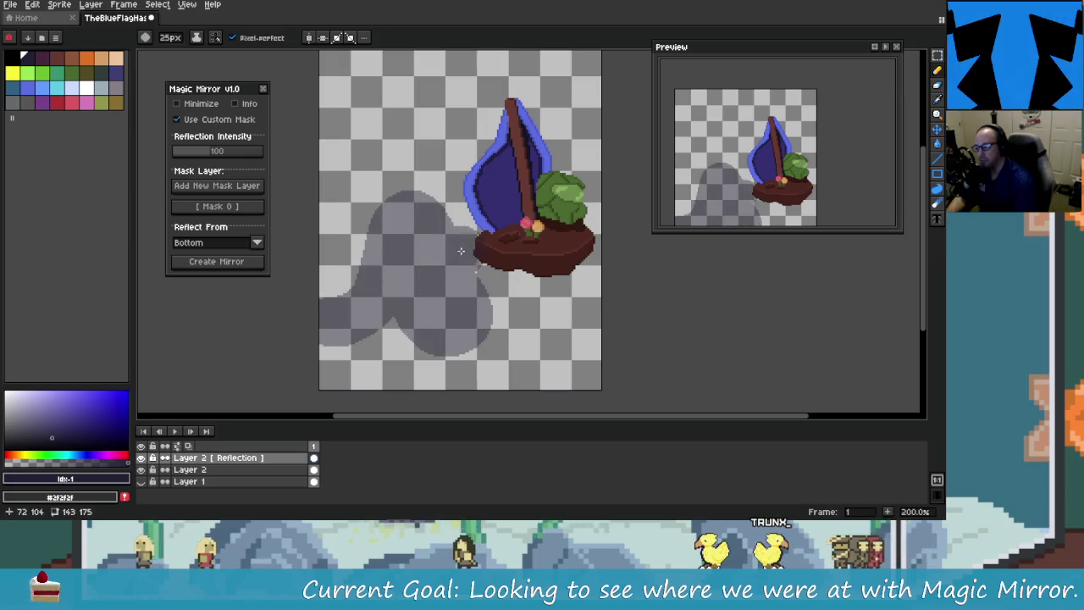
pyautogui.moveTo(461, 250)
pyautogui.mouseDown()
pyautogui.moveTo(591, 305)
pyautogui.moveTo(542, 356)
pyautogui.mouseUp()
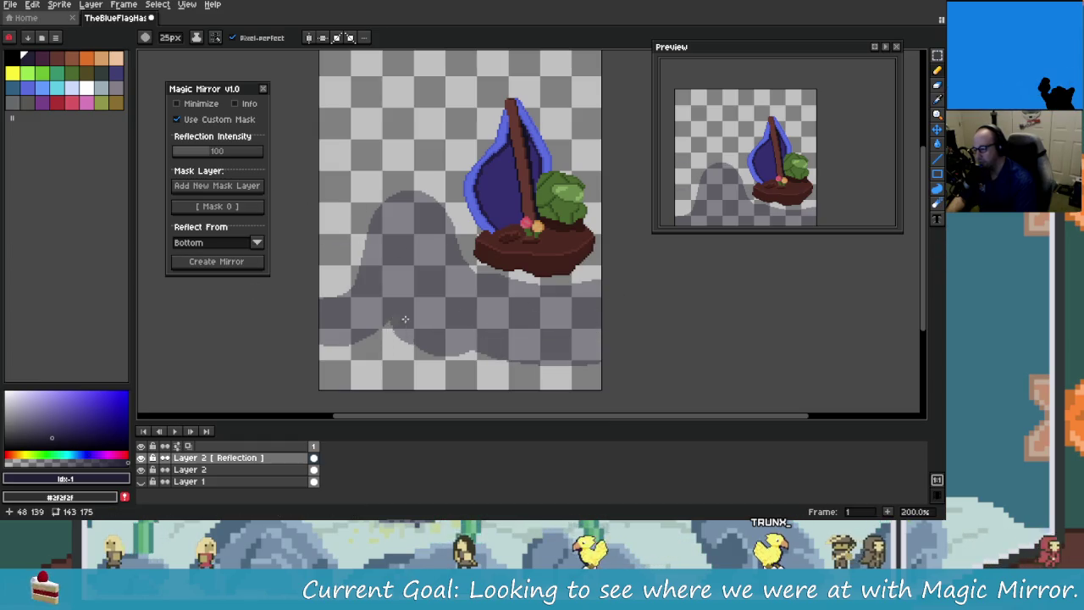
pyautogui.click(315, 469)
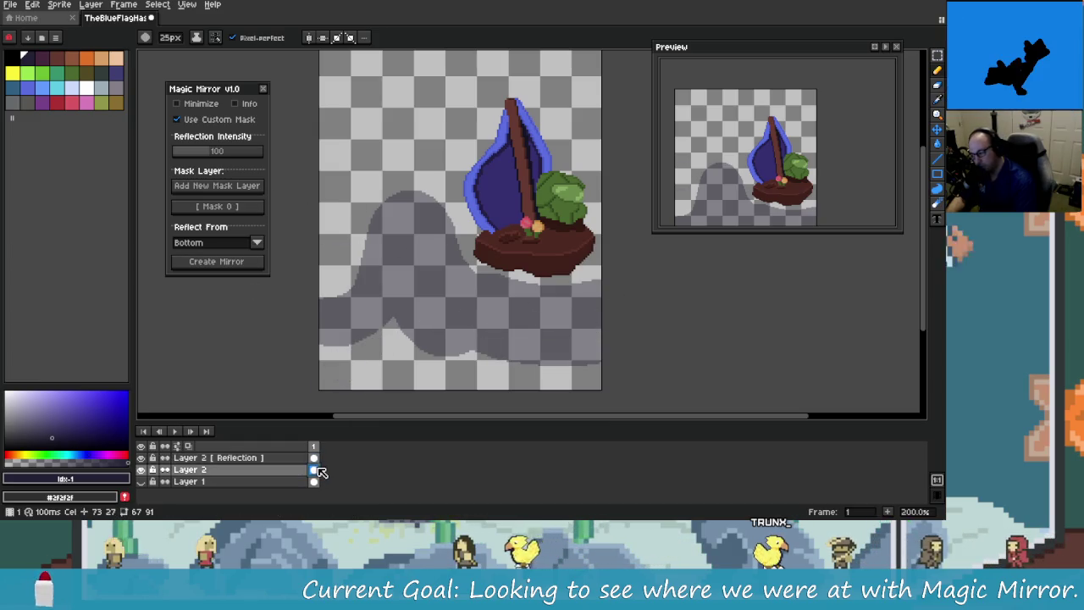
pyautogui.click(252, 262)
pyautogui.click(495, 277)
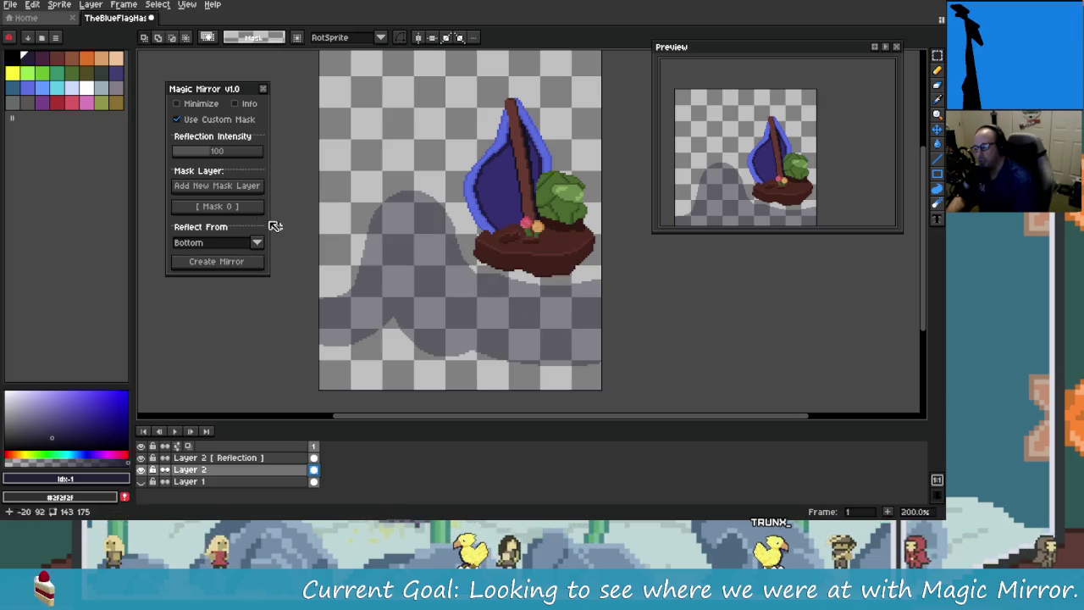
# Step: Restore Mask 0, paint a grey hill and lower band, and regenerate the reflection from Layer 2
pyautogui.click(238, 184)
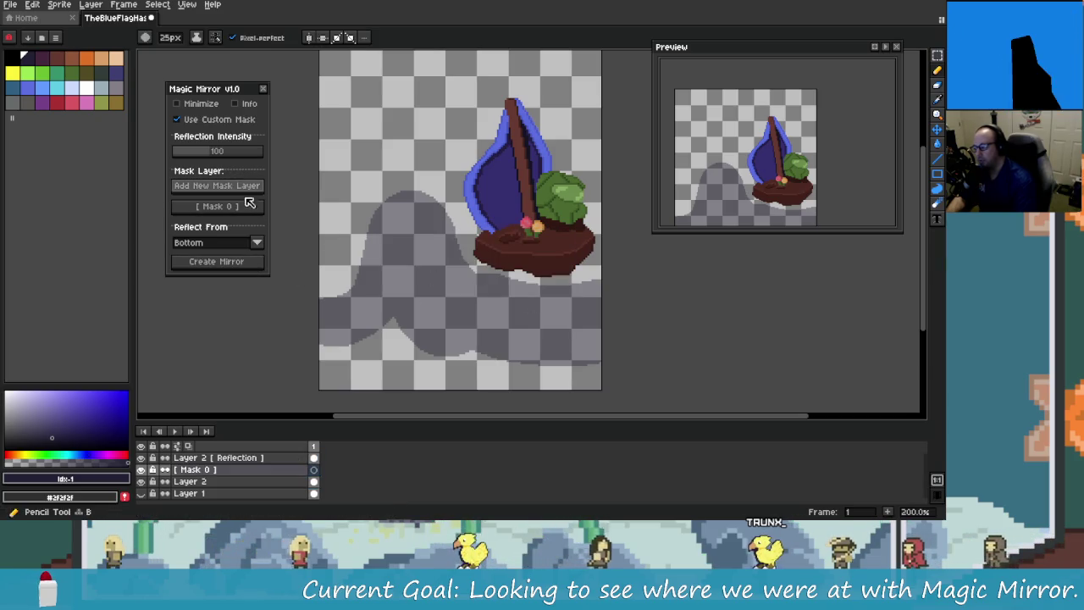
pyautogui.hotkey('ctrl', 'z')
pyautogui.hotkey('ctrl', 'z')
pyautogui.hotkey('ctrl', 'z')
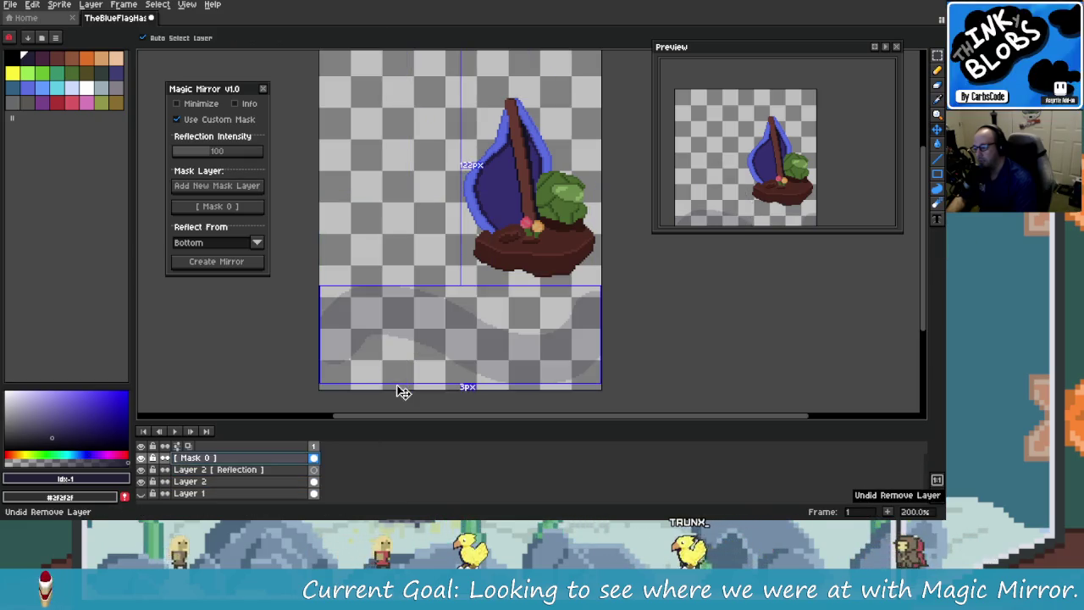
pyautogui.hotkey('ctrl', 'y')
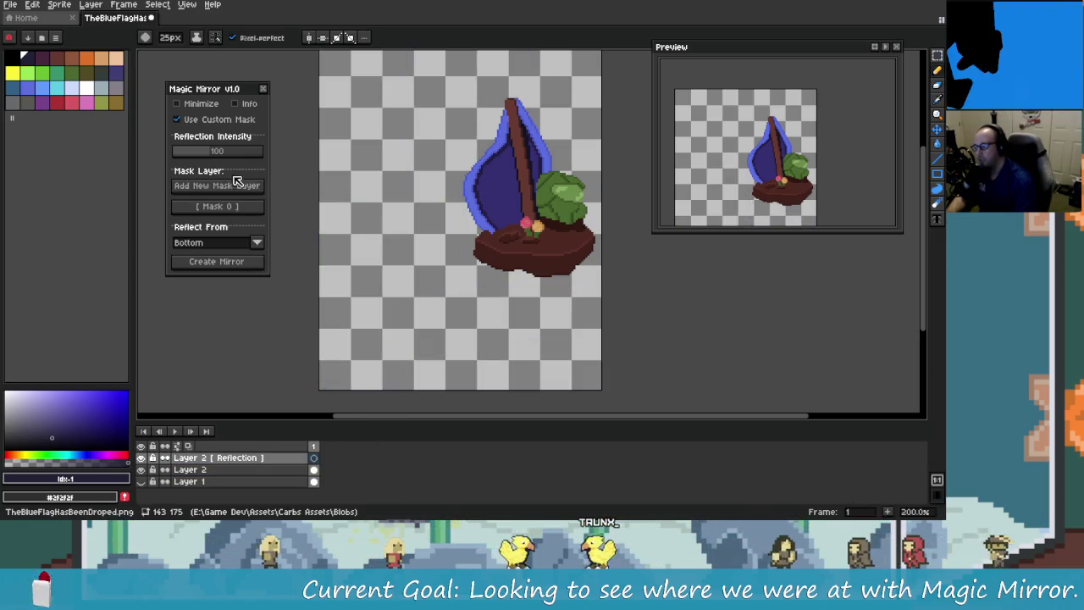
pyautogui.hotkey('ctrl', 'z')
pyautogui.moveTo(364, 339)
pyautogui.mouseDown()
pyautogui.moveTo(409, 287)
pyautogui.moveTo(580, 321)
pyautogui.mouseUp()
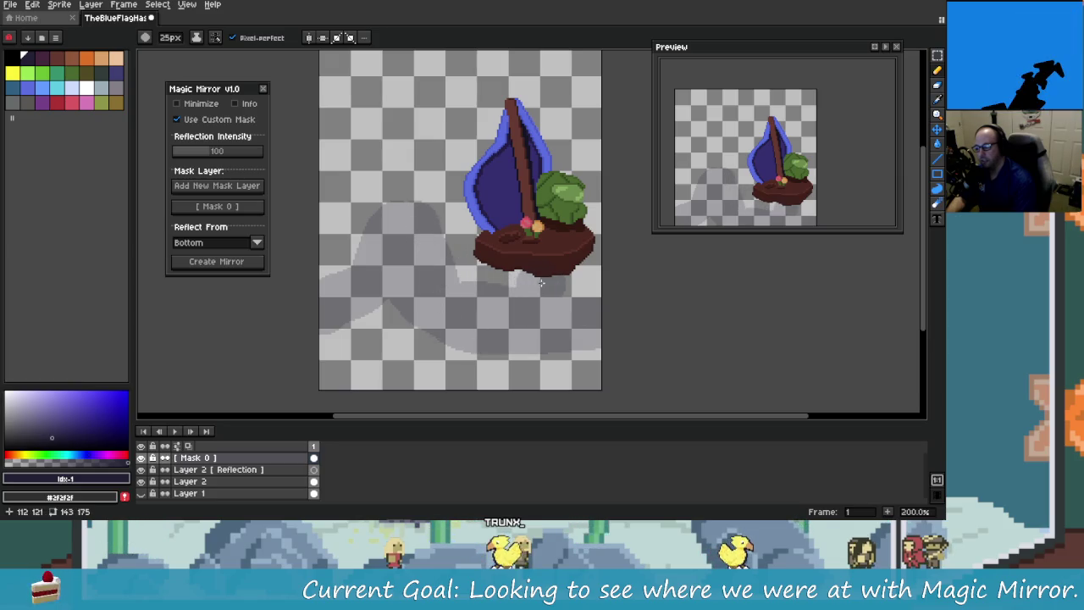
pyautogui.moveTo(337, 346); pyautogui.dragTo(441, 332)
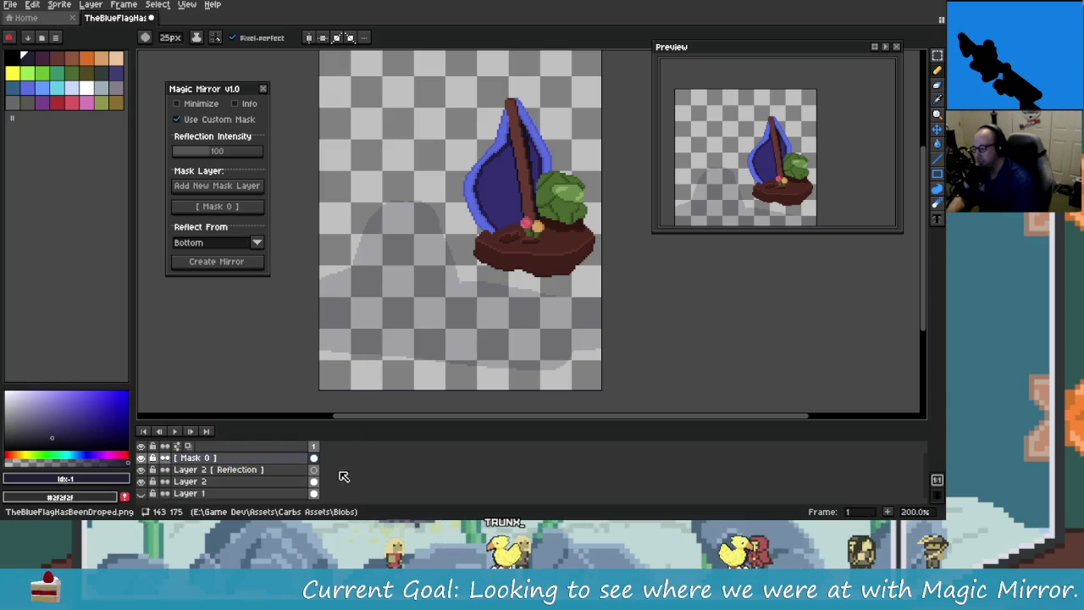
pyautogui.click(315, 482)
pyautogui.click(254, 265)
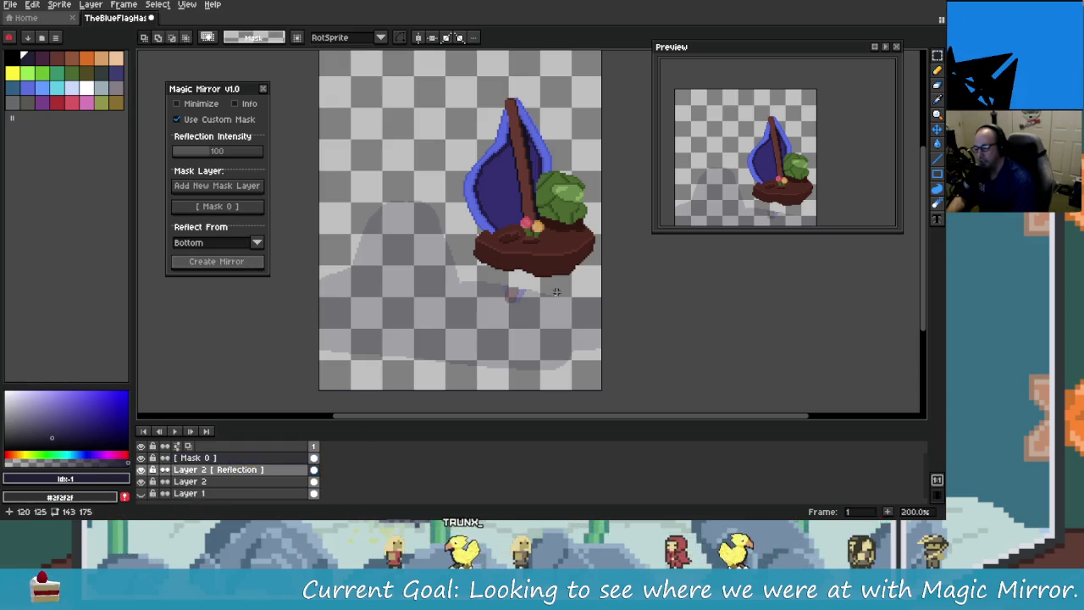
pyautogui.moveTo(416, 200); pyautogui.dragTo(603, 70)
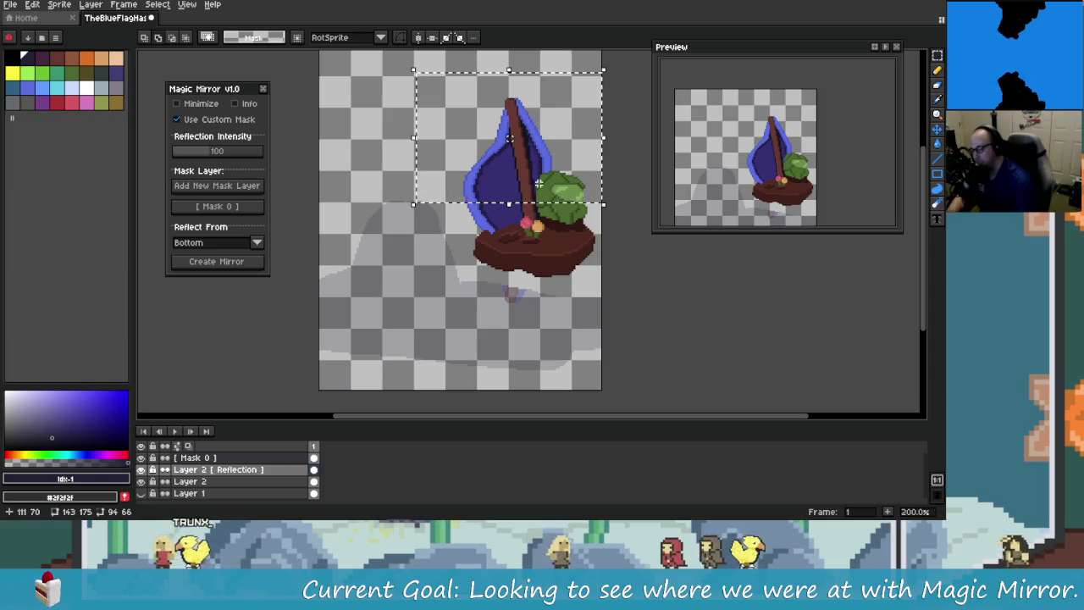
pyautogui.click(533, 139)
pyautogui.press('Return')
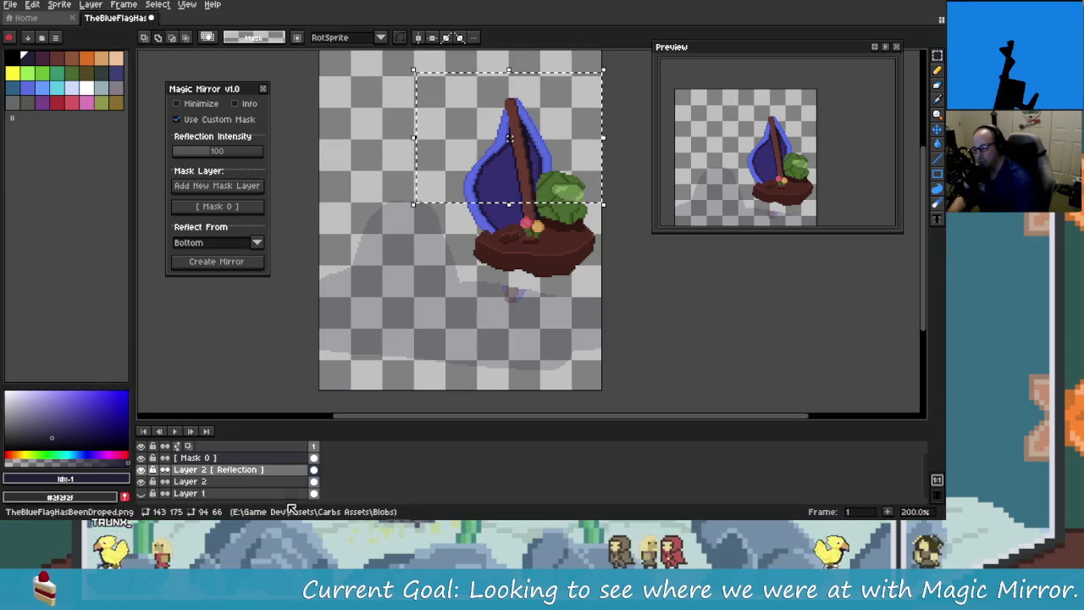
pyautogui.click(190, 481)
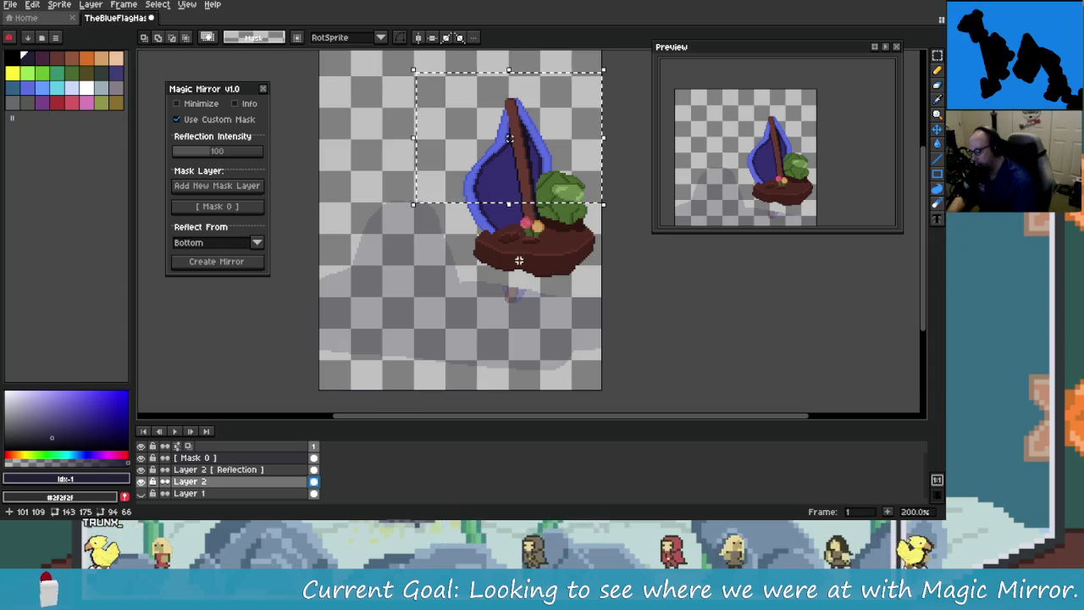
pyautogui.hotkey('shift', 'h')
pyautogui.hotkey('shift', 'h')
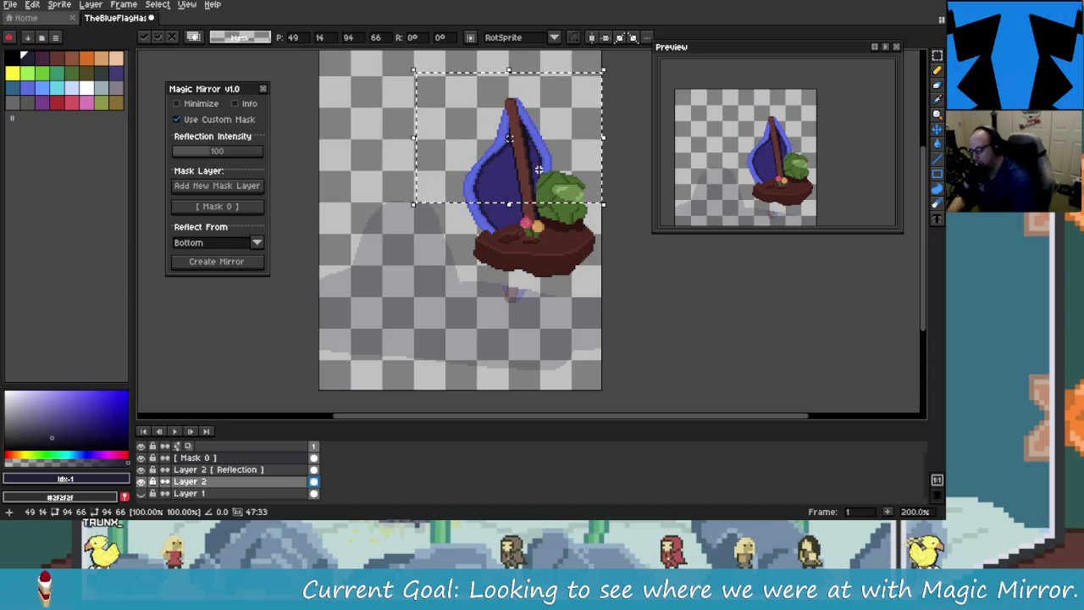
pyautogui.hotkey('shift', 'v')
pyautogui.moveTo(520, 102); pyautogui.dragTo(531, 231)
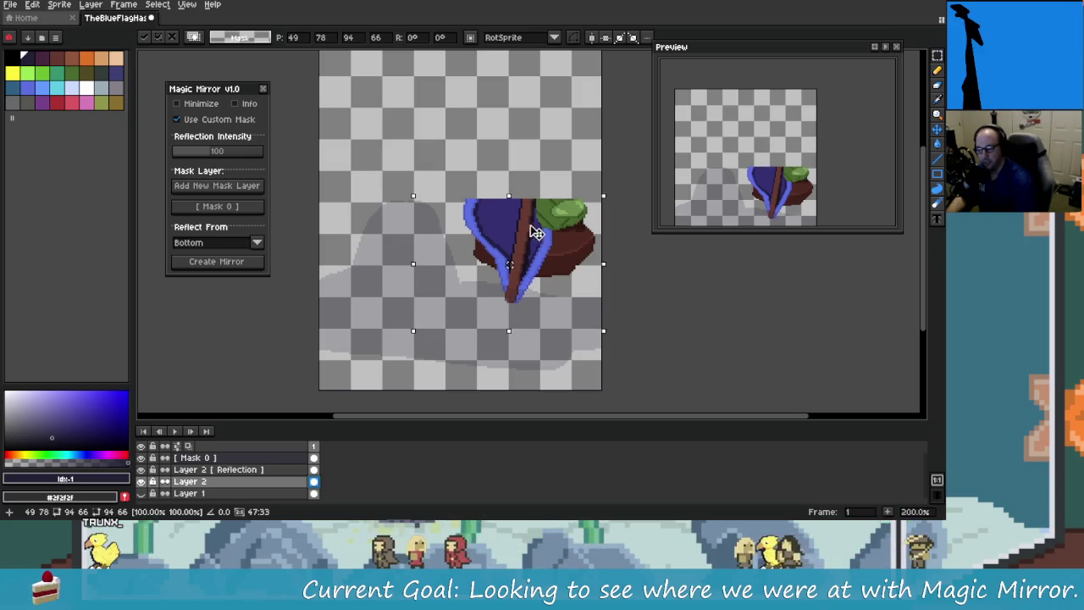
pyautogui.press('Return')
pyautogui.hotkey('ctrl', 'z')
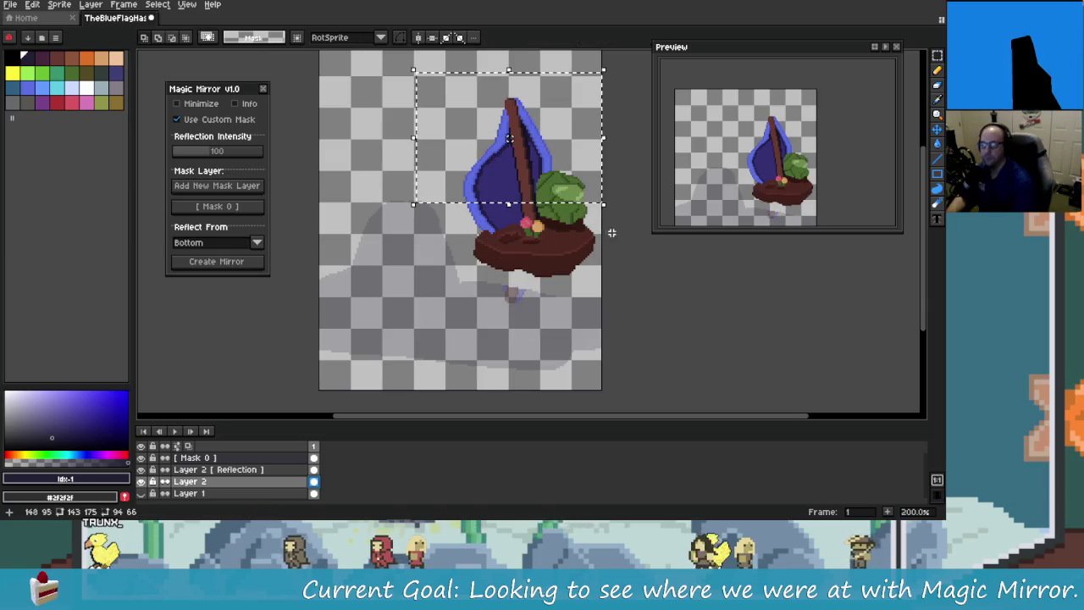
pyautogui.hotkey('ctrl', 'z')
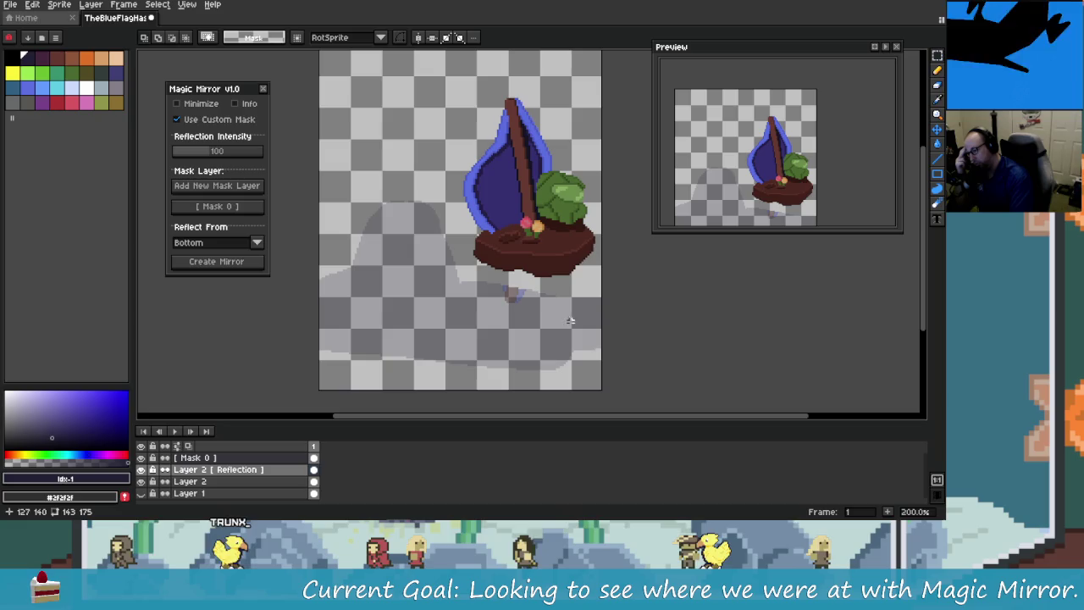
pyautogui.moveTo(418, 74); pyautogui.dragTo(692, 291)
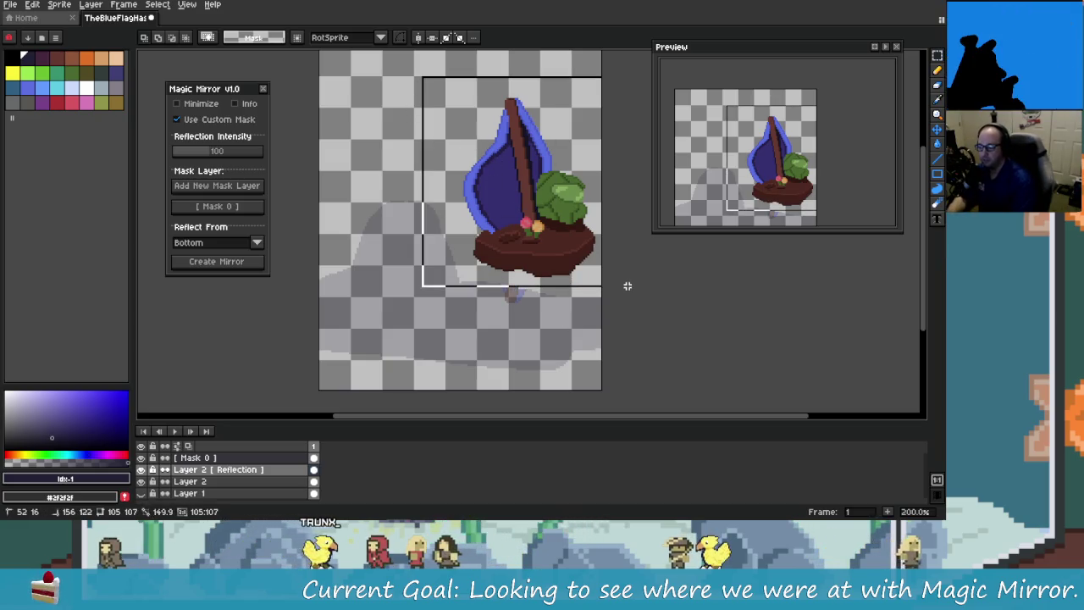
pyautogui.click(569, 214)
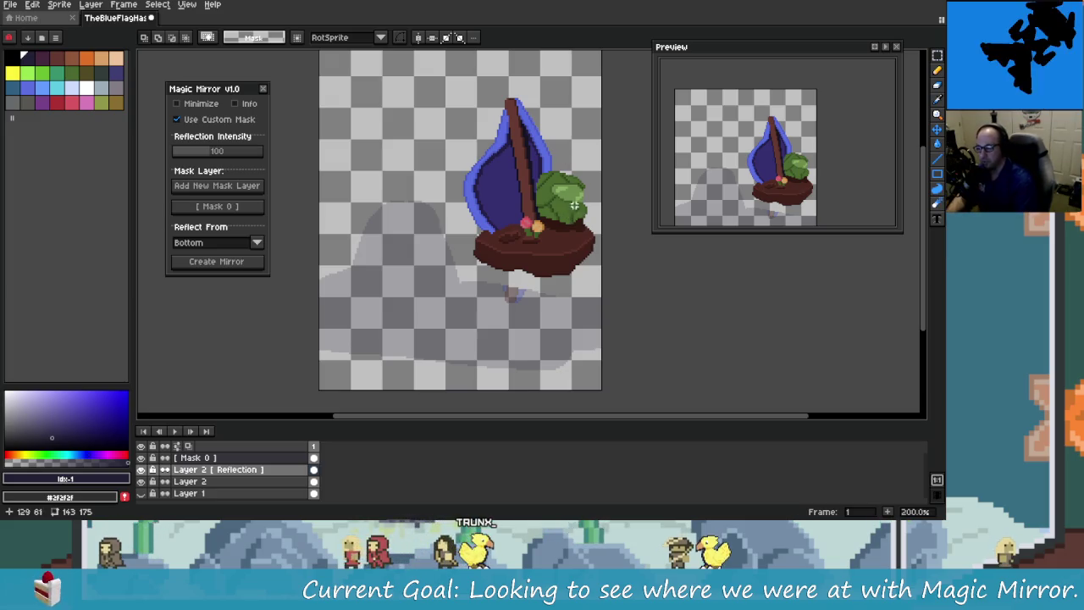
pyautogui.hscroll(1, 420, 221)
pyautogui.moveTo(582, 298); pyautogui.dragTo(616, 286)
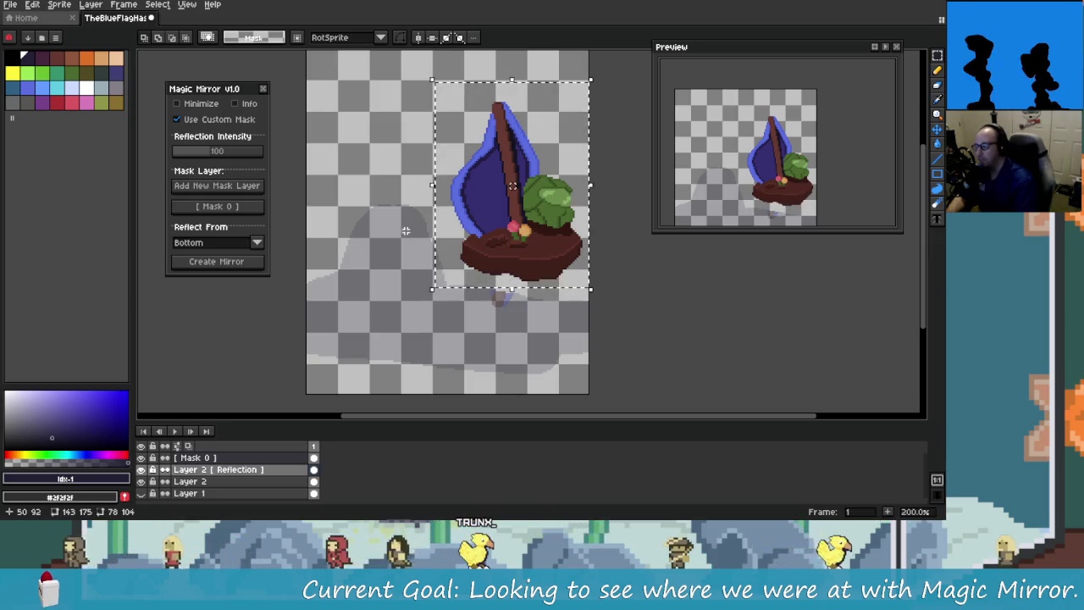
# Step: Shrink-wrap a selection around the boat on Layer 2, paste a copy, flip it vertically and move it below
pyautogui.hotkey('ctrl', 'shift', 't')
pyautogui.click(182, 95)
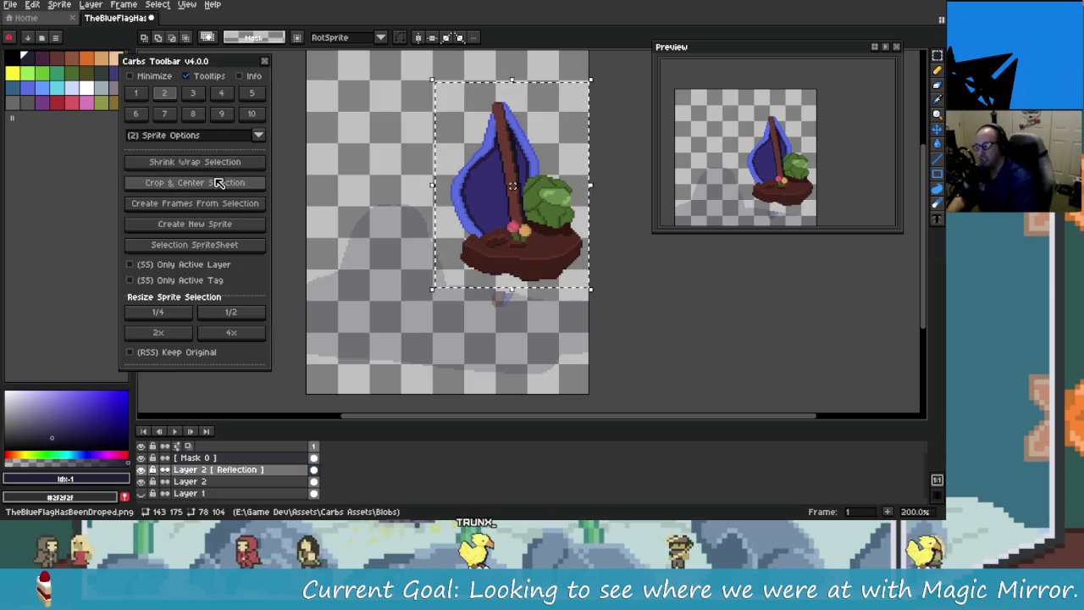
pyautogui.click(195, 161)
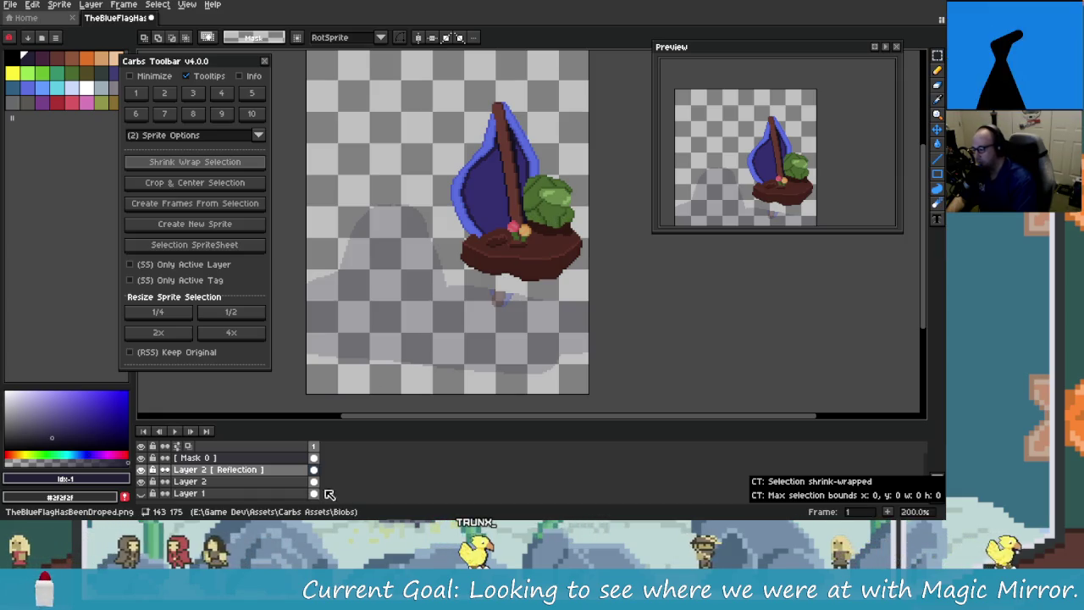
pyautogui.click(190, 481)
pyautogui.moveTo(413, 76); pyautogui.dragTo(593, 297)
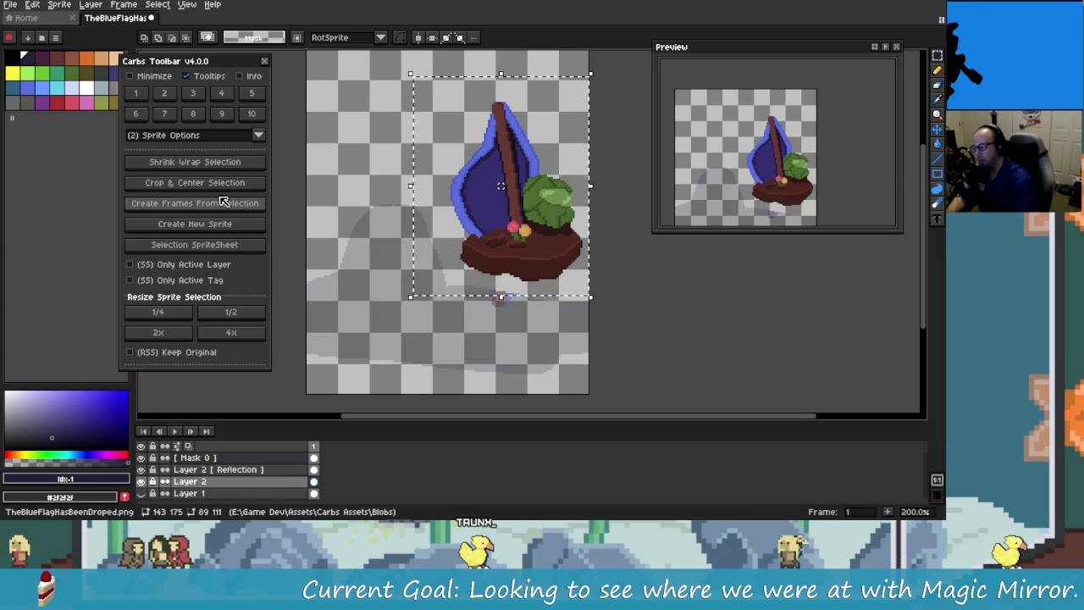
pyautogui.click(195, 161)
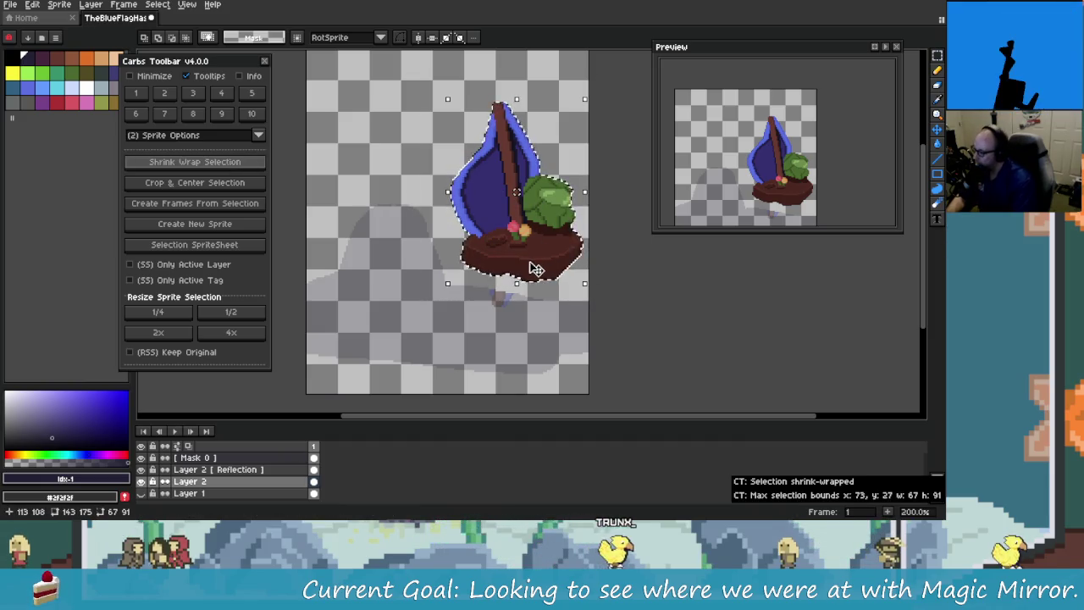
pyautogui.hotkey('ctrl', 'v')
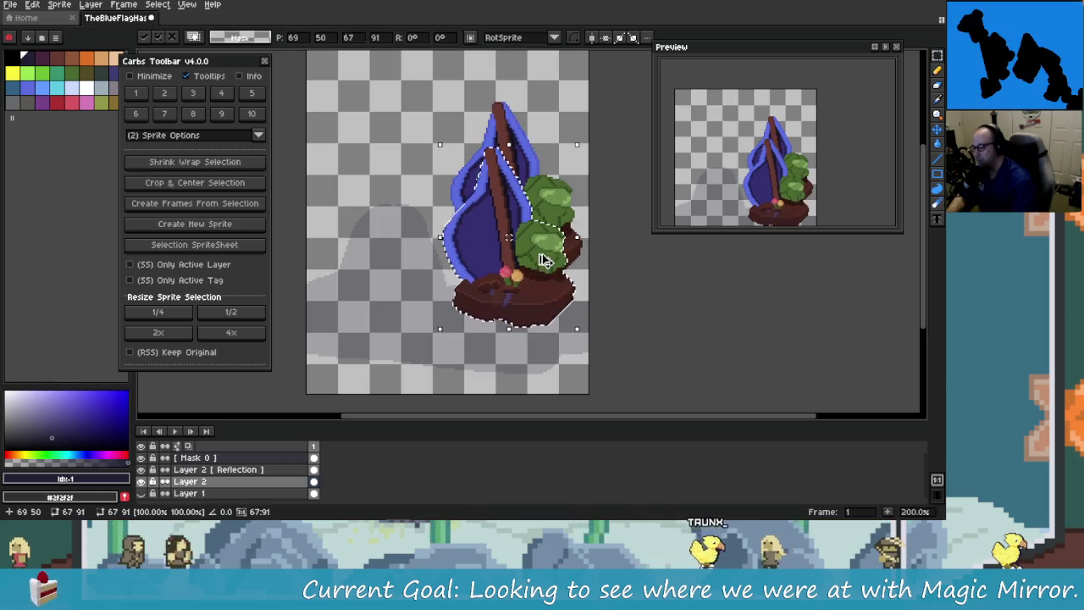
pyautogui.hotkey('shift', 'v')
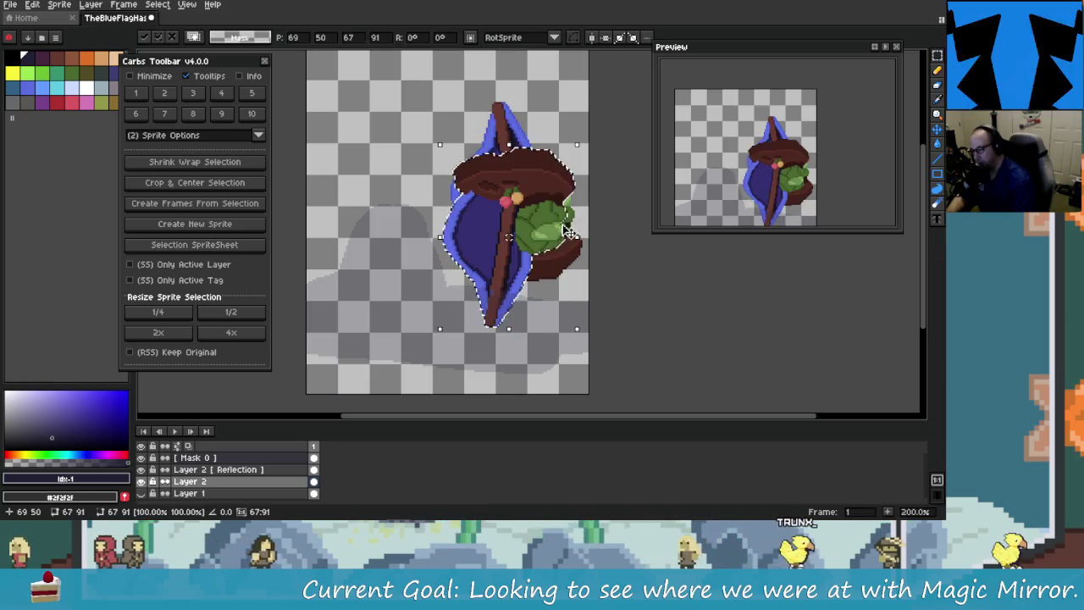
pyautogui.moveTo(569, 233); pyautogui.dragTo(558, 305)
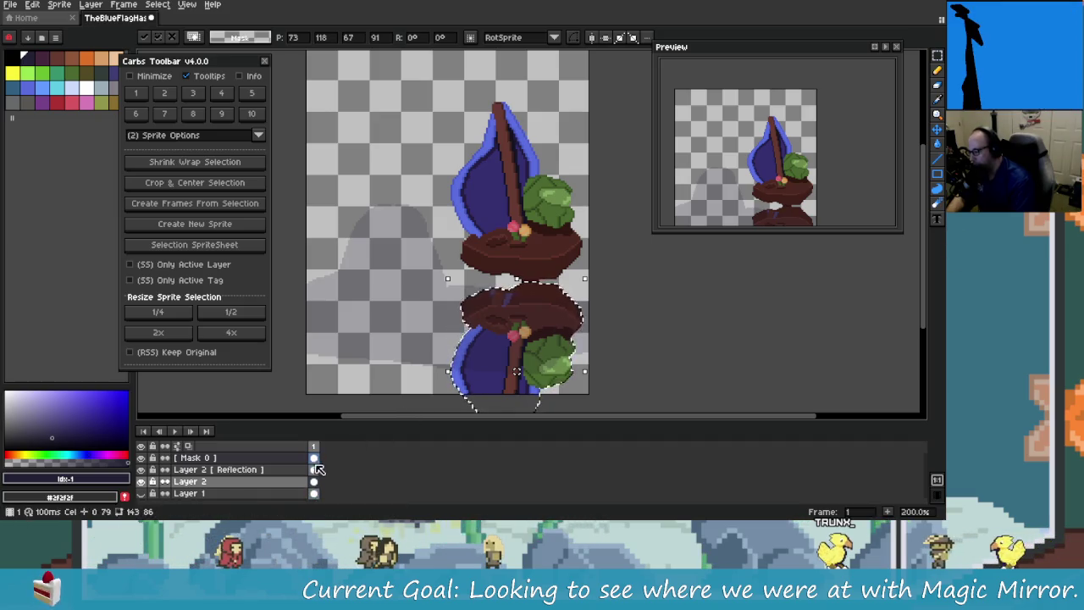
# Step: Magic-wand the Mask 0 grey area, invert the selection on the Reflection layer, and clear outside it
pyautogui.click(314, 457)
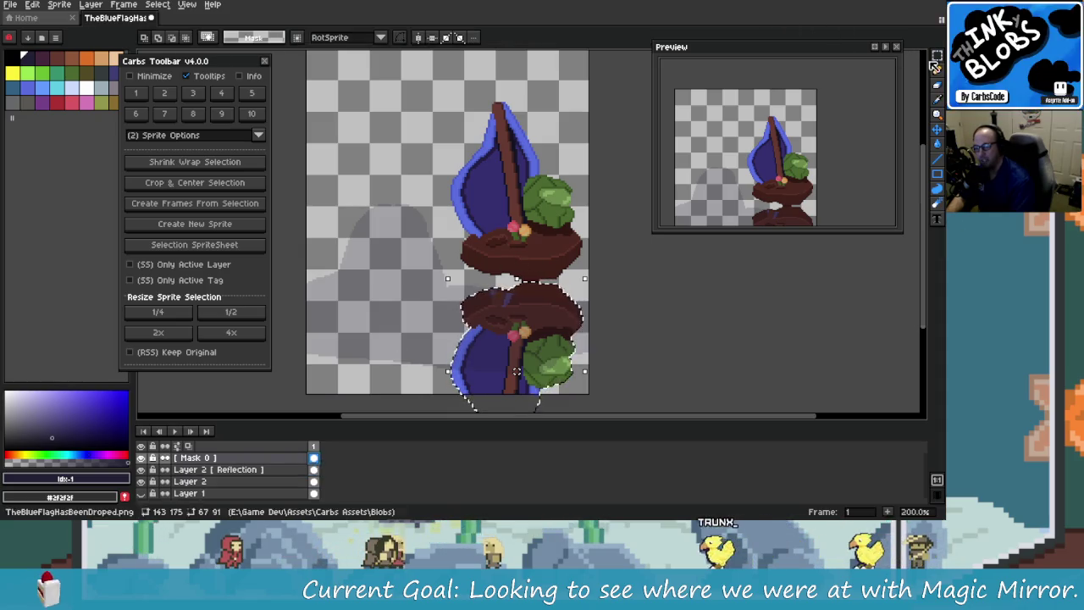
pyautogui.click(932, 58)
pyautogui.click(530, 363)
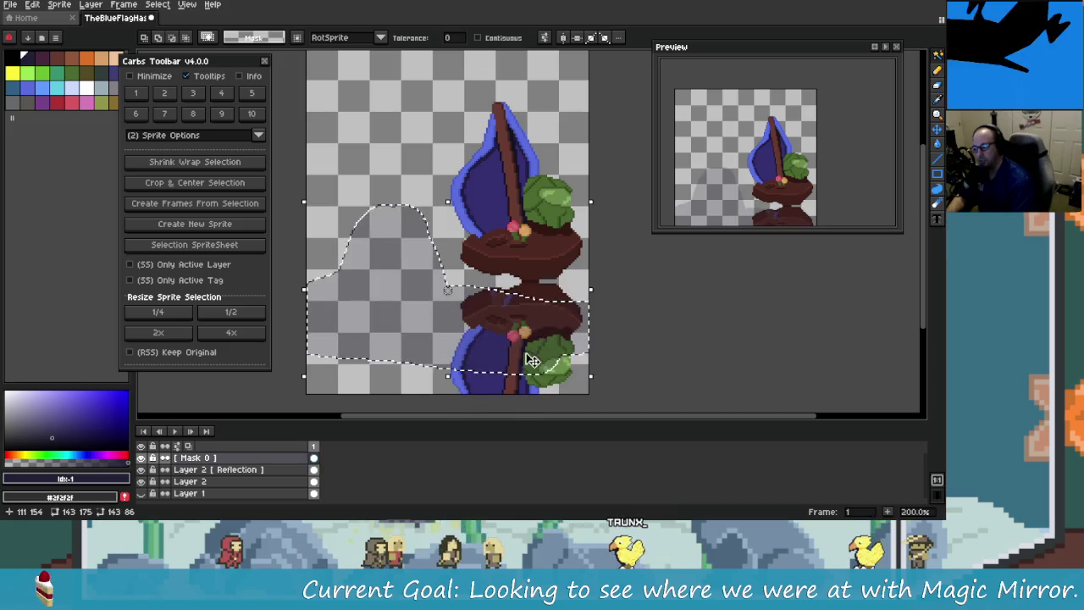
pyautogui.click(315, 470)
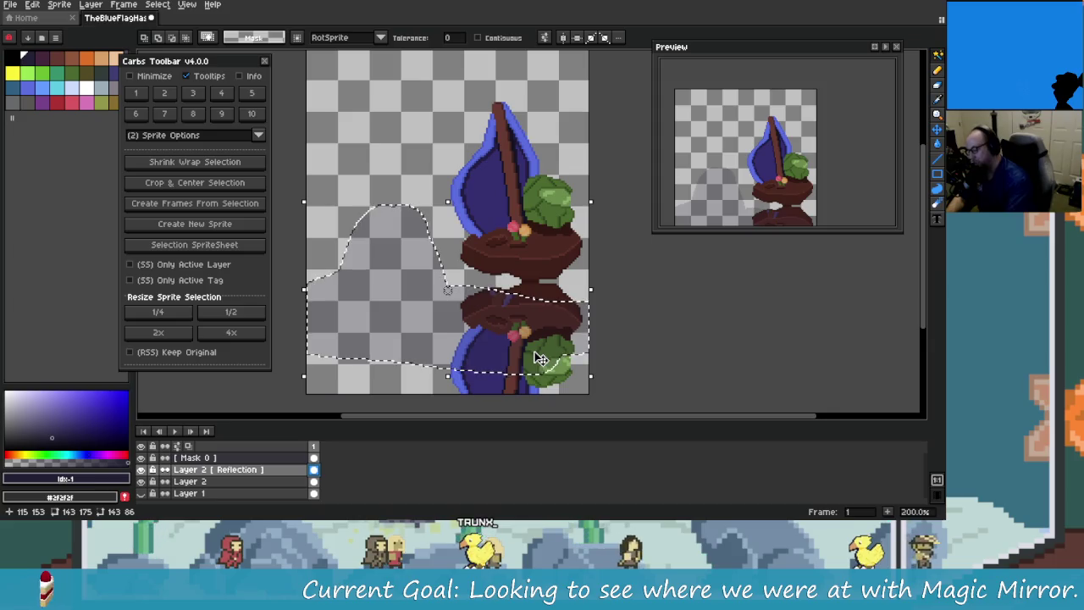
pyautogui.click(157, 5)
pyautogui.click(167, 50)
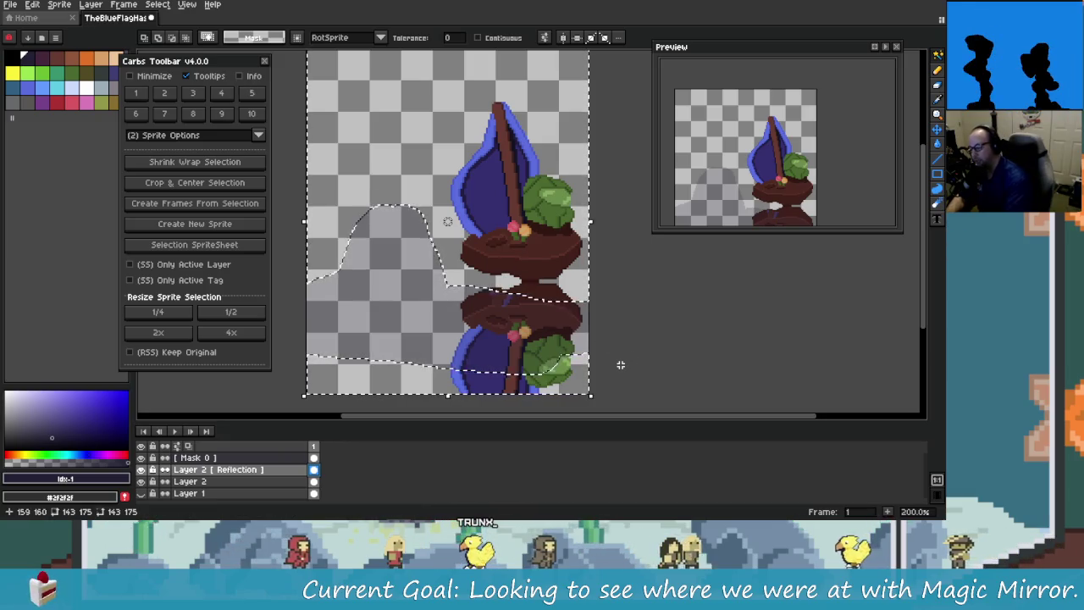
pyautogui.hotkey('ctrl', 'd')
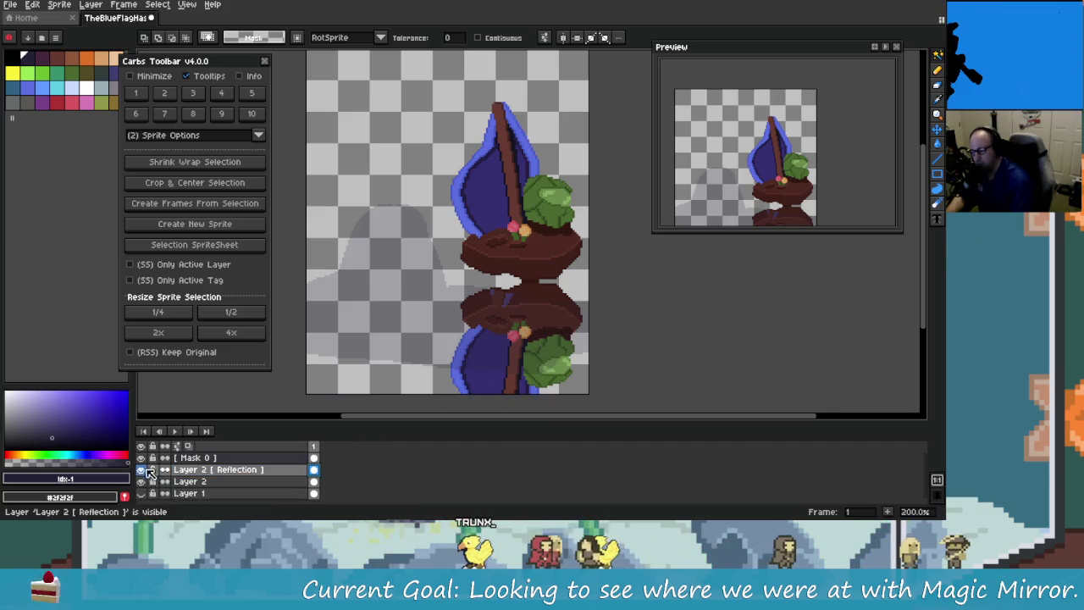
# Step: Undo the selection inversion and the reflection copy, backing out an accidental transform
pyautogui.click(142, 481)
pyautogui.click(142, 481)
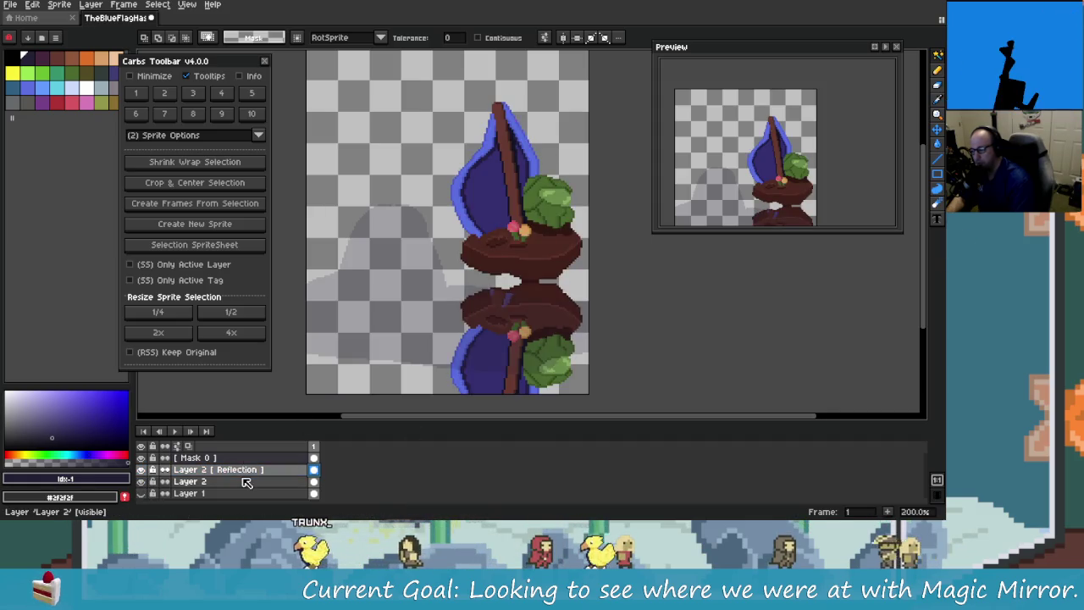
pyautogui.hotkey('ctrl', 'z')
pyautogui.hotkey('ctrl', 'z')
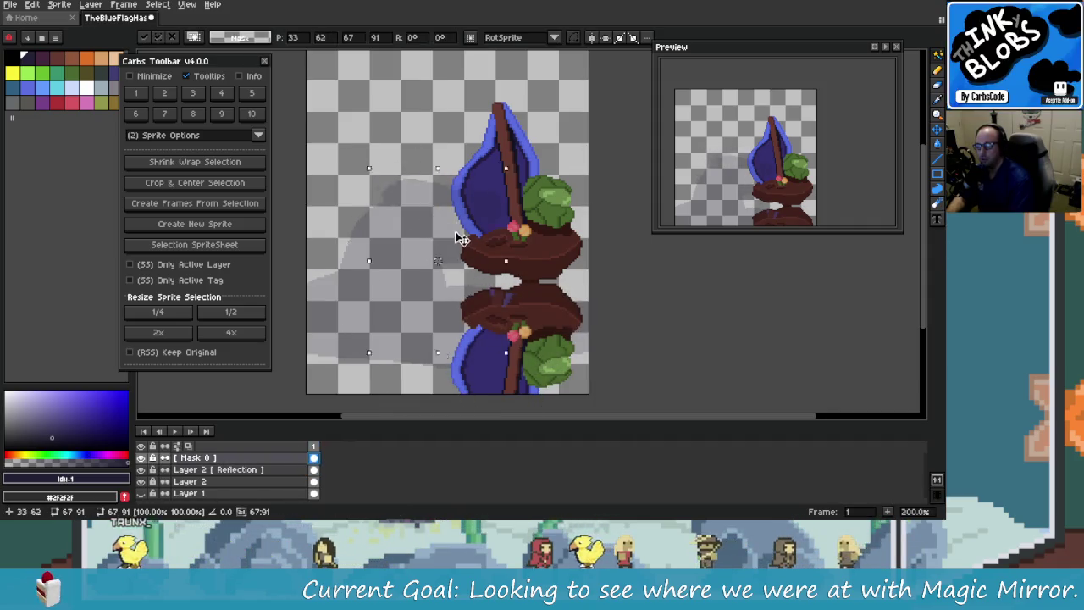
pyautogui.hotkey('ctrl', 'z')
pyautogui.hotkey('ctrl', 'z')
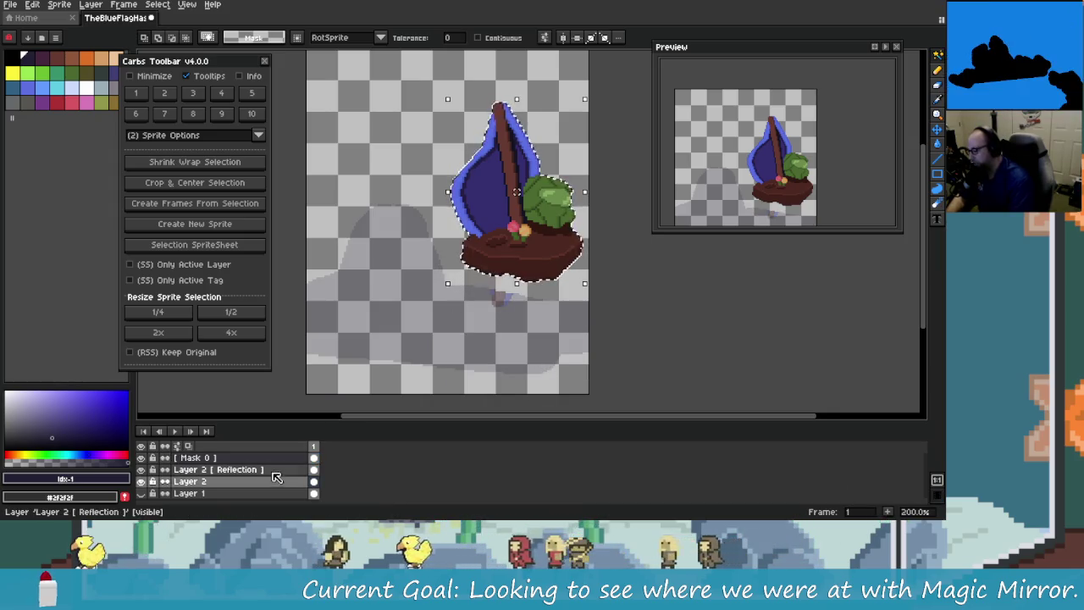
pyautogui.click(310, 470)
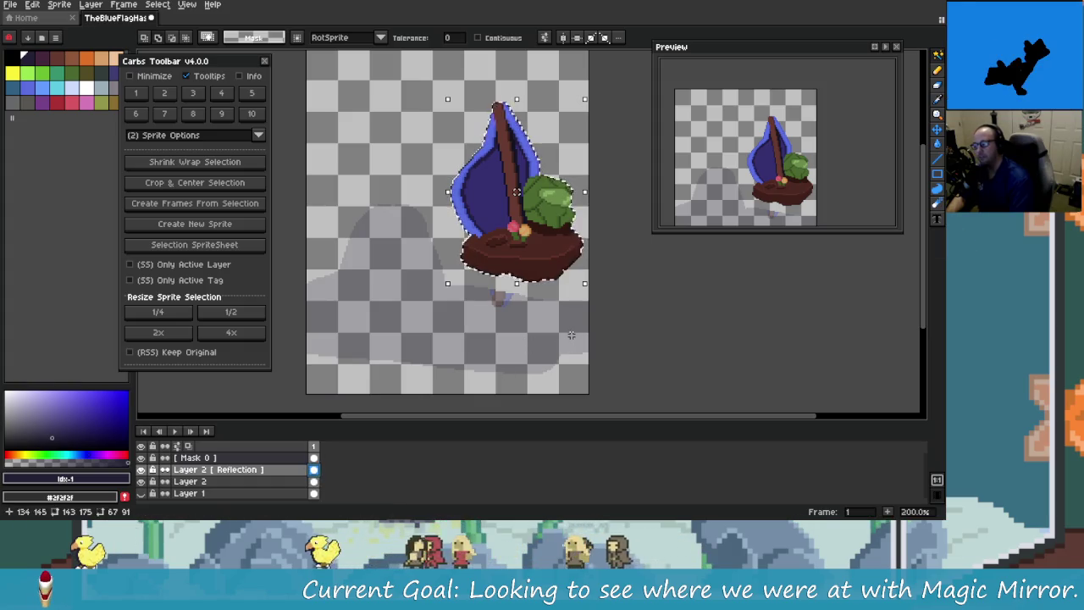
pyautogui.hotkey('ctrl', 't')
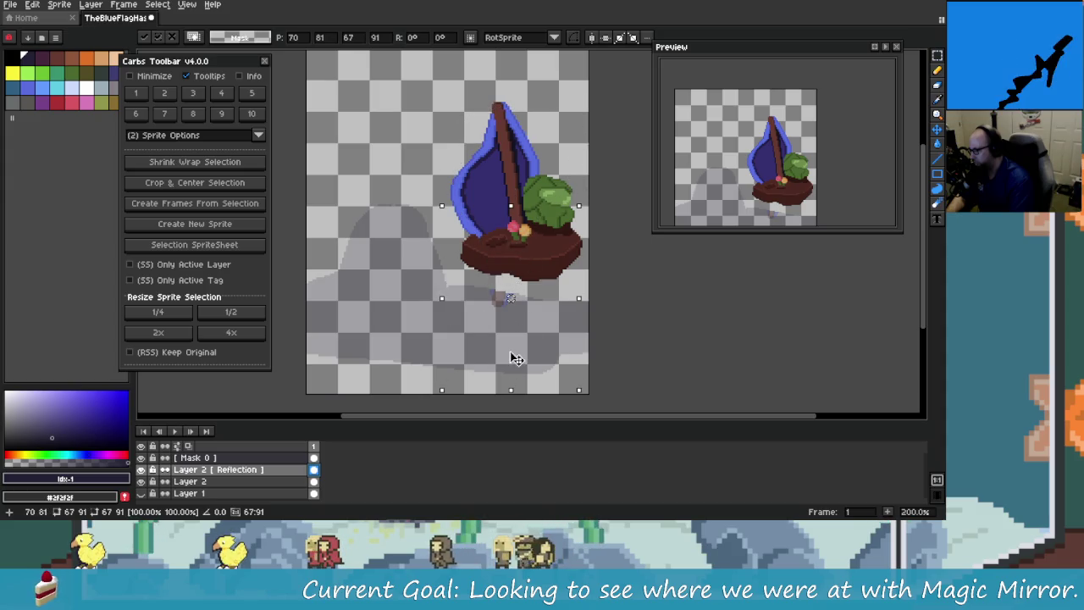
pyautogui.hotkey('ctrl', 'z')
pyautogui.hotkey('ctrl', 'z')
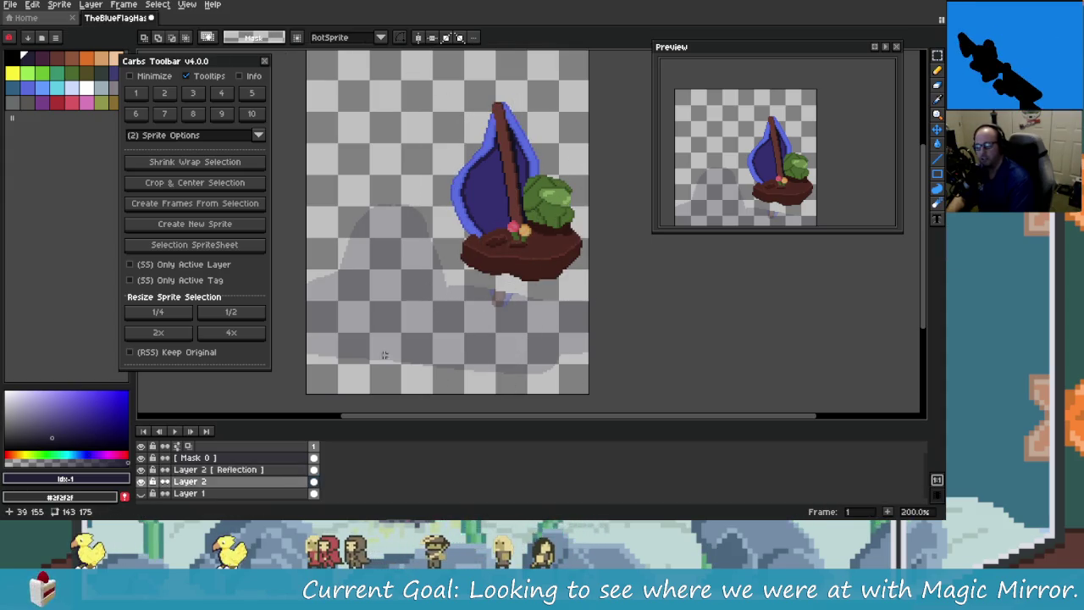
# Step: Marquee the boat, shrink-wrap the selection, and paste a flipped copy on the Reflection layer
pyautogui.click(265, 469)
pyautogui.moveTo(467, 327); pyautogui.dragTo(453, 338)
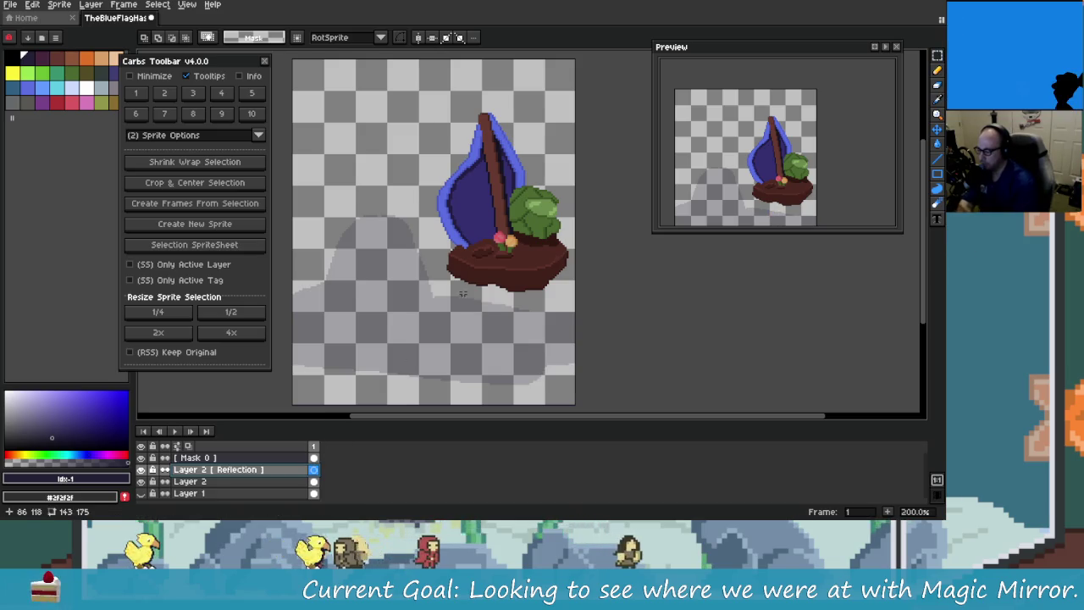
pyautogui.moveTo(462, 294); pyautogui.dragTo(446, 300)
pyautogui.moveTo(399, 97); pyautogui.dragTo(558, 323)
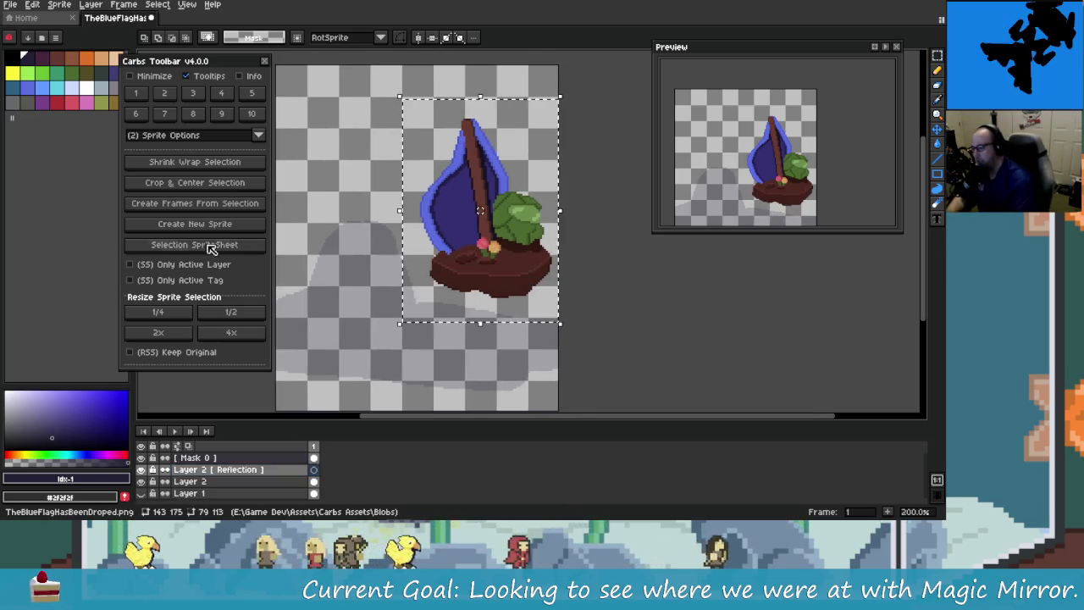
pyautogui.click(214, 164)
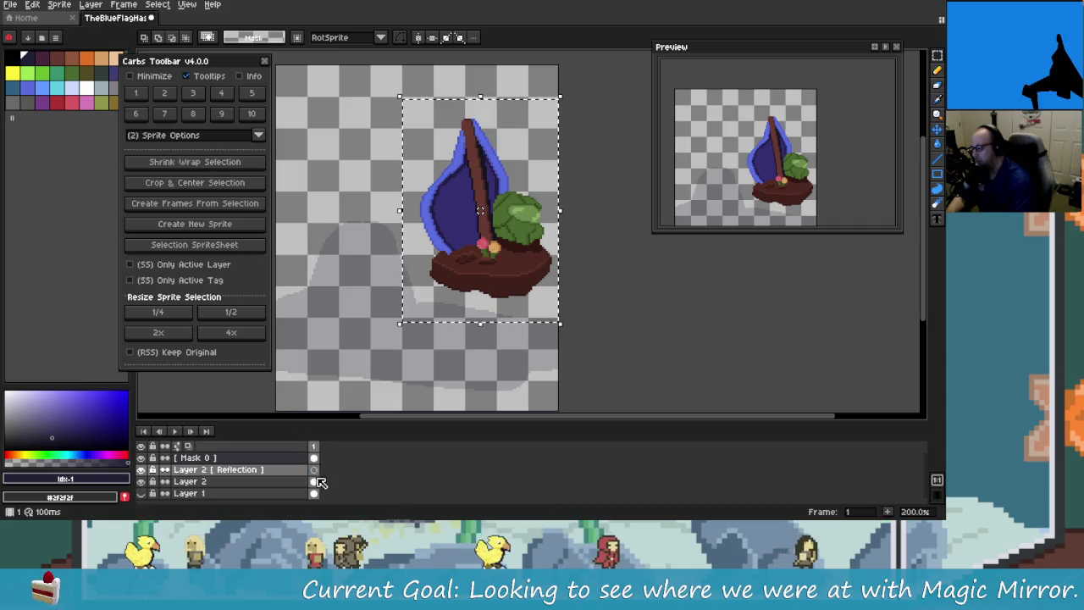
pyautogui.click(225, 164)
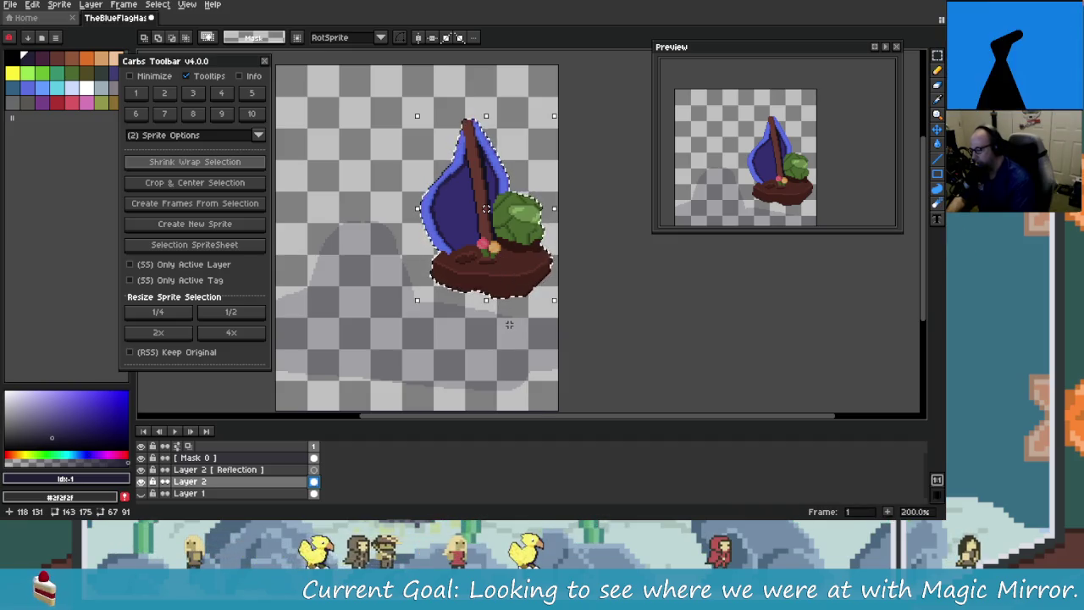
pyautogui.press('Up')
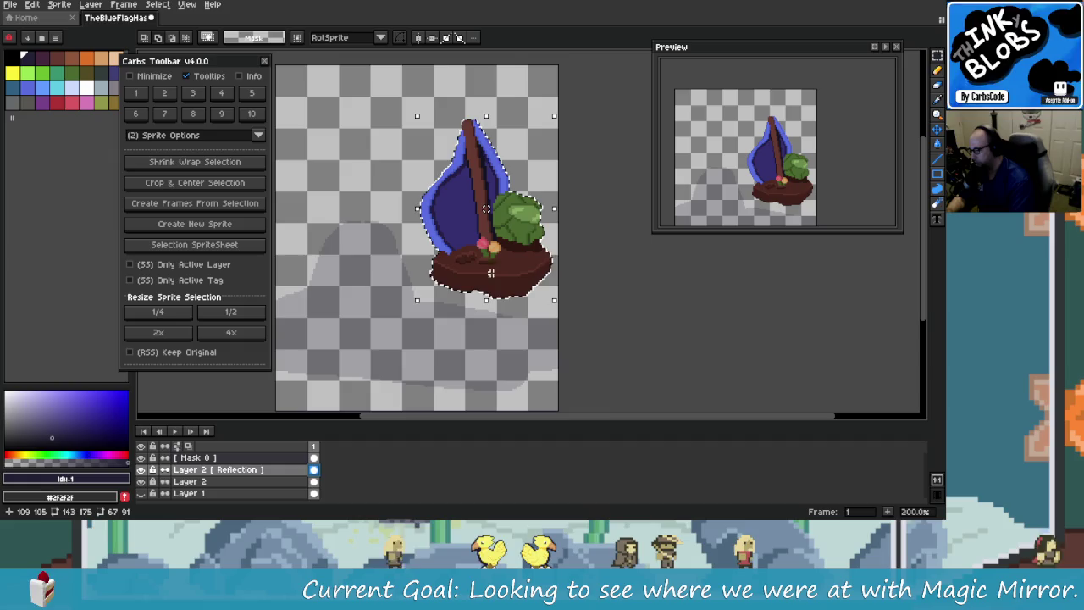
pyautogui.hotkey('shift', 'h')
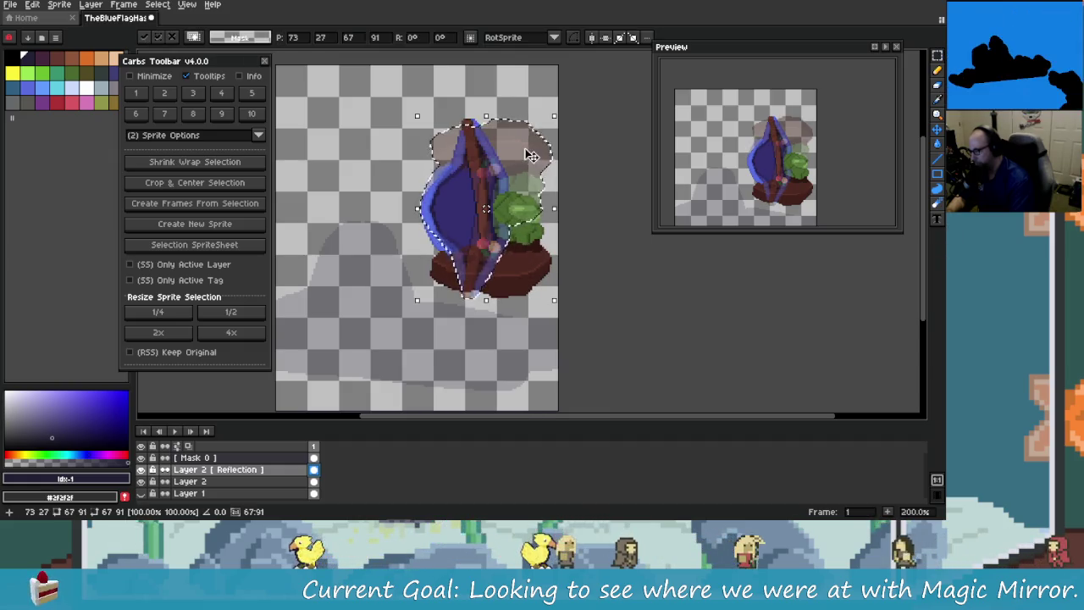
# Step: Drag the translucent flipped copy down so it sits directly beneath the boat
pyautogui.moveTo(531, 155); pyautogui.dragTo(531, 334)
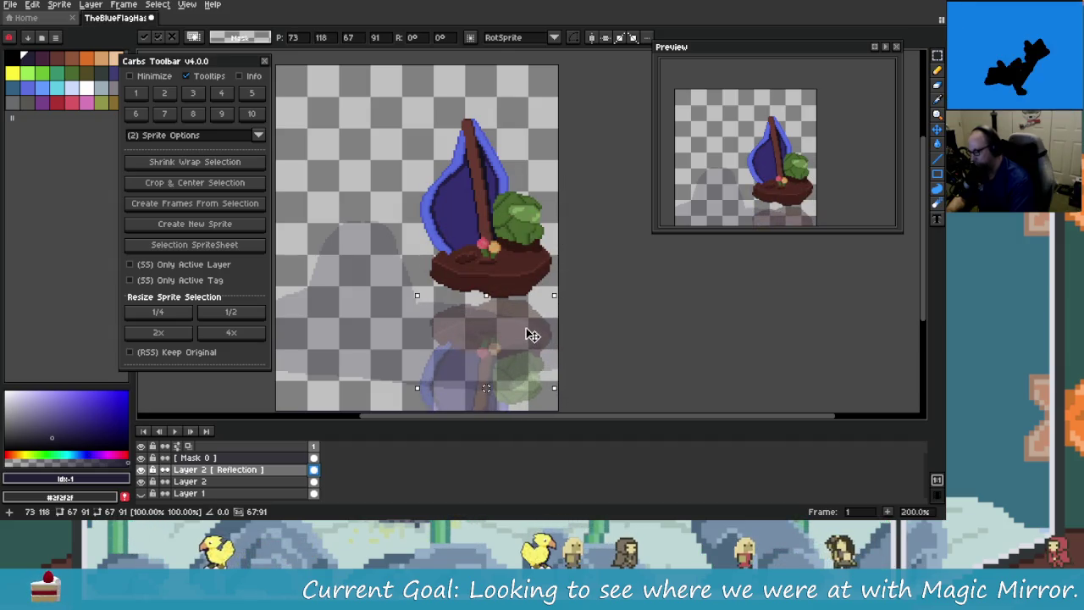
pyautogui.scroll(2, 531, 335)
pyautogui.scroll(2, 522, 300)
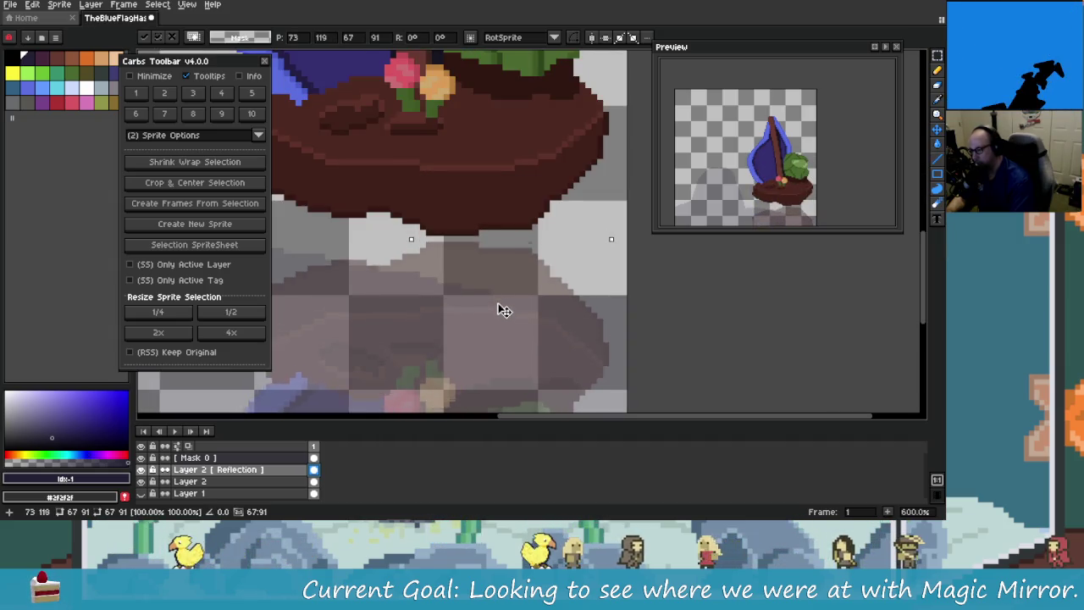
pyautogui.scroll(-4, 498, 306)
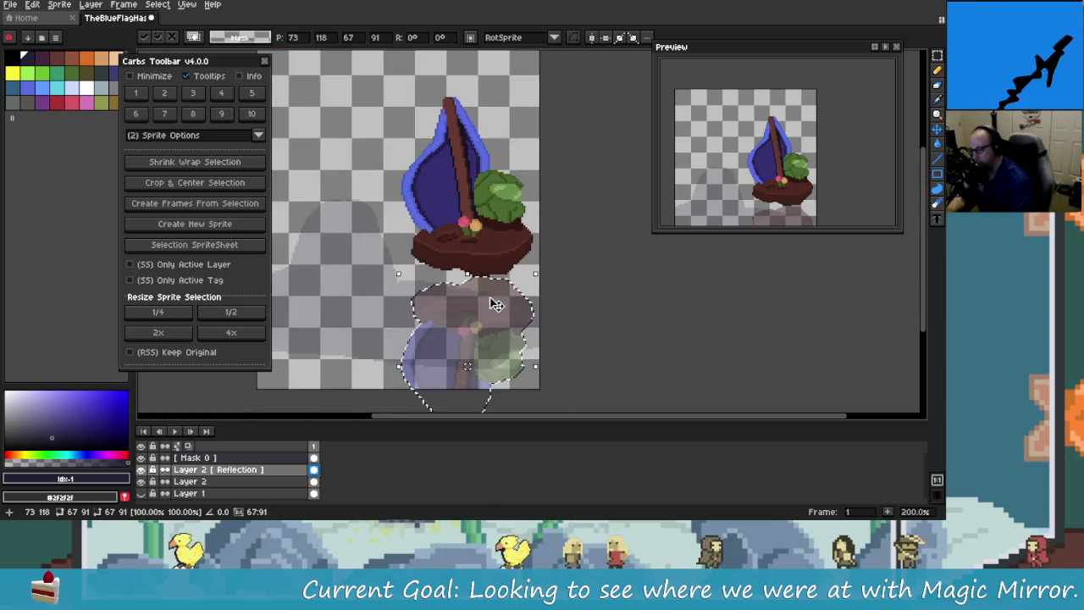
# Step: Magic-wand the grey Mask 0 area, invert the selection, and clear the Reflection layer outside it
pyautogui.click(314, 460)
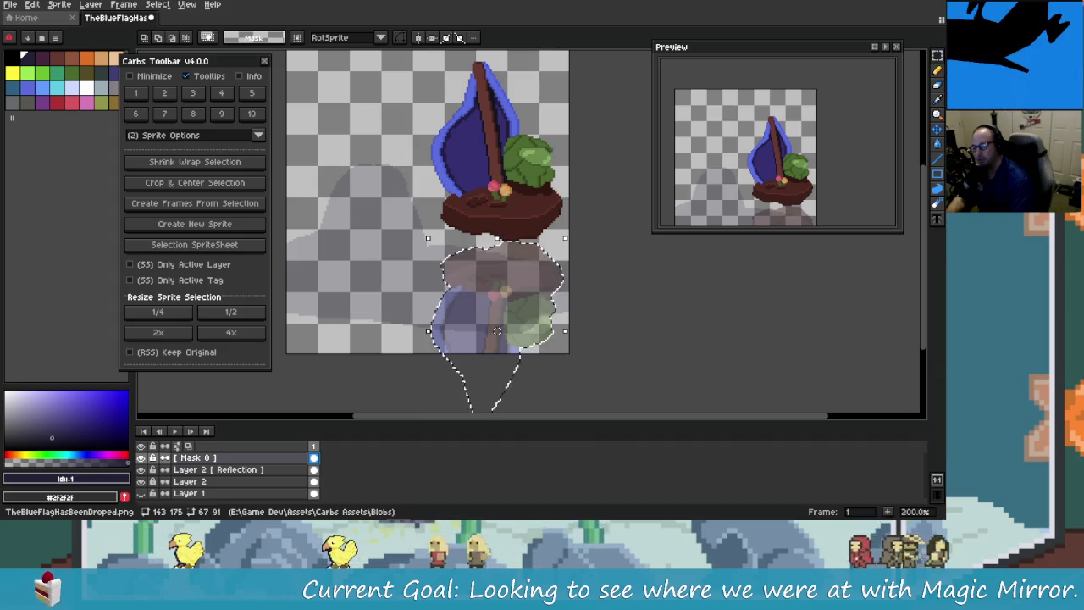
pyautogui.press('w')
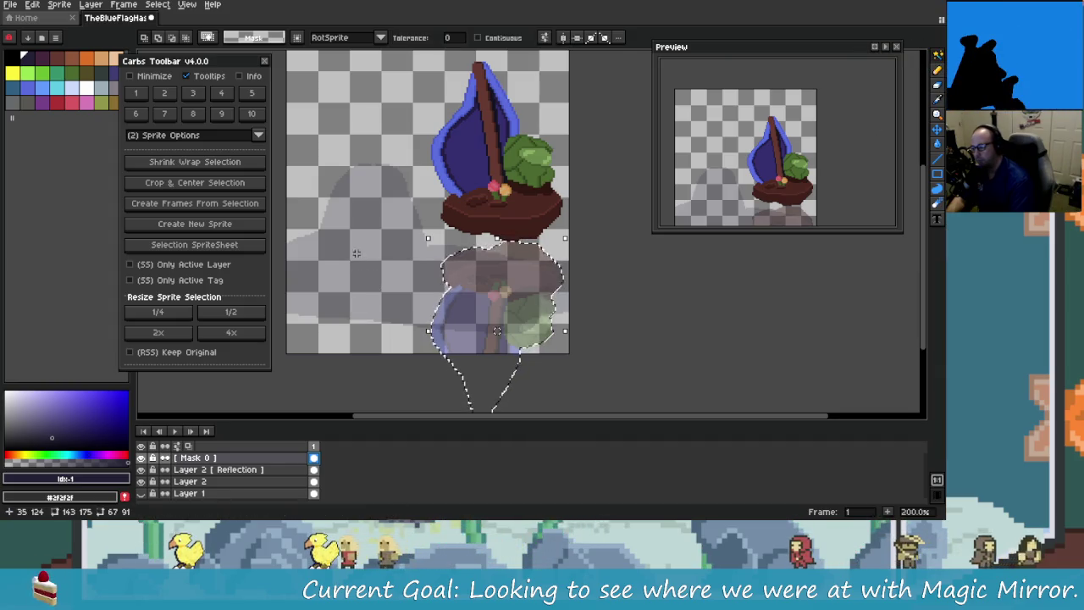
pyautogui.click(357, 252)
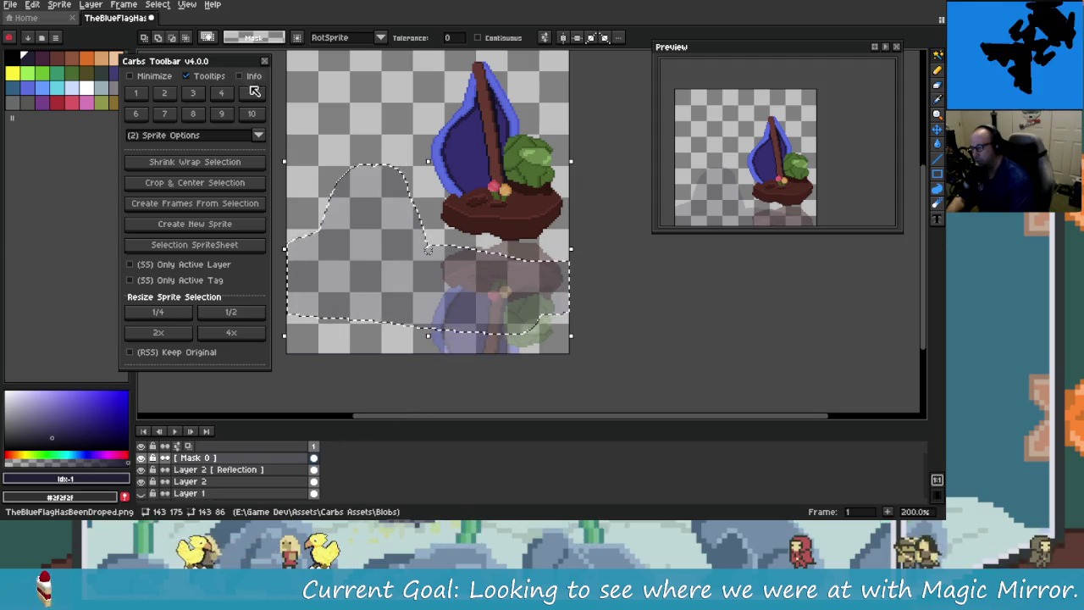
pyautogui.click(157, 4)
pyautogui.click(203, 54)
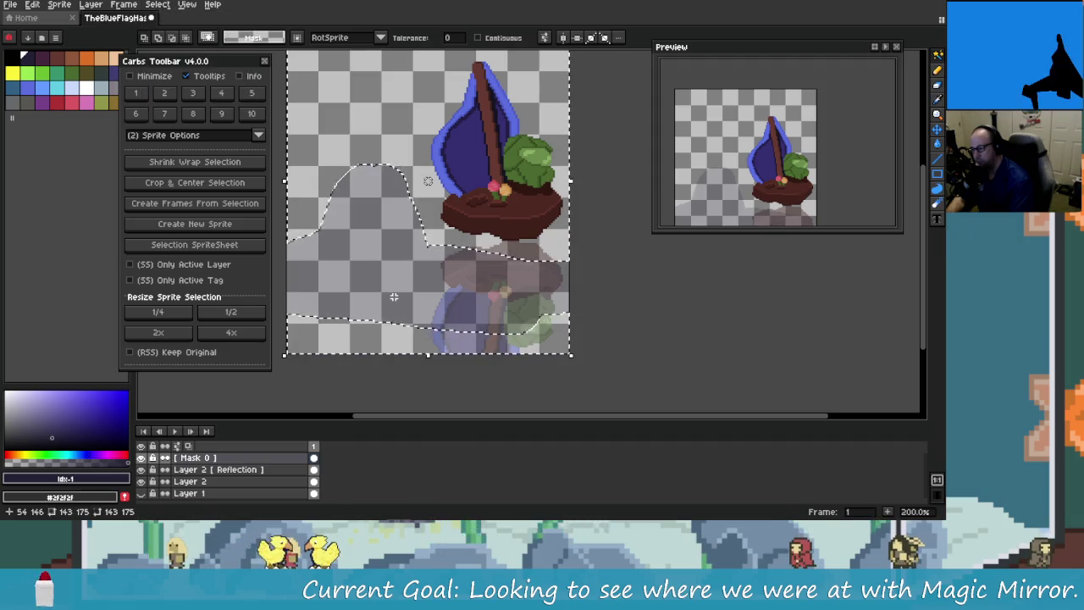
pyautogui.click(314, 471)
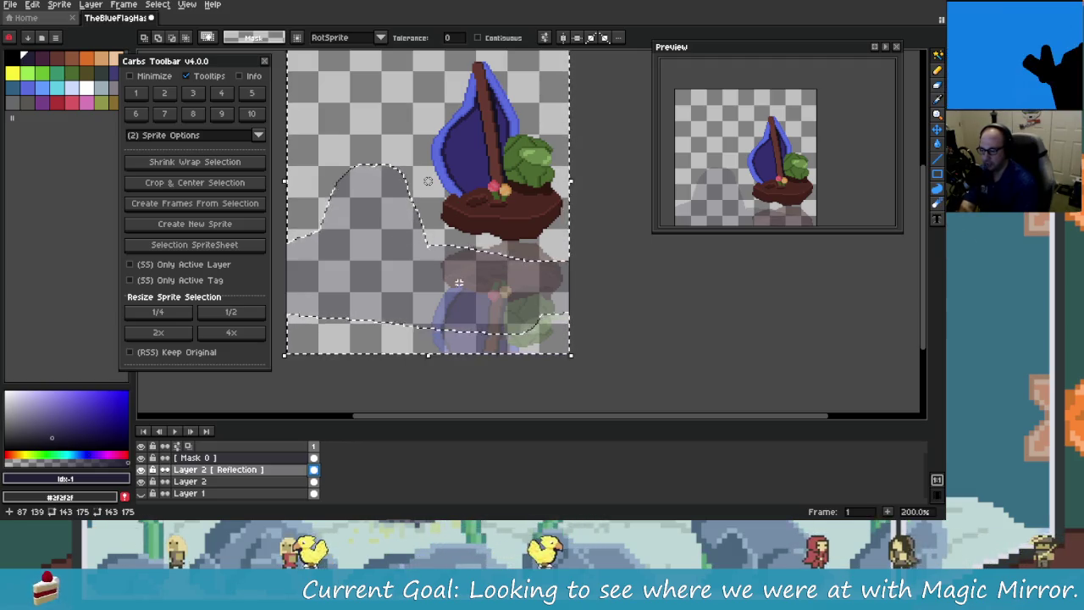
pyautogui.hotkey('ctrl', 'd')
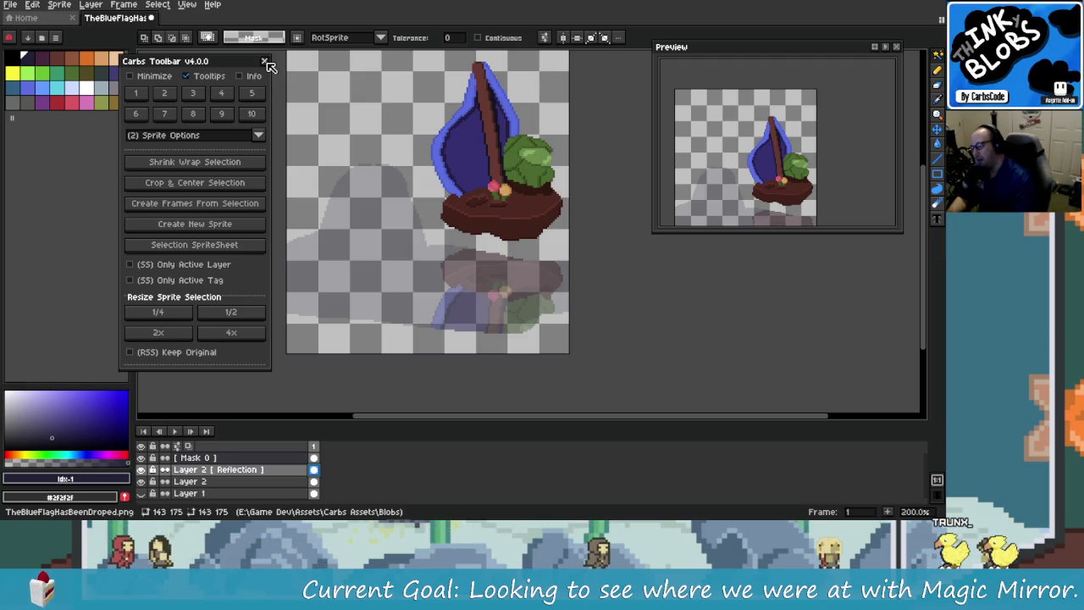
pyautogui.click(264, 62)
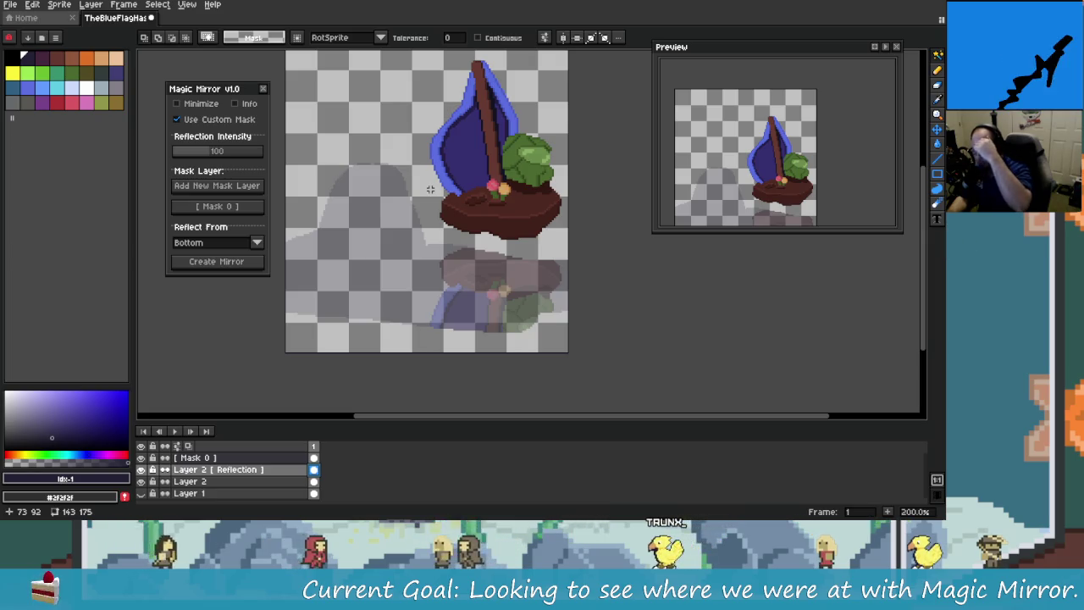
# Step: Undo the reflection steps back to the plain boat and choose a different selection tool
pyautogui.hotkey('ctrl', 'z')
pyautogui.hotkey('ctrl', 'z')
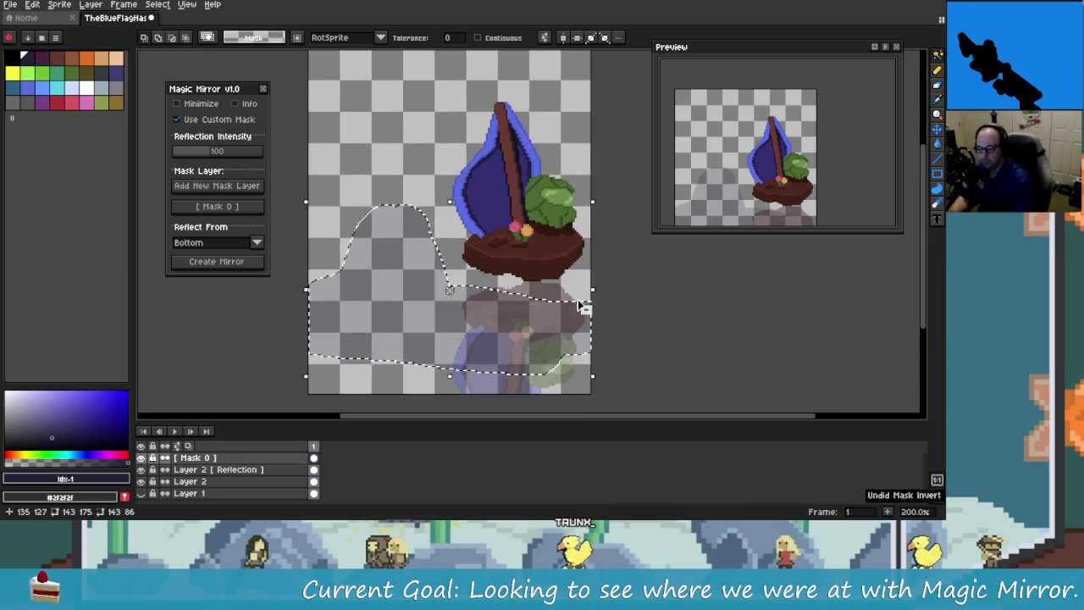
pyautogui.hotkey('ctrl', 'z')
pyautogui.hotkey('ctrl', 'z')
pyautogui.hotkey('ctrl', 'z')
pyautogui.hotkey('ctrl', 'z')
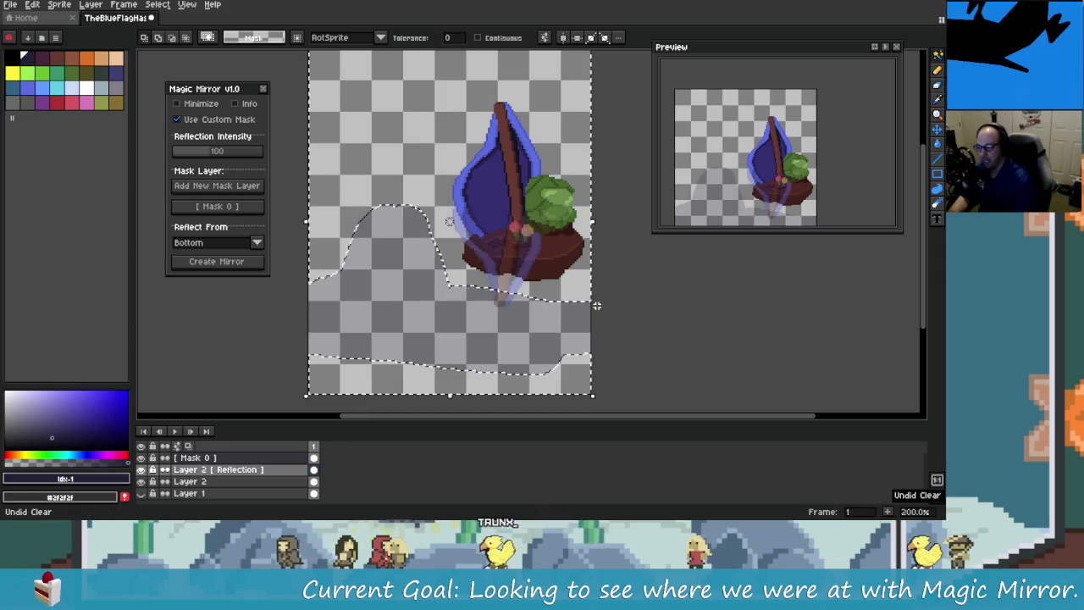
pyautogui.hotkey('ctrl', 'z')
pyautogui.hotkey('ctrl', 'z')
pyautogui.hotkey('ctrl', 'z')
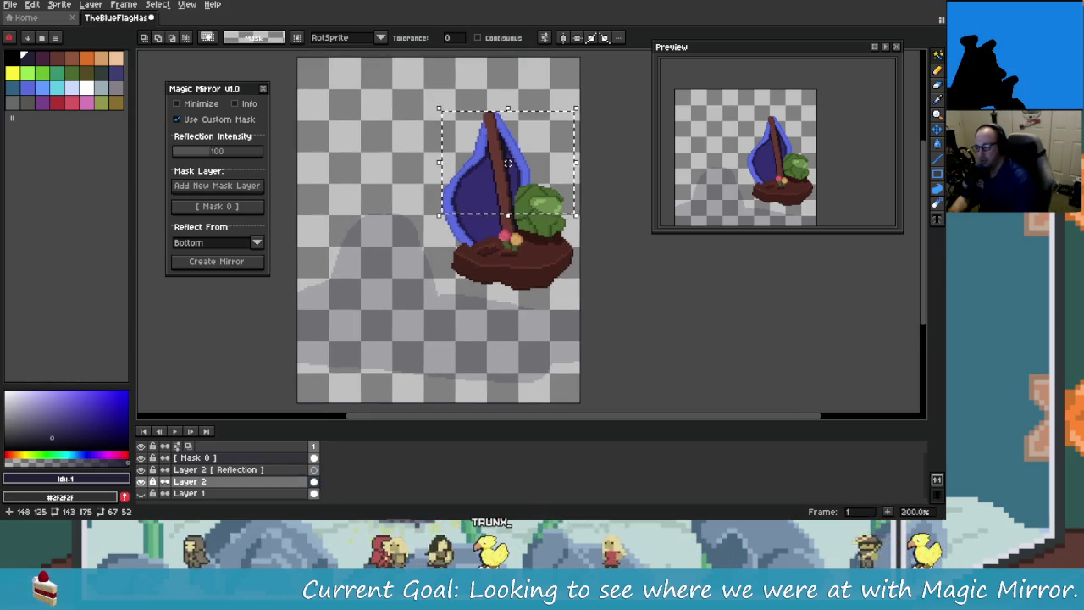
pyautogui.hotkey('ctrl', 'z')
pyautogui.hotkey('ctrl', 'z')
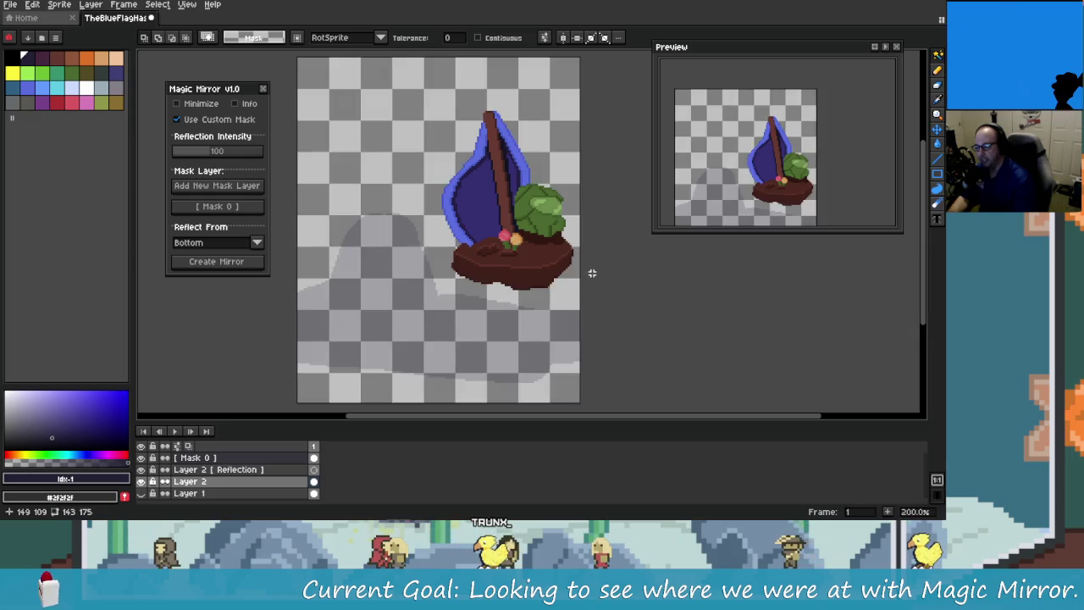
pyautogui.click(937, 54)
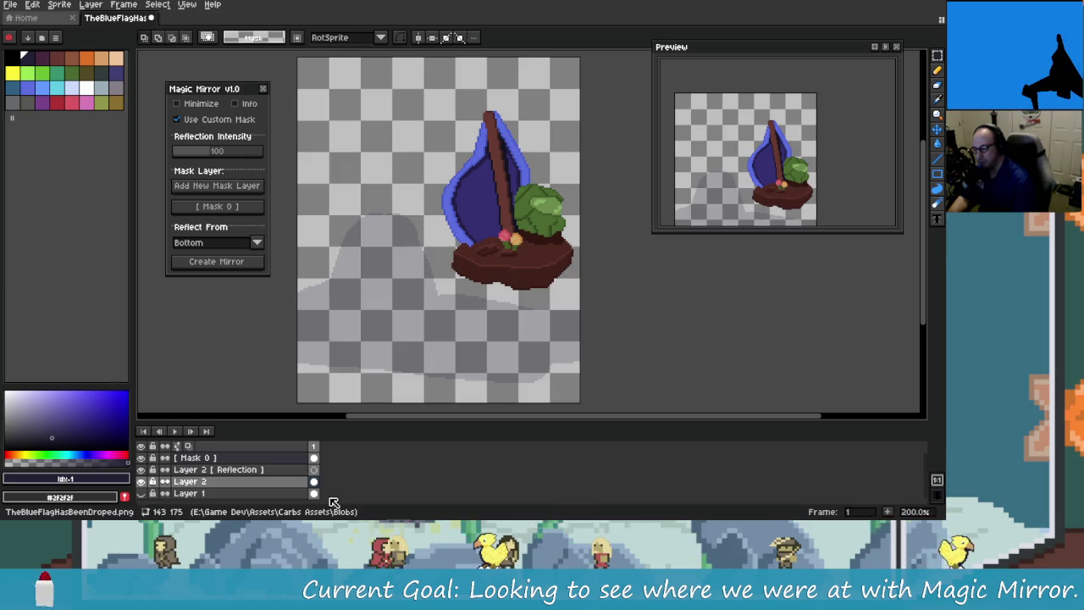
# Step: Delete the old Reflection layer, restoring the Mask 0 layer that was removed by mistake
pyautogui.click(279, 471)
pyautogui.press('Delete')
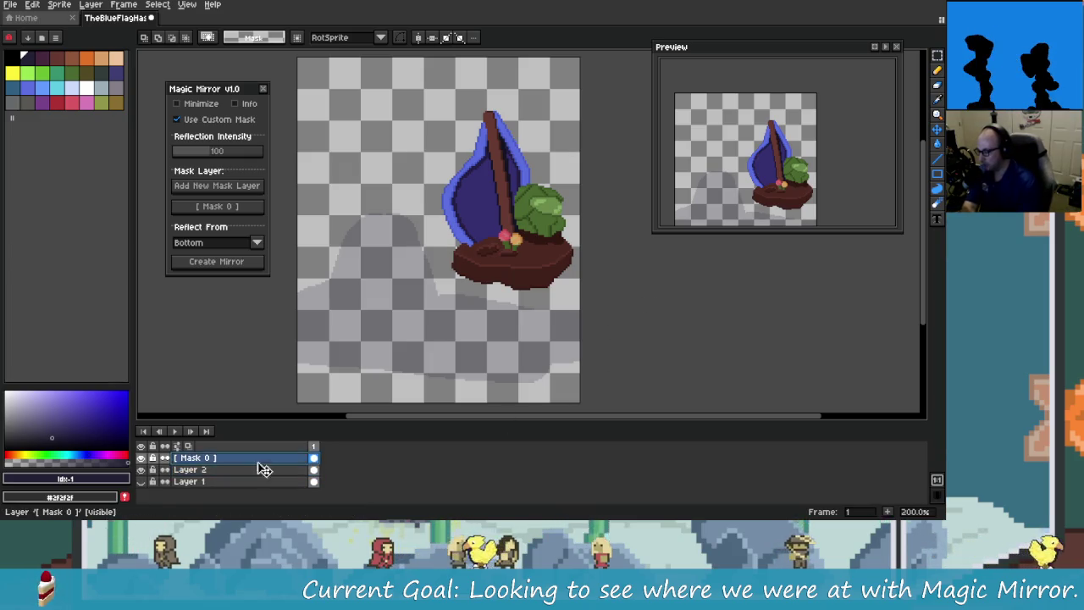
pyautogui.press('Delete')
pyautogui.hotkey('ctrl', 'z')
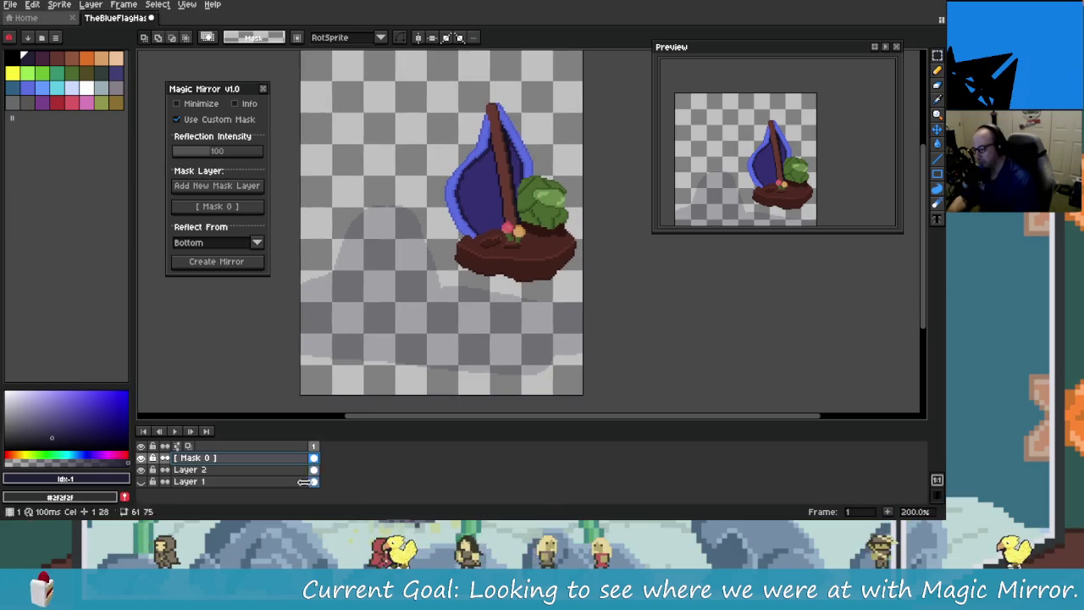
# Step: Move the Layer 2 sailboat sprite lower and further left on the canvas
pyautogui.click(305, 469)
pyautogui.moveTo(393, 381); pyautogui.dragTo(337, 394)
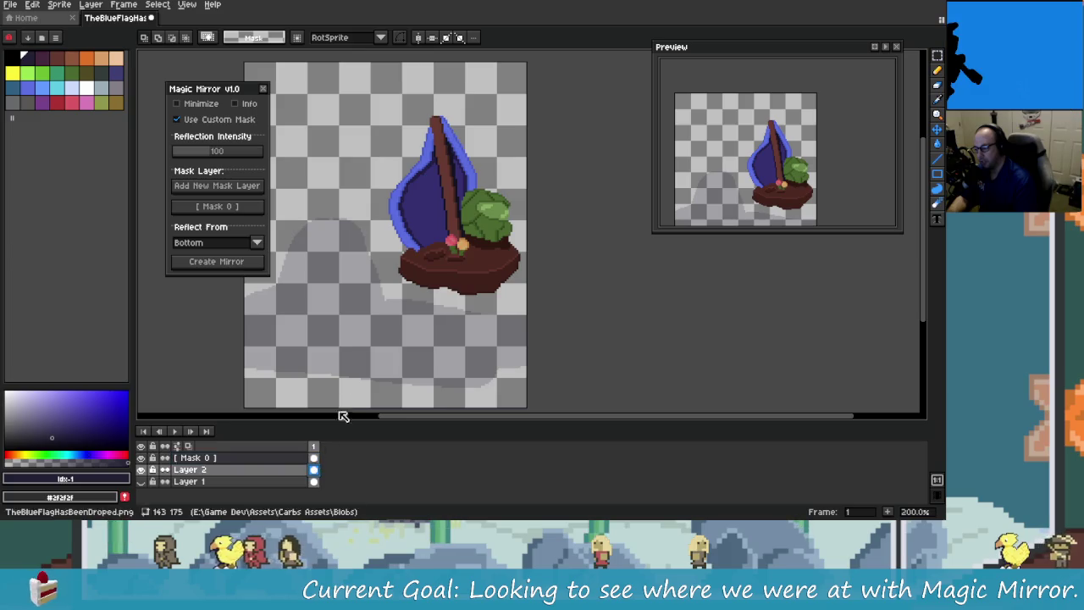
pyautogui.click(343, 415)
pyautogui.hotkey('ctrl', 't')
pyautogui.moveTo(540, 265)
pyautogui.mouseDown()
pyautogui.moveTo(536, 248)
pyautogui.moveTo(540, 259)
pyautogui.mouseUp()
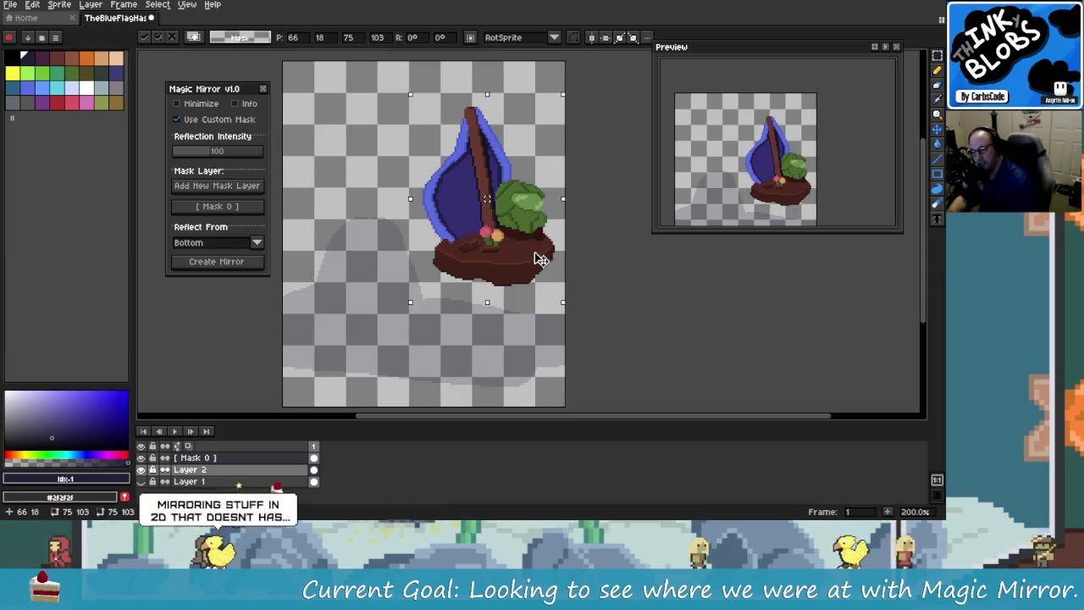
pyautogui.moveTo(540, 259); pyautogui.dragTo(542, 307)
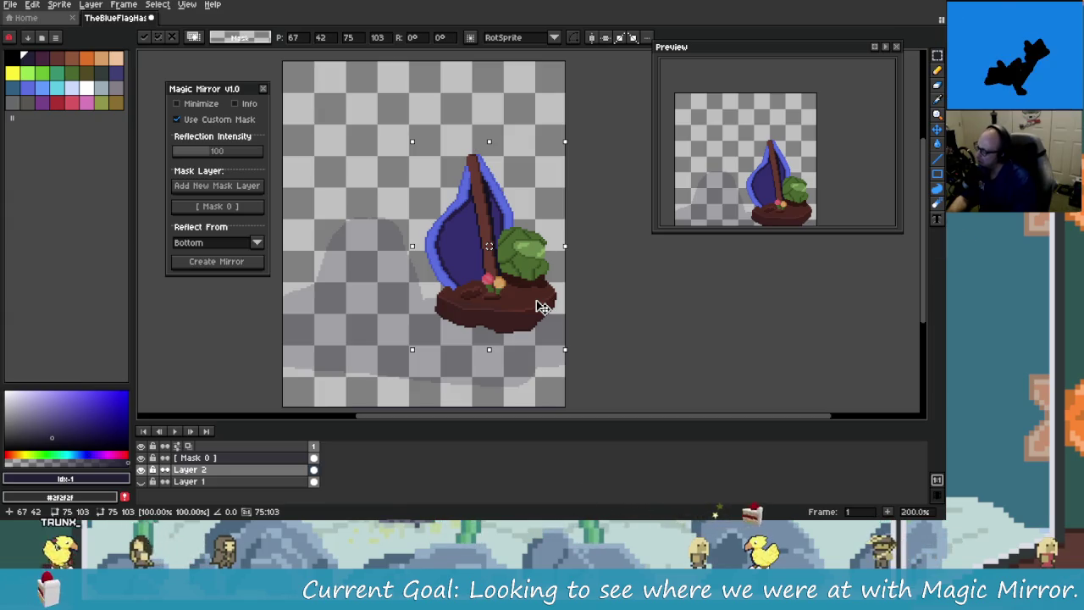
pyautogui.moveTo(542, 307)
pyautogui.mouseDown()
pyautogui.moveTo(500, 299)
pyautogui.moveTo(537, 296)
pyautogui.moveTo(501, 297)
pyautogui.moveTo(508, 286)
pyautogui.moveTo(491, 257)
pyautogui.moveTo(504, 292)
pyautogui.mouseUp()
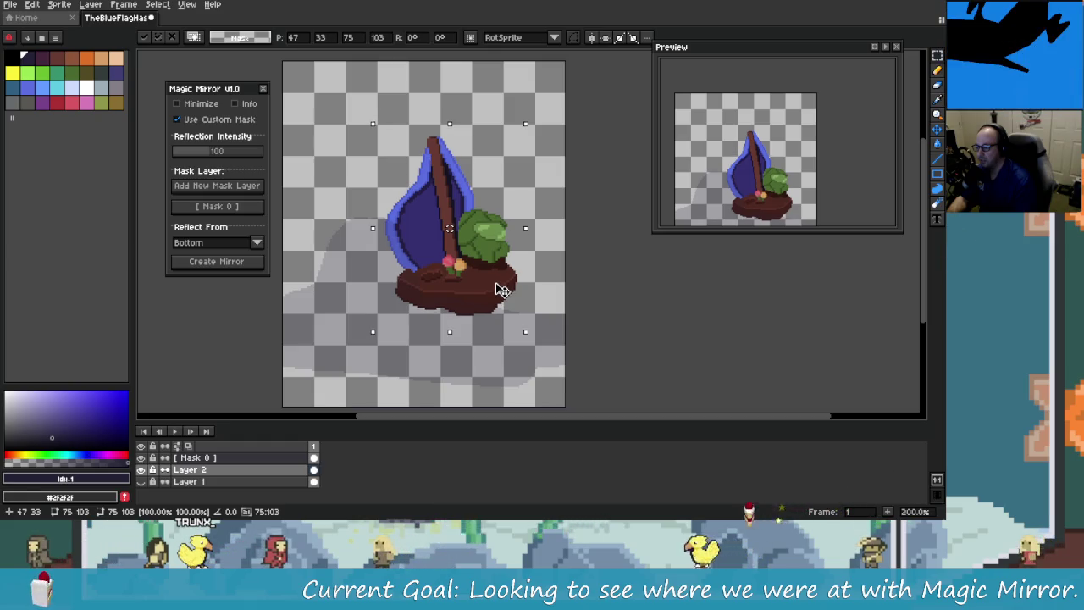
# Step: Give the Mask 0 layer 50% opacity, clear the selection, and show the Carbs Toolbar
pyautogui.doubleClick(195, 458)
pyautogui.moveTo(193, 227); pyautogui.dragTo(213, 229)
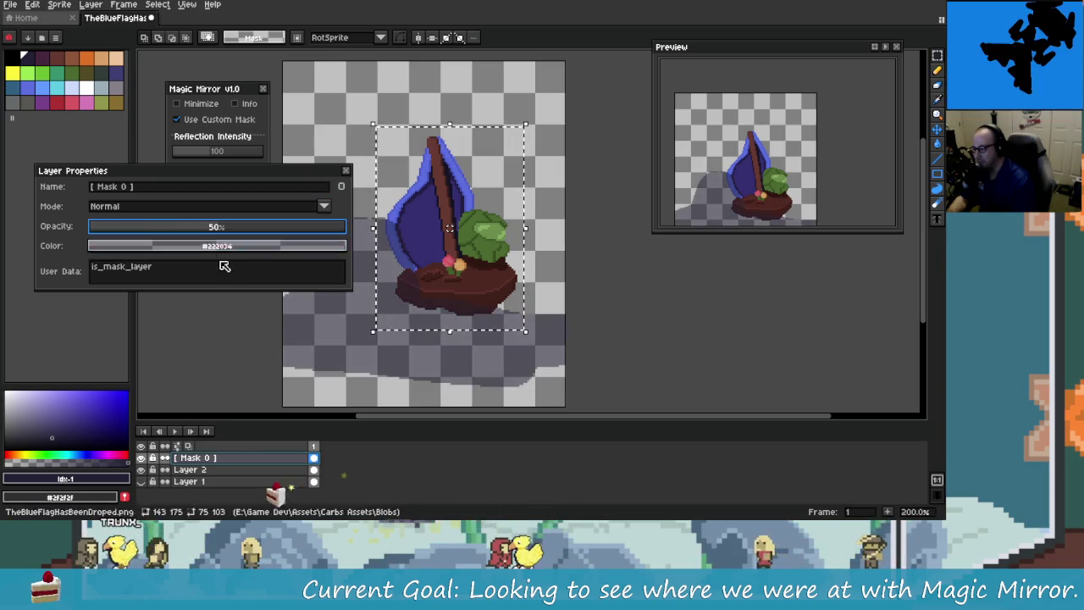
pyautogui.click(346, 170)
pyautogui.hotkey('ctrl', 'd')
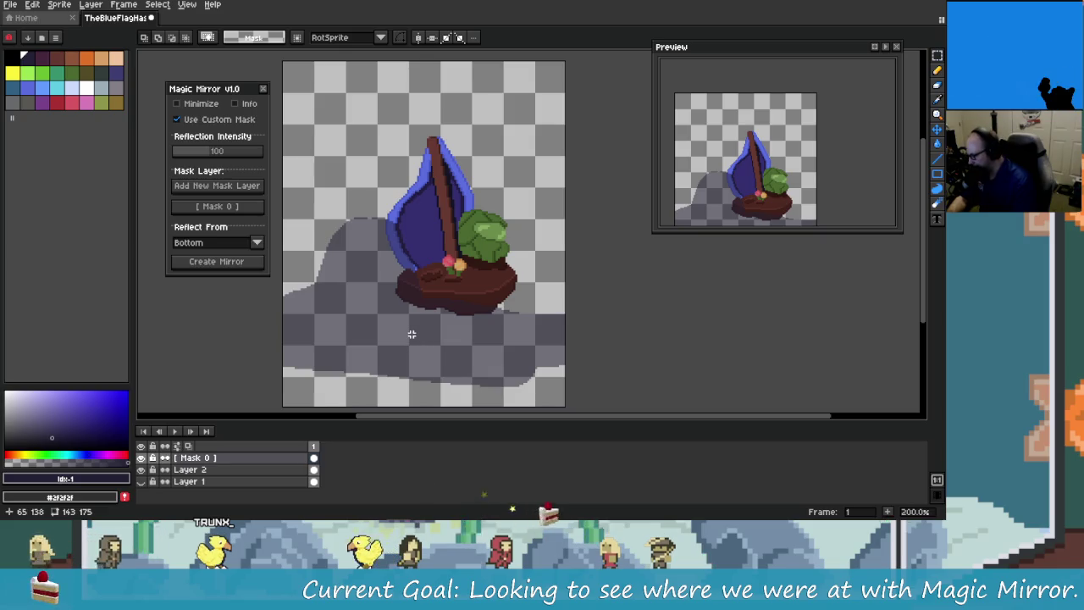
pyautogui.moveTo(483, 339); pyautogui.dragTo(508, 337)
pyautogui.click(262, 88)
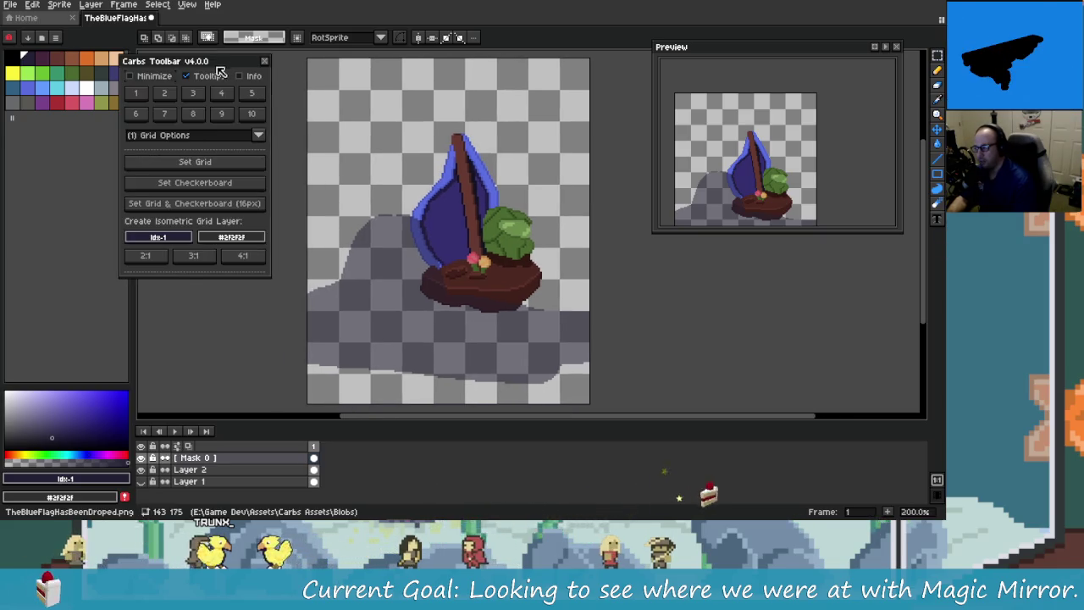
# Step: On Layer 2, select all and Shrink Wrap the selection to the sailboat's outline
pyautogui.click(169, 92)
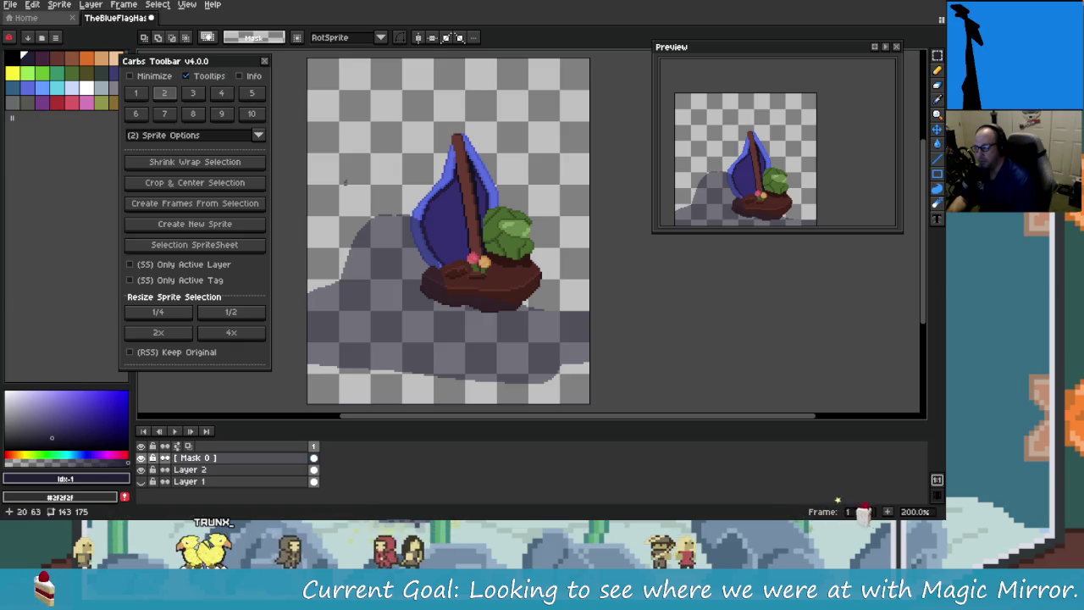
pyautogui.moveTo(508, 278); pyautogui.dragTo(503, 283)
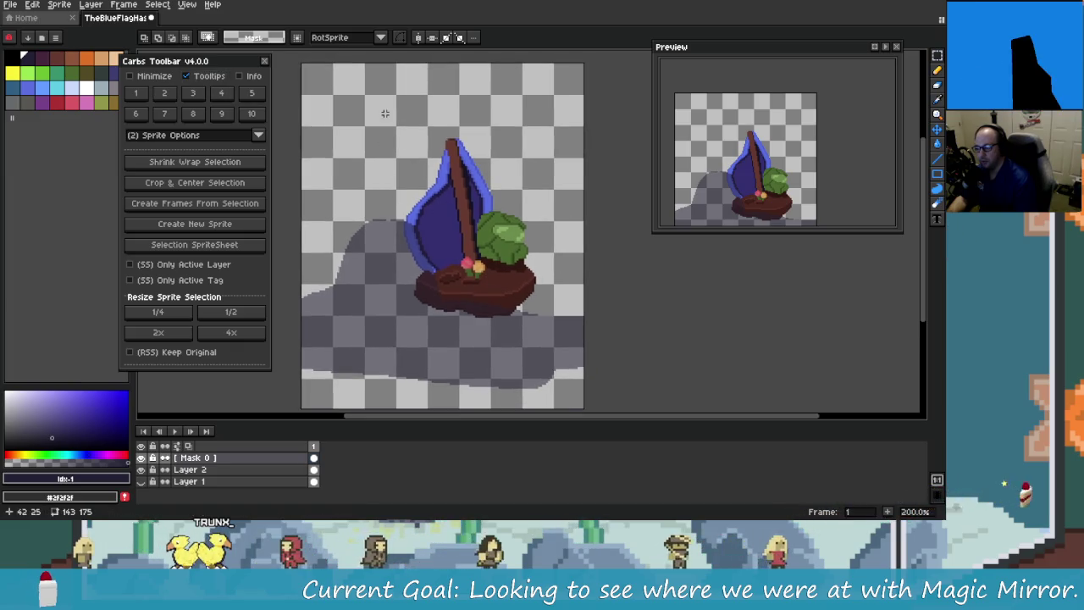
pyautogui.hotkey('alt', 'Down')
pyautogui.moveTo(385, 128); pyautogui.dragTo(552, 327)
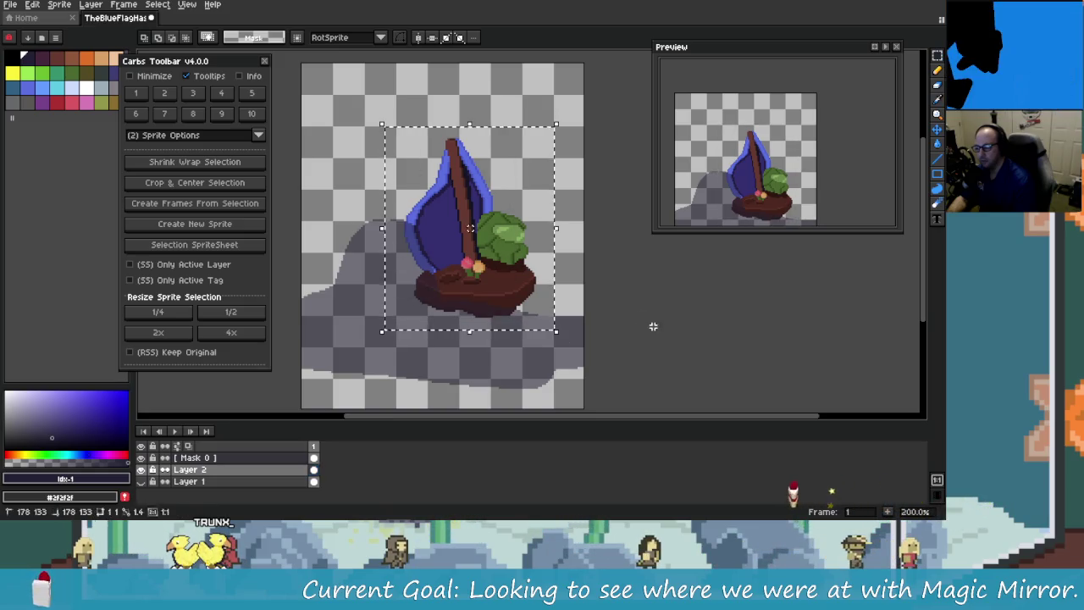
pyautogui.hotkey('ctrl', 'a')
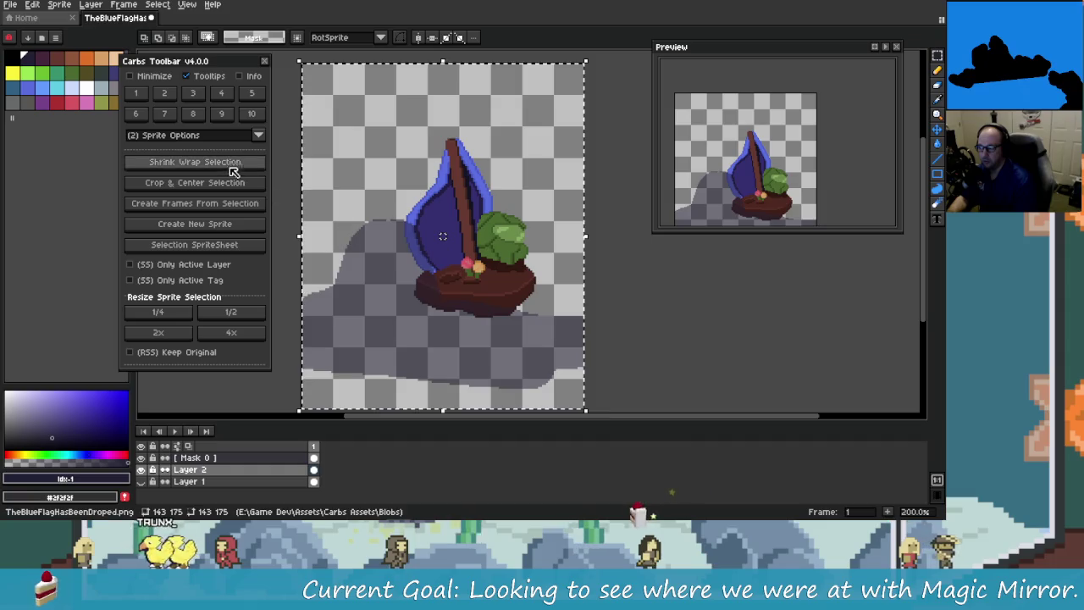
pyautogui.click(227, 165)
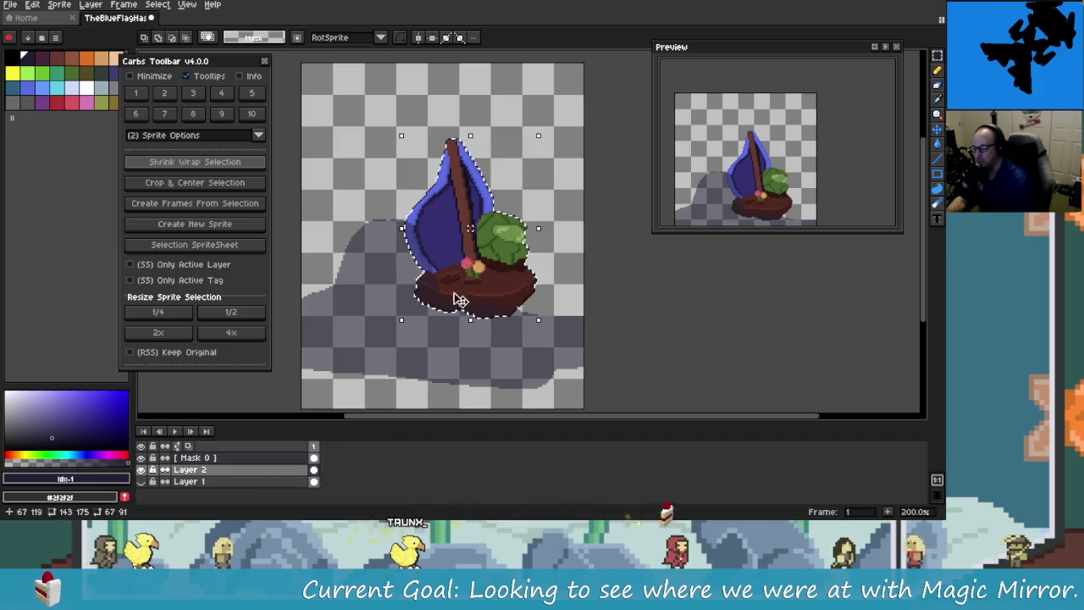
pyautogui.click(277, 457)
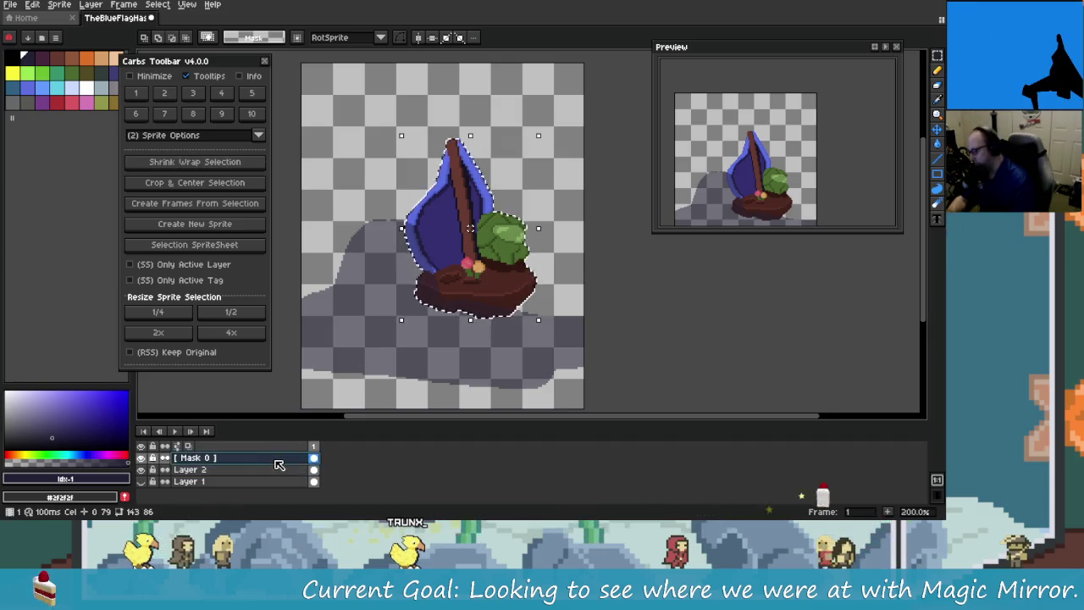
# Step: Add a new layer named 'REfelction' and move it below Mask 0, above Layer 2
pyautogui.rightClick(279, 457)
pyautogui.click(389, 442)
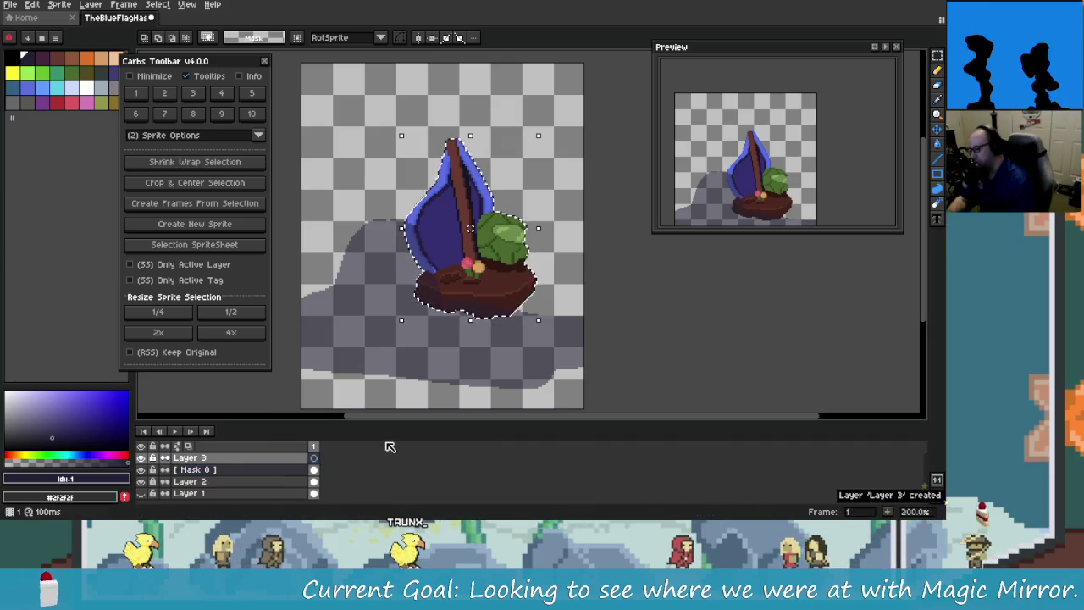
pyautogui.doubleClick(259, 457)
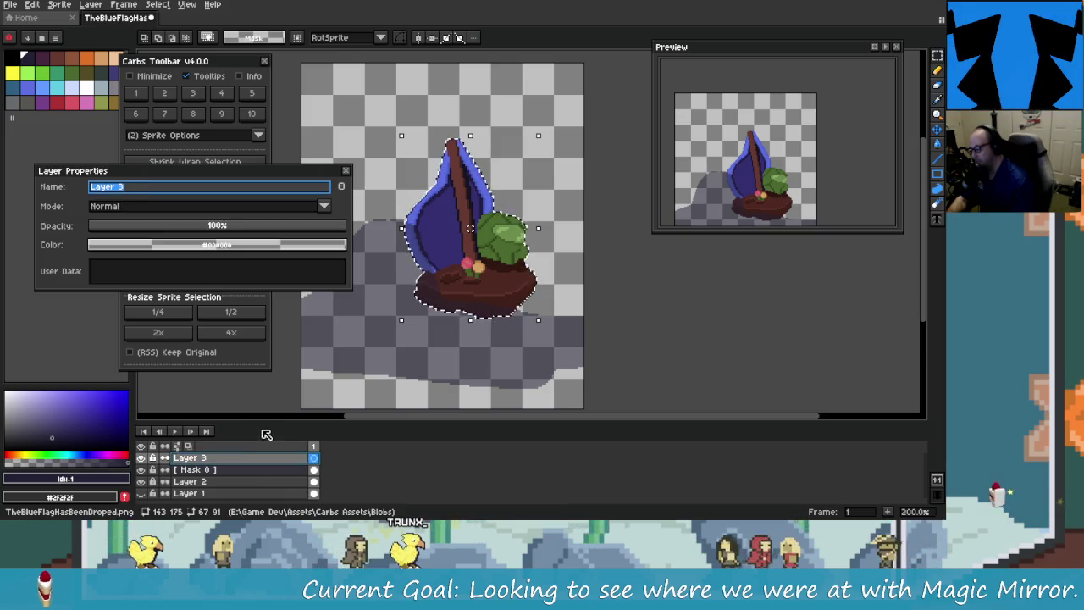
pyautogui.write('REfelction')
pyautogui.press('Return')
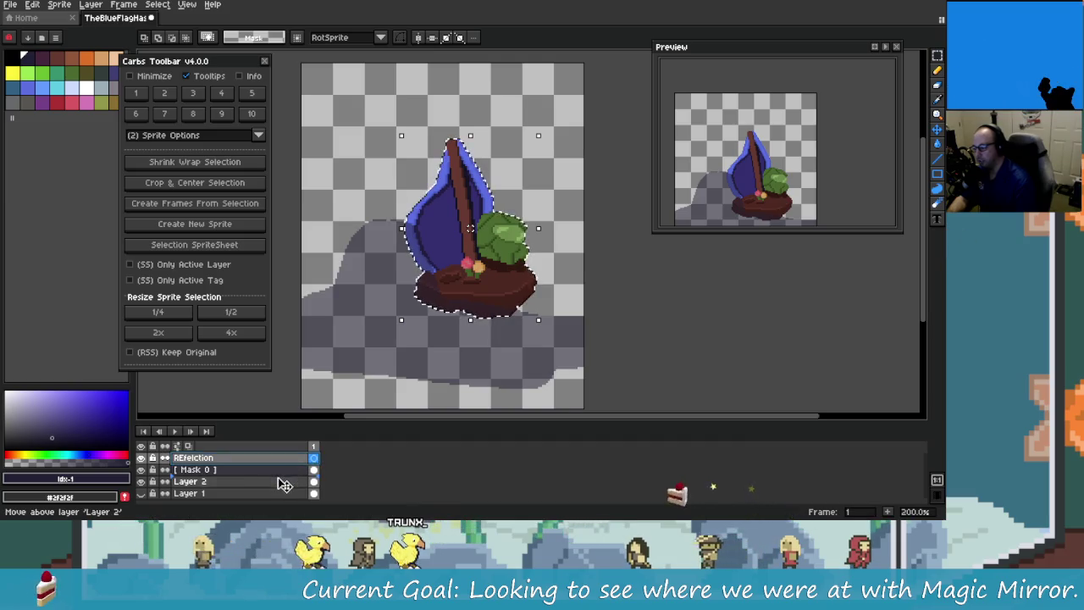
pyautogui.moveTo(286, 462); pyautogui.dragTo(292, 481)
pyautogui.moveTo(430, 288); pyautogui.dragTo(447, 271)
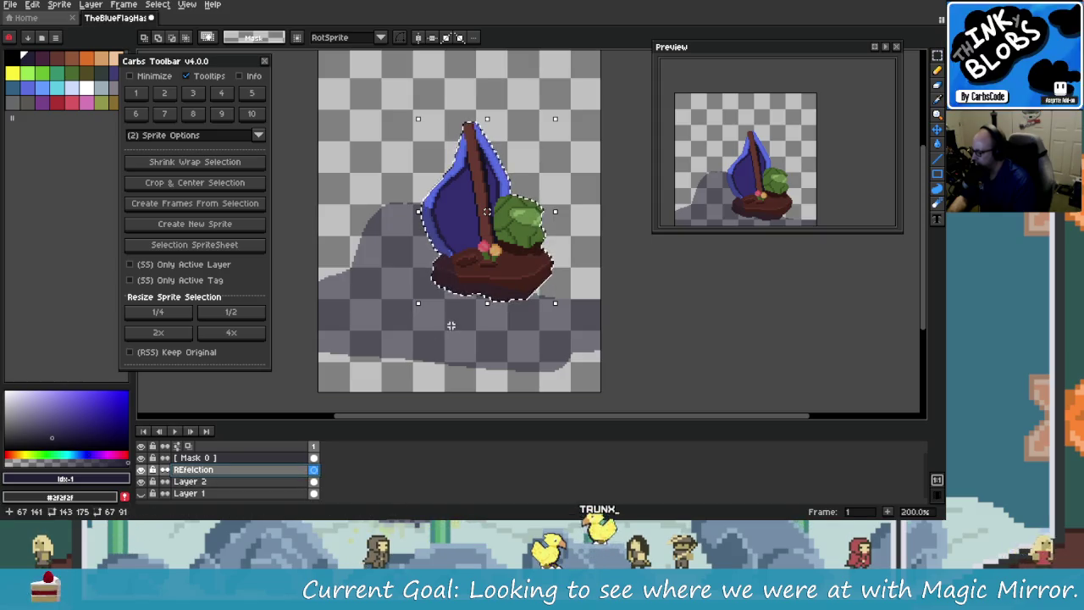
pyautogui.moveTo(494, 309); pyautogui.dragTo(505, 243)
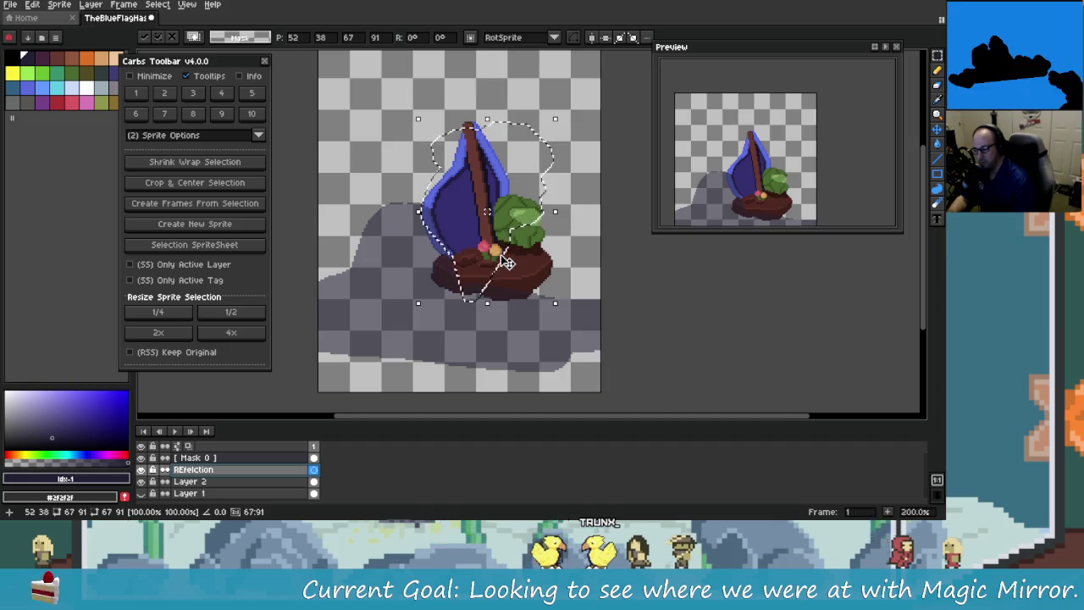
# Step: Cancel the stray transform and shrink-wrap-select the sailboat on Layer 2
pyautogui.press('Return')
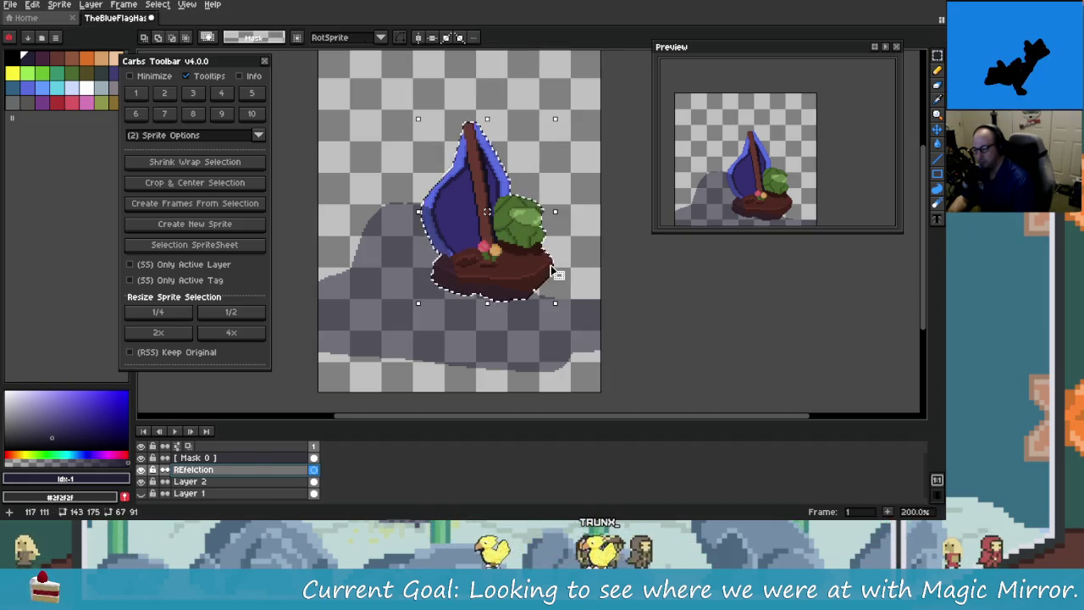
pyautogui.click(313, 482)
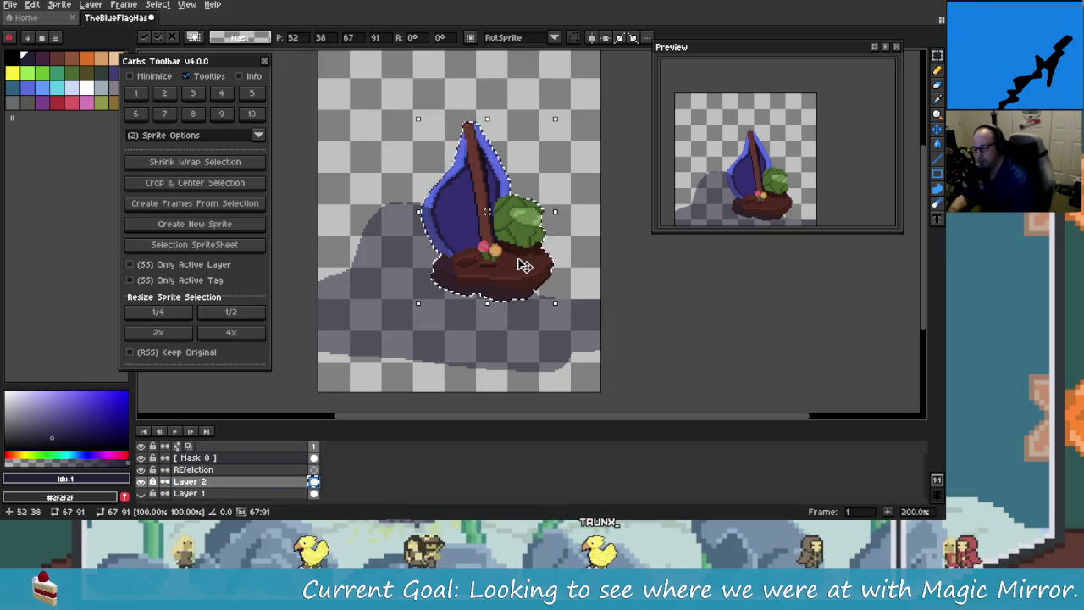
pyautogui.click(450, 374)
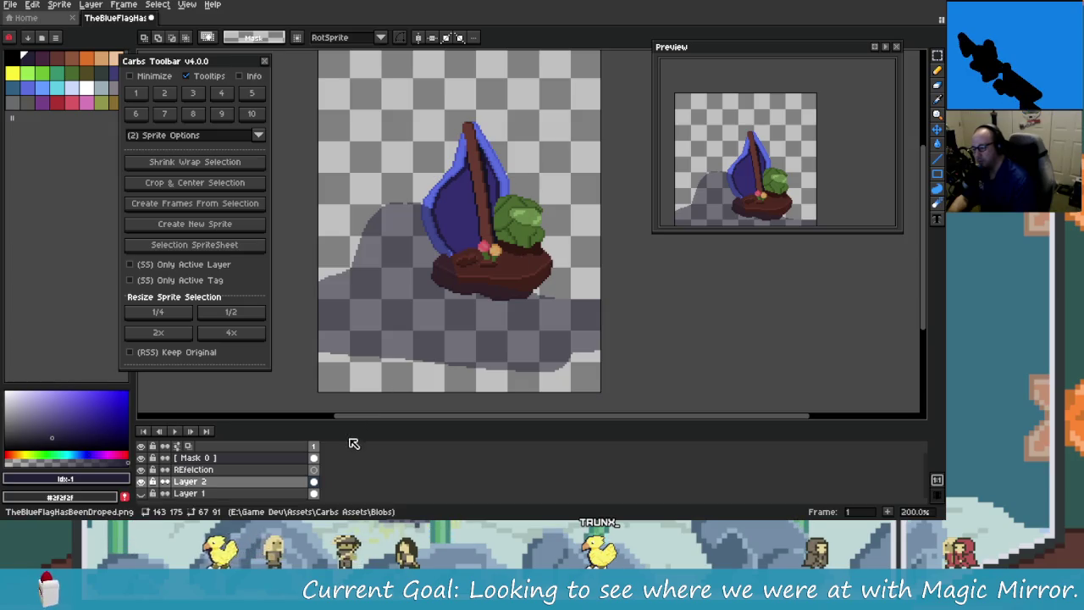
pyautogui.moveTo(386, 102); pyautogui.dragTo(576, 315)
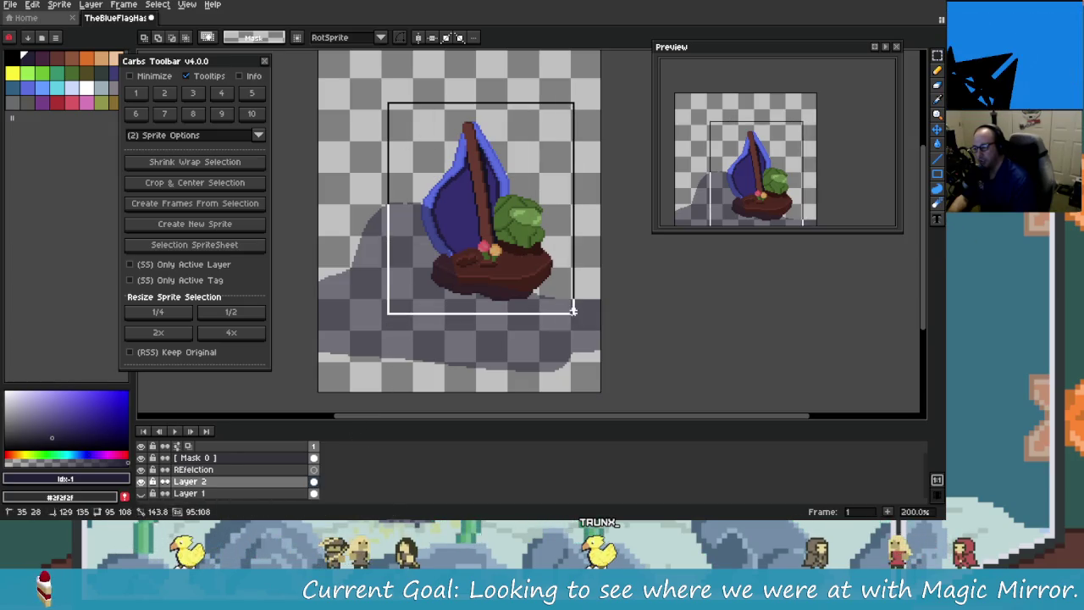
pyautogui.click(229, 166)
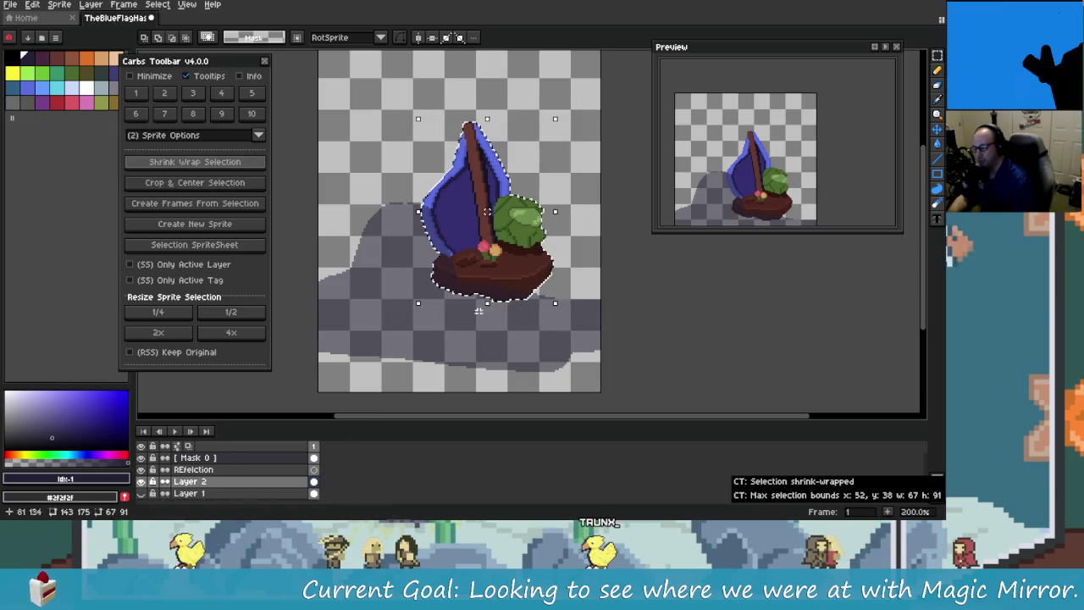
# Step: On the REfelction layer, flip the sailboat copy vertically and drag it beneath the original
pyautogui.click(336, 470)
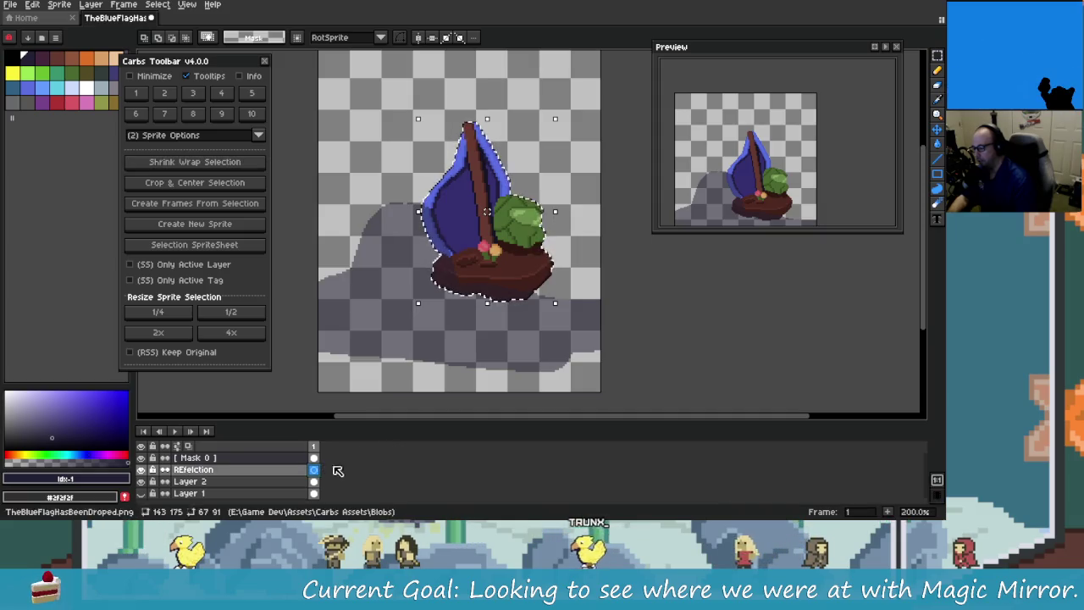
pyautogui.click(519, 297)
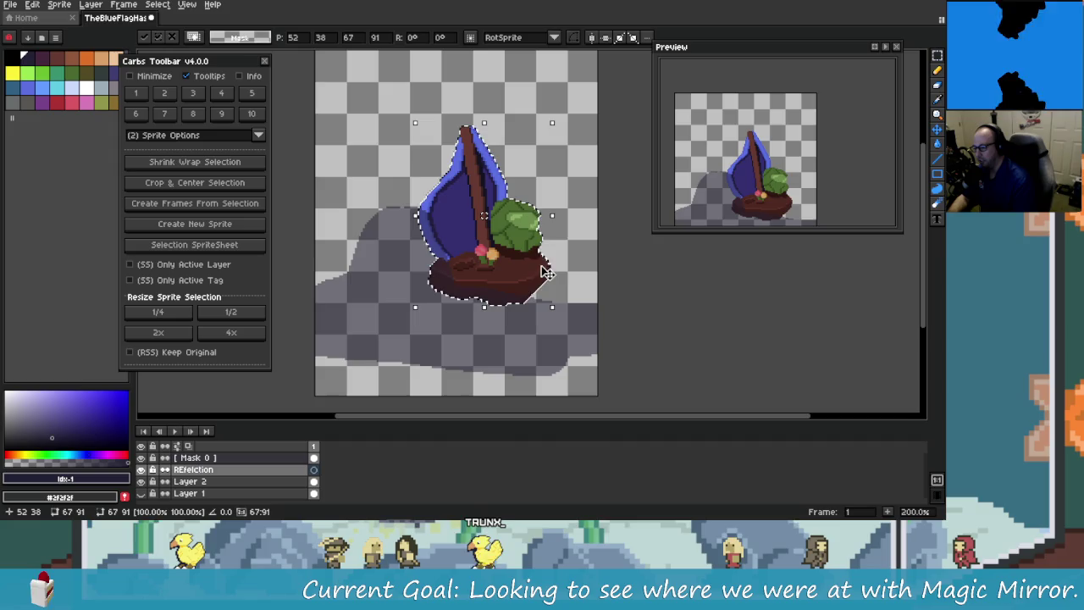
pyautogui.hotkey('shift', 'v')
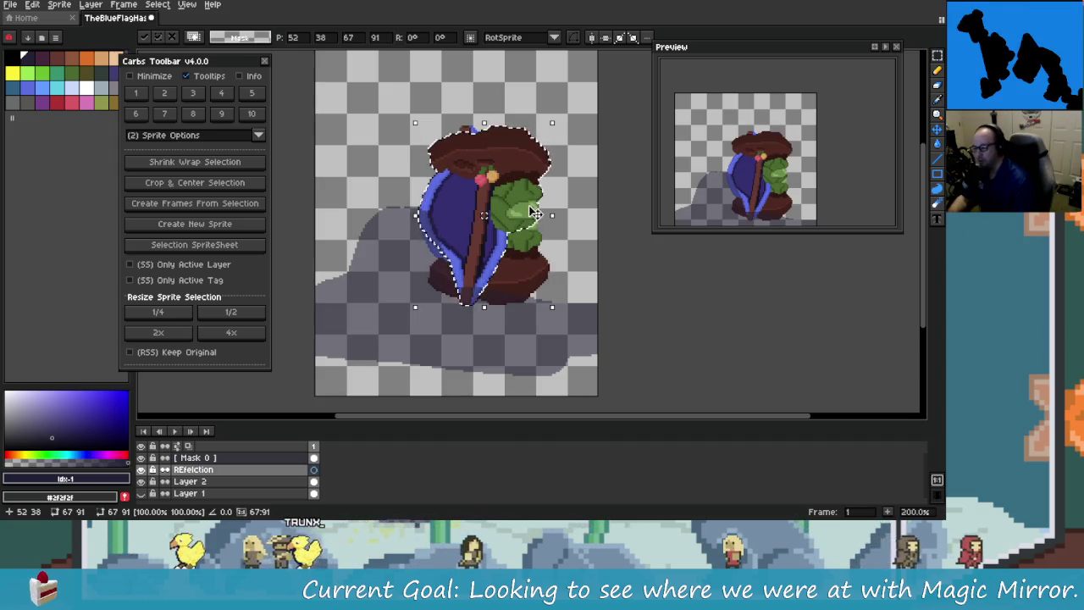
pyautogui.moveTo(504, 160); pyautogui.dragTo(505, 337)
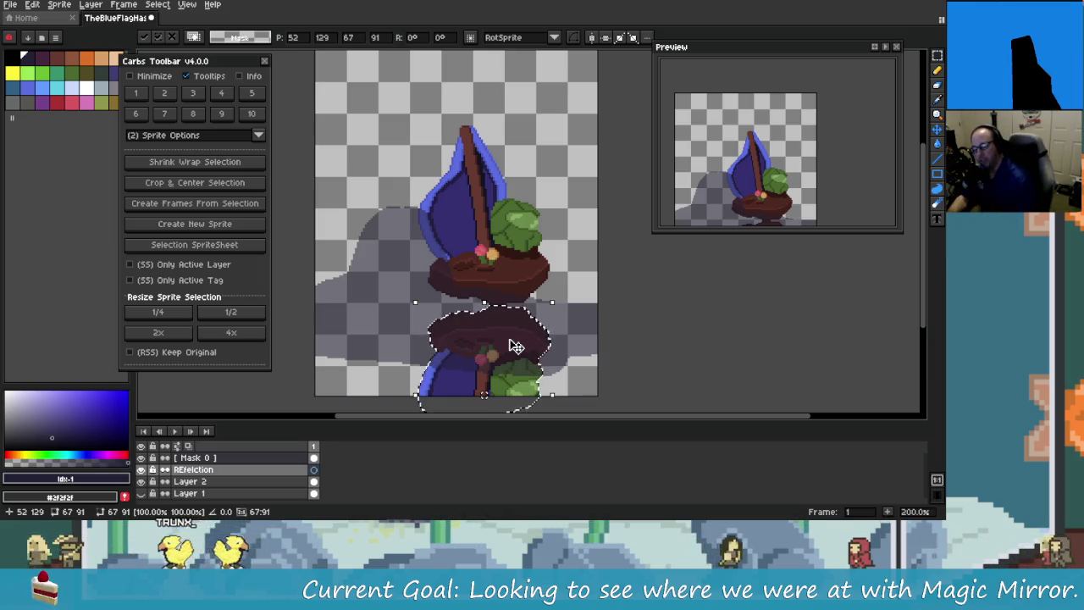
# Step: Try several positions for the flipped boat copy below the hull, then undo it
pyautogui.moveTo(516, 347)
pyautogui.mouseDown()
pyautogui.moveTo(513, 316)
pyautogui.moveTo(514, 368)
pyautogui.moveTo(513, 348)
pyautogui.mouseUp()
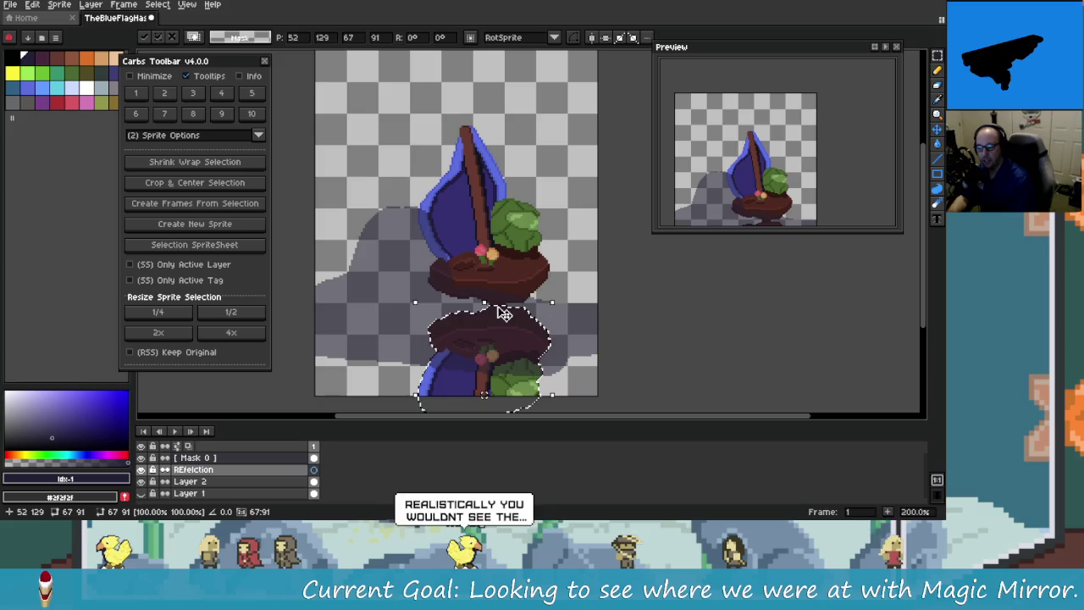
pyautogui.press('Up')
pyautogui.press('Up')
pyautogui.press('Up')
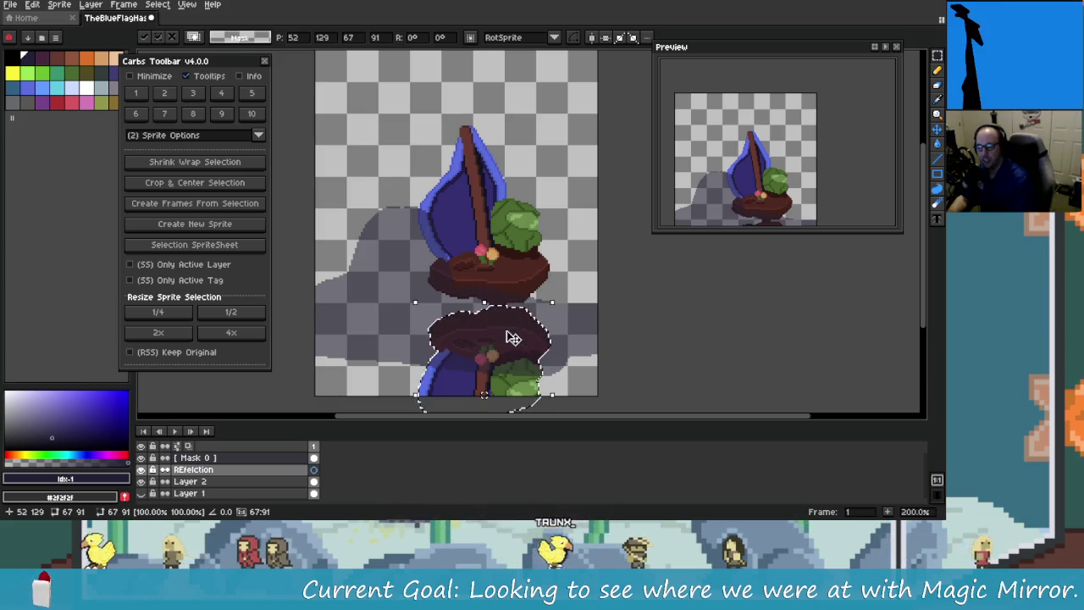
pyautogui.moveTo(511, 327); pyautogui.dragTo(516, 306)
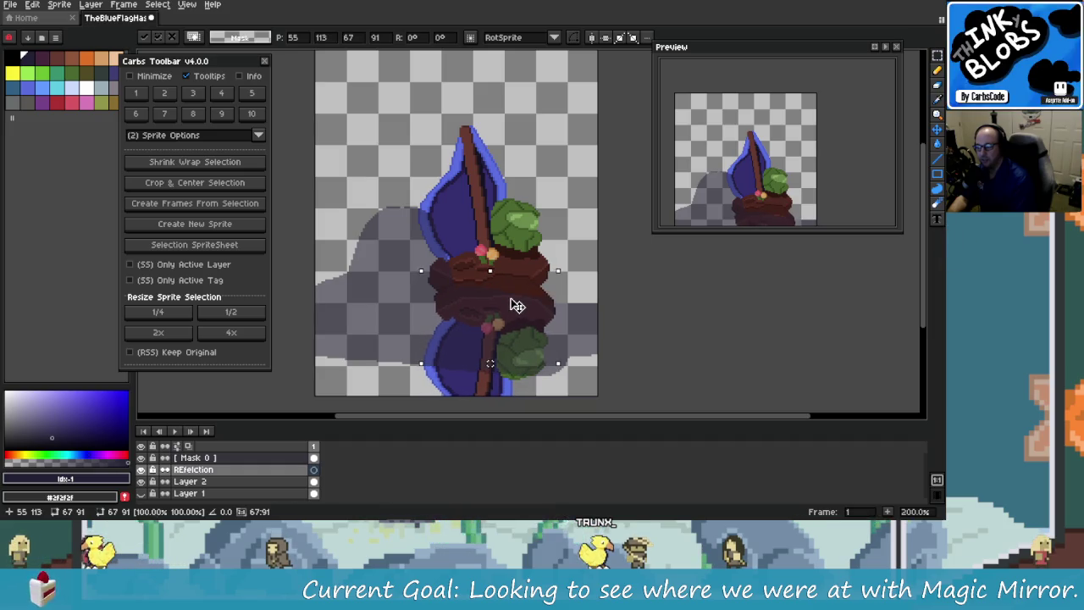
pyautogui.moveTo(517, 306)
pyautogui.mouseDown()
pyautogui.moveTo(470, 329)
pyautogui.moveTo(507, 336)
pyautogui.mouseUp()
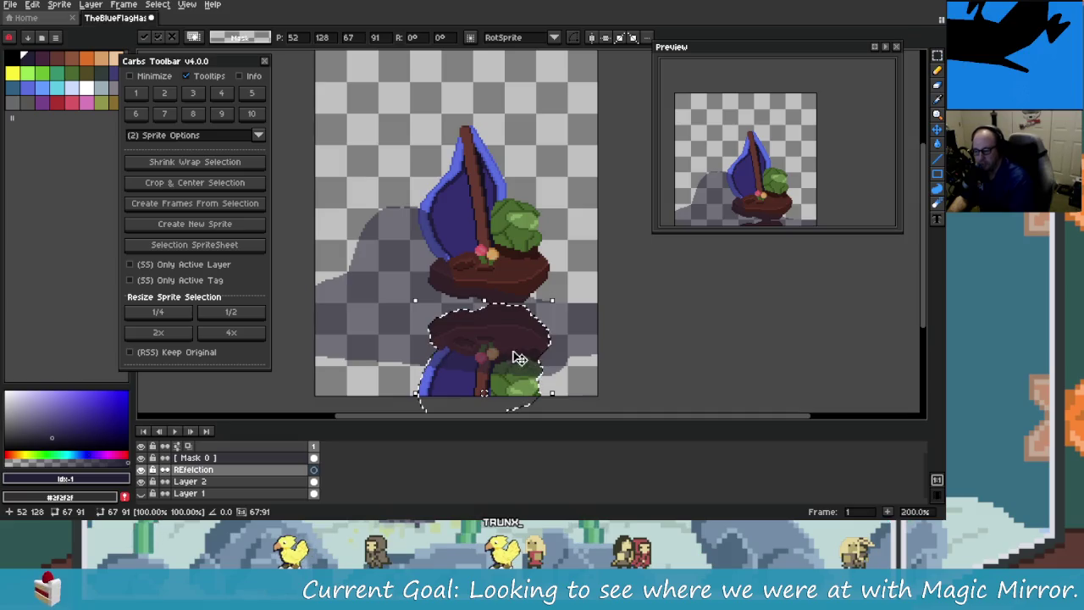
pyautogui.press('Up')
pyautogui.press('Up')
pyautogui.press('Up')
pyautogui.moveTo(508, 336); pyautogui.dragTo(512, 323)
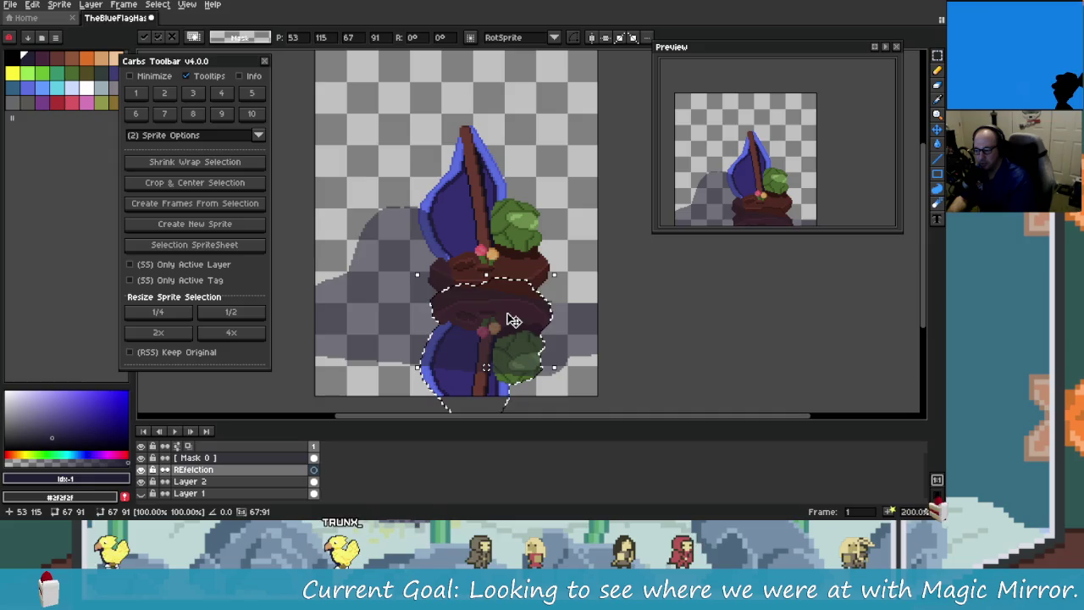
pyautogui.moveTo(514, 321); pyautogui.dragTo(514, 324)
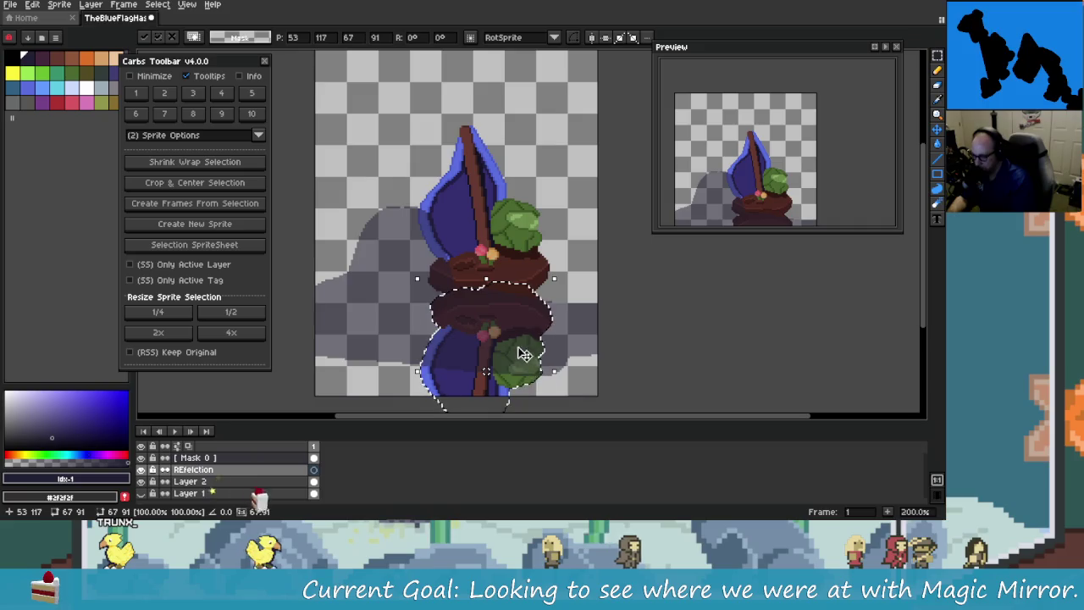
pyautogui.moveTo(524, 347); pyautogui.dragTo(525, 392)
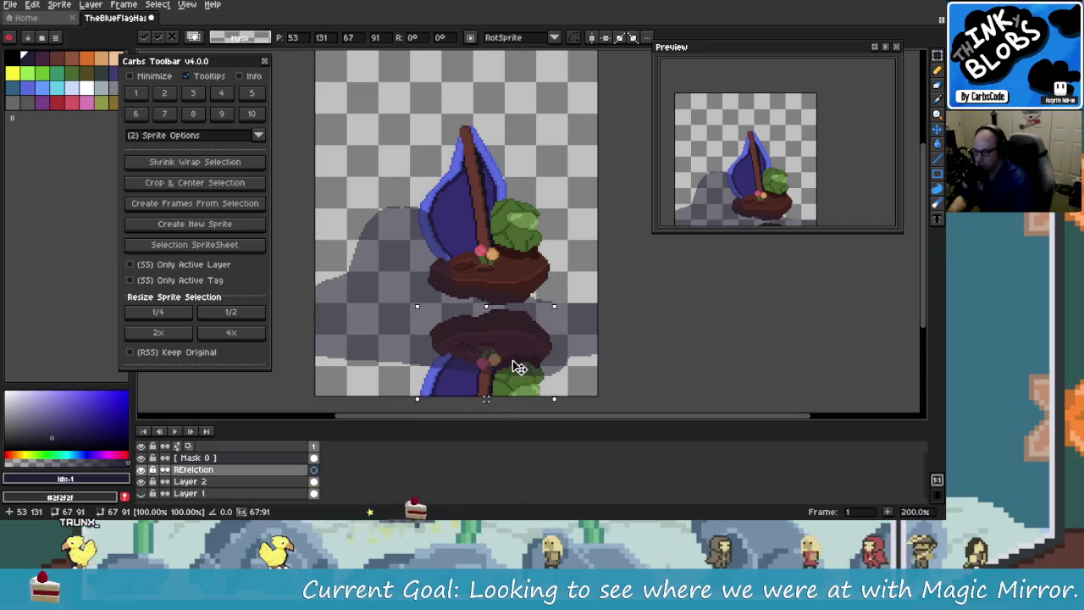
pyautogui.hotkey('ctrl', 'z')
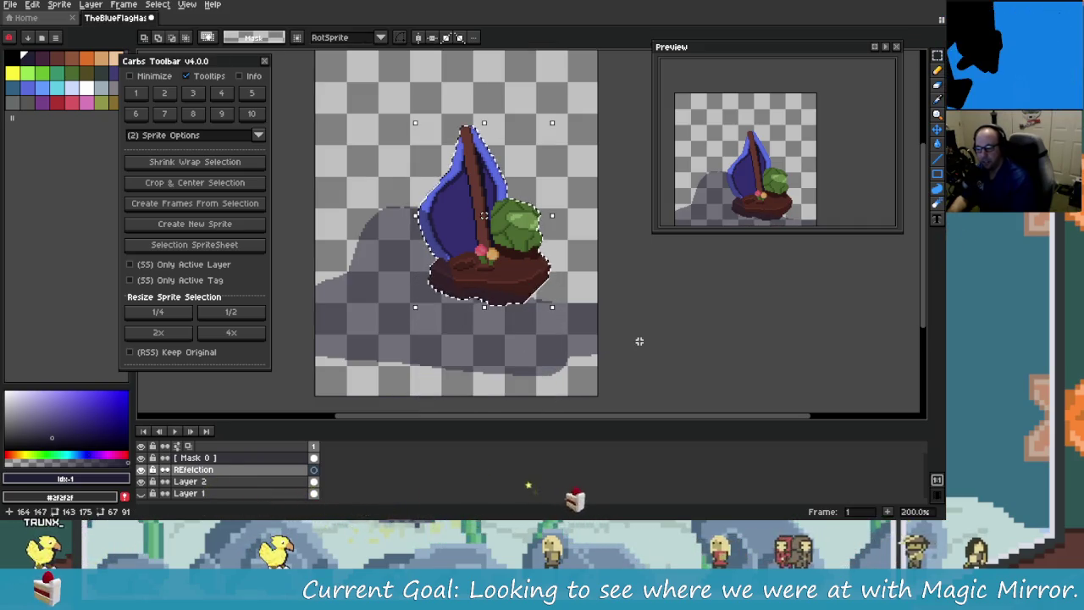
# Step: Marquee-select the top of the sail on Layer 2, cancelling an accidental move along the way
pyautogui.hotkey('ctrl', 'd')
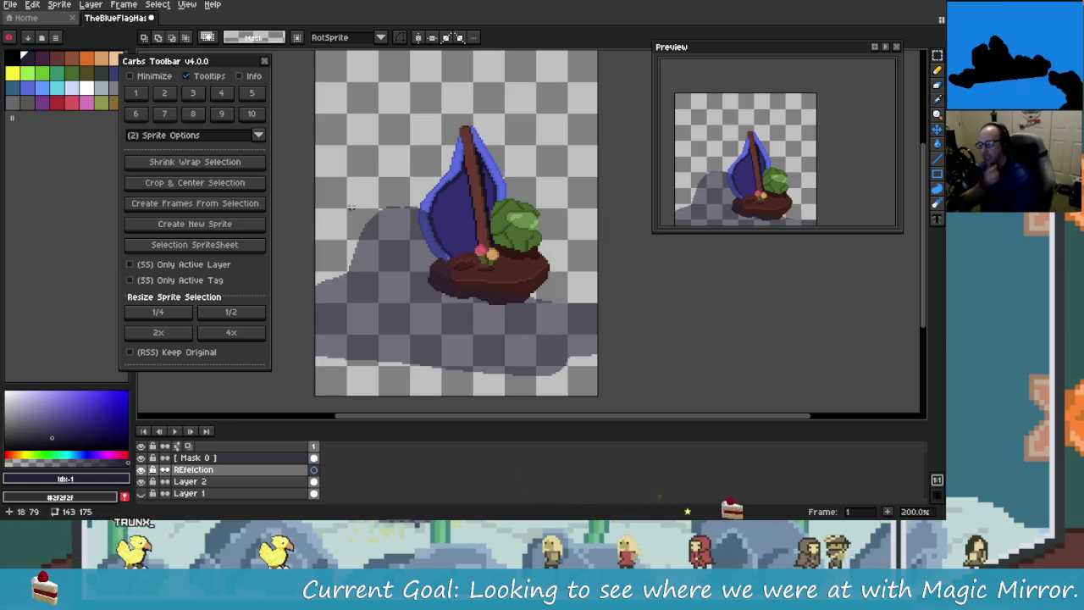
pyautogui.moveTo(394, 206); pyautogui.dragTo(576, 66)
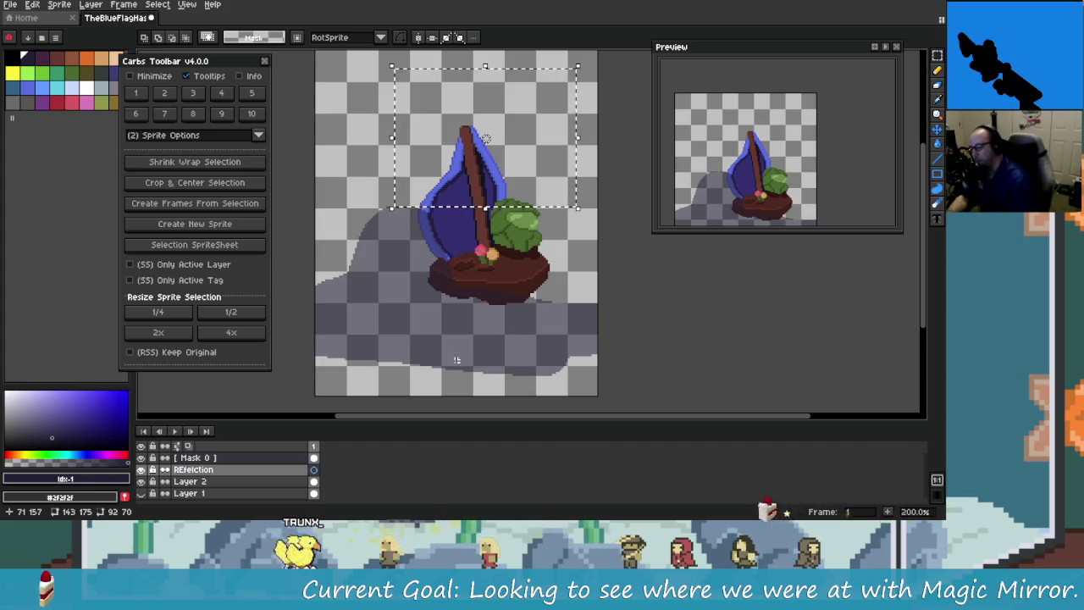
pyautogui.click(314, 481)
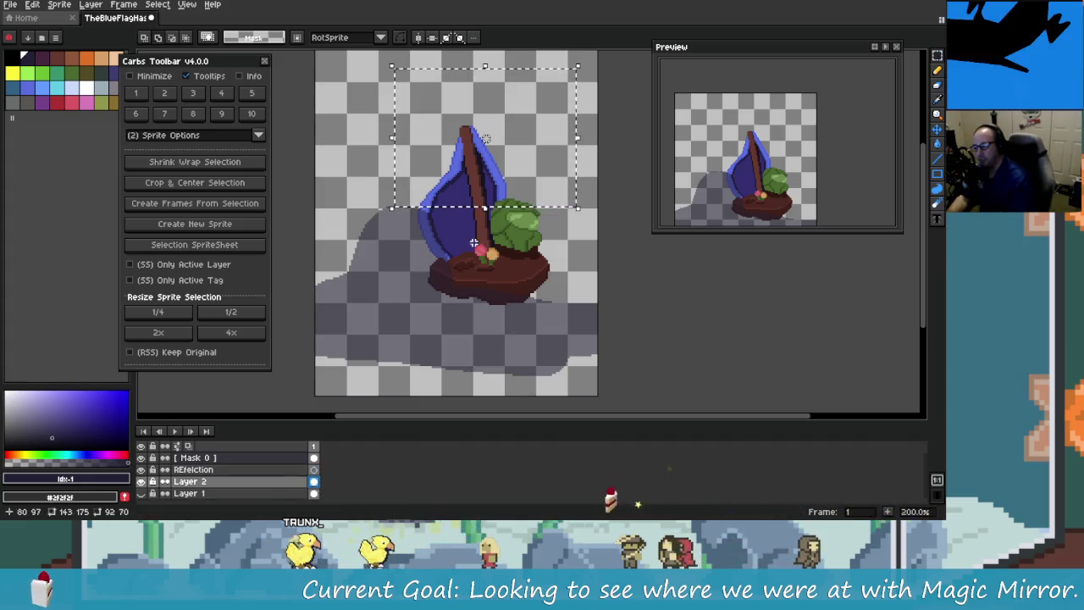
pyautogui.moveTo(521, 120); pyautogui.dragTo(522, 201)
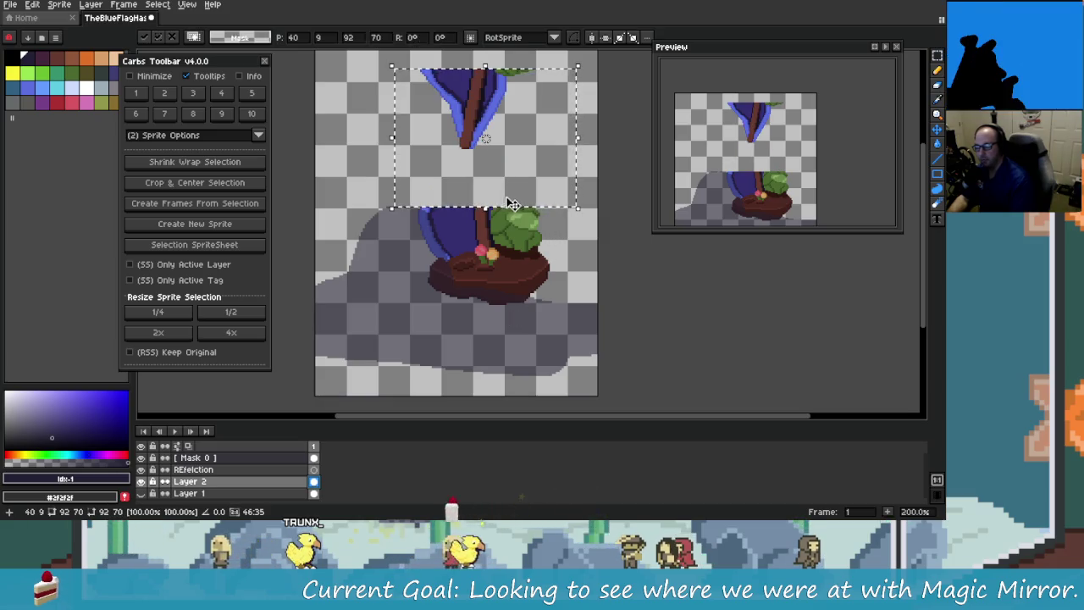
pyautogui.press('Escape')
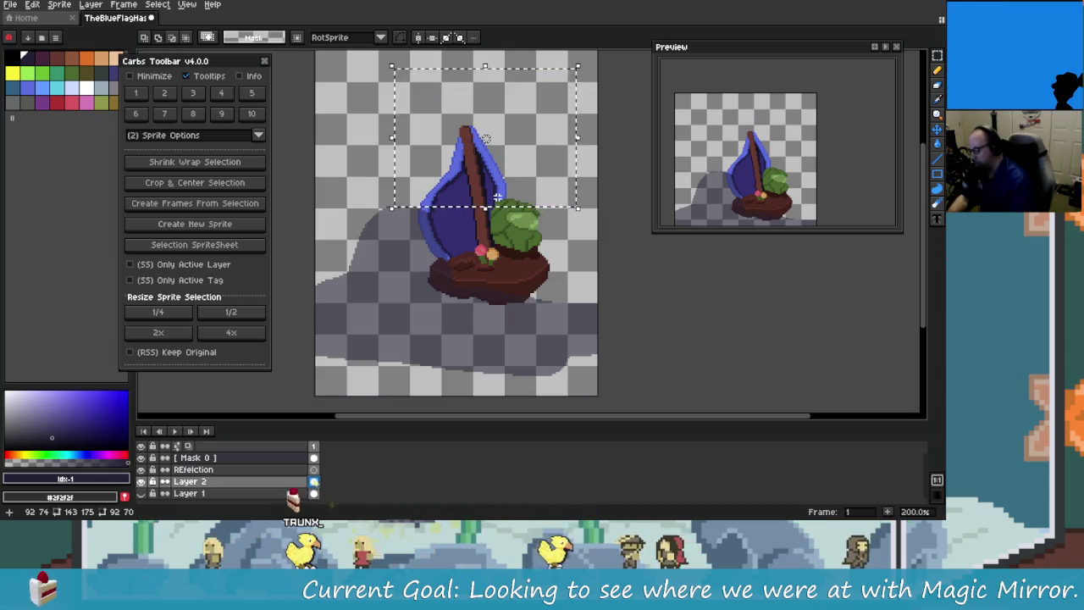
pyautogui.click(314, 469)
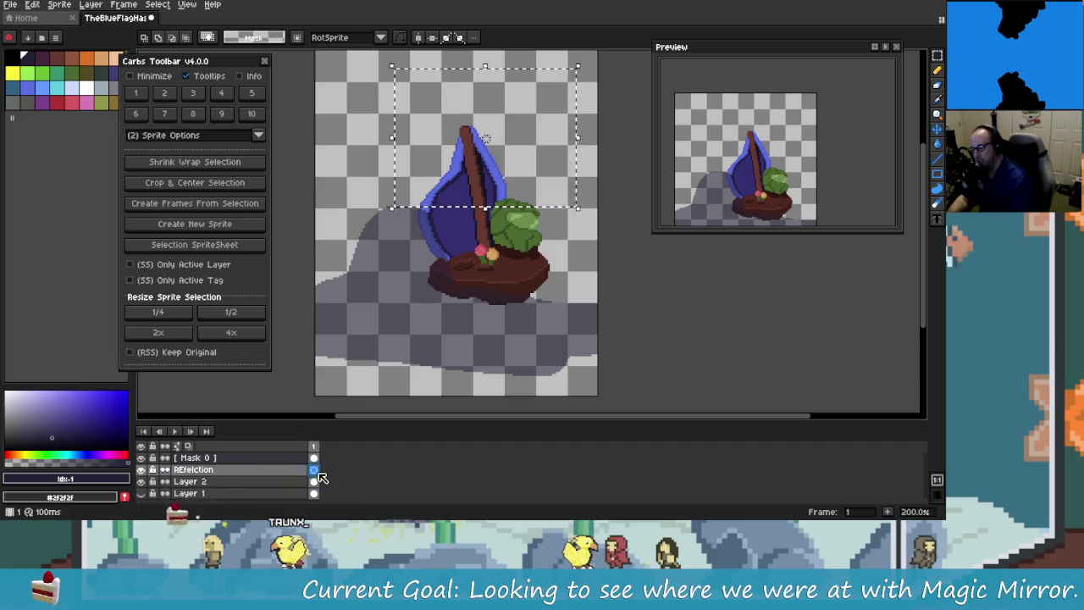
pyautogui.click(447, 282)
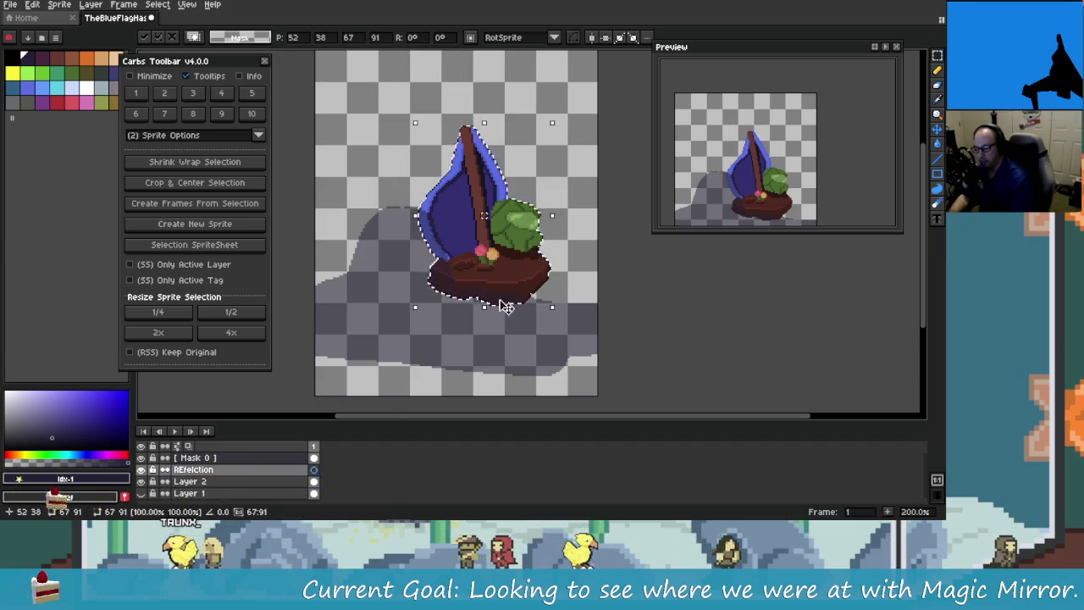
pyautogui.click(484, 339)
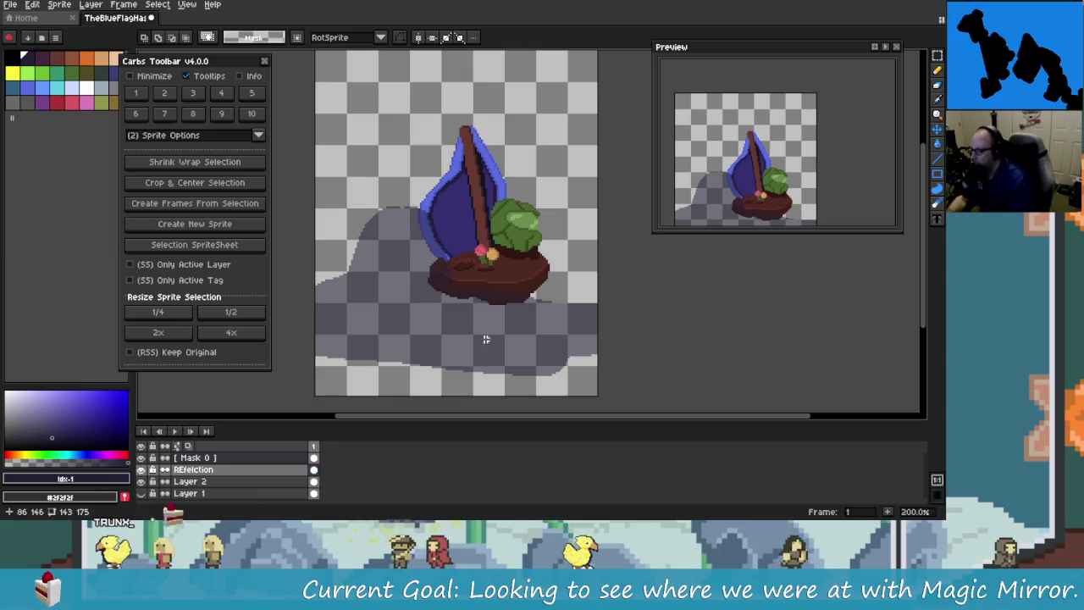
pyautogui.click(314, 481)
pyautogui.moveTo(382, 99); pyautogui.dragTo(584, 218)
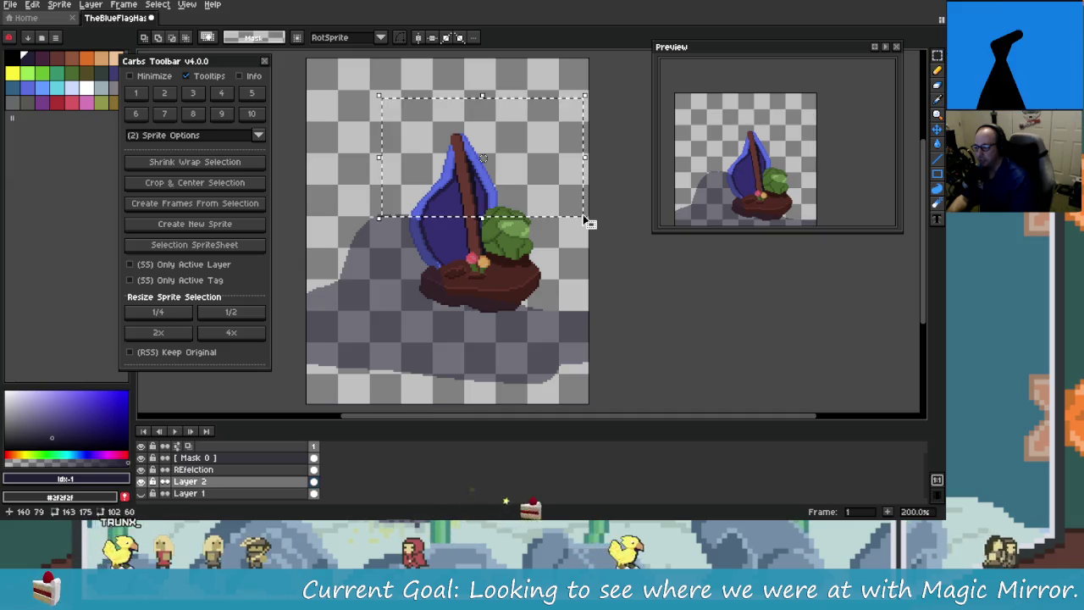
# Step: On REfelction, flip the sail-top piece vertically and position it over the sail's lower half
pyautogui.click(314, 469)
pyautogui.click(537, 226)
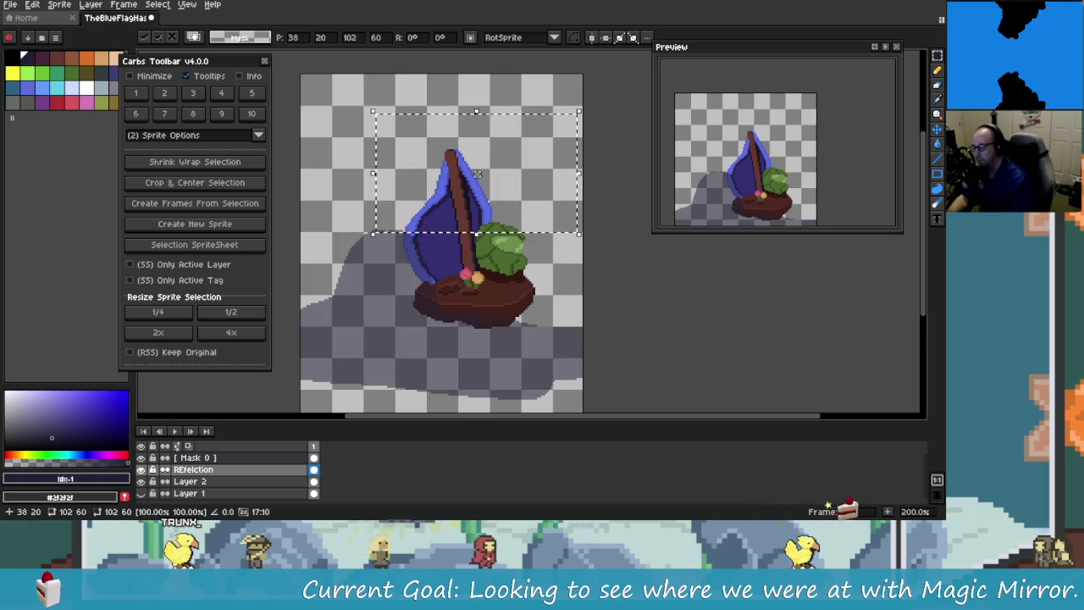
pyautogui.moveTo(537, 226); pyautogui.dragTo(536, 348)
pyautogui.hotkey('shift', 'v')
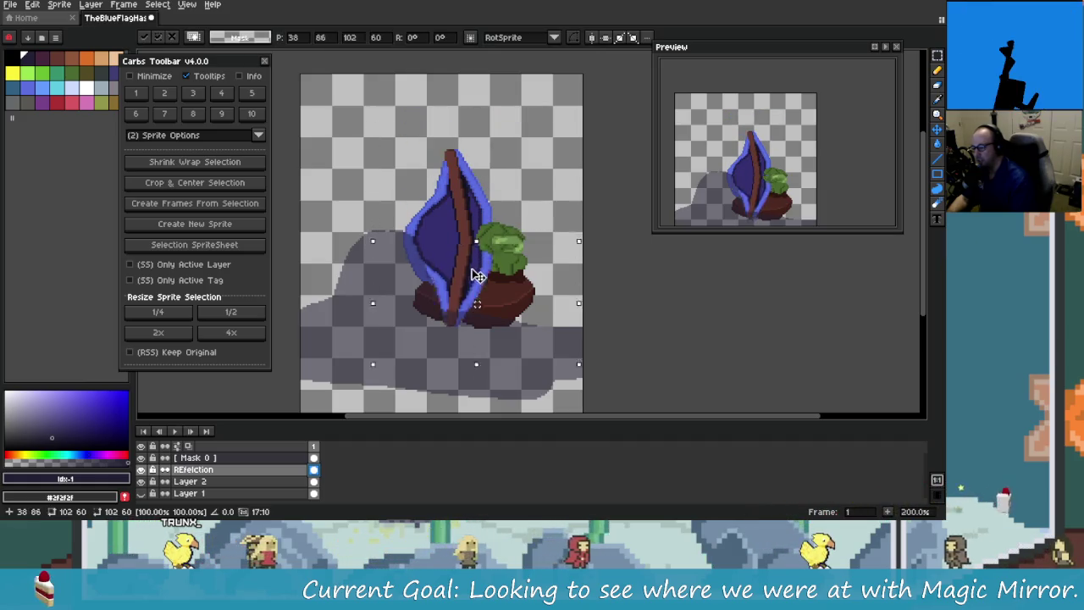
pyautogui.moveTo(477, 270)
pyautogui.mouseDown()
pyautogui.moveTo(477, 340)
pyautogui.moveTo(481, 262)
pyautogui.moveTo(489, 406)
pyautogui.mouseUp()
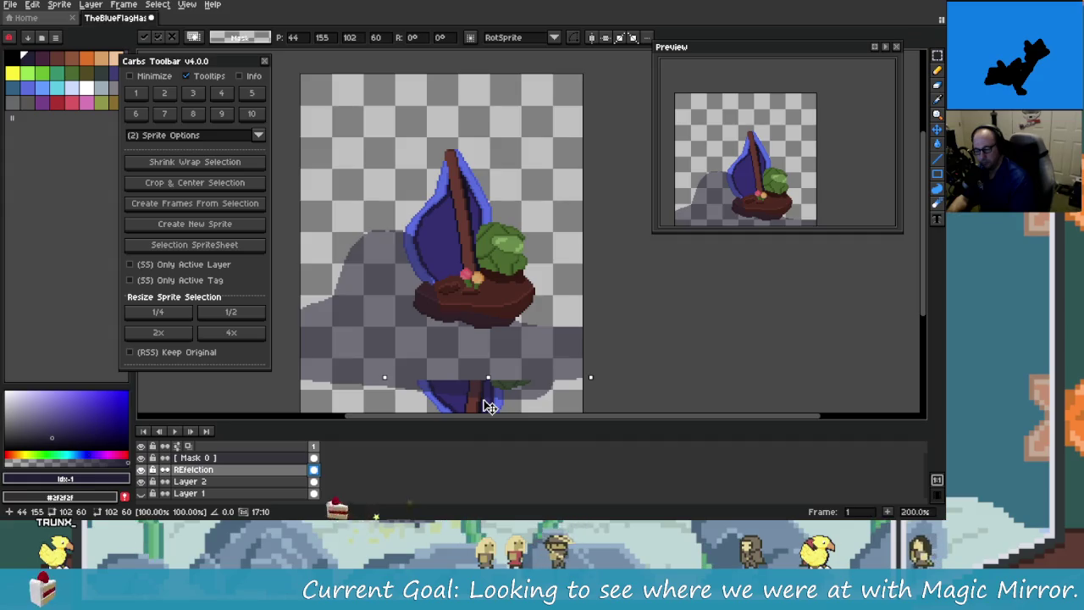
pyautogui.moveTo(490, 394)
pyautogui.mouseDown()
pyautogui.moveTo(480, 415)
pyautogui.moveTo(482, 369)
pyautogui.mouseUp()
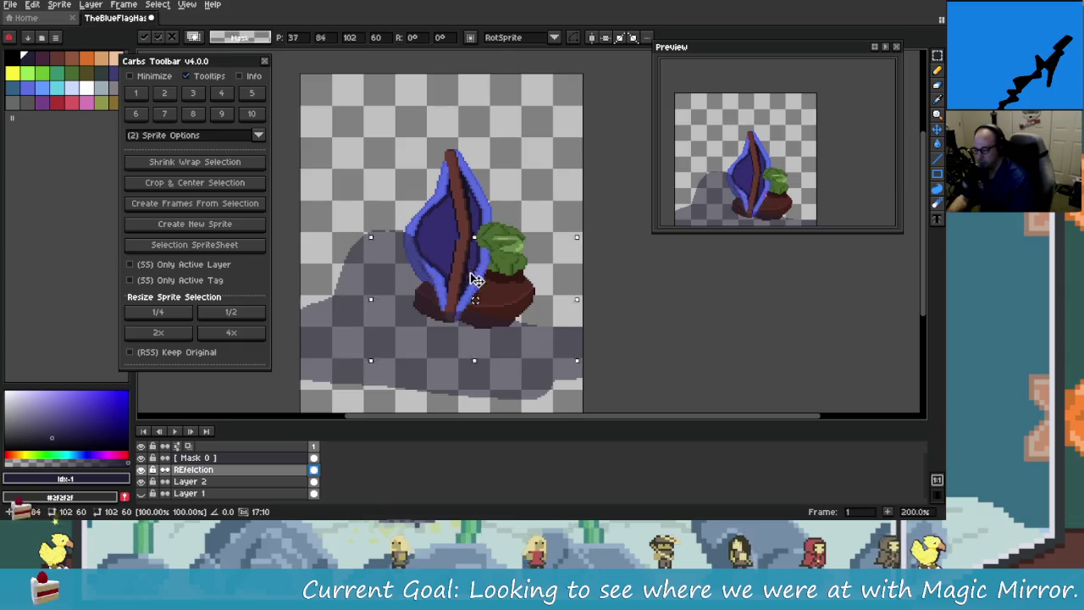
pyautogui.moveTo(482, 370)
pyautogui.mouseDown()
pyautogui.moveTo(491, 354)
pyautogui.moveTo(466, 291)
pyautogui.moveTo(475, 262)
pyautogui.mouseUp()
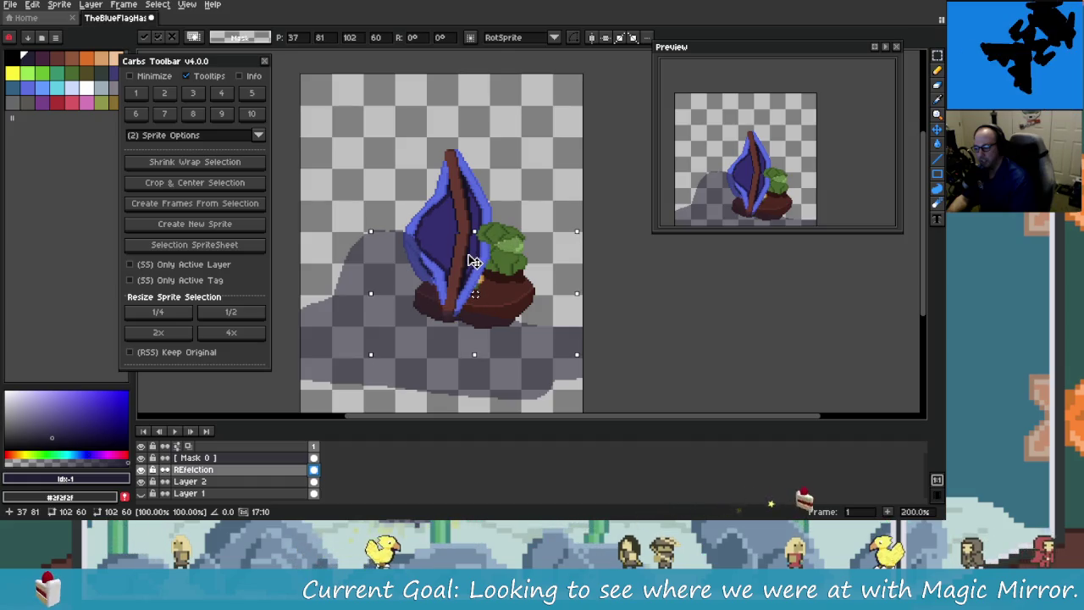
pyautogui.moveTo(475, 260); pyautogui.dragTo(476, 262)
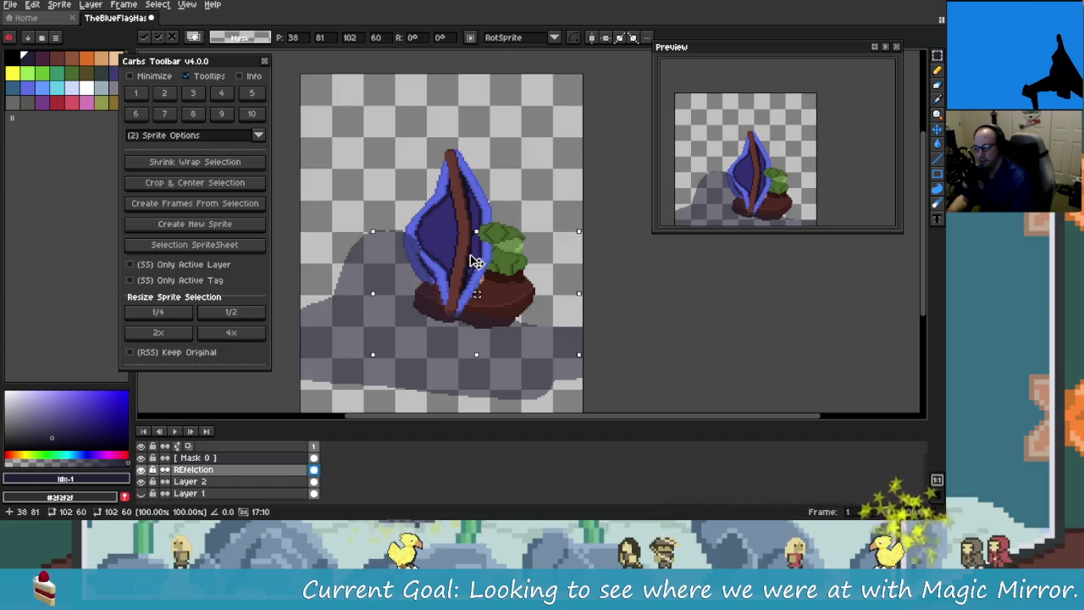
pyautogui.click(475, 262)
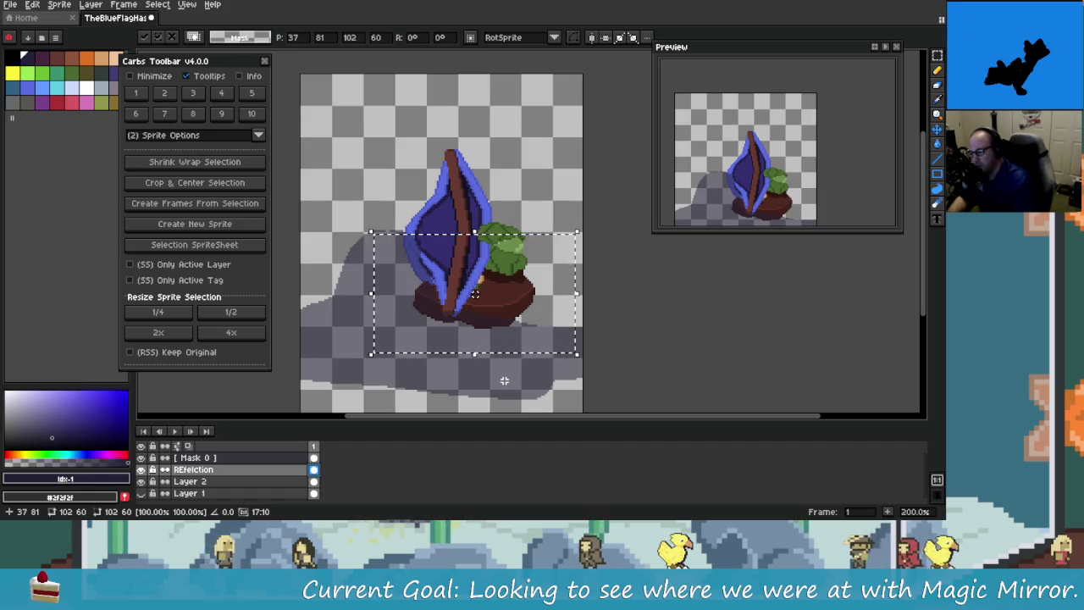
pyautogui.hotkey('shift', 'v')
pyautogui.moveTo(510, 314)
pyautogui.mouseDown()
pyautogui.moveTo(508, 370)
pyautogui.moveTo(515, 150)
pyautogui.moveTo(634, 212)
pyautogui.mouseUp()
# Step: Cancel the flipped copy and try a thin column and a horizontal strip selection on the sail
pyautogui.press('Escape')
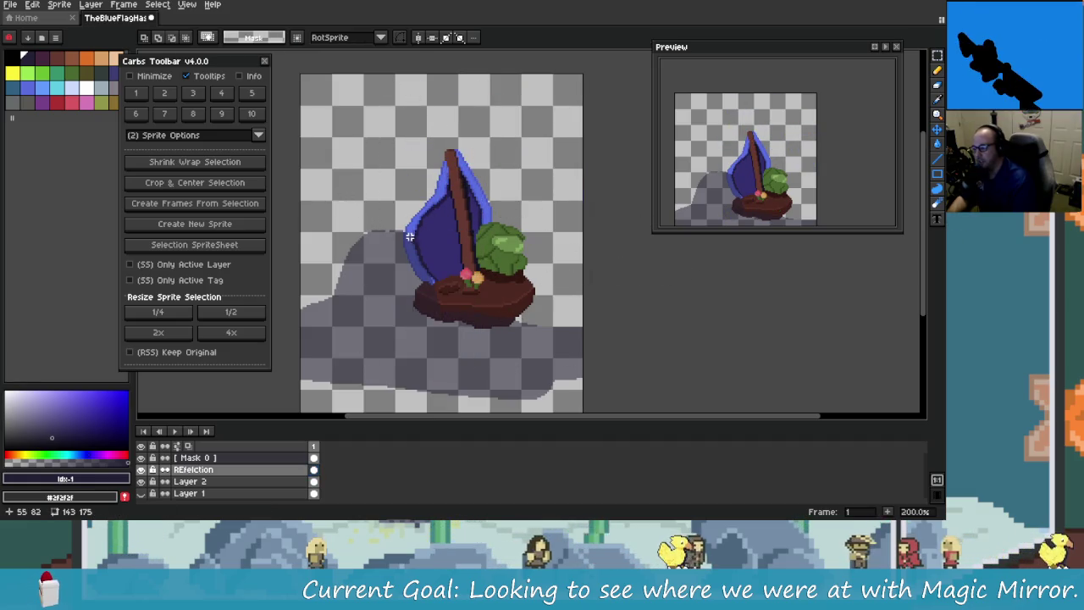
pyautogui.scroll(3, 398, 262)
pyautogui.scroll(2, 378, 349)
pyautogui.scroll(2, 378, 349)
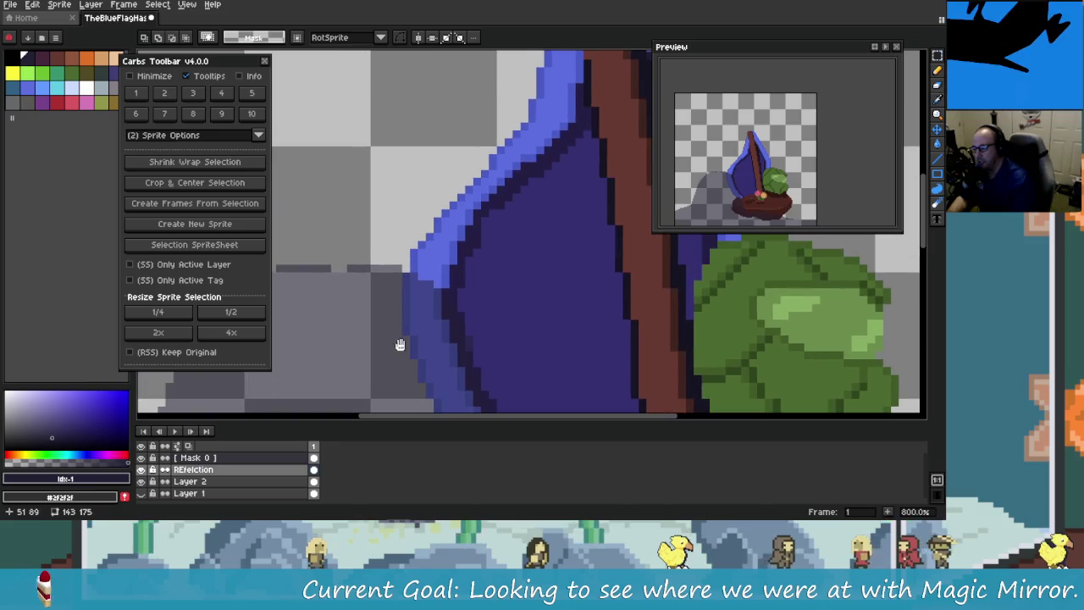
pyautogui.moveTo(415, 284); pyautogui.dragTo(423, 55)
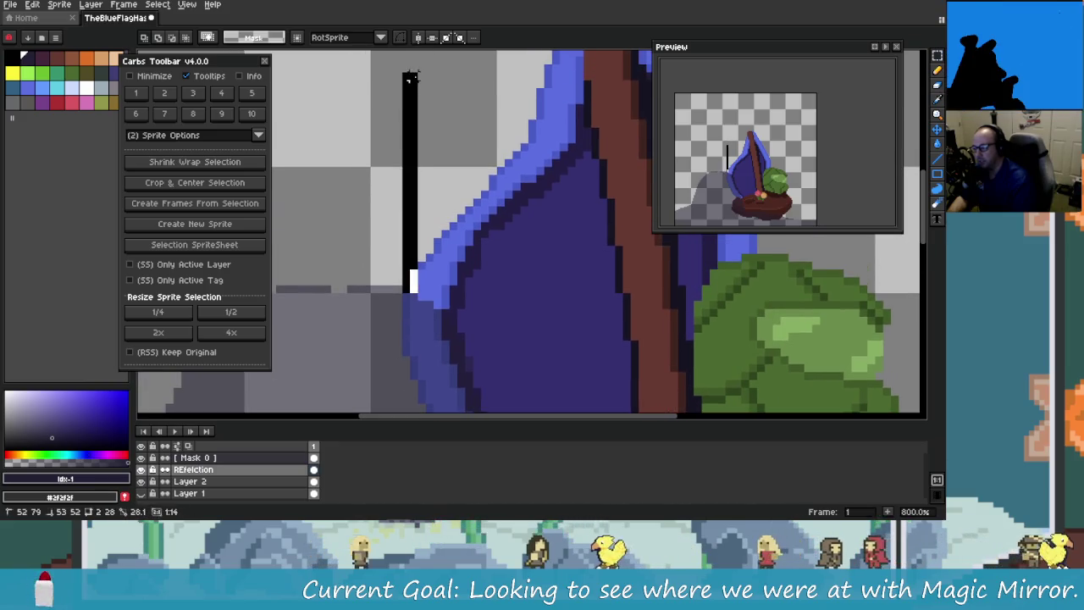
pyautogui.click(421, 303)
pyautogui.scroll(-2, 415, 352)
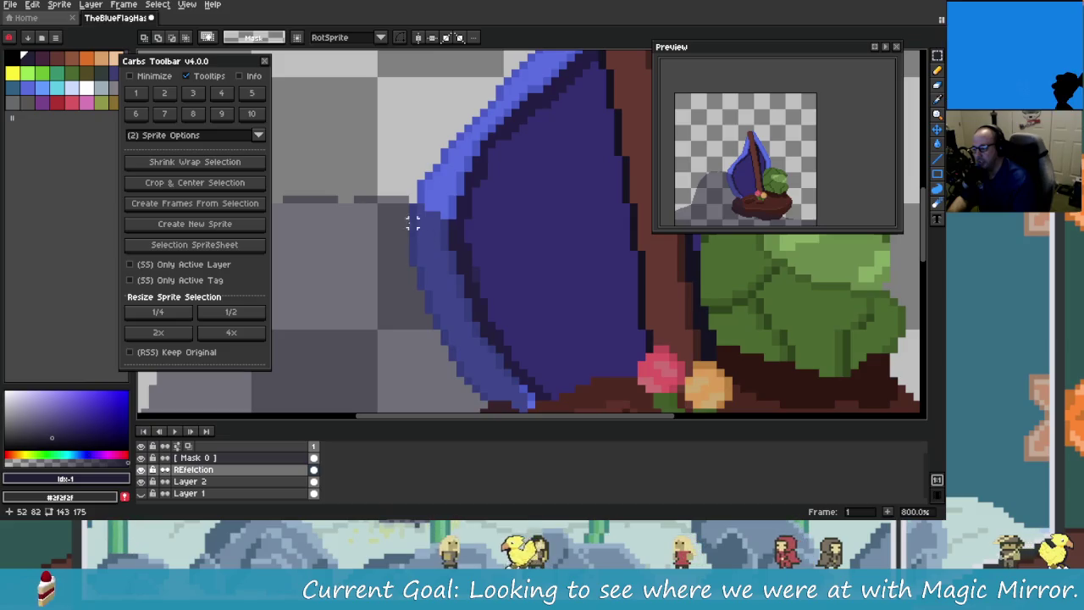
pyautogui.moveTo(412, 203); pyautogui.dragTo(617, 193)
# Step: Select a tall strip along the sail's left edge and narrow it to the edge
pyautogui.scroll(-2, 621, 198)
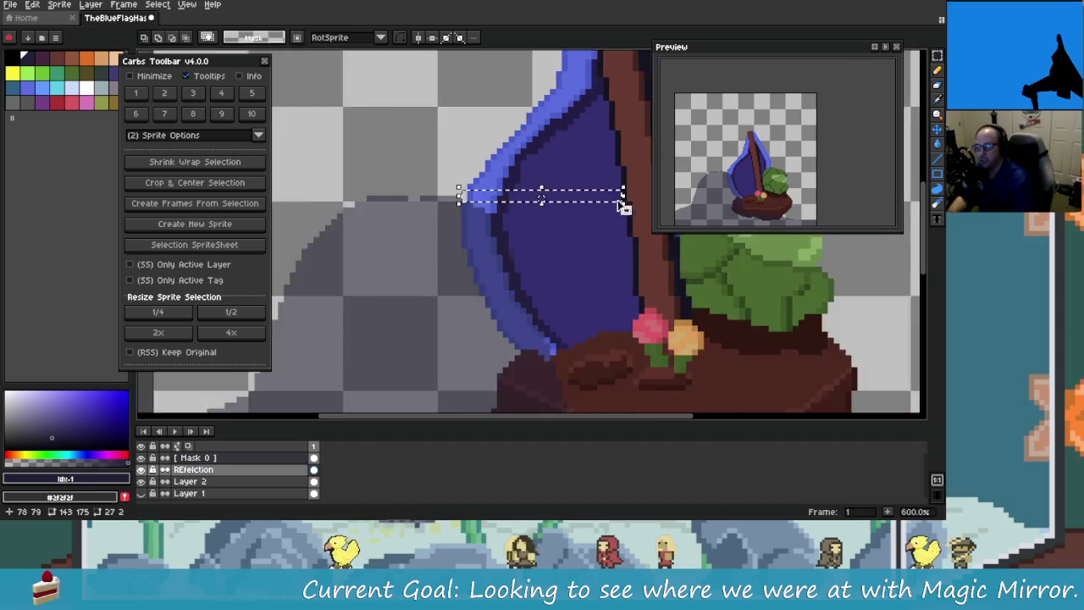
pyautogui.scroll(-2, 618, 230)
pyautogui.scroll(1, 612, 239)
pyautogui.scroll(1, 542, 254)
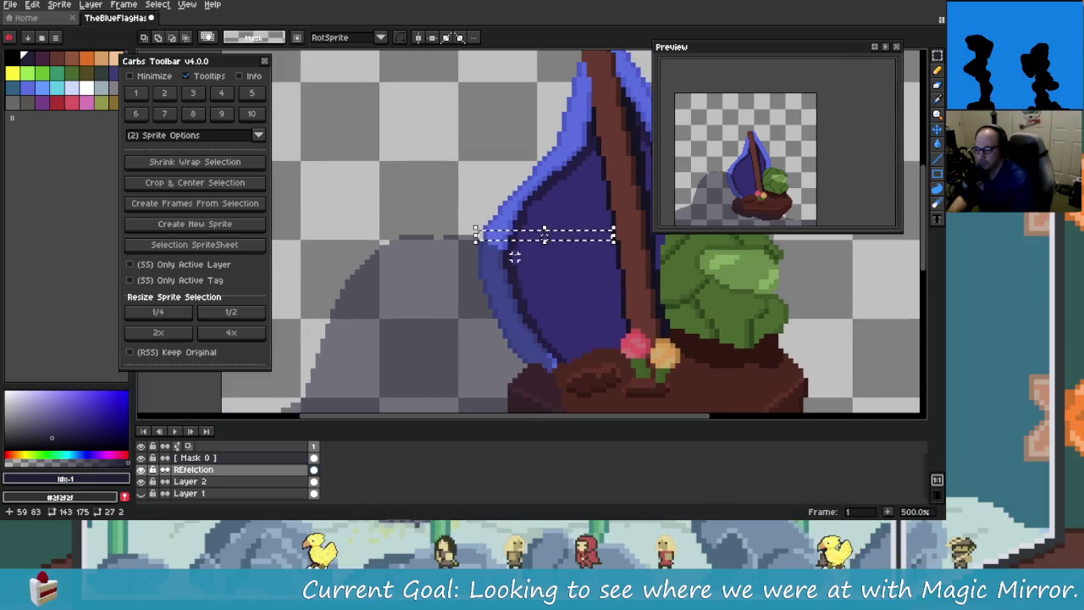
pyautogui.scroll(1, 491, 242)
pyautogui.moveTo(460, 227); pyautogui.dragTo(532, 68)
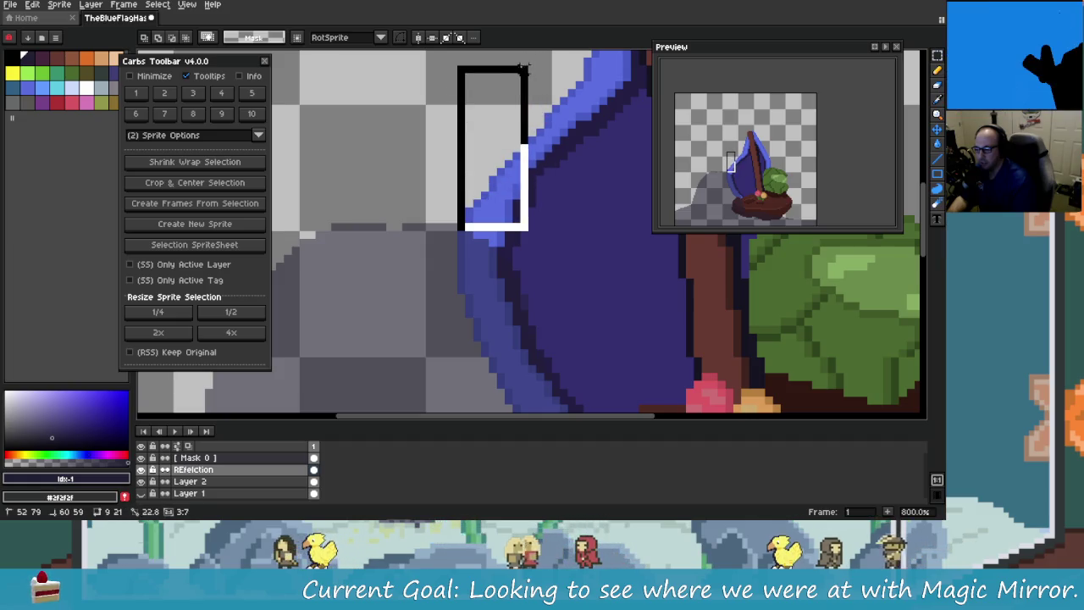
pyautogui.moveTo(532, 68)
pyautogui.mouseDown()
pyautogui.moveTo(491, 69)
pyautogui.moveTo(499, 63)
pyautogui.mouseUp()
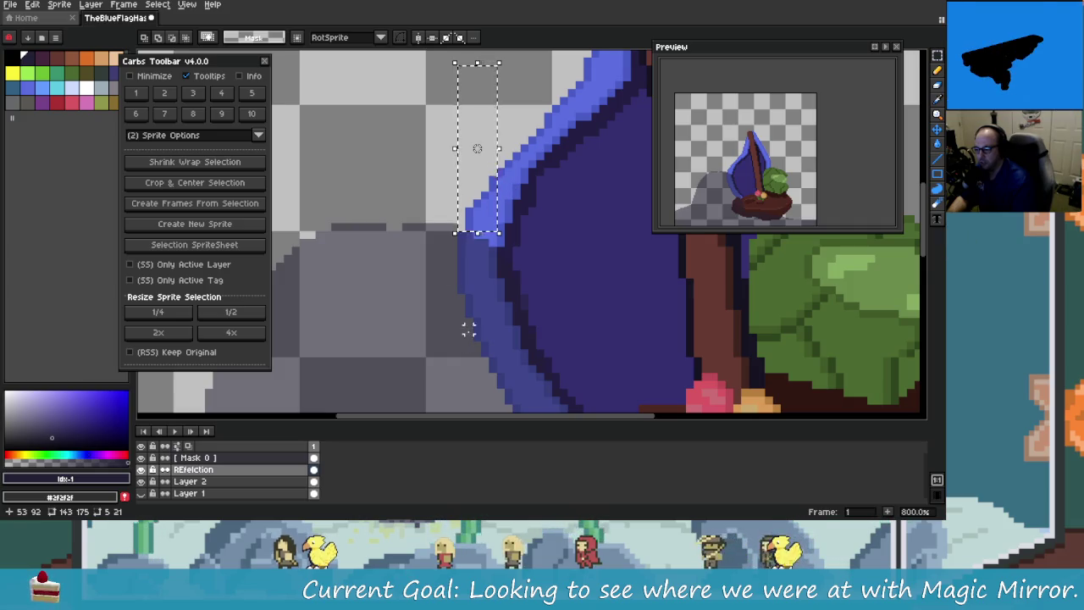
# Step: Undo the narrow strip, try a strip across the sail, then deselect it
pyautogui.scroll(-3, 491, 334)
pyautogui.scroll(-1, 512, 338)
pyautogui.scroll(-1, 516, 342)
pyautogui.scroll(-2, 518, 344)
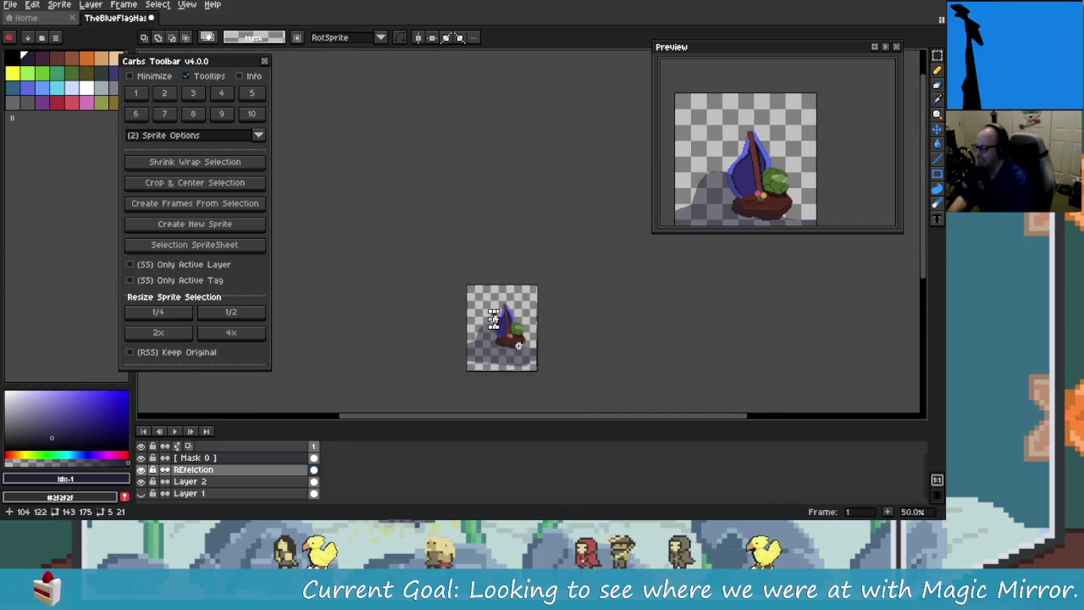
pyautogui.scroll(3, 518, 345)
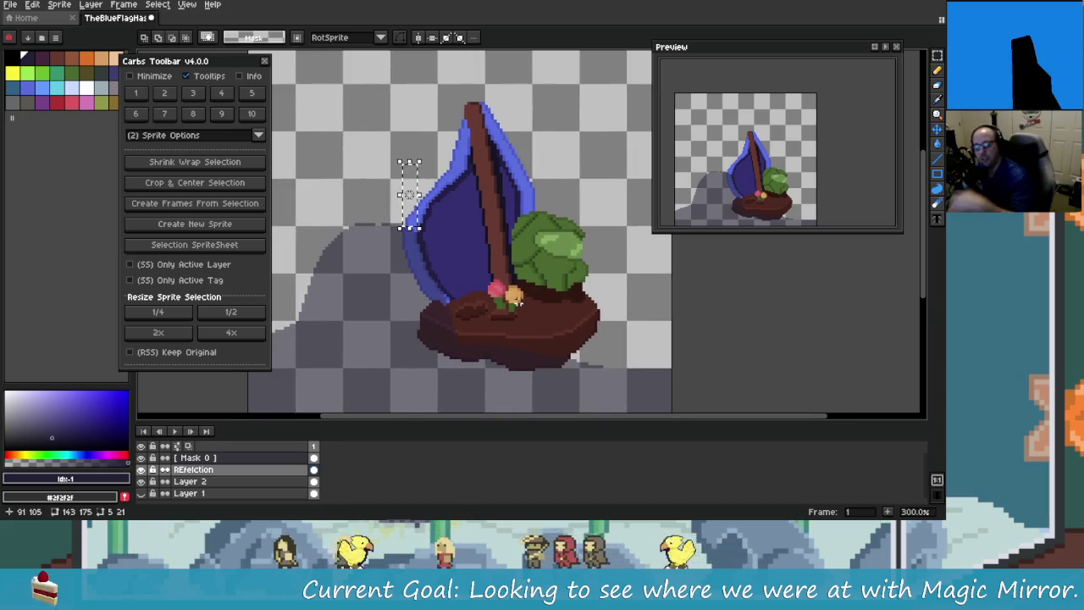
pyautogui.hotkey('ctrl', 'z')
pyautogui.hotkey('ctrl', 'z')
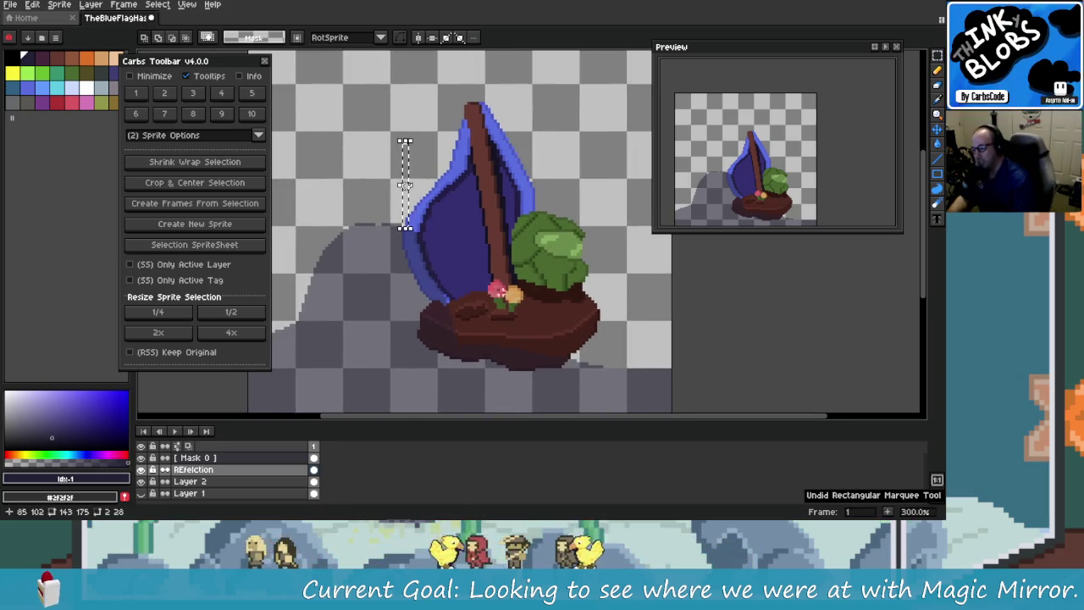
pyautogui.hotkey('ctrl', 'd')
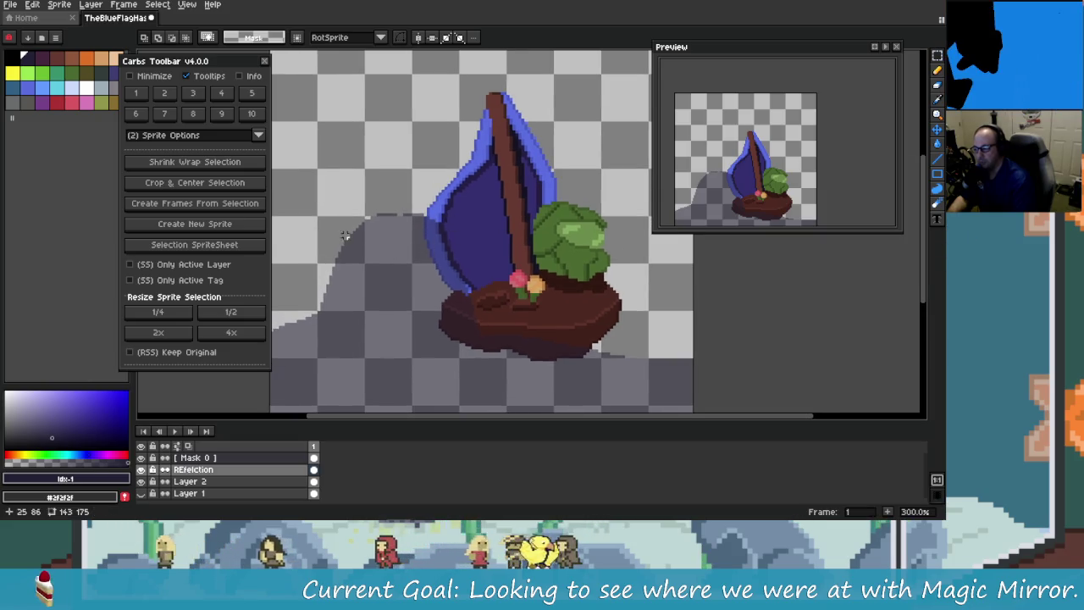
pyautogui.moveTo(333, 212); pyautogui.dragTo(562, 231)
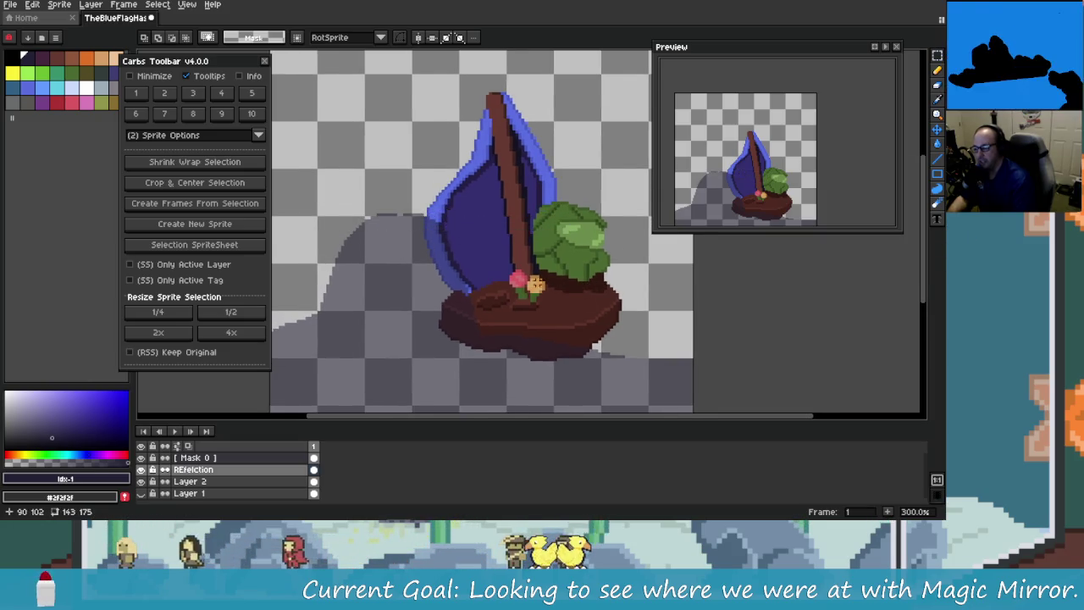
pyautogui.hotkey('ctrl', 'd')
# Step: Undo back past the REfelction layer and bring up the Magic Mirror dialog
pyautogui.click(936, 55)
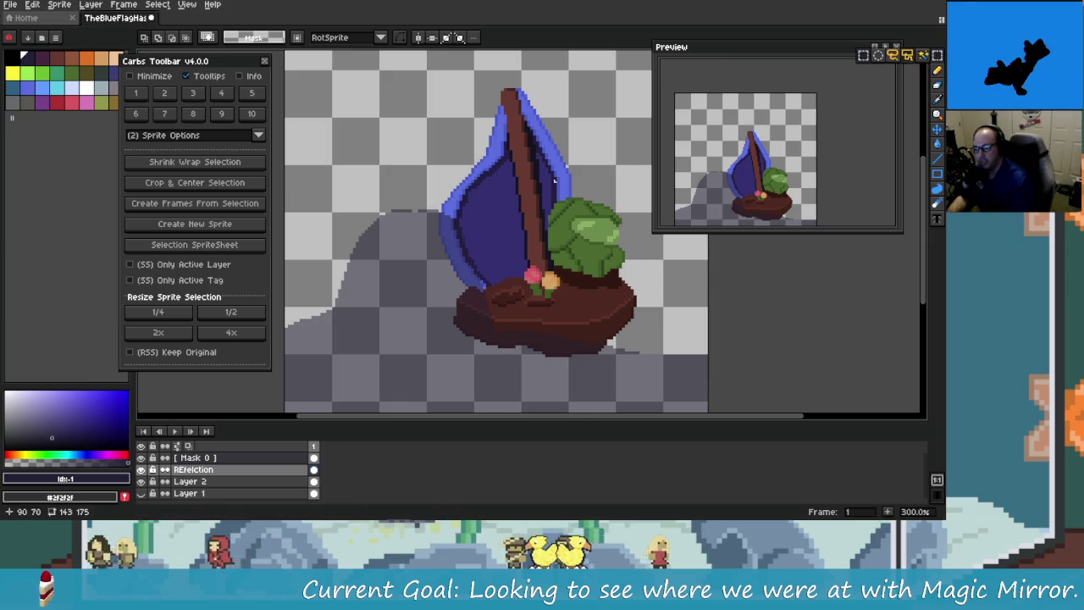
pyautogui.hotkey('ctrl', 'z')
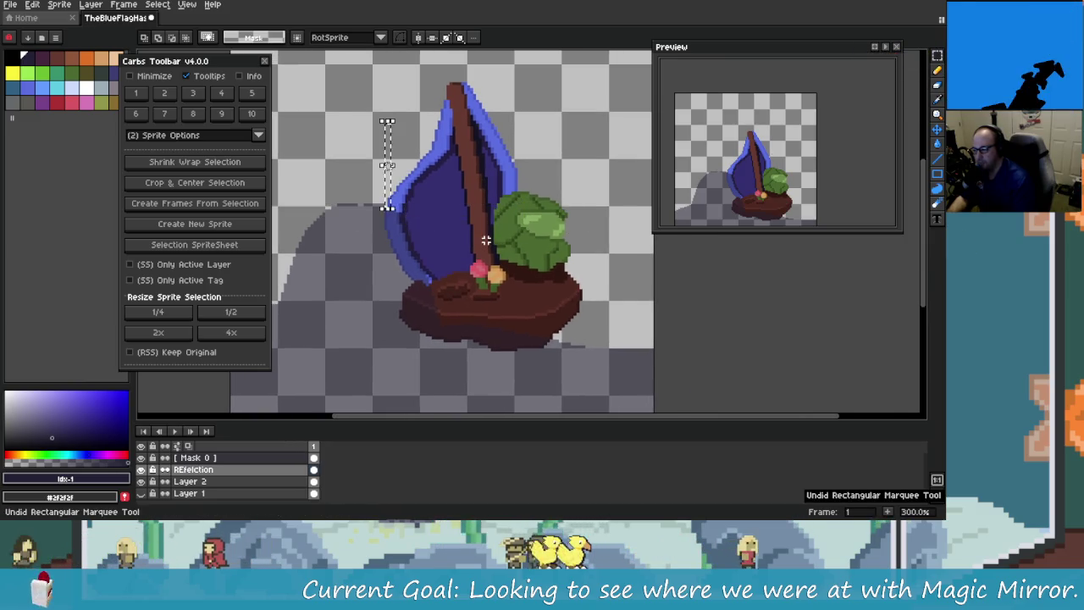
pyautogui.hotkey('ctrl', 'z')
pyautogui.hotkey('ctrl', 'z')
pyautogui.hotkey('ctrl', 'z')
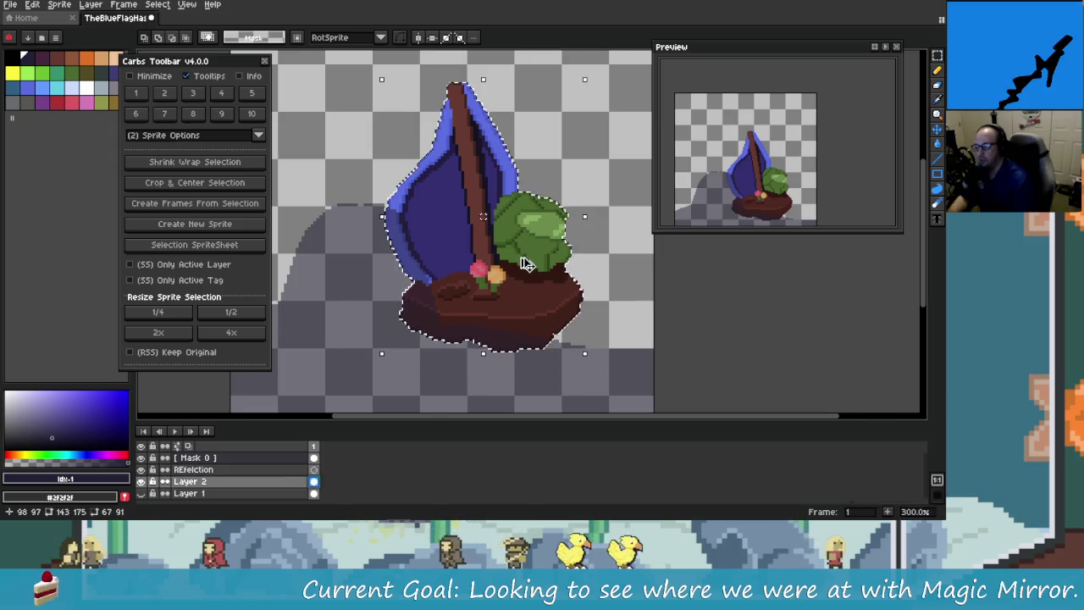
pyautogui.hotkey('ctrl', 'z')
pyautogui.hotkey('ctrl', 'z')
pyautogui.hotkey('ctrl', 'z')
pyautogui.hotkey('ctrl', 'z')
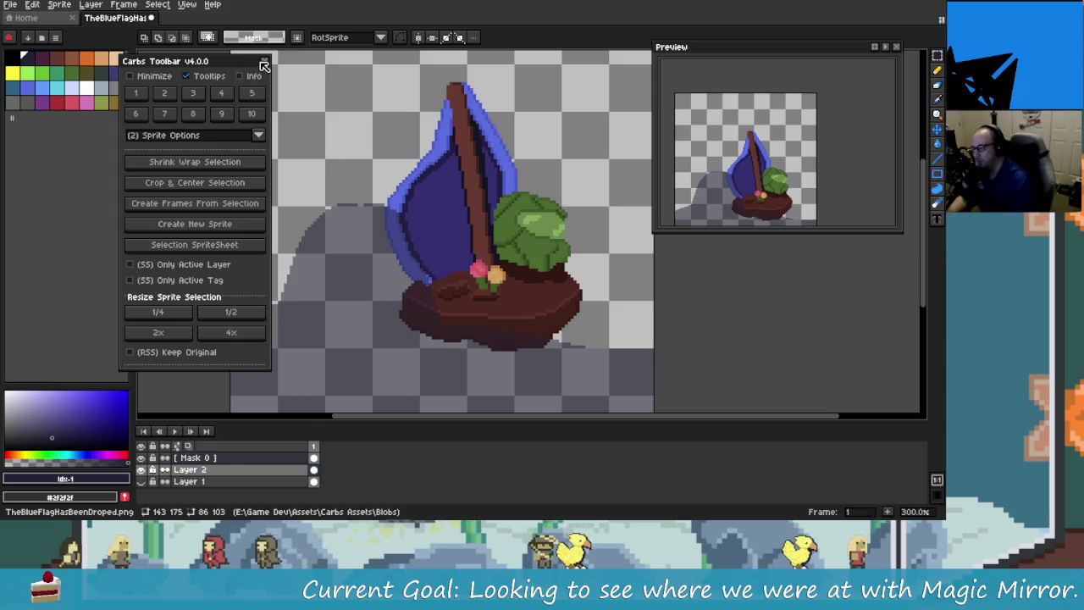
pyautogui.hotkey('ctrl', 'd')
pyautogui.scroll(-2, 313, 113)
# Step: Shift the Layer 2 sailboat up and right, then generate its reflection from the bottom
pyautogui.scroll(2, 380, 220)
pyautogui.scroll(-1, 381, 220)
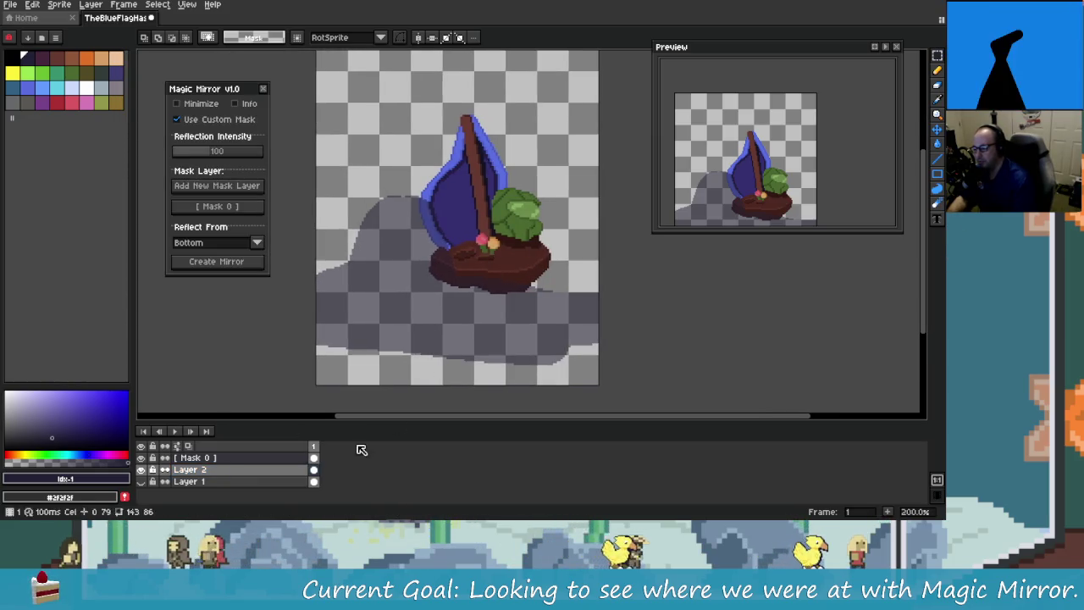
pyautogui.click(313, 458)
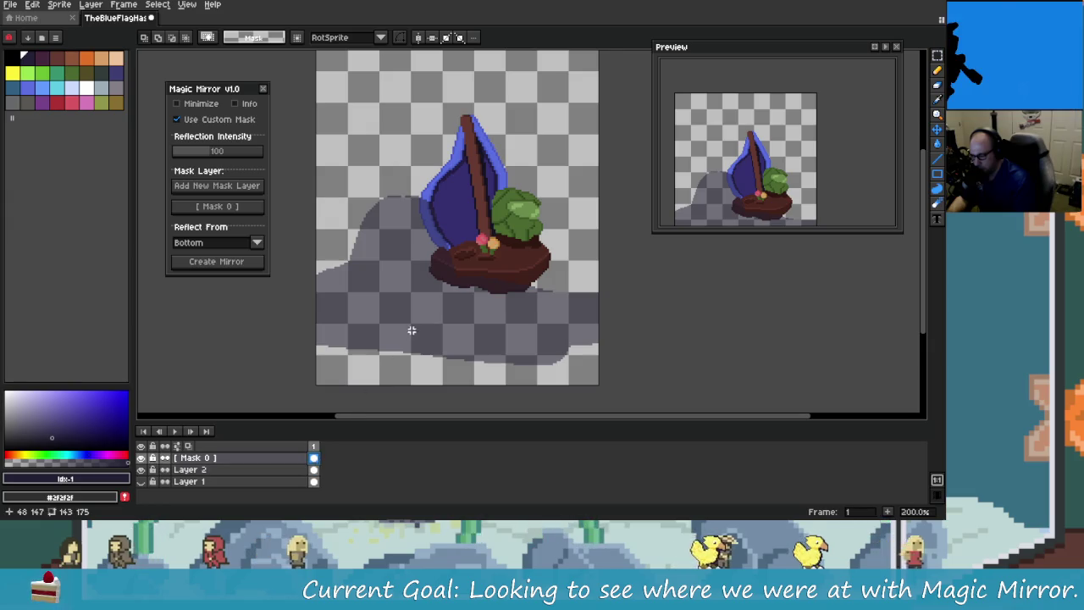
pyautogui.moveTo(411, 328); pyautogui.dragTo(428, 338)
pyautogui.click(313, 469)
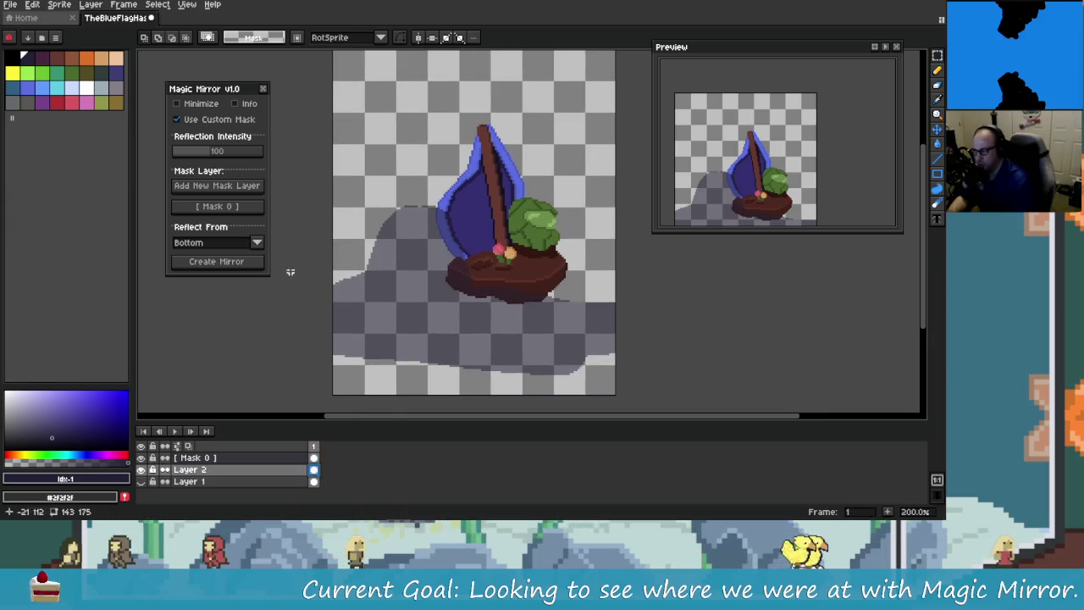
pyautogui.hotkey('ctrl', 'a')
pyautogui.moveTo(526, 285); pyautogui.dragTo(557, 267)
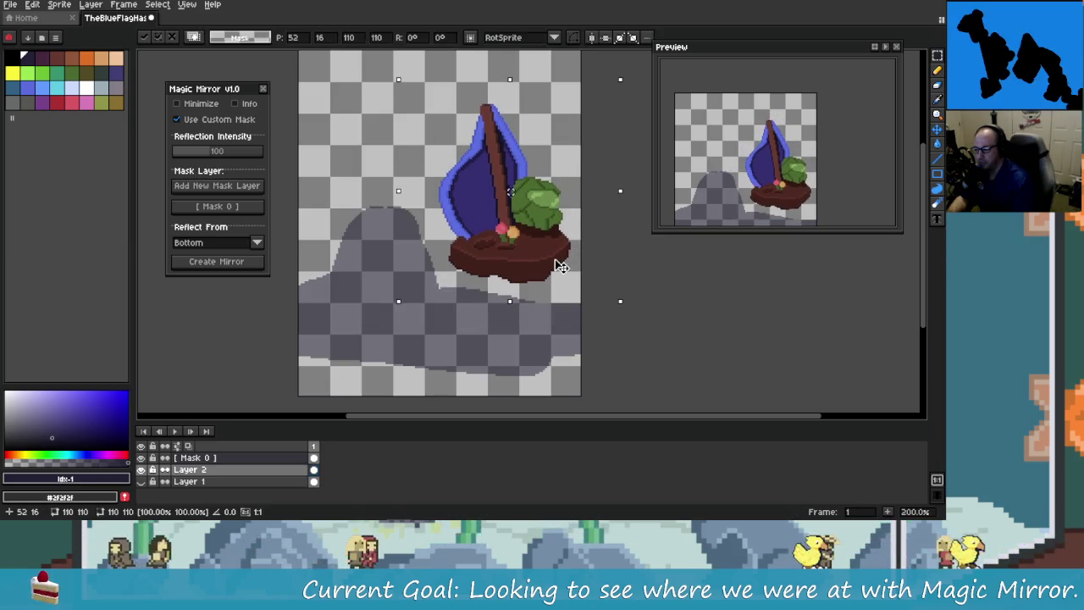
pyautogui.hotkey('ctrl', 'd')
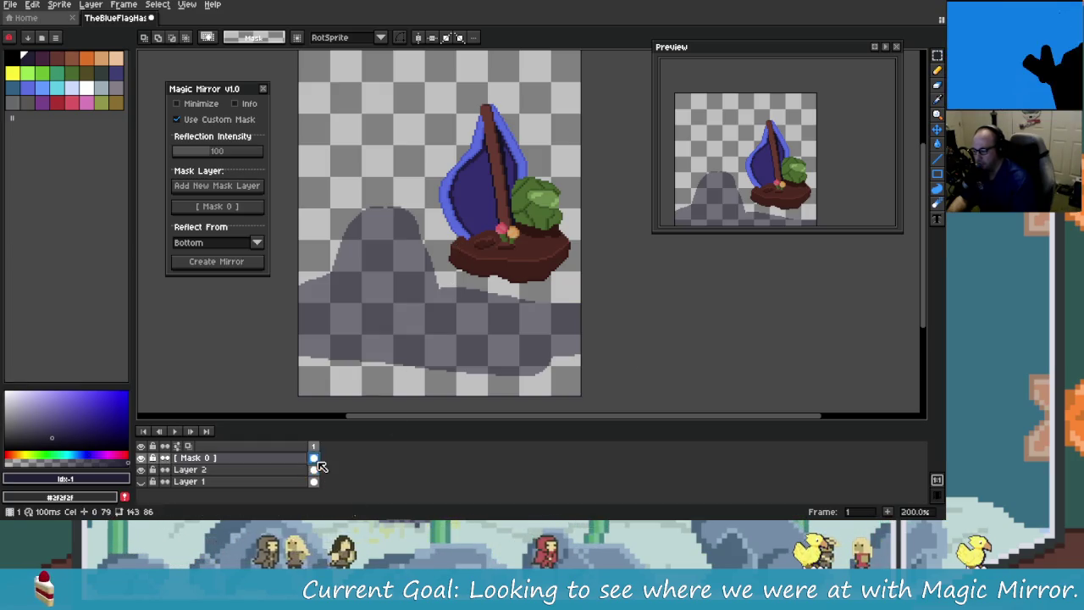
pyautogui.click(250, 262)
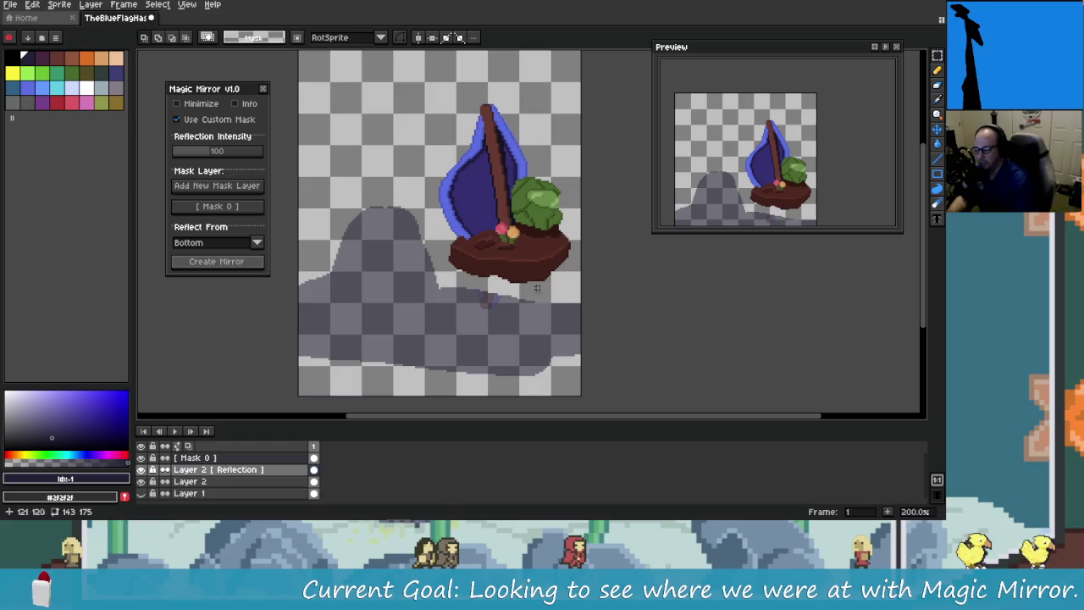
# Step: Test a wide strip selection across the sail with undo/redo, then bring up the Gyazo captures
pyautogui.moveTo(401, 204); pyautogui.dragTo(395, 207)
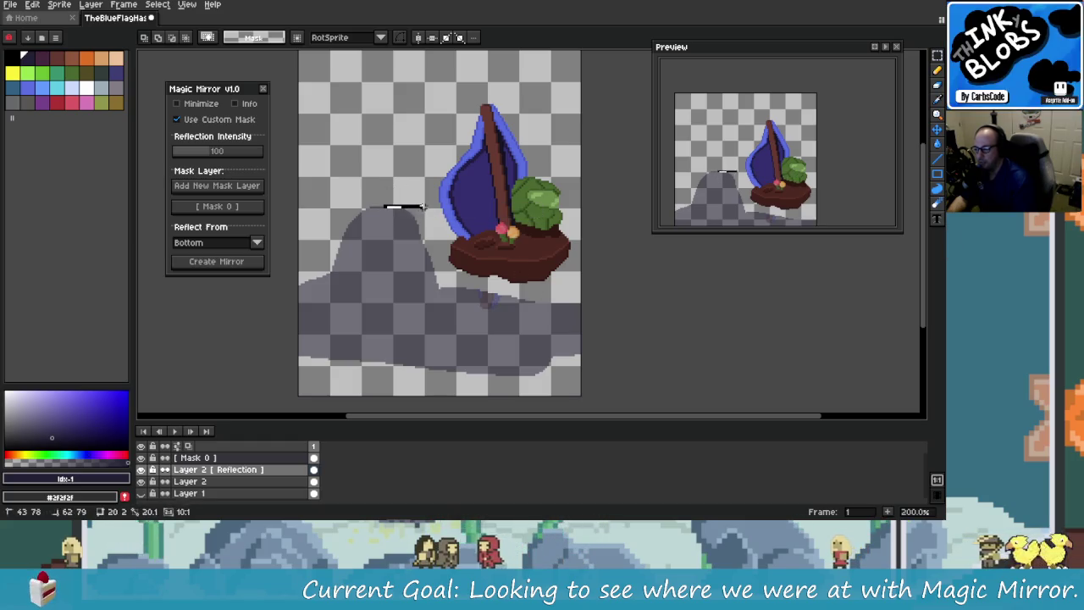
pyautogui.moveTo(396, 208)
pyautogui.mouseDown()
pyautogui.moveTo(579, 210)
pyautogui.moveTo(582, 52)
pyautogui.mouseUp()
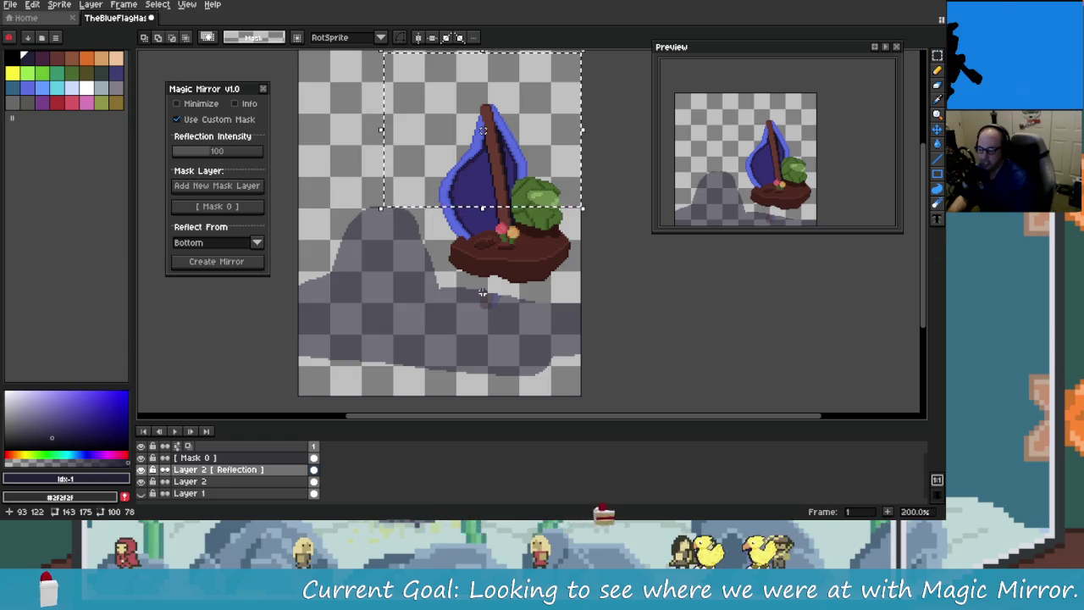
pyautogui.hotkey('ctrl', 'z')
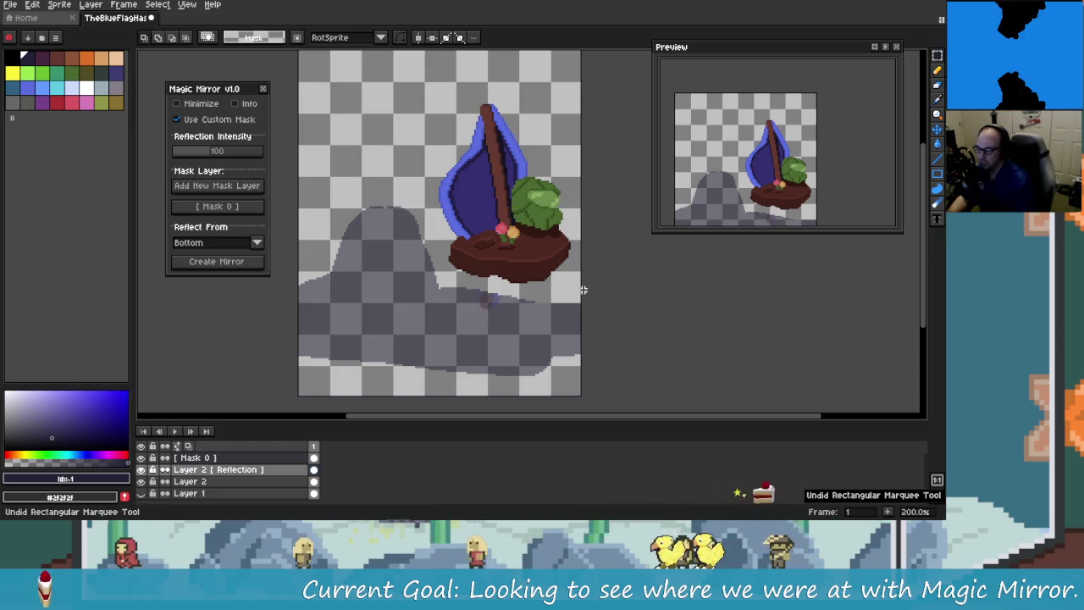
pyautogui.hotkey('ctrl', 'z')
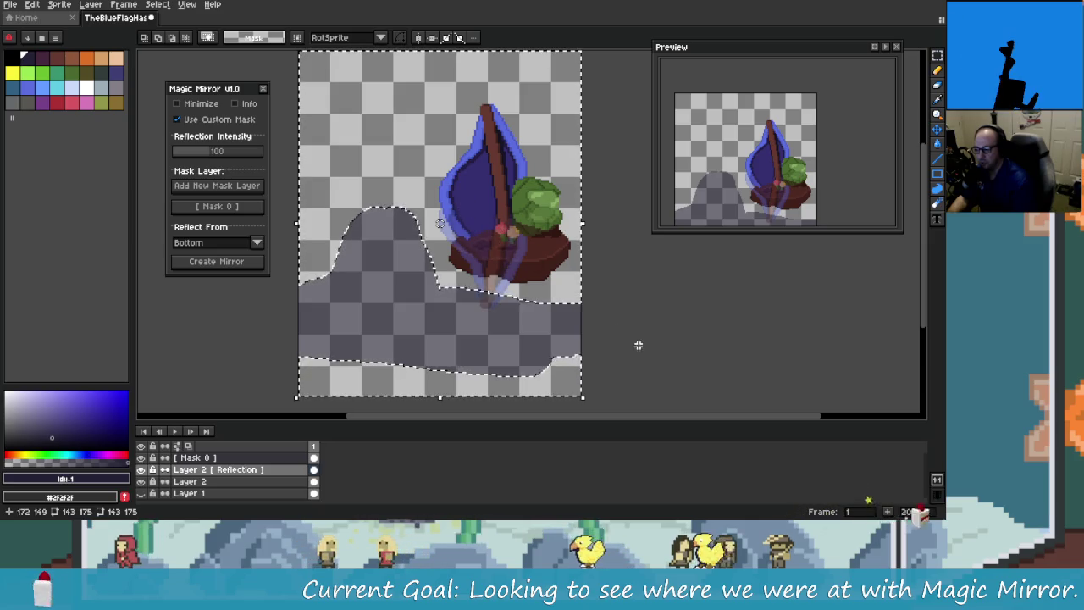
pyautogui.hotkey('ctrl', 'y')
pyautogui.hotkey('ctrl', 'y')
pyautogui.hotkey('ctrl', 'z')
pyautogui.hotkey('ctrl', 'z')
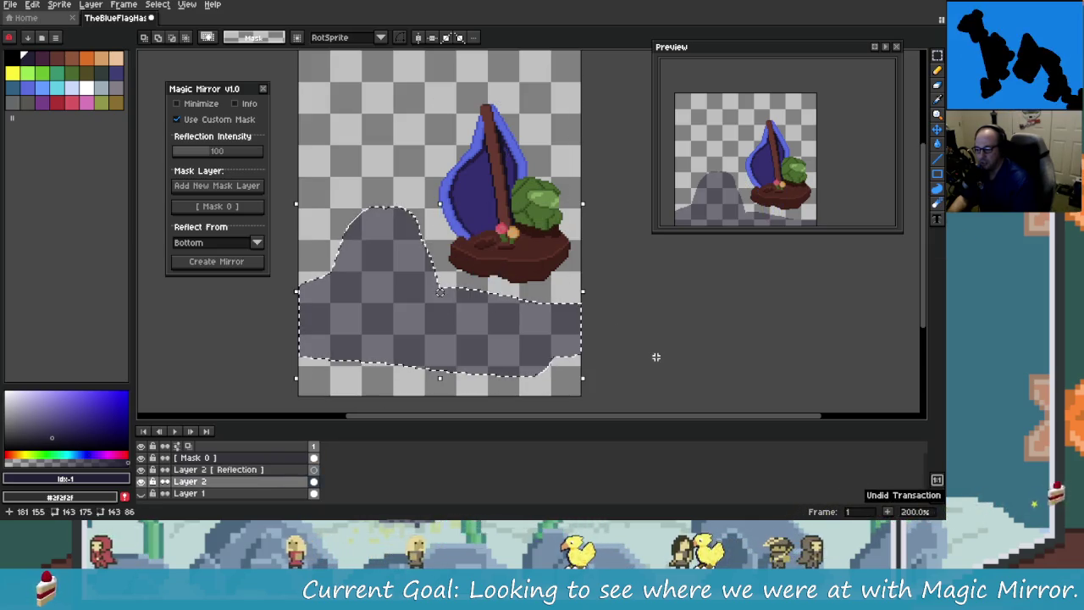
pyautogui.hotkey('ctrl', 'y')
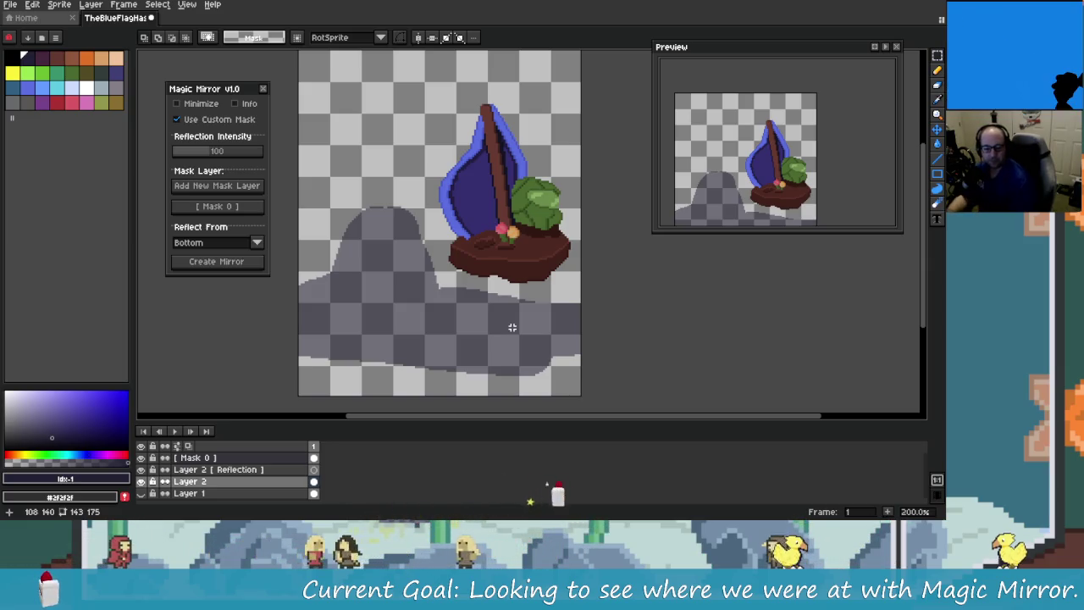
pyautogui.hotkey('alt', 'Tab')
pyautogui.click(246, 203)
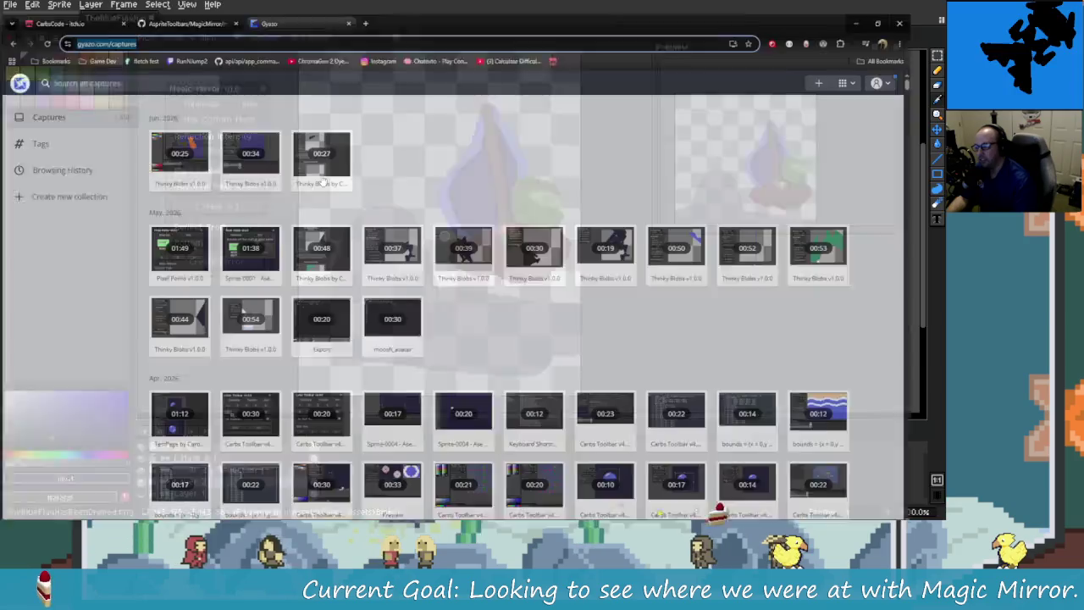
# Step: Search Gyazo for 'Magic' and play the Magic Mirror v1.0 capture full screen
pyautogui.click(140, 59)
pyautogui.write('Magic')
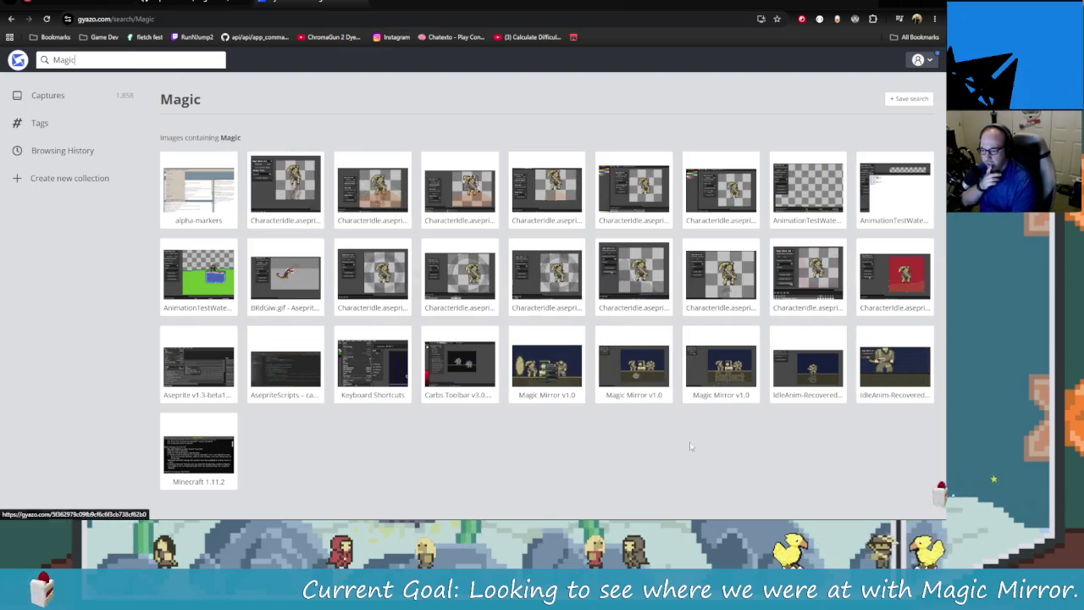
pyautogui.click(546, 366)
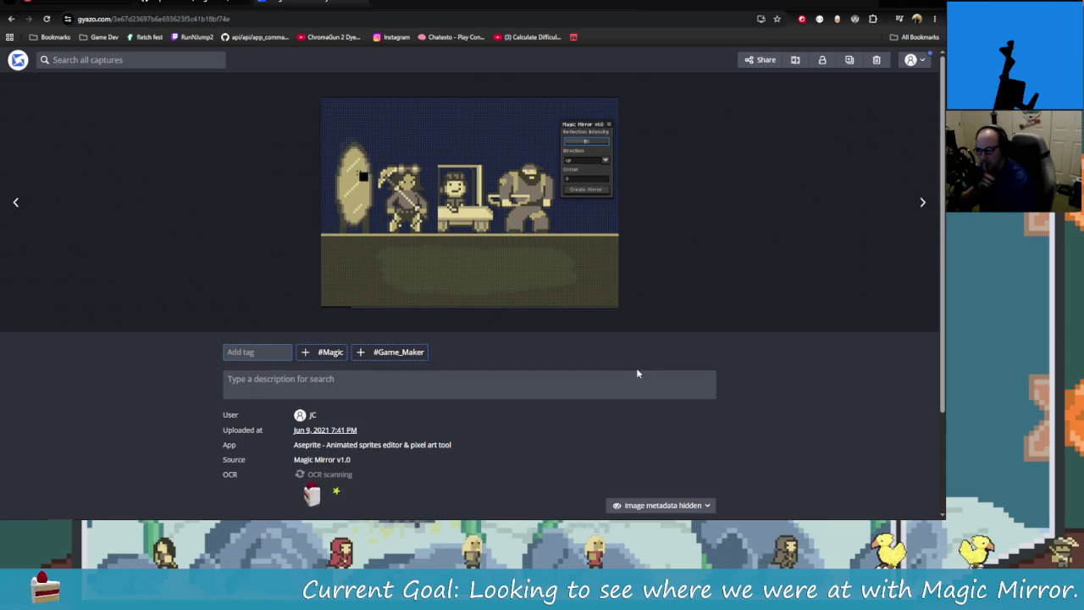
pyautogui.click(602, 296)
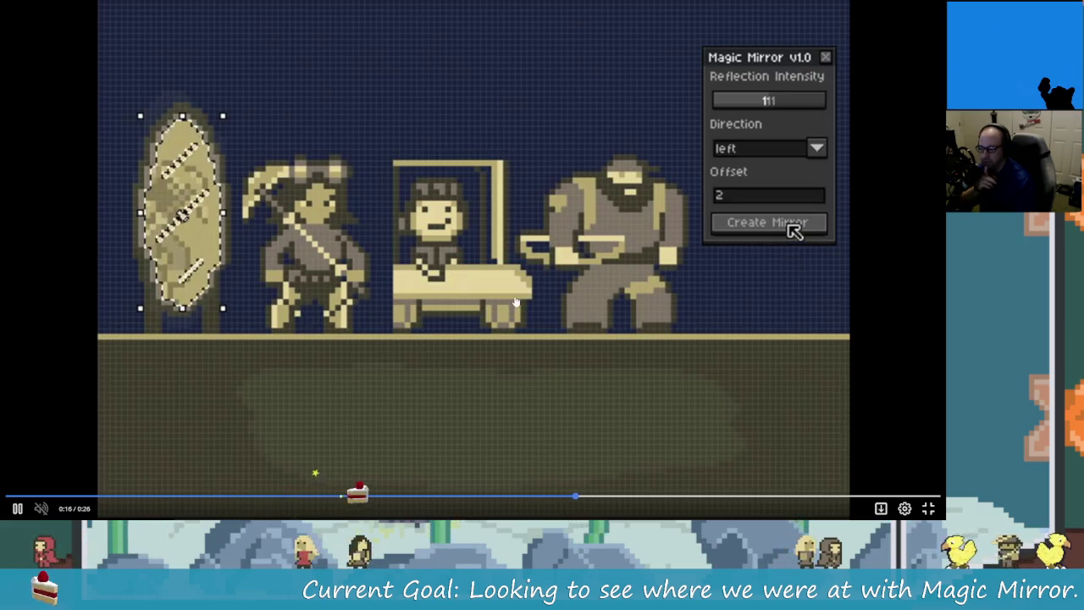
# Step: Scrub and pause the Magic Mirror clip around 0:10–0:14 to study direction and offset, then return to Aseprite
pyautogui.click(339, 230)
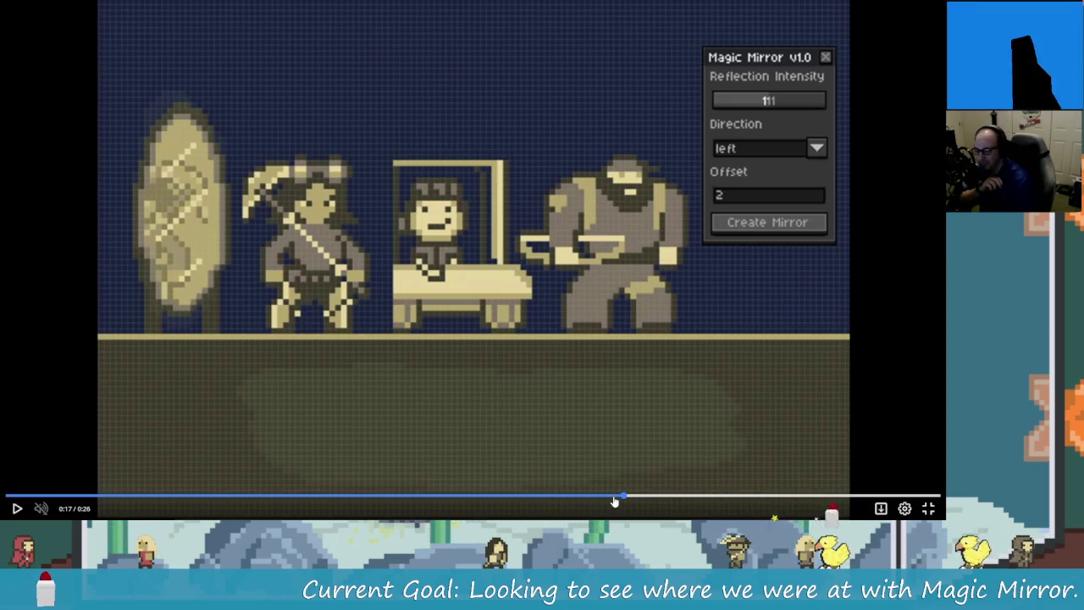
pyautogui.click(512, 496)
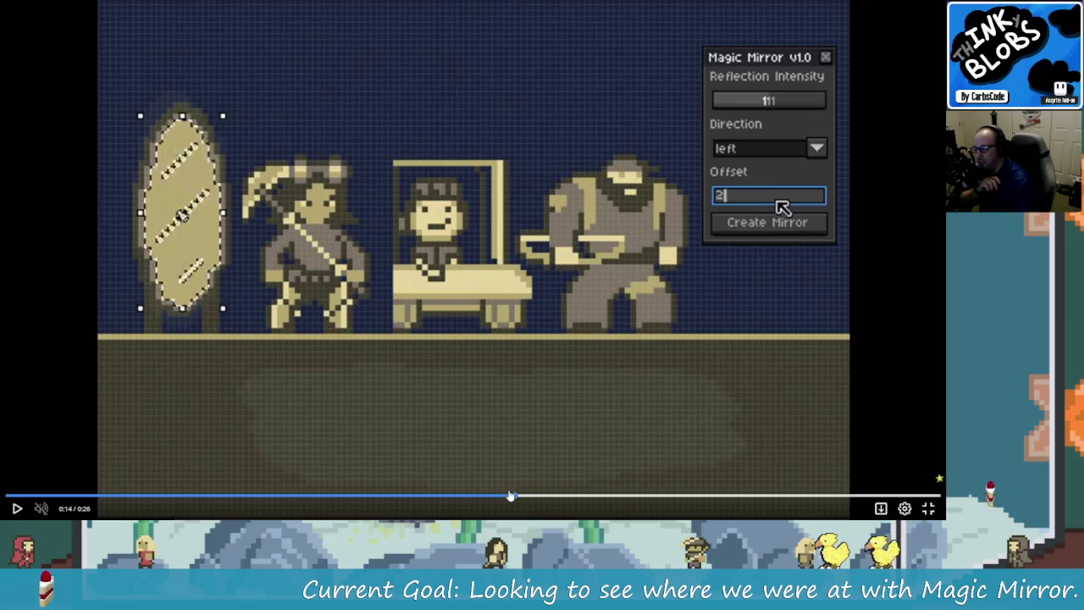
pyautogui.click(516, 443)
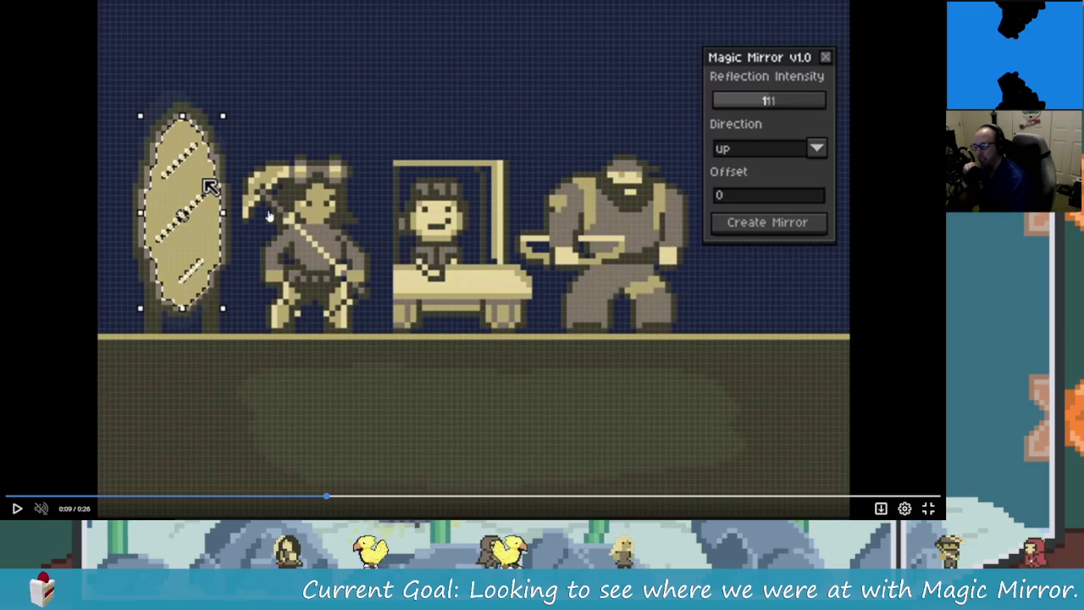
pyautogui.press('space')
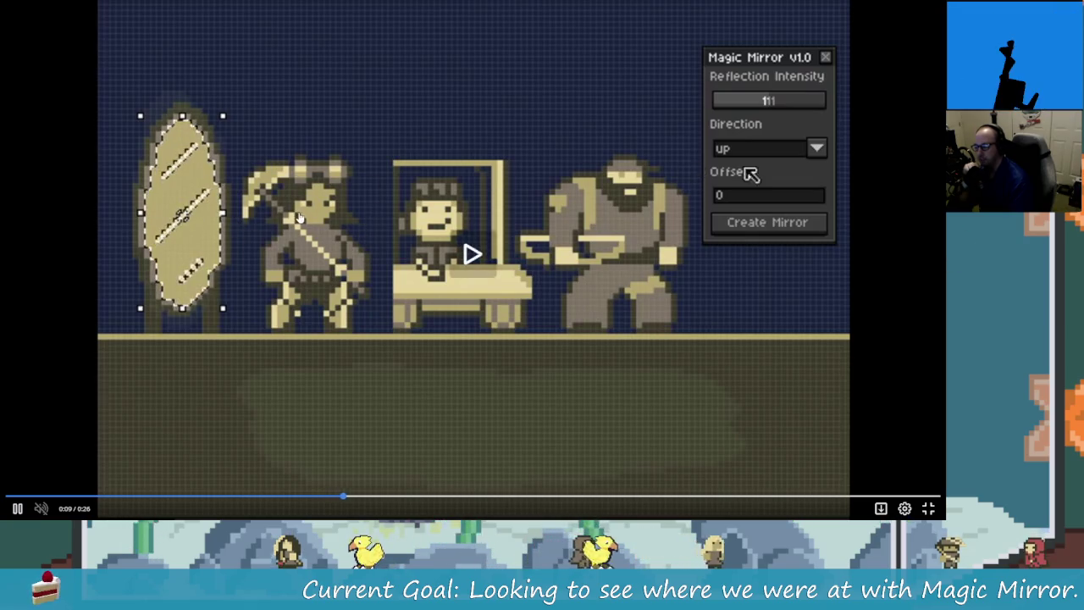
pyautogui.press('space')
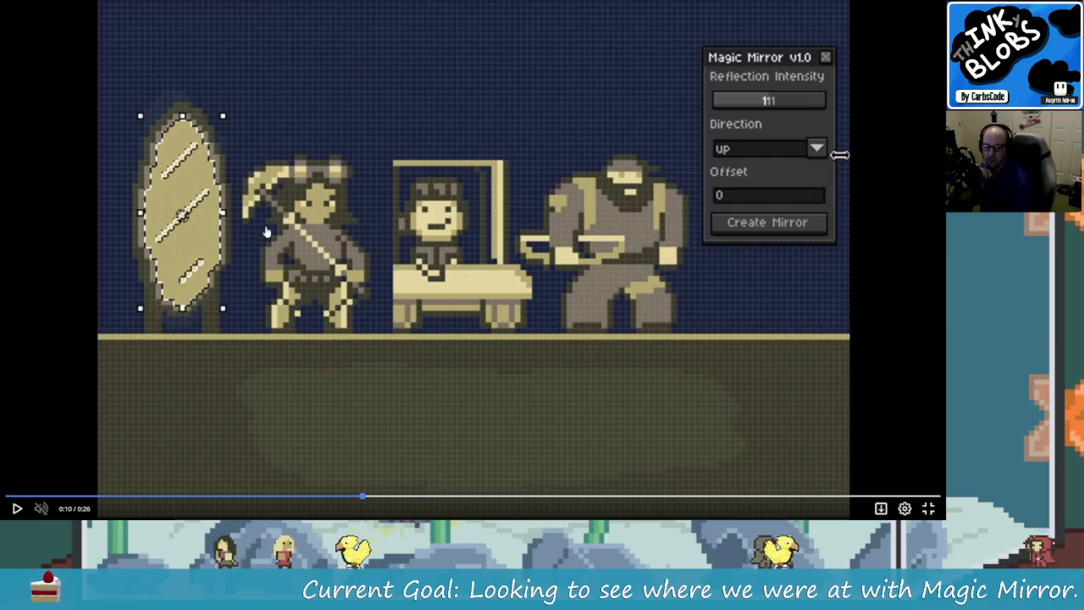
pyautogui.press('space')
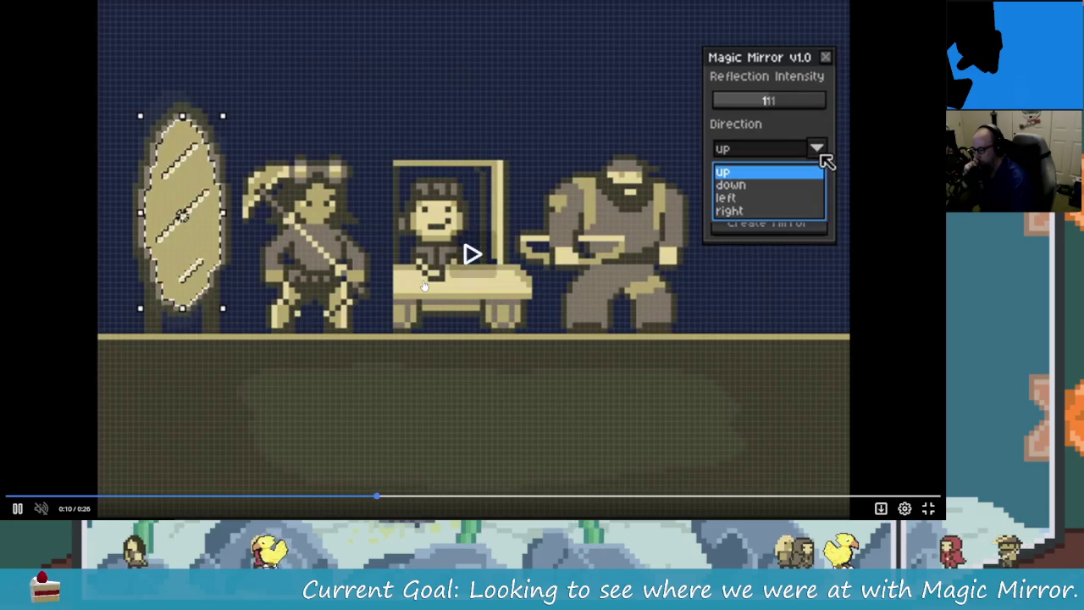
pyautogui.press('Escape')
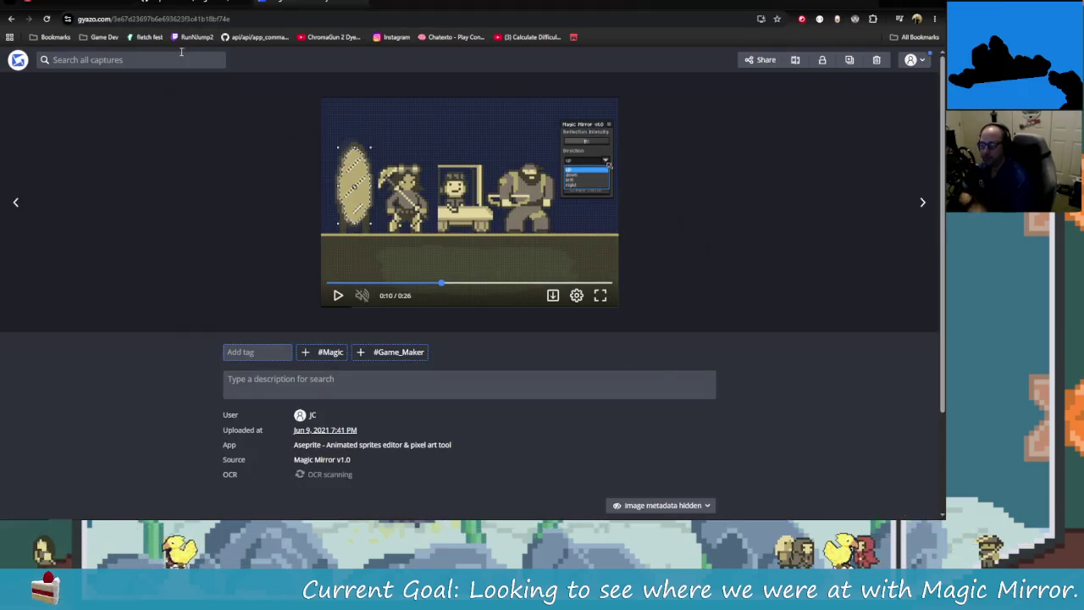
pyautogui.hotkey('alt', 'Tab')
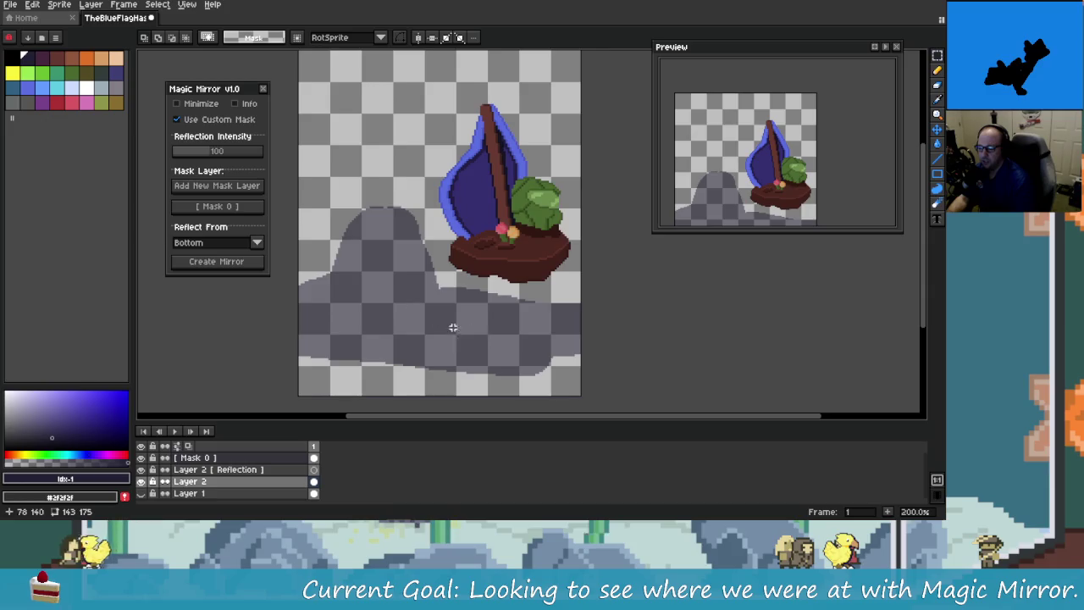
# Step: Undo the select-all and delete the Mask 0 and Layer 2 [Reflection] layers
pyautogui.hotkey('ctrl', 'z')
pyautogui.hotkey('ctrl', 'z')
pyautogui.hotkey('ctrl', 'z')
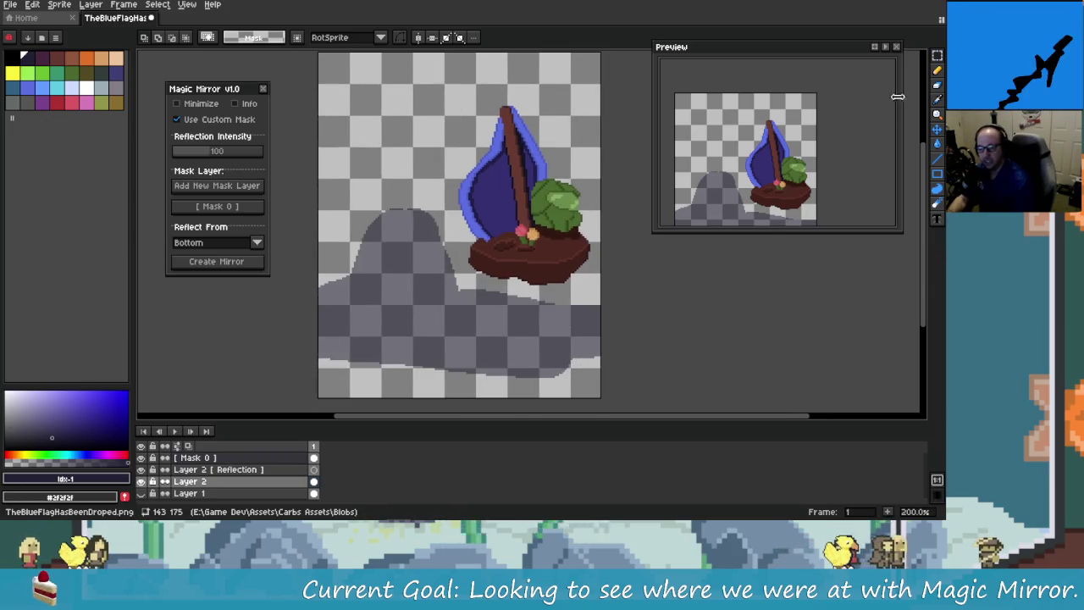
pyautogui.click(937, 70)
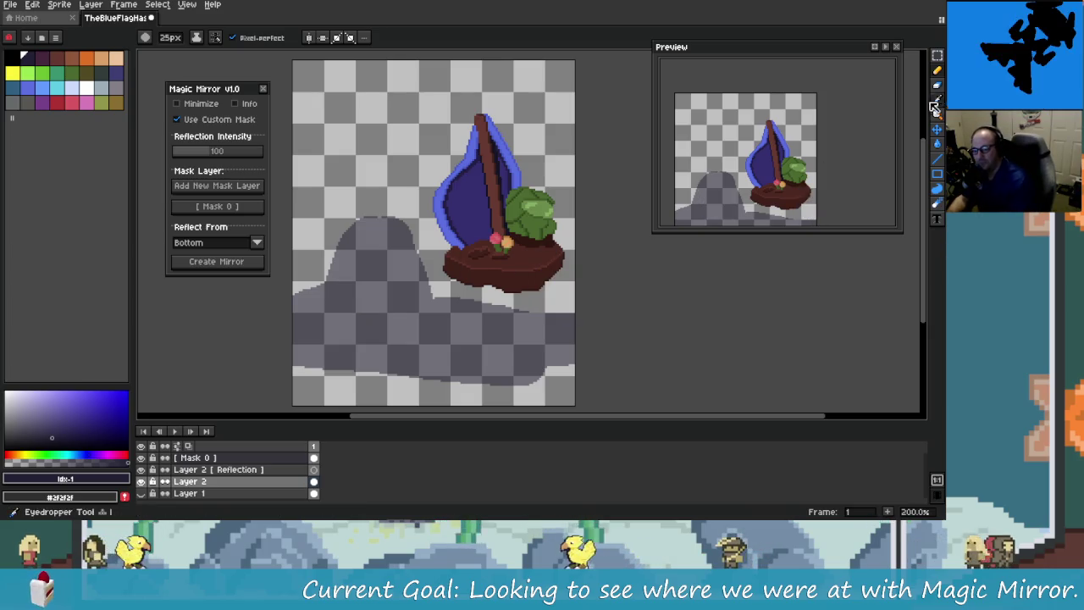
pyautogui.moveTo(432, 274); pyautogui.dragTo(486, 264)
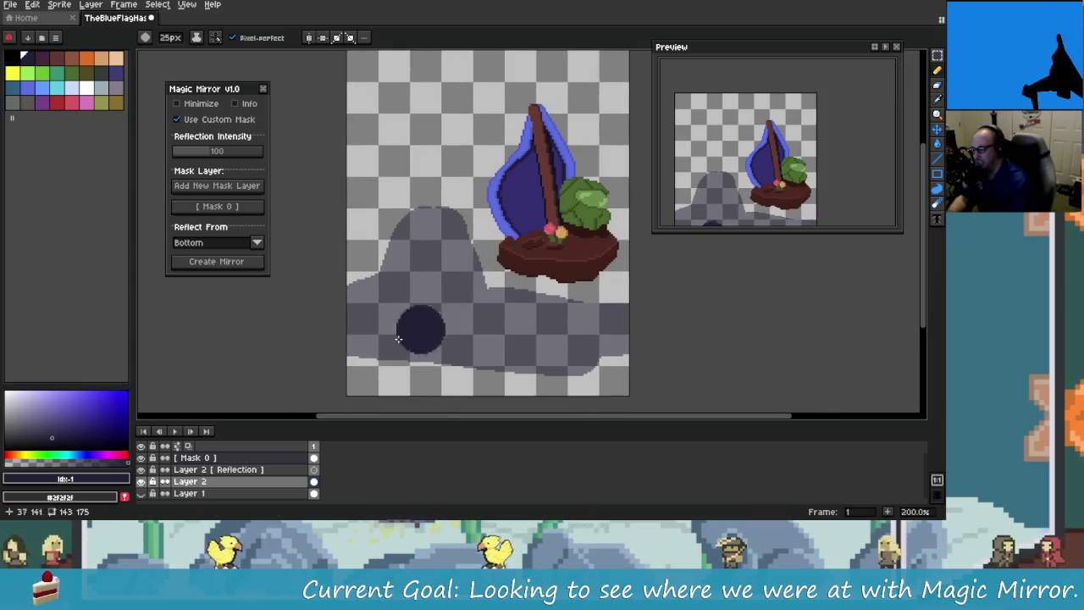
pyautogui.click(310, 457)
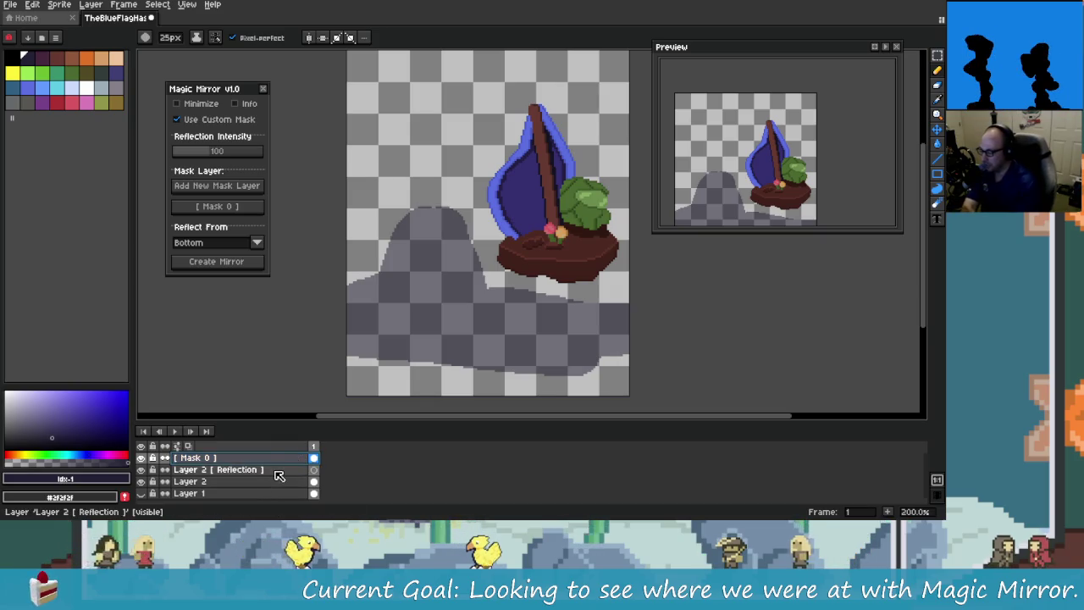
pyautogui.keyDown('shift'); pyautogui.click(278, 471); pyautogui.keyUp('shift')
pyautogui.press('Delete')
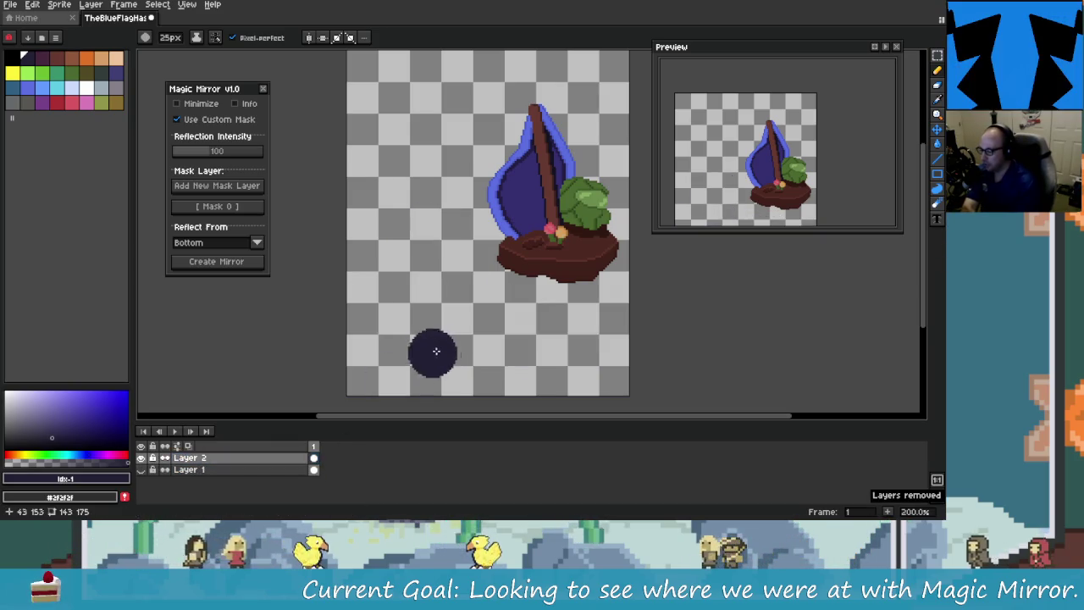
# Step: Undo a test brush stroke and add a fresh Mask 0 layer
pyautogui.moveTo(396, 311); pyautogui.dragTo(455, 197)
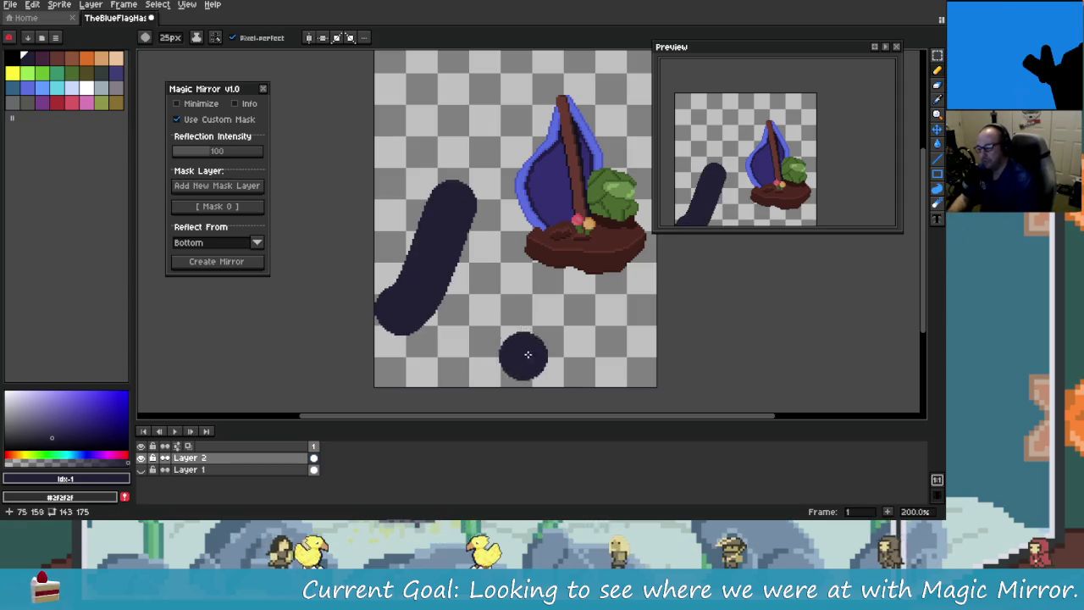
pyautogui.hotkey('ctrl', 'z')
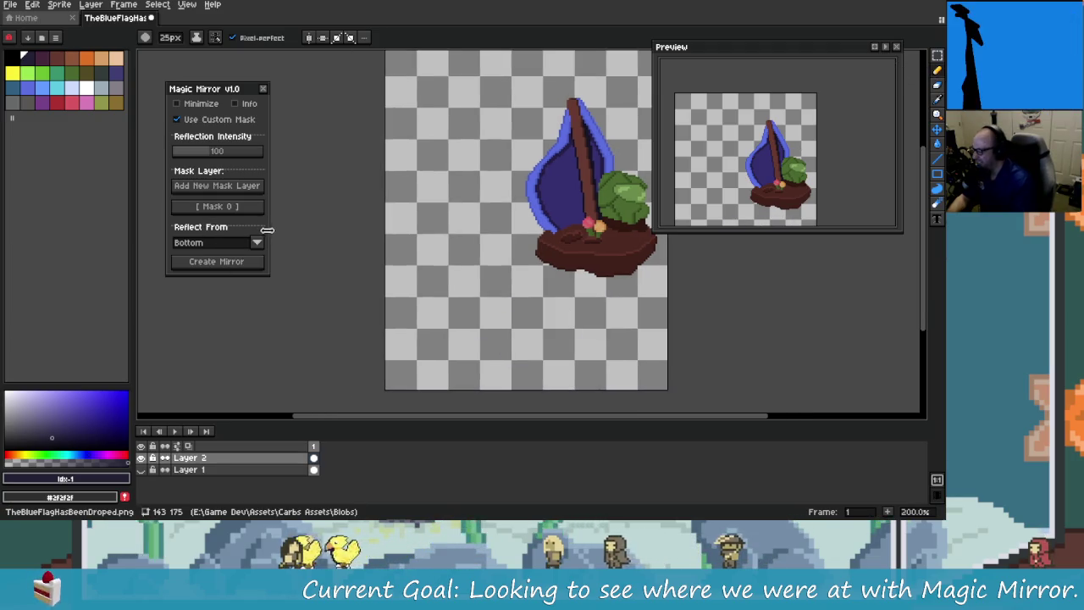
pyautogui.click(253, 190)
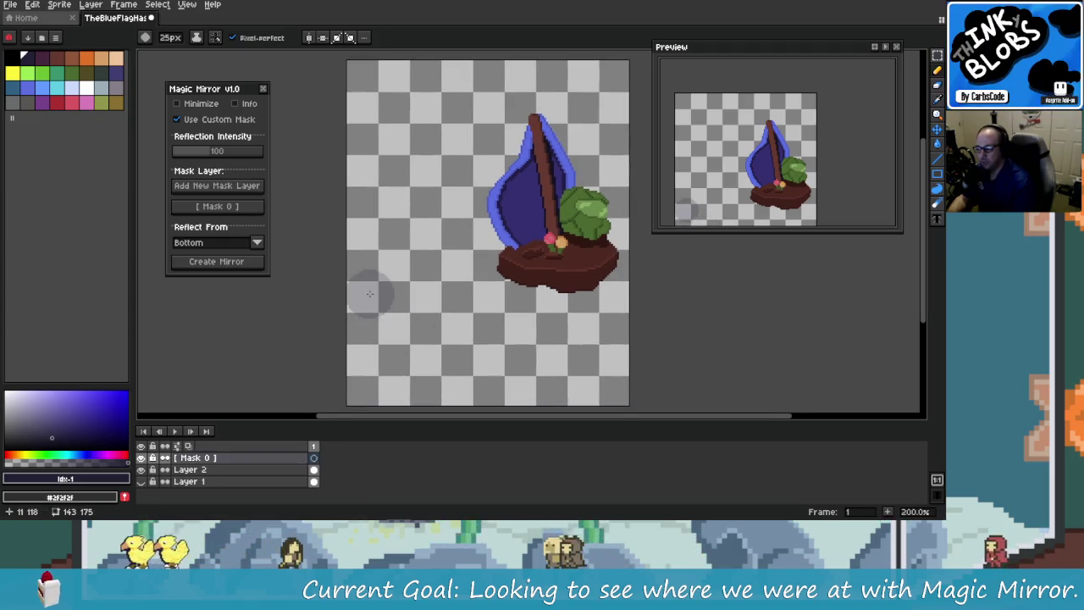
# Step: Paint wavy translucent grey mask strokes across the lower canvas beneath the sailboat
pyautogui.moveTo(364, 308); pyautogui.dragTo(331, 319)
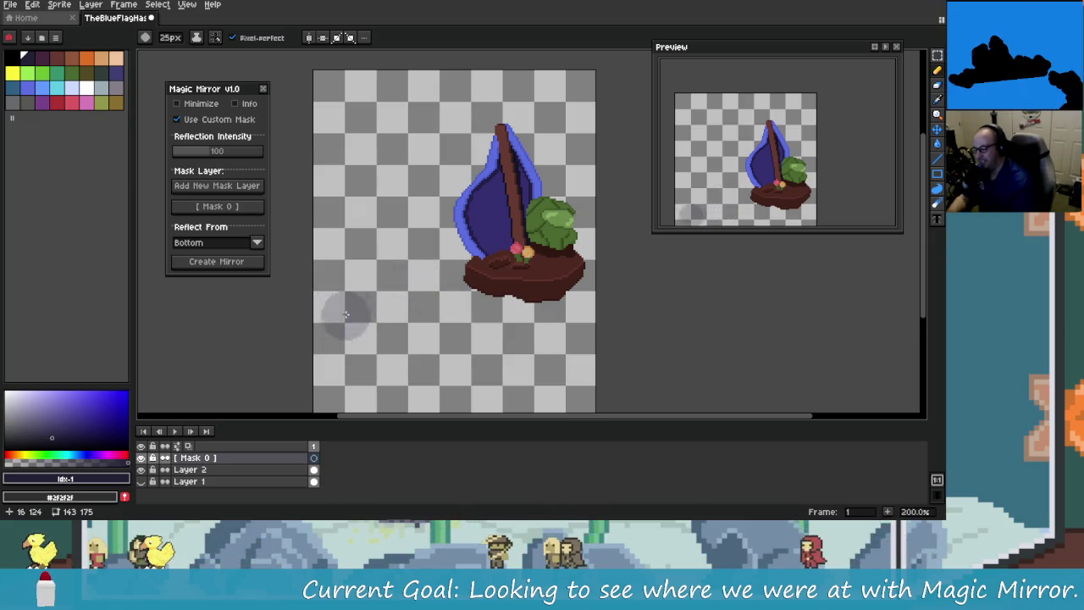
pyautogui.moveTo(347, 349); pyautogui.dragTo(343, 292)
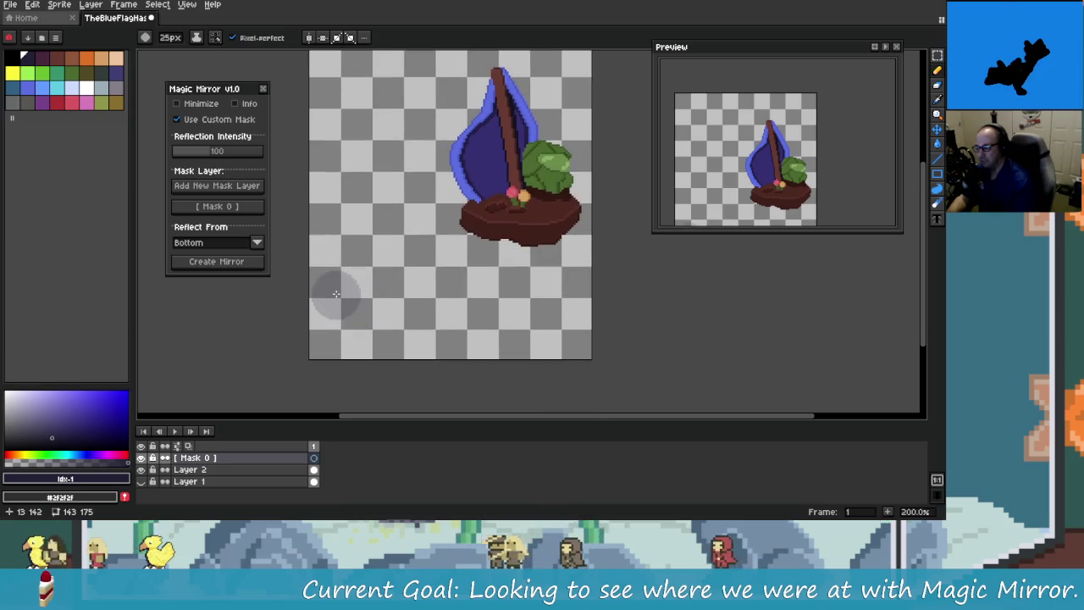
pyautogui.press('v')
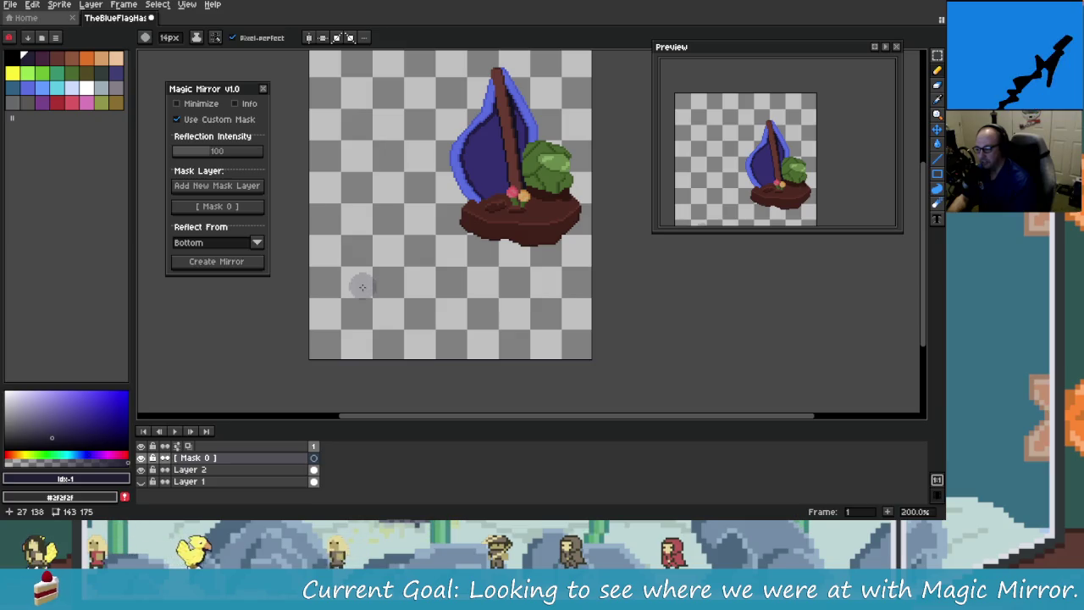
pyautogui.moveTo(357, 269)
pyautogui.mouseDown()
pyautogui.moveTo(380, 307)
pyautogui.moveTo(411, 276)
pyautogui.moveTo(449, 356)
pyautogui.moveTo(462, 313)
pyautogui.mouseUp()
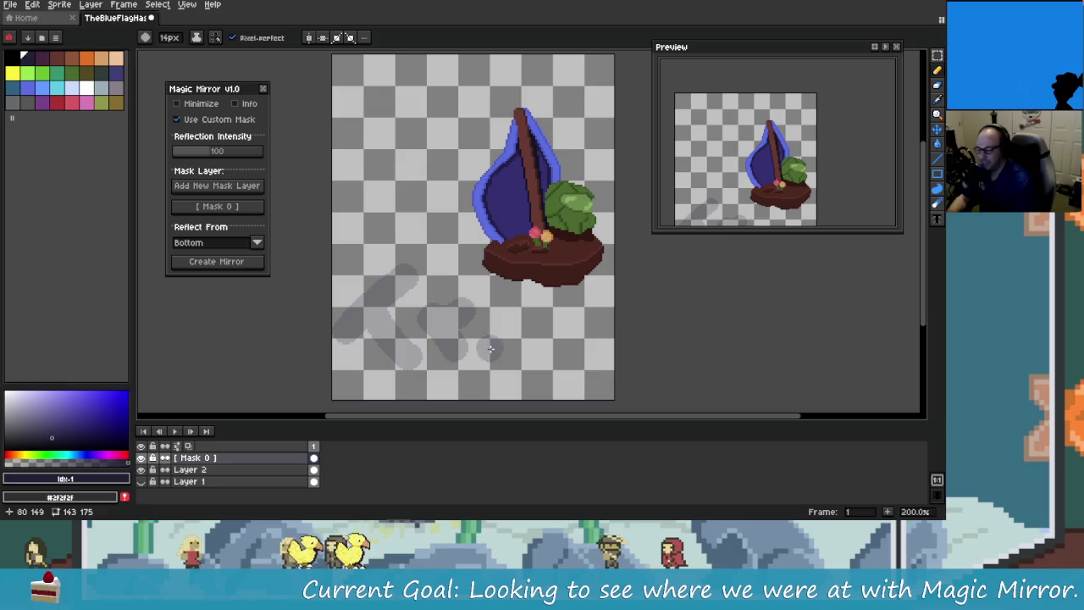
pyautogui.moveTo(548, 359); pyautogui.dragTo(590, 398)
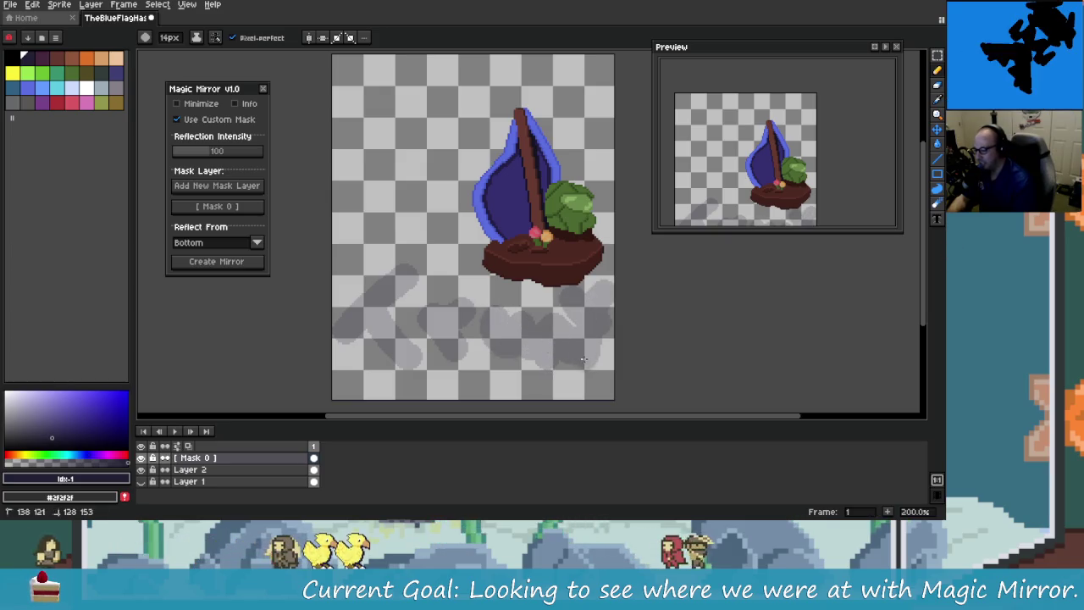
pyautogui.moveTo(533, 359)
pyautogui.mouseDown()
pyautogui.moveTo(509, 359)
pyautogui.moveTo(484, 339)
pyautogui.mouseUp()
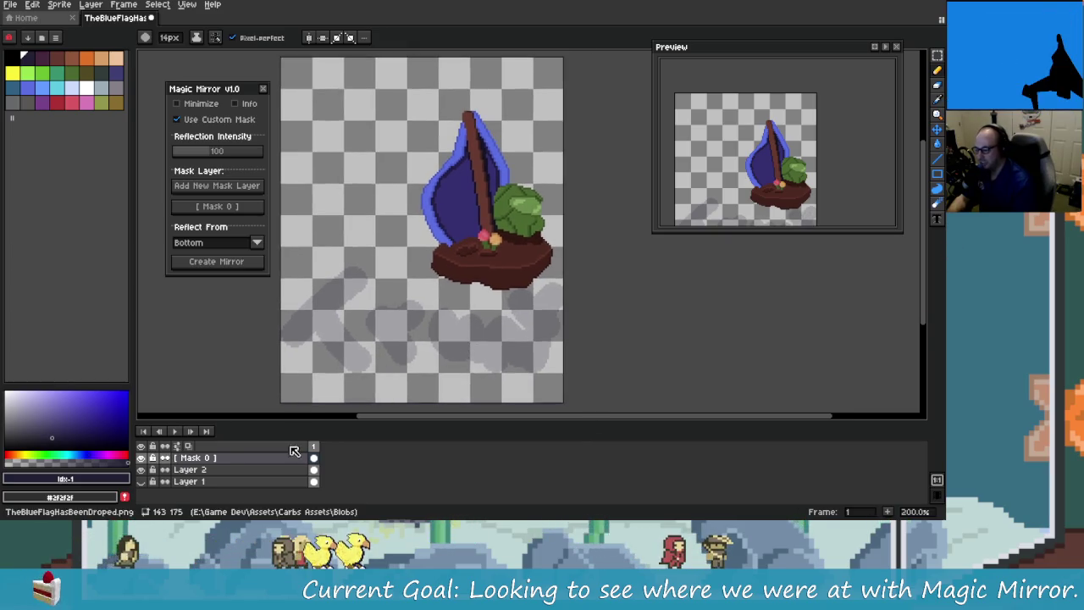
pyautogui.click(314, 481)
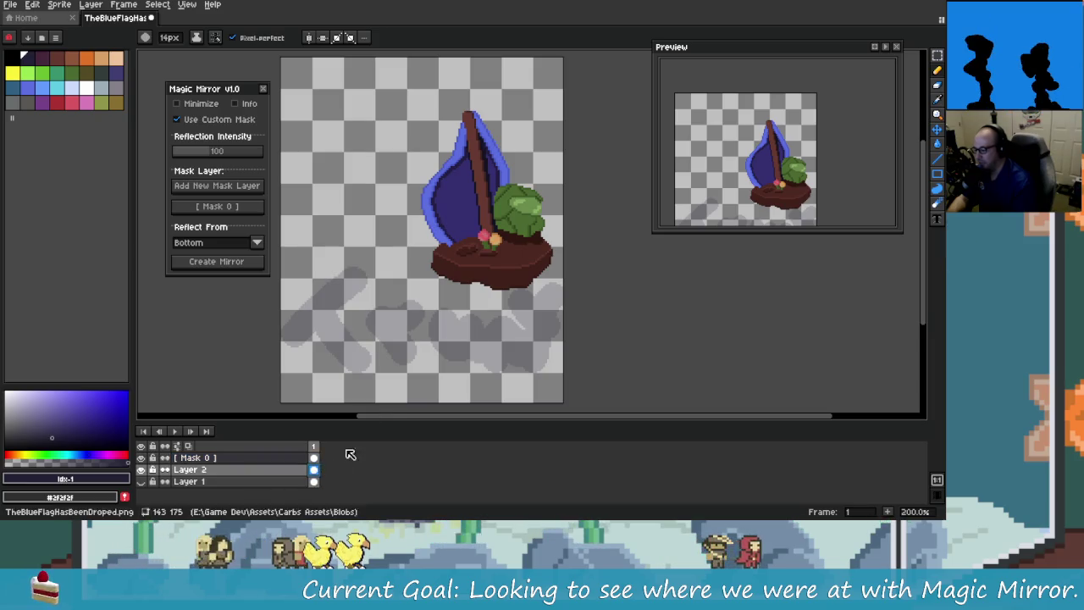
# Step: Generate a mirrored reflection, hide Mask 0 to check it, then undo it
pyautogui.click(241, 263)
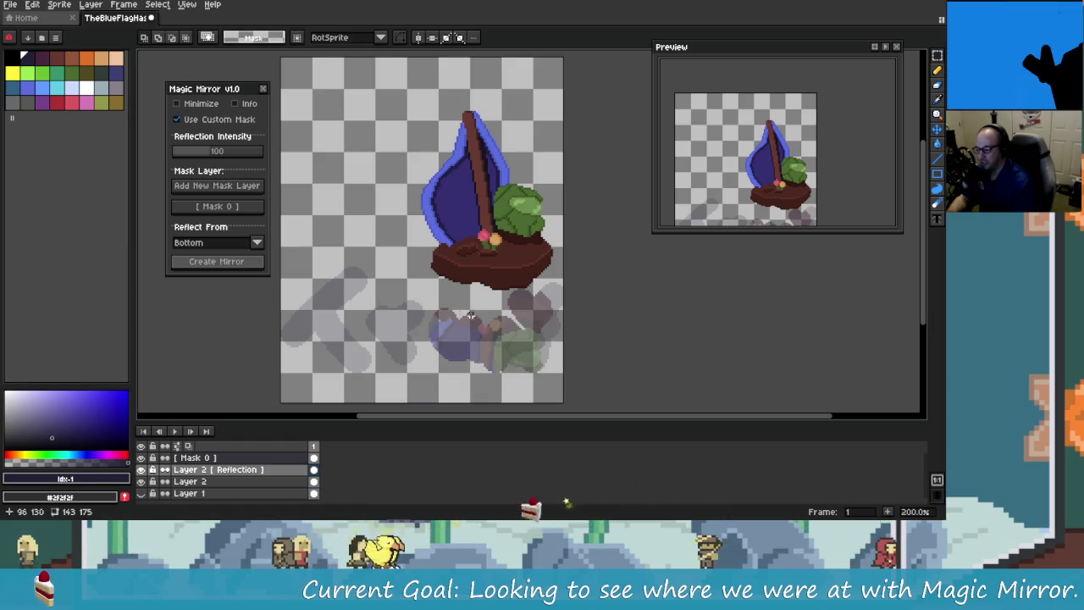
pyautogui.click(141, 457)
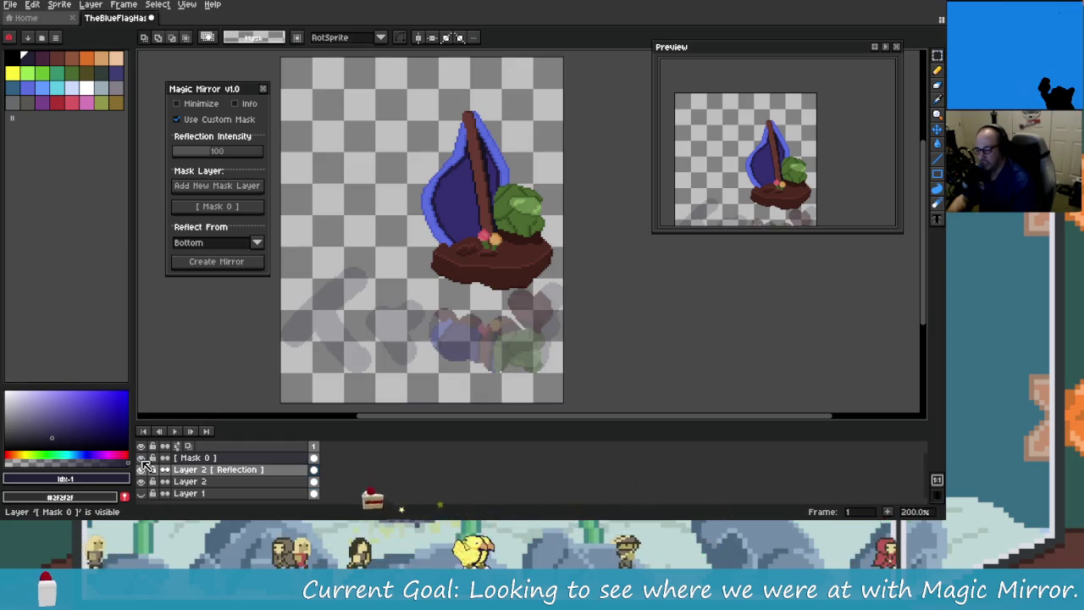
pyautogui.hotkey('ctrl', 'z')
pyautogui.hotkey('ctrl', 'z')
pyautogui.hotkey('ctrl', 'z')
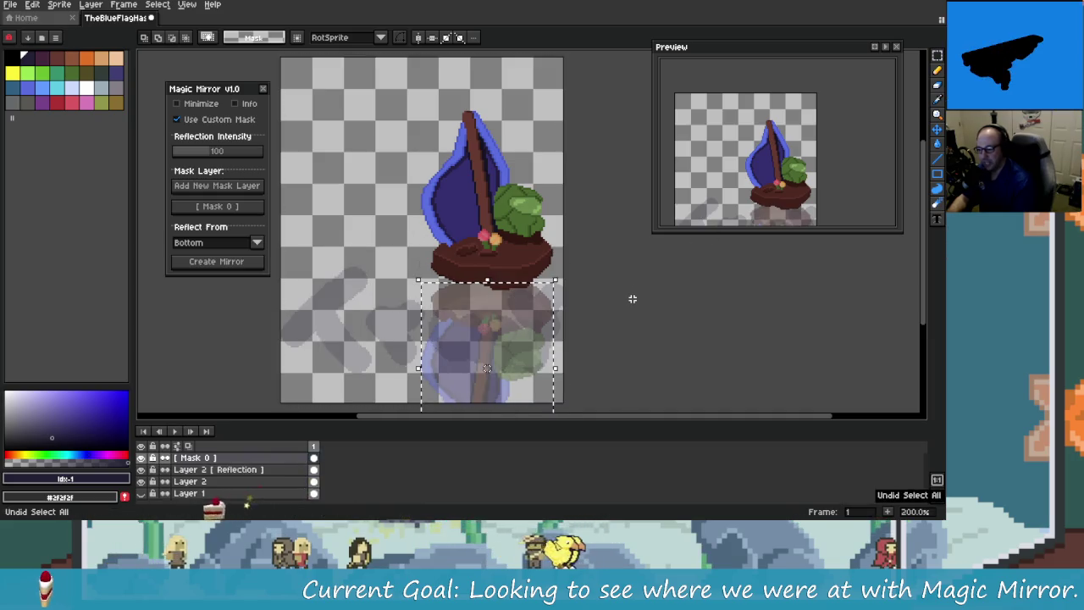
pyautogui.hotkey('ctrl', 'z')
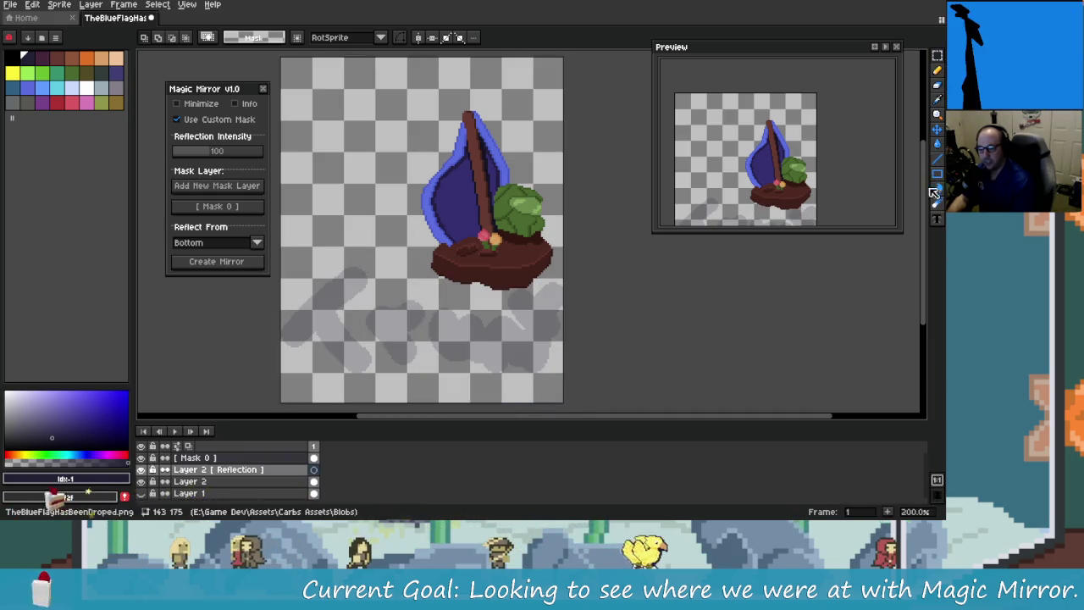
# Step: Draw a rectangular selection around the boat sprite on Layer 2
pyautogui.click(938, 62)
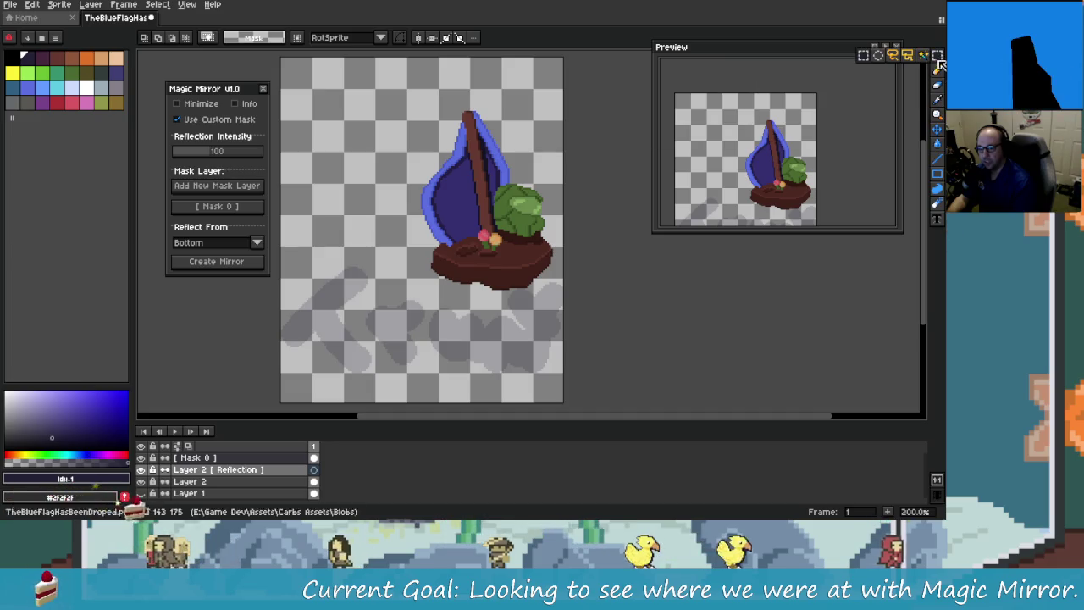
pyautogui.moveTo(384, 93); pyautogui.dragTo(583, 293)
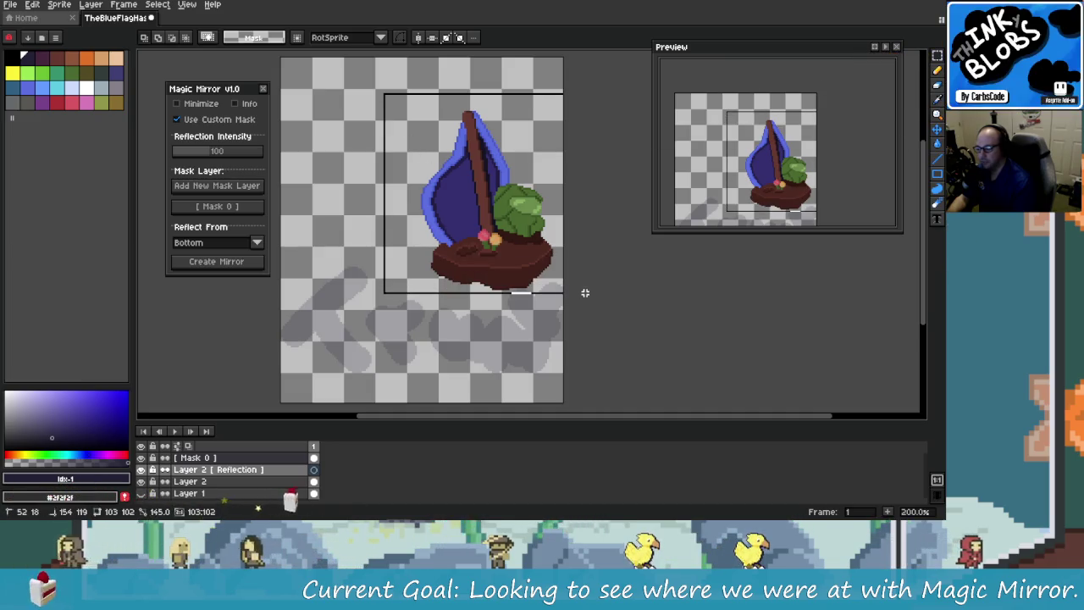
pyautogui.hotkey('alt', 'Down')
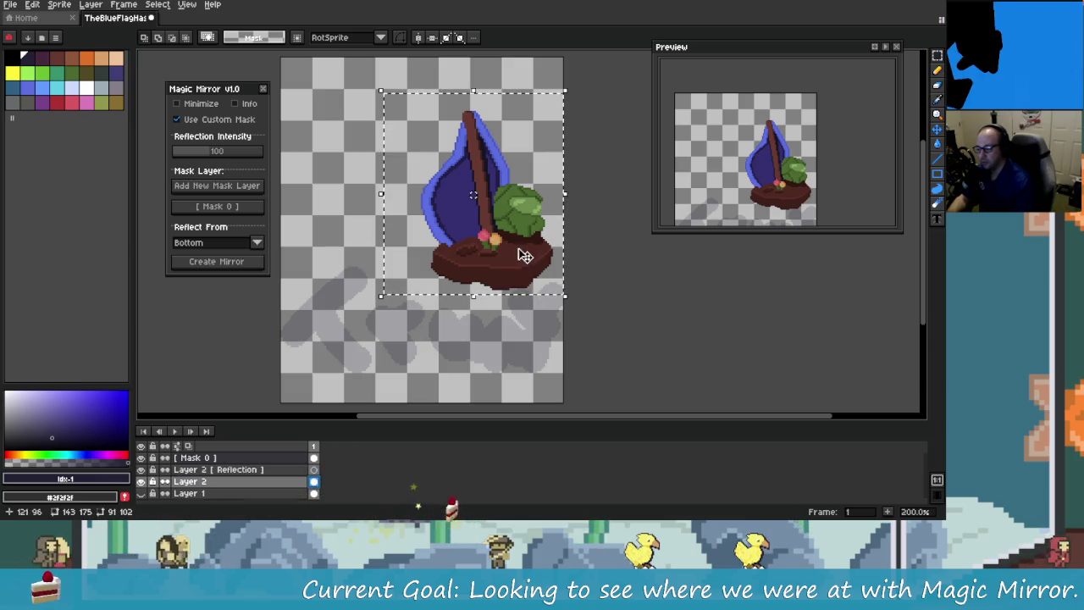
# Step: Copy the boat to the left, mirror both boats, then undo back to a single boat
pyautogui.moveTo(525, 254); pyautogui.dragTo(391, 256)
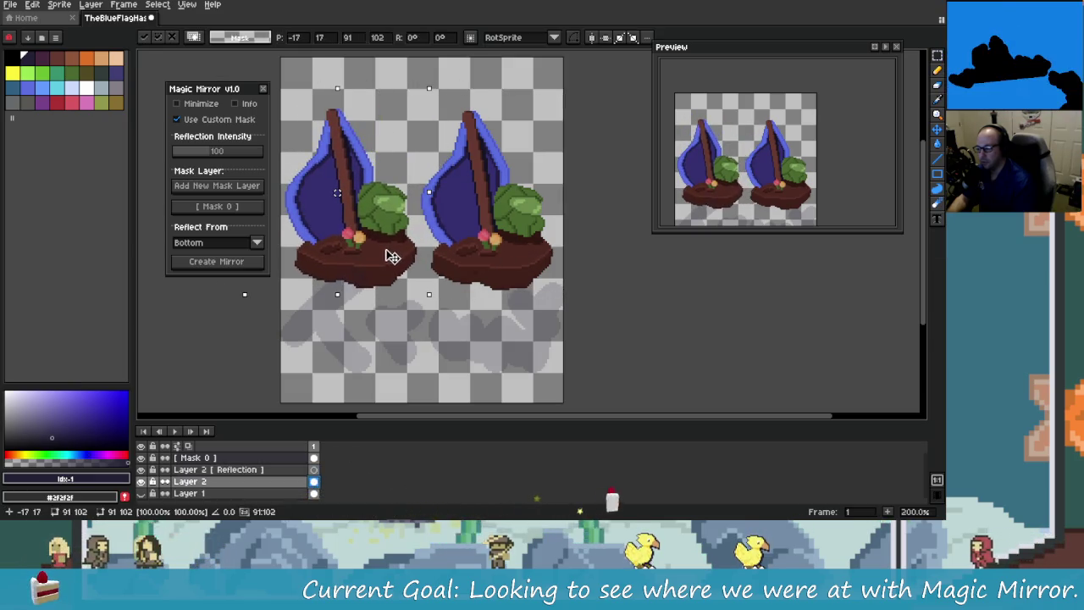
pyautogui.click(536, 316)
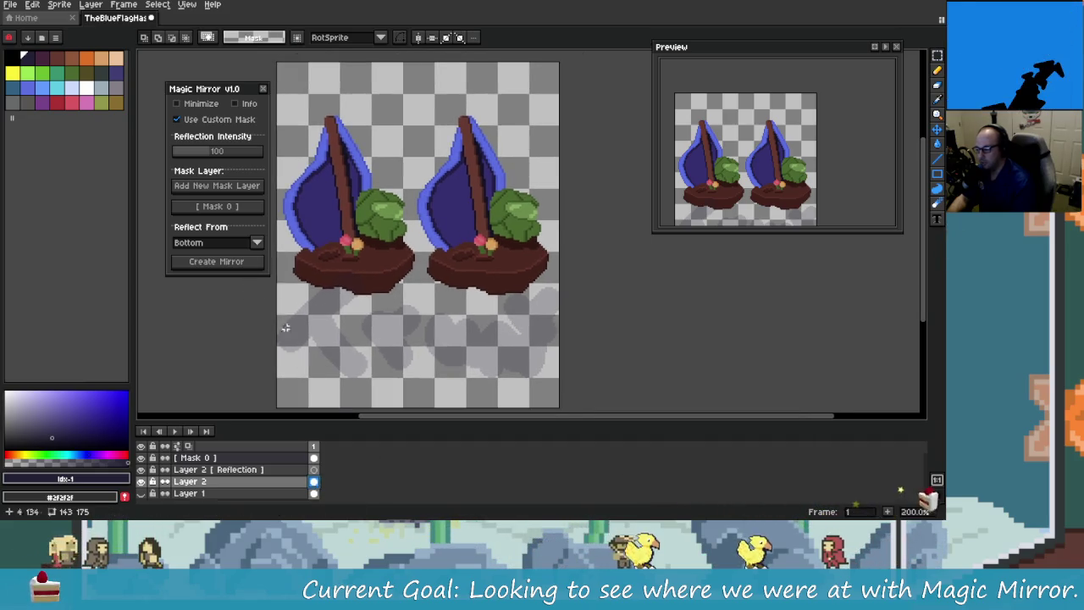
pyautogui.click(261, 261)
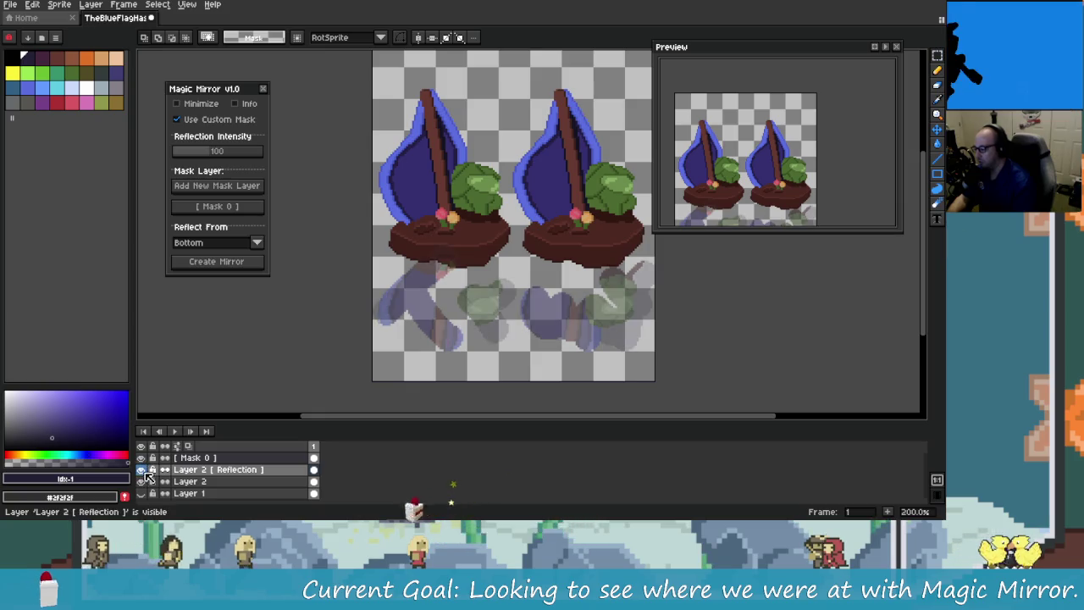
pyautogui.hotkey('ctrl', 'z')
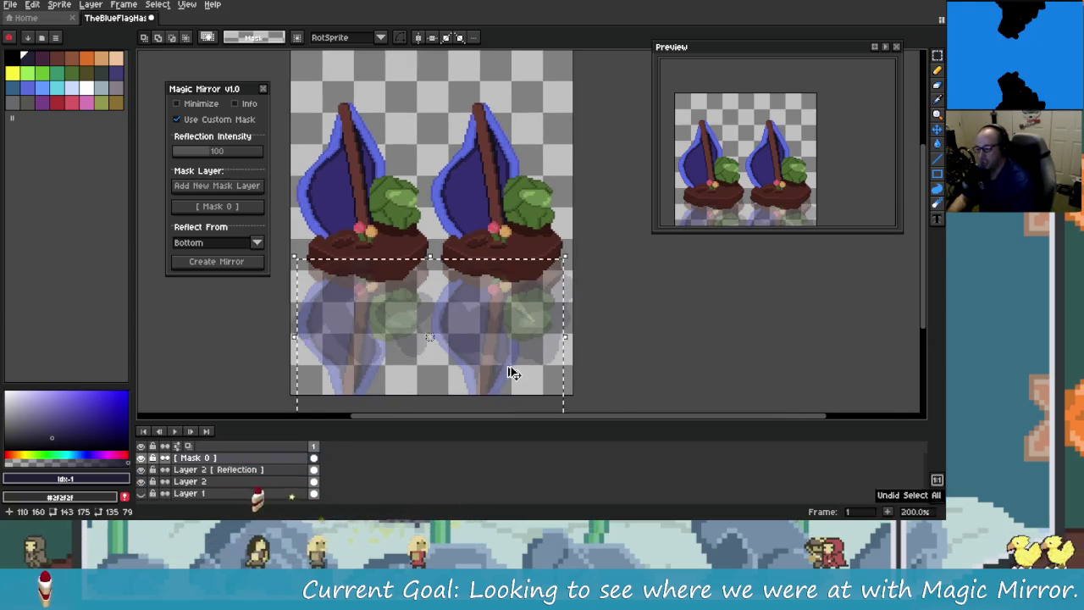
pyautogui.hotkey('ctrl', 'z')
pyautogui.hotkey('ctrl', 'z')
pyautogui.hotkey('ctrl', 'z')
pyautogui.hotkey('ctrl', 'z')
pyautogui.hotkey('ctrl', 'z')
pyautogui.hotkey('ctrl', 'z')
pyautogui.hotkey('ctrl', 'z')
pyautogui.hotkey('ctrl', 'z')
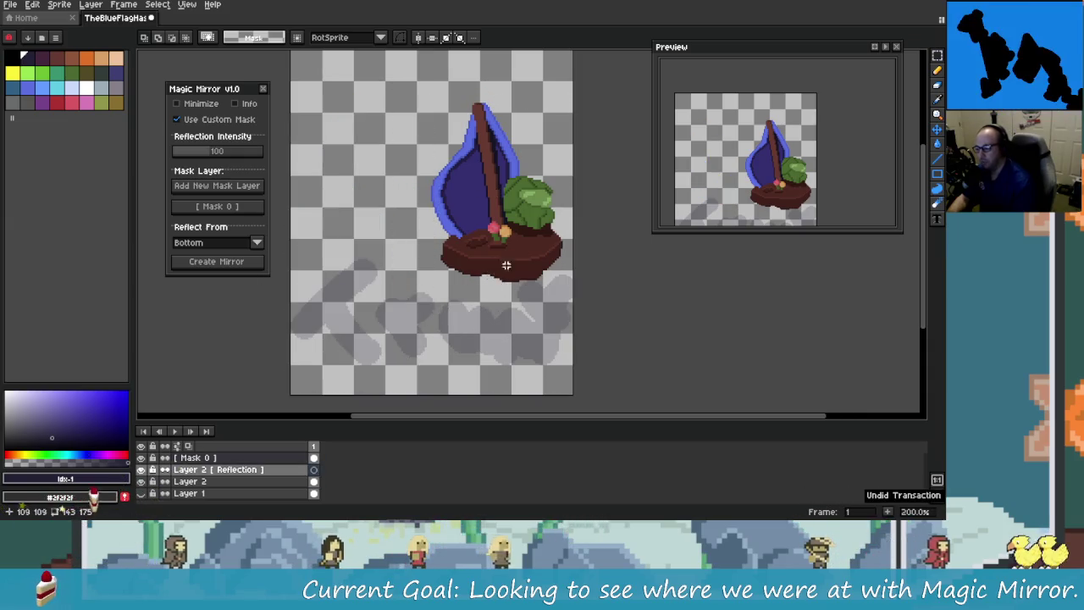
pyautogui.hotkey('ctrl', 'z')
pyautogui.hotkey('ctrl', 'z')
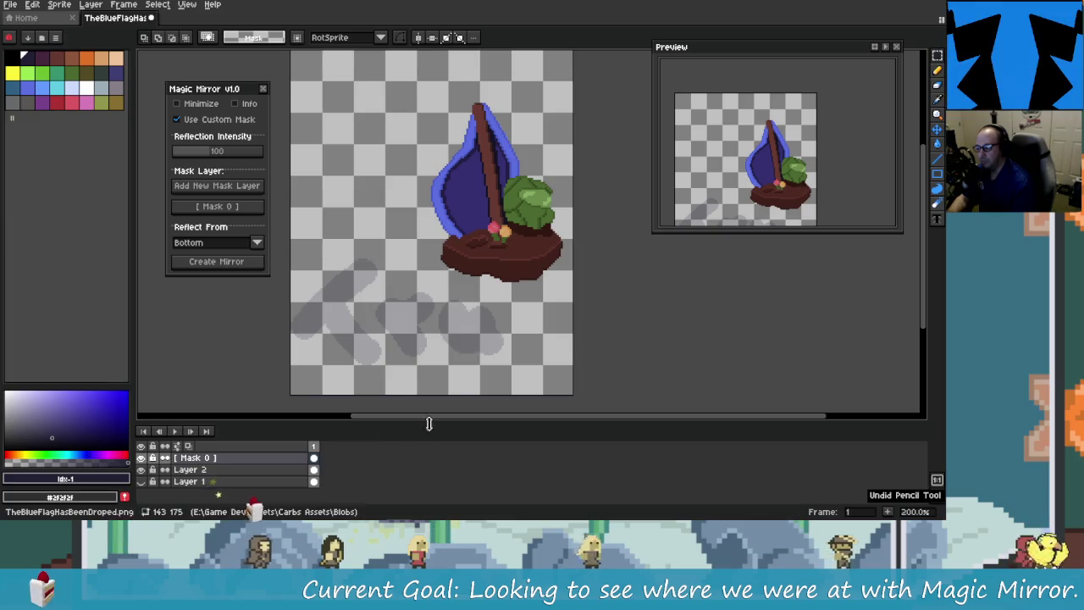
pyautogui.hotkey('ctrl', 'z')
pyautogui.hotkey('ctrl', 'z')
pyautogui.hotkey('ctrl', 'z')
pyautogui.hotkey('ctrl', 'z')
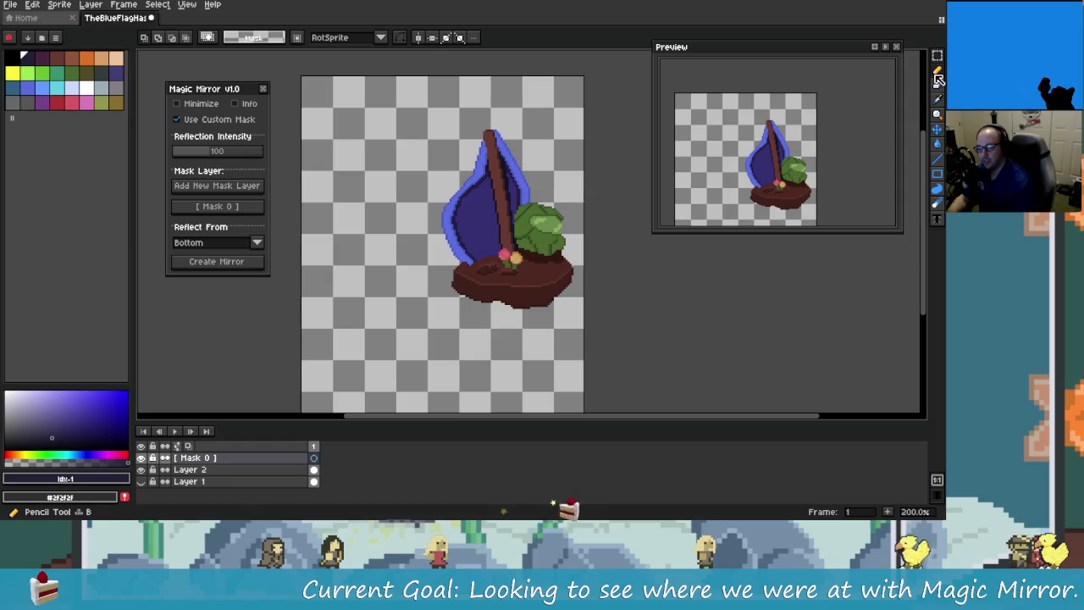
# Step: Paint a tall grey mask band down the left side and set Reflect From to Left for Layer 2
pyautogui.click(938, 79)
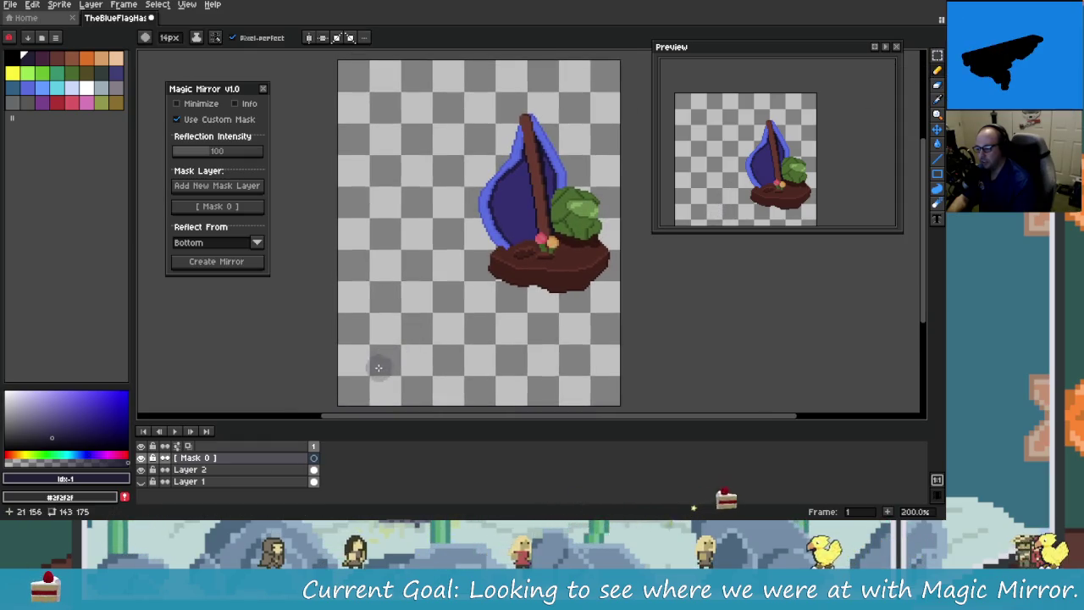
pyautogui.moveTo(373, 400)
pyautogui.mouseDown()
pyautogui.moveTo(408, 352)
pyautogui.moveTo(397, 124)
pyautogui.mouseUp()
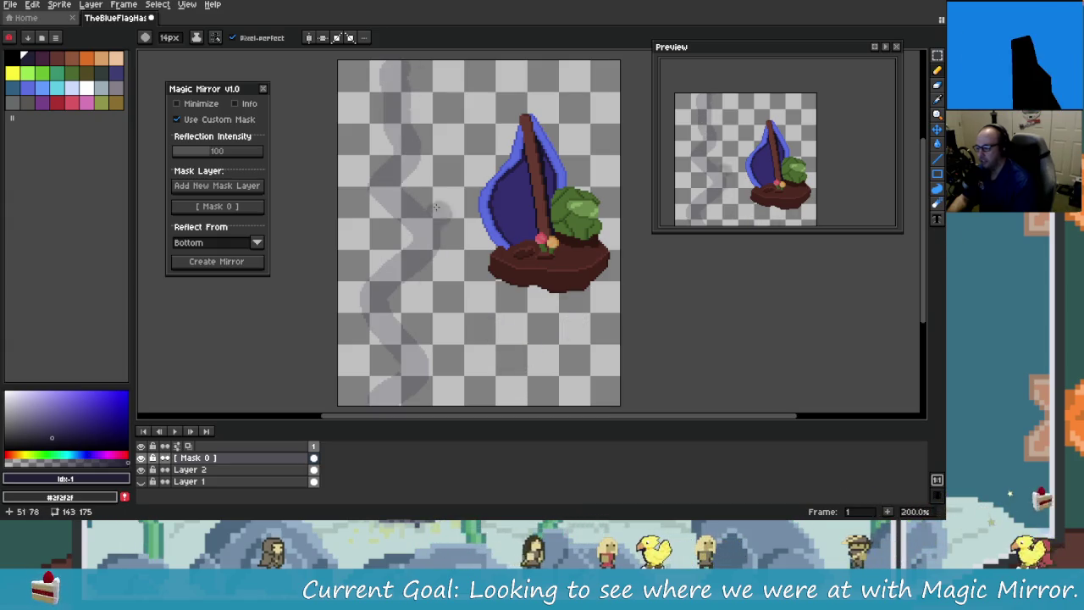
pyautogui.click(251, 243)
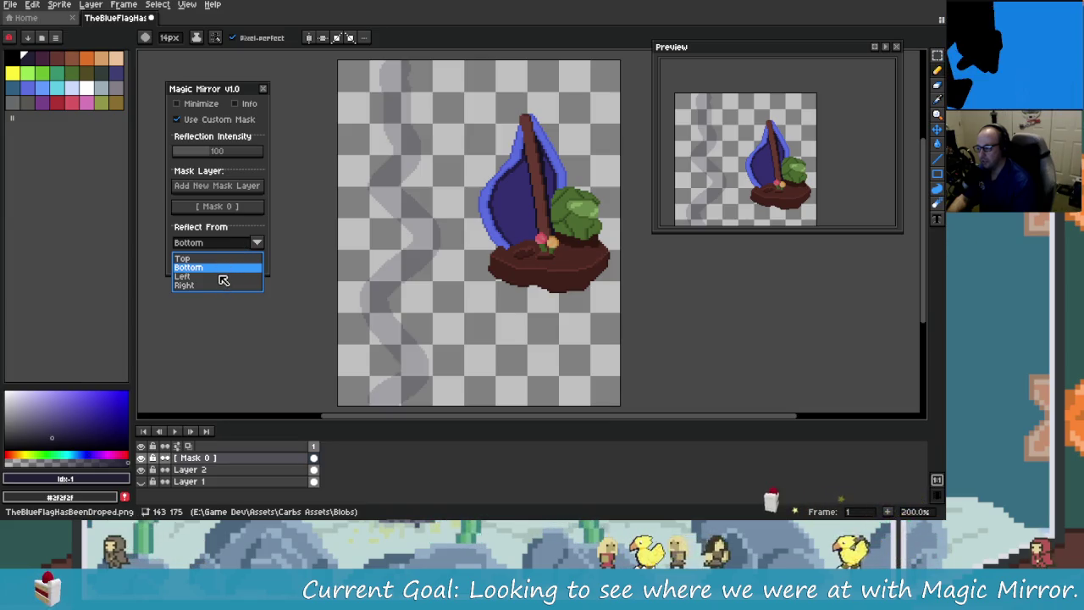
pyautogui.click(221, 277)
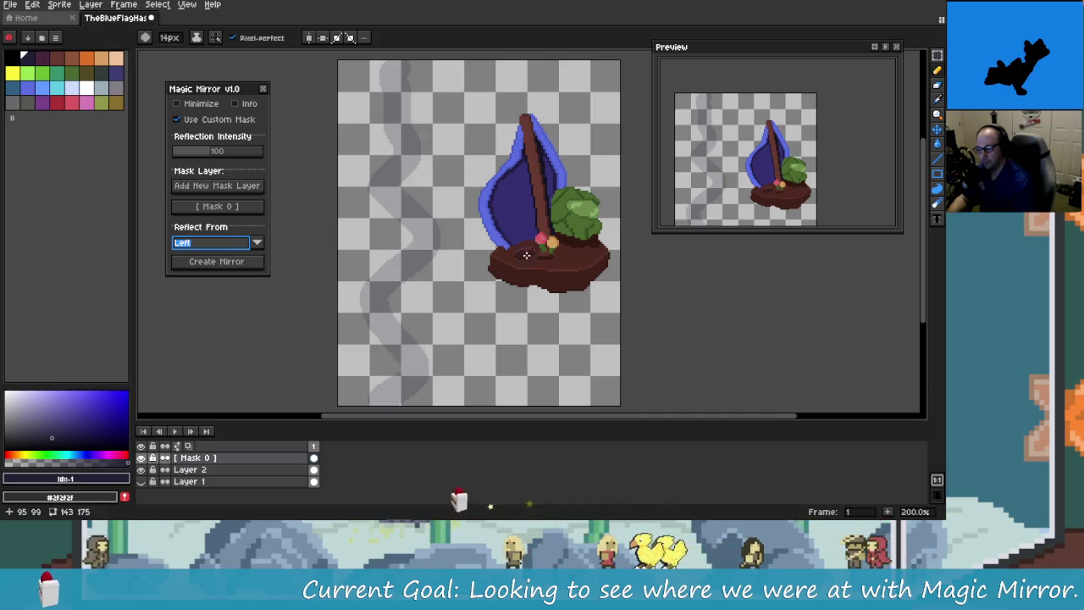
pyautogui.click(244, 264)
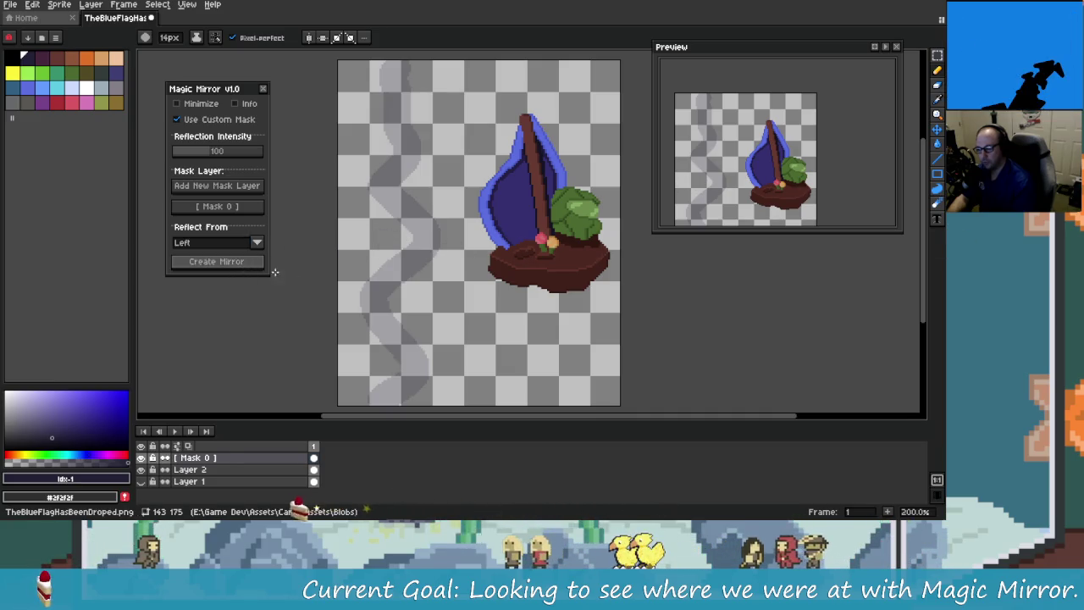
pyautogui.click(314, 469)
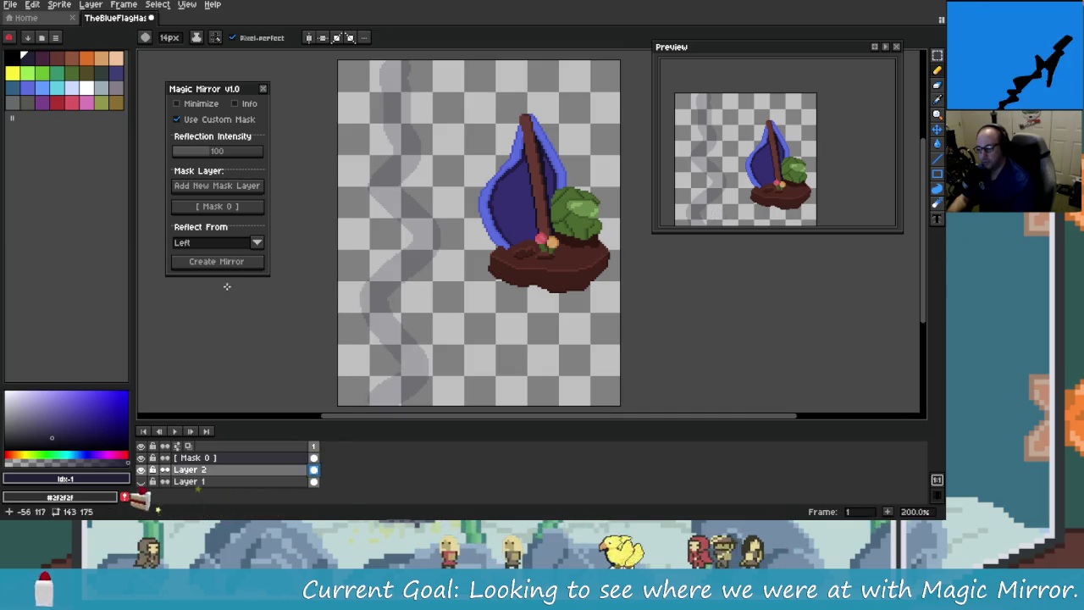
# Step: Generate a left-side mirror, then undo back to just Layer 1 and Layer 2
pyautogui.click(228, 263)
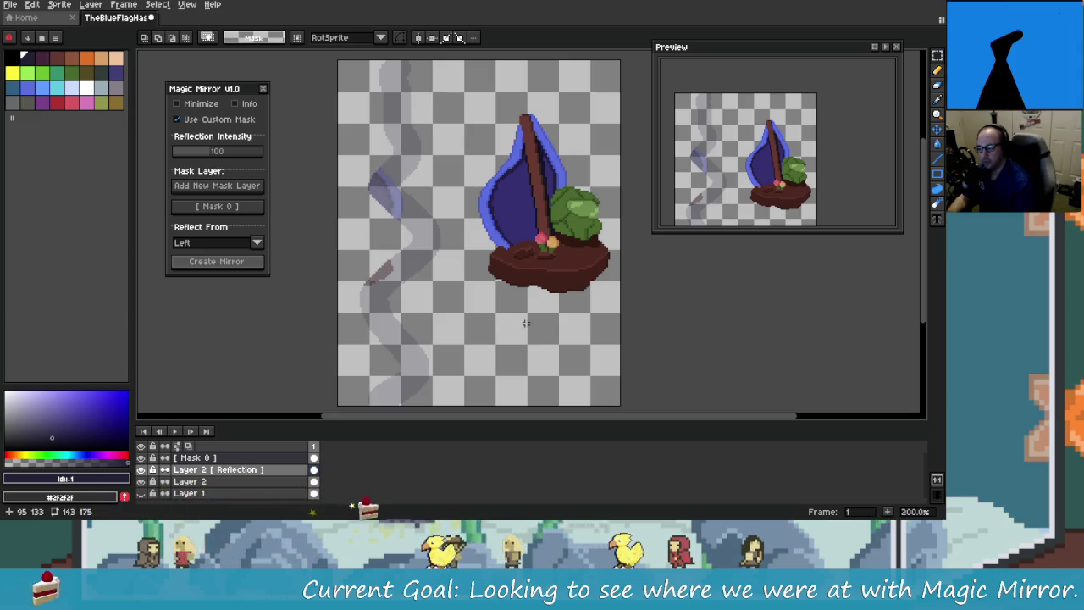
pyautogui.hotkey('ctrl', 'z')
pyautogui.hotkey('ctrl', 'z')
pyautogui.hotkey('ctrl', 'z')
pyautogui.hotkey('ctrl', 'z')
pyautogui.hotkey('ctrl', 'z')
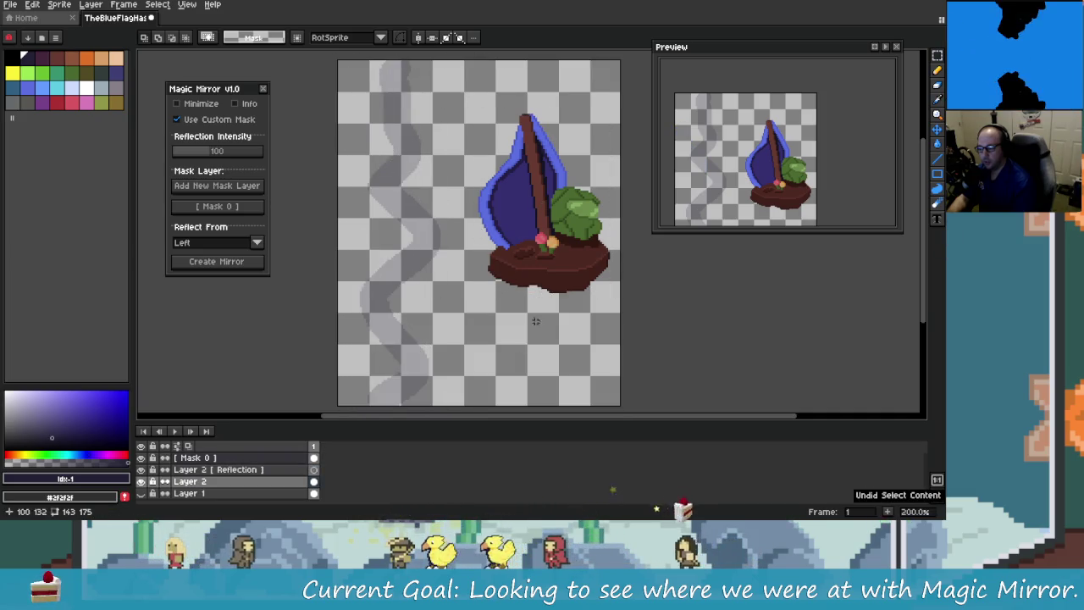
pyautogui.hotkey('ctrl', 'z')
pyautogui.hotkey('ctrl', 'z')
pyautogui.hotkey('ctrl', 'z')
pyautogui.hotkey('ctrl', 'z')
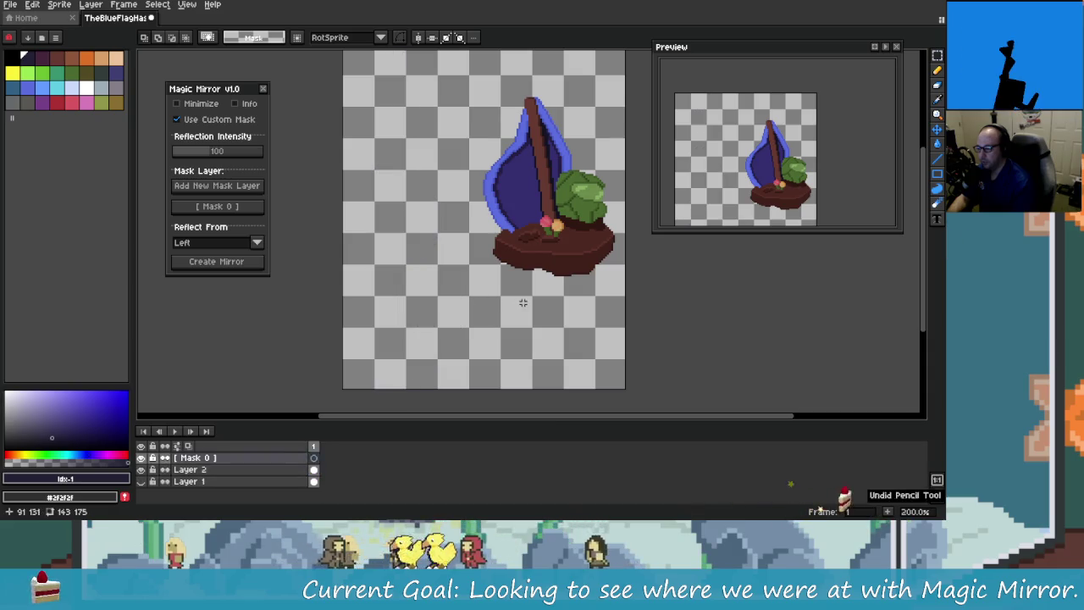
pyautogui.hotkey('ctrl', 'z')
pyautogui.hotkey('ctrl', 'z')
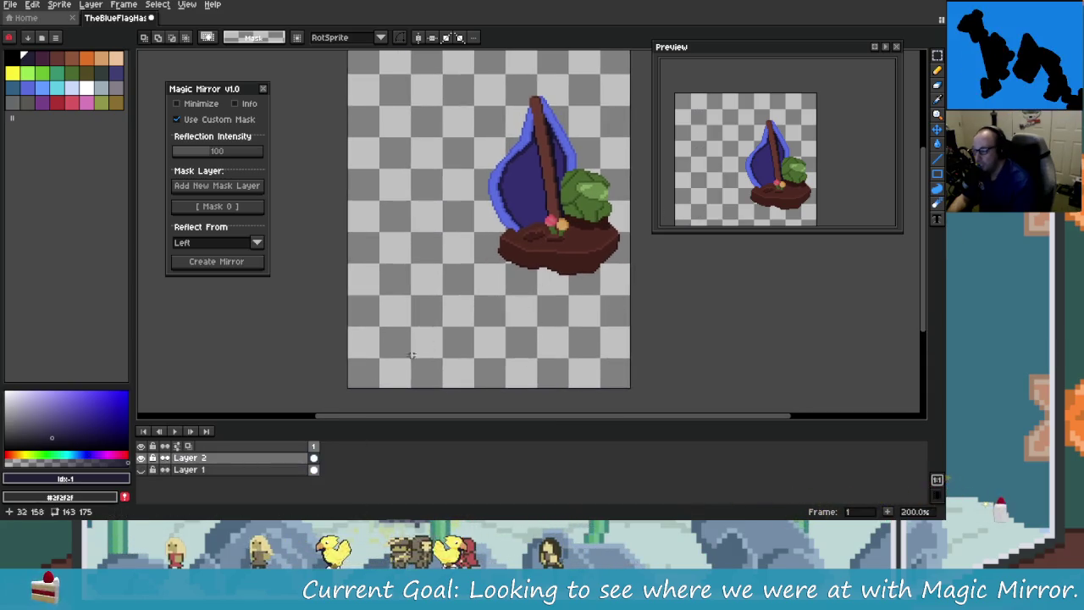
# Step: Paint a new wavy grey mask layer around the boat and mirror Layer 2 leftward through it
pyautogui.click(254, 185)
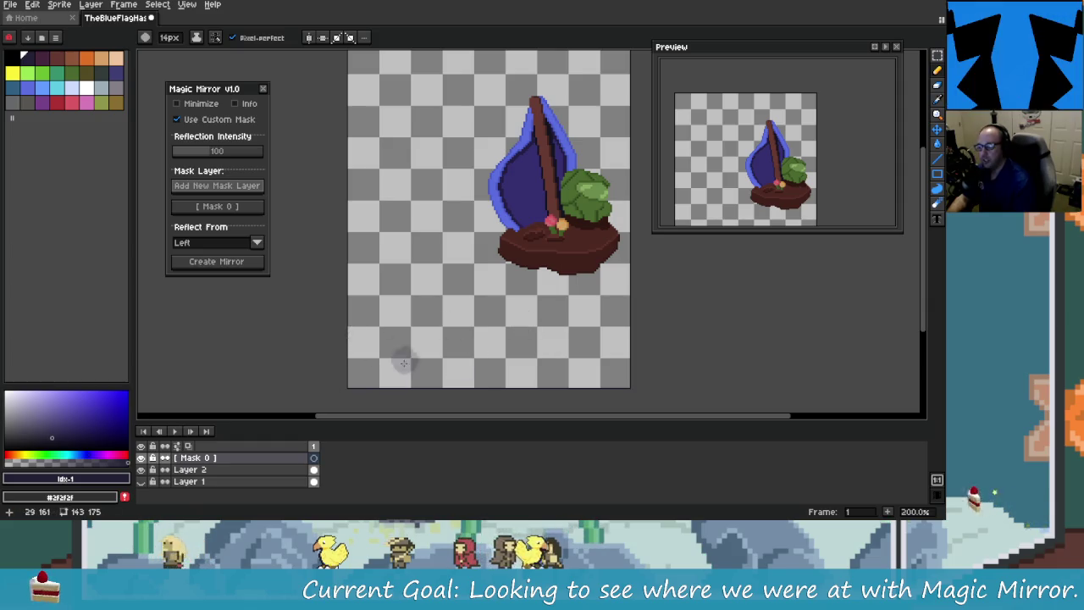
pyautogui.moveTo(363, 326)
pyautogui.mouseDown()
pyautogui.moveTo(527, 322)
pyautogui.moveTo(463, 289)
pyautogui.moveTo(442, 291)
pyautogui.mouseUp()
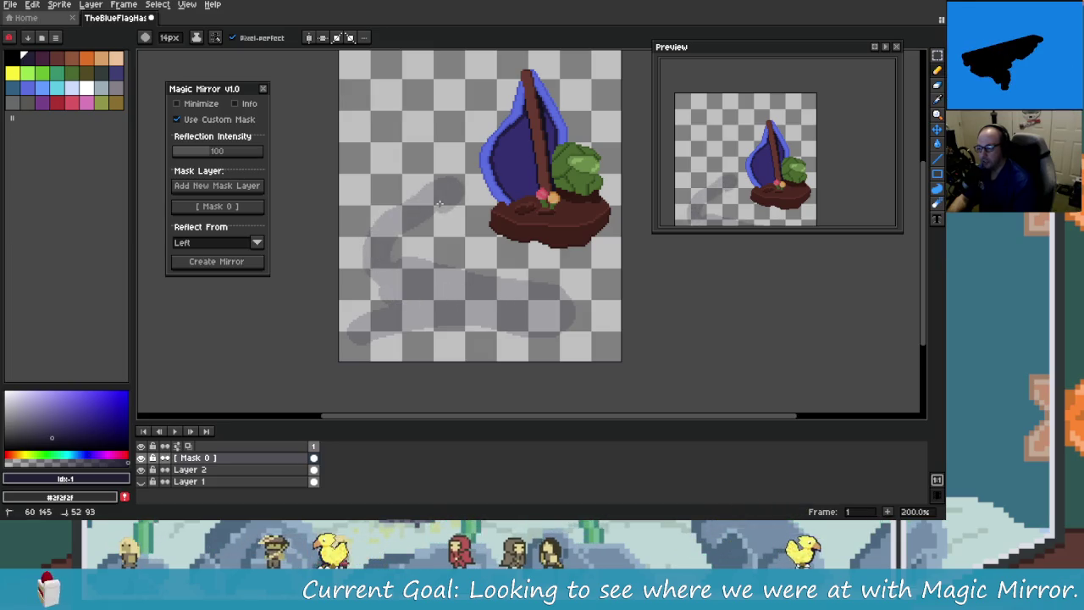
pyautogui.moveTo(443, 199)
pyautogui.mouseDown()
pyautogui.moveTo(450, 64)
pyautogui.moveTo(406, 100)
pyautogui.mouseUp()
pyautogui.scroll(-2, 381, 142)
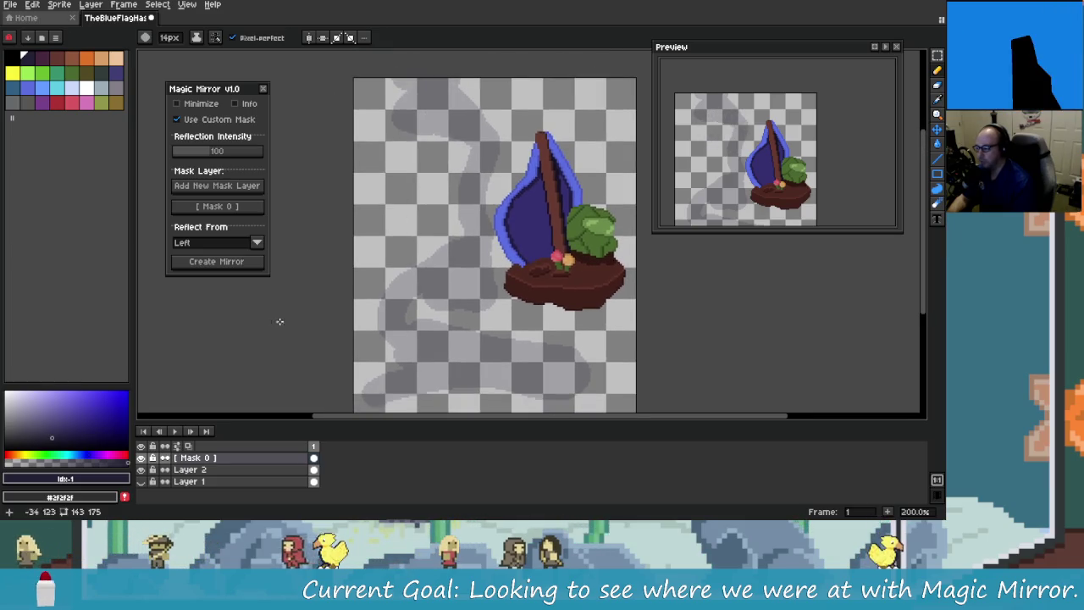
pyautogui.moveTo(434, 288); pyautogui.dragTo(418, 319)
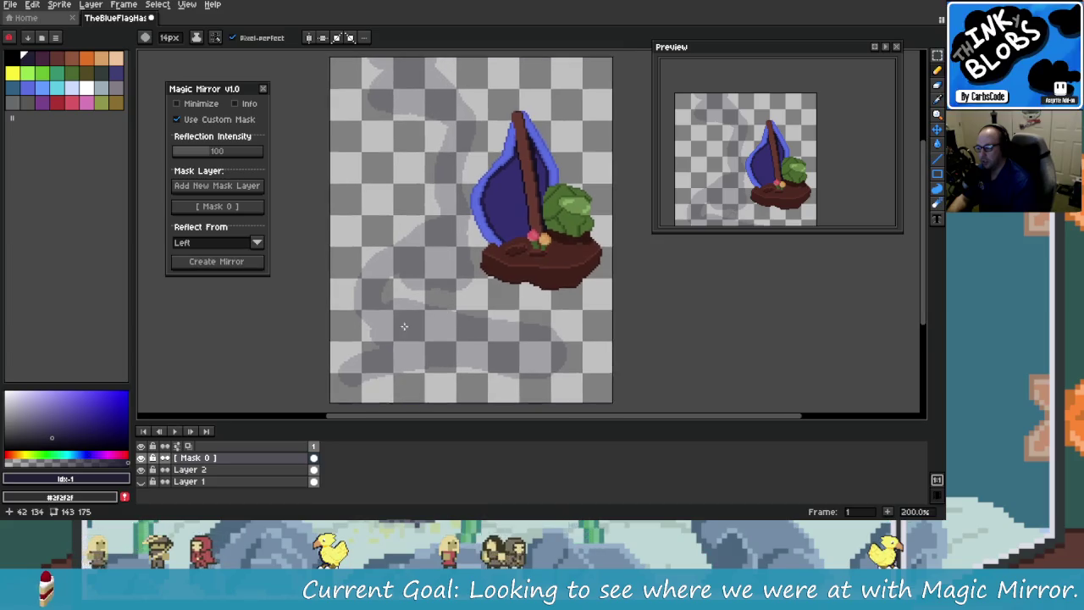
pyautogui.click(320, 469)
pyautogui.click(251, 262)
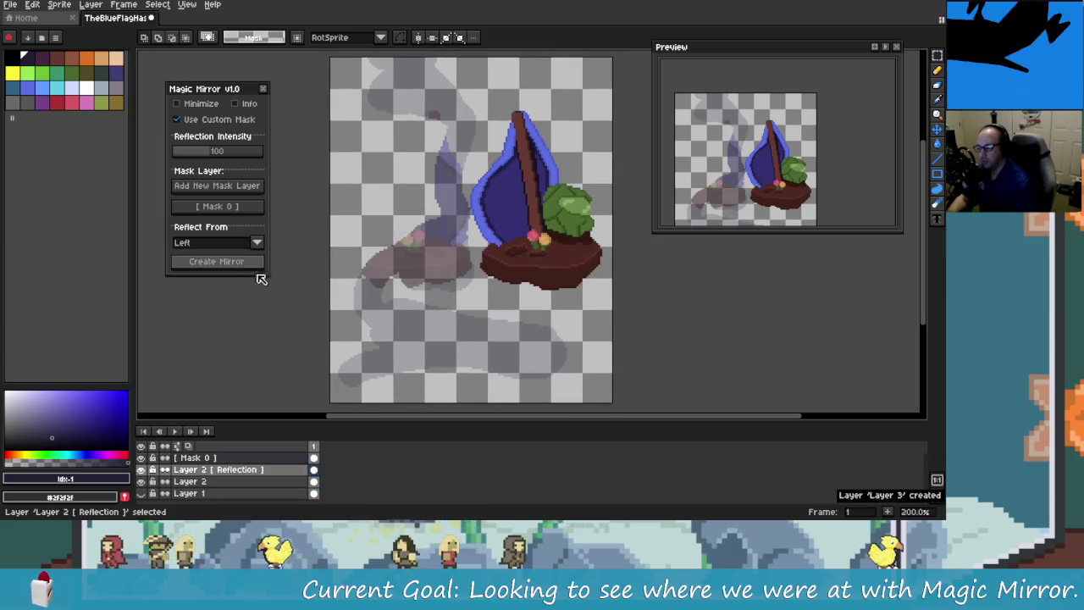
pyautogui.scroll(2, 432, 288)
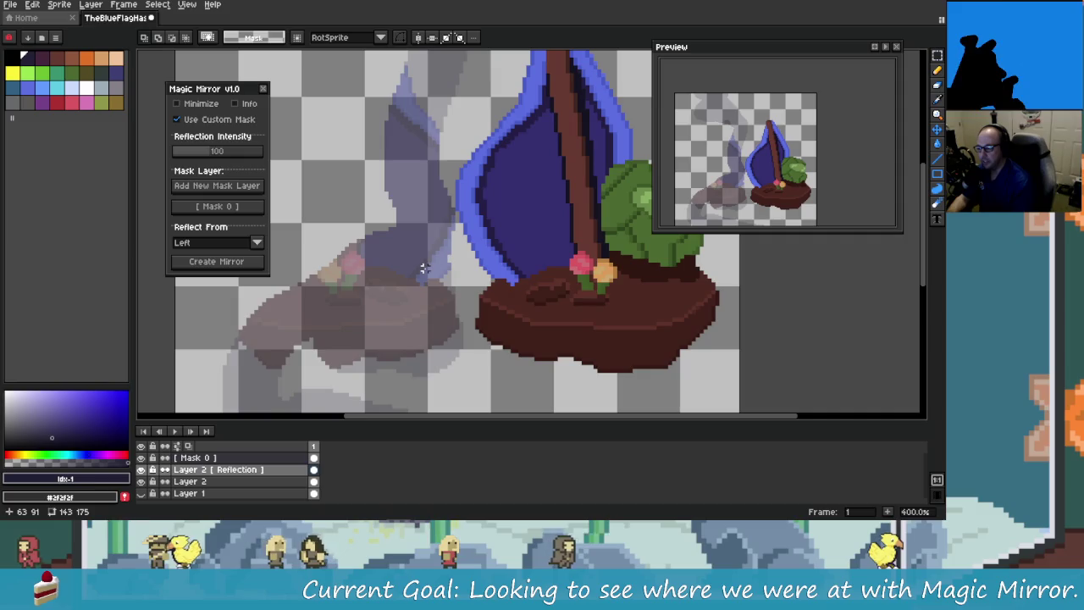
pyautogui.scroll(-3, 425, 268)
pyautogui.scroll(2, 424, 267)
pyautogui.moveTo(400, 267)
pyautogui.mouseDown()
pyautogui.moveTo(450, 348)
pyautogui.moveTo(499, 394)
pyautogui.moveTo(496, 314)
pyautogui.mouseUp()
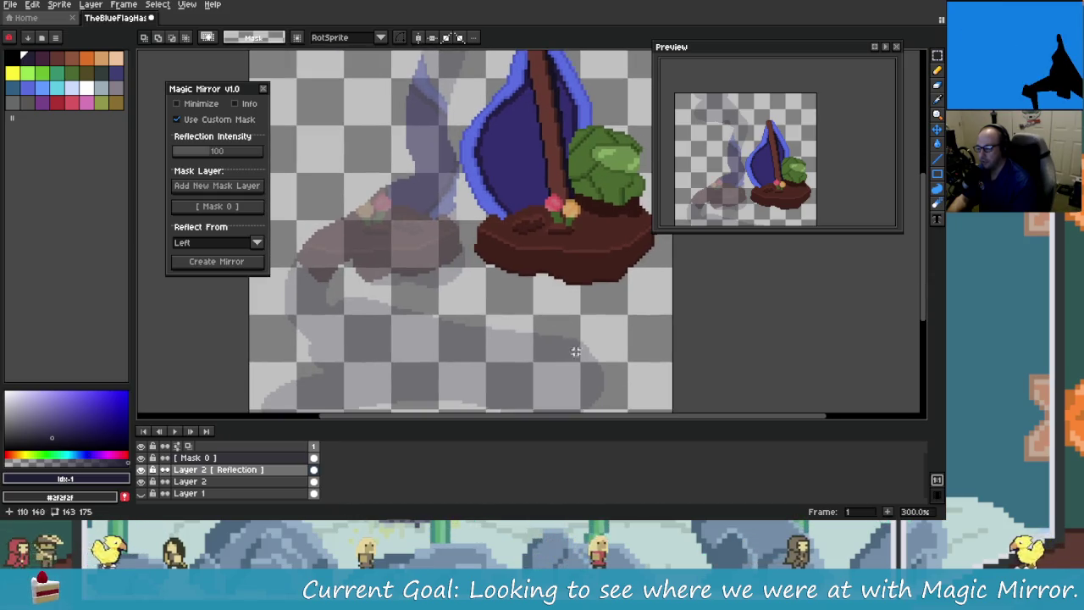
pyautogui.scroll(1, 550, 349)
pyautogui.scroll(-2, 549, 350)
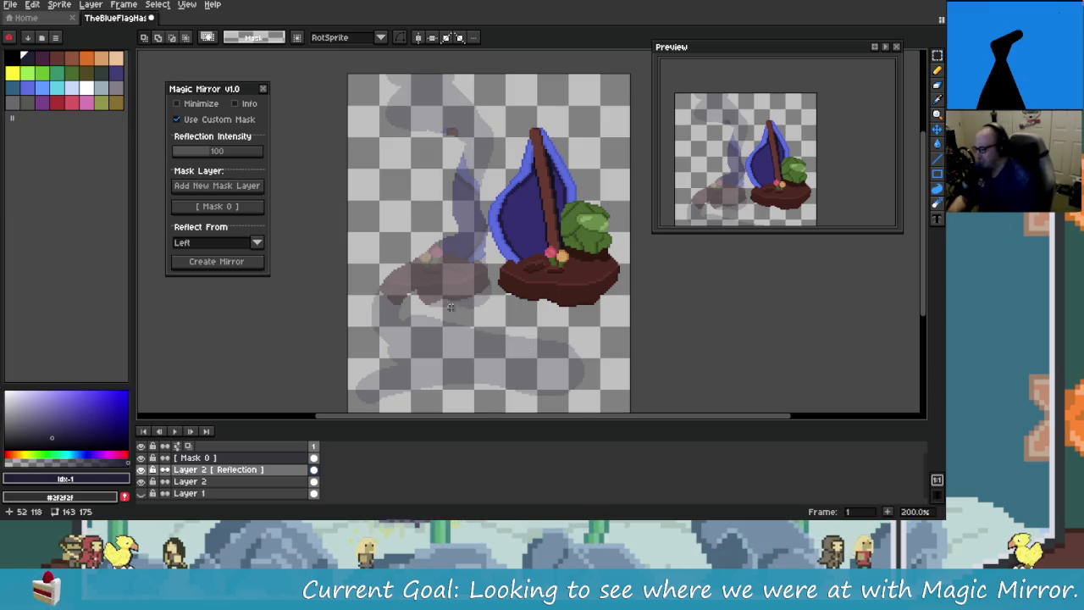
pyautogui.scroll(3, 493, 267)
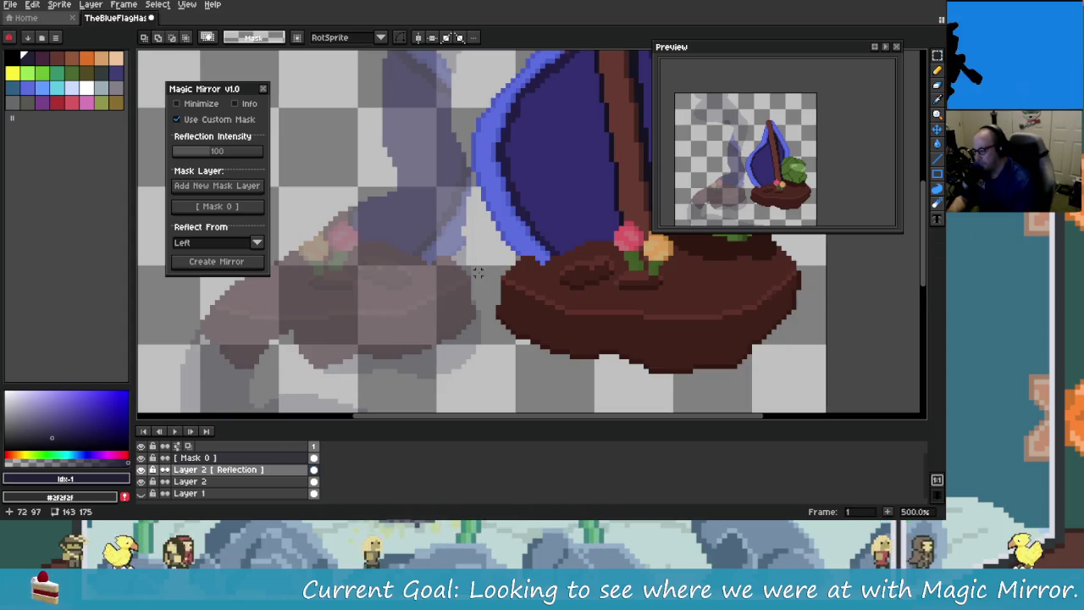
pyautogui.scroll(-3, 478, 271)
pyautogui.moveTo(479, 286); pyautogui.dragTo(435, 238)
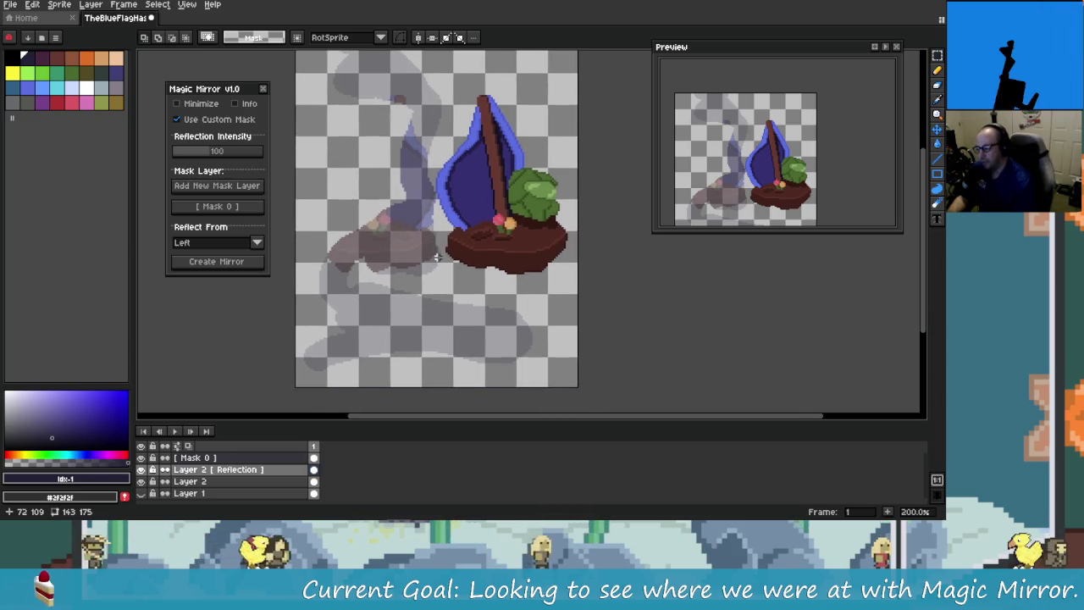
pyautogui.hotkey('ctrl', 'z')
pyautogui.hotkey('ctrl', 'z')
pyautogui.hotkey('ctrl', 'z')
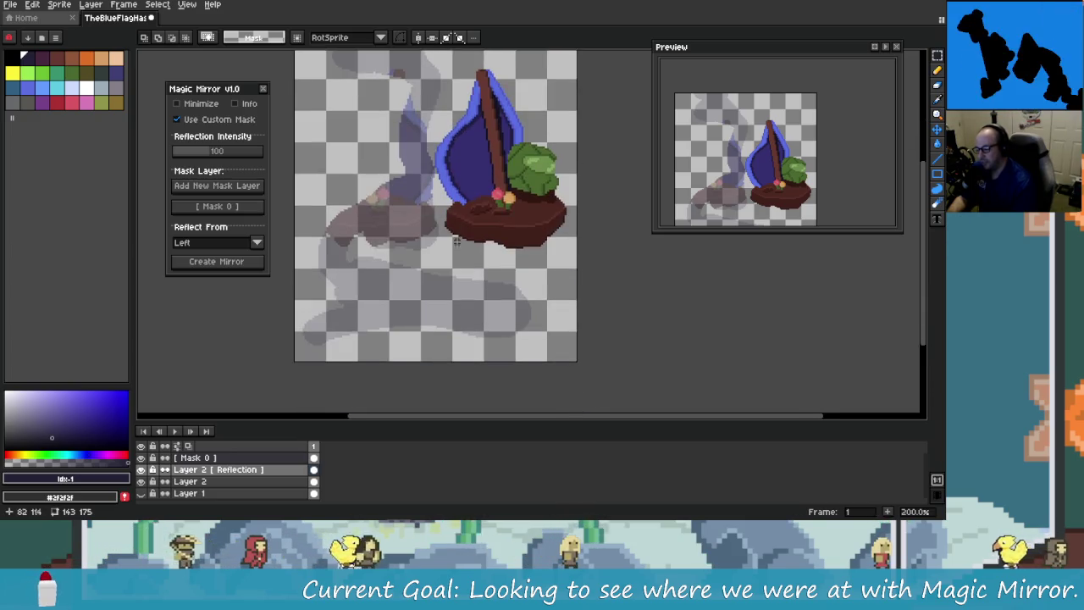
pyautogui.hotkey('ctrl', 'z')
pyautogui.hotkey('ctrl', 'z')
pyautogui.hotkey('ctrl', 'z')
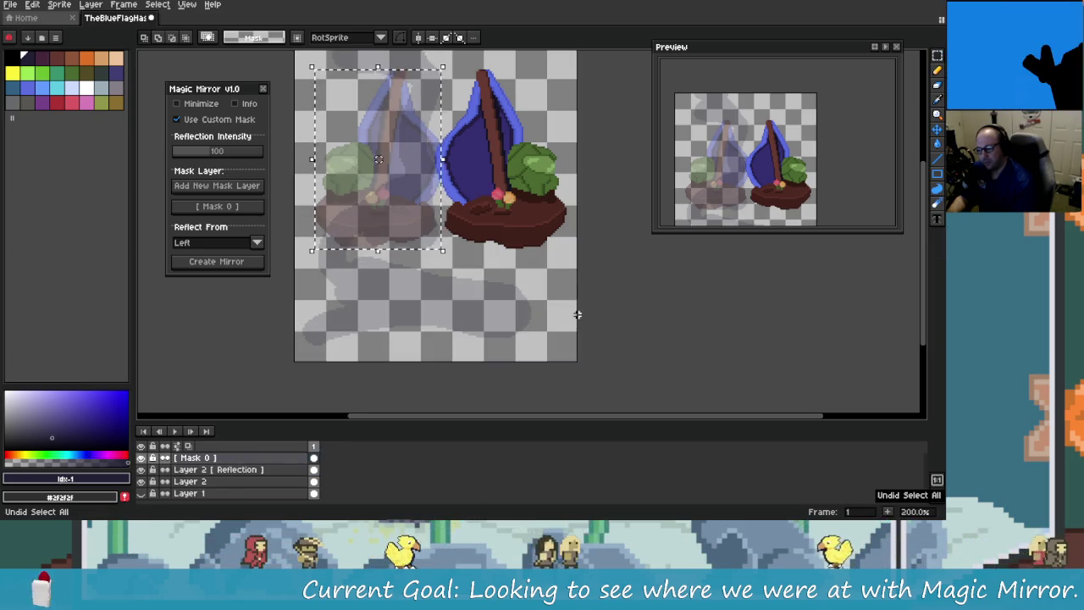
# Step: Undo and redo the Magic Mirror history, keeping Layer 2 [Reflection] without the mirrored boat
pyautogui.hotkey('ctrl', 'z')
pyautogui.hotkey('ctrl', 'z')
pyautogui.hotkey('ctrl', 'z')
pyautogui.hotkey('ctrl', 'z')
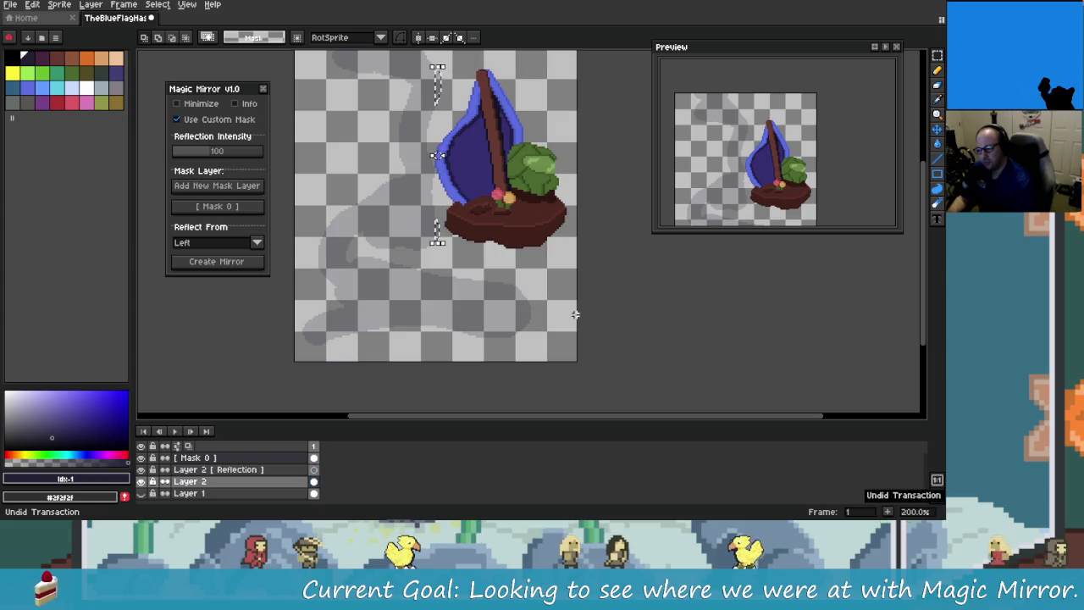
pyautogui.hotkey('ctrl', 'z')
pyautogui.hotkey('ctrl', 'z')
pyautogui.hotkey('ctrl', 'z')
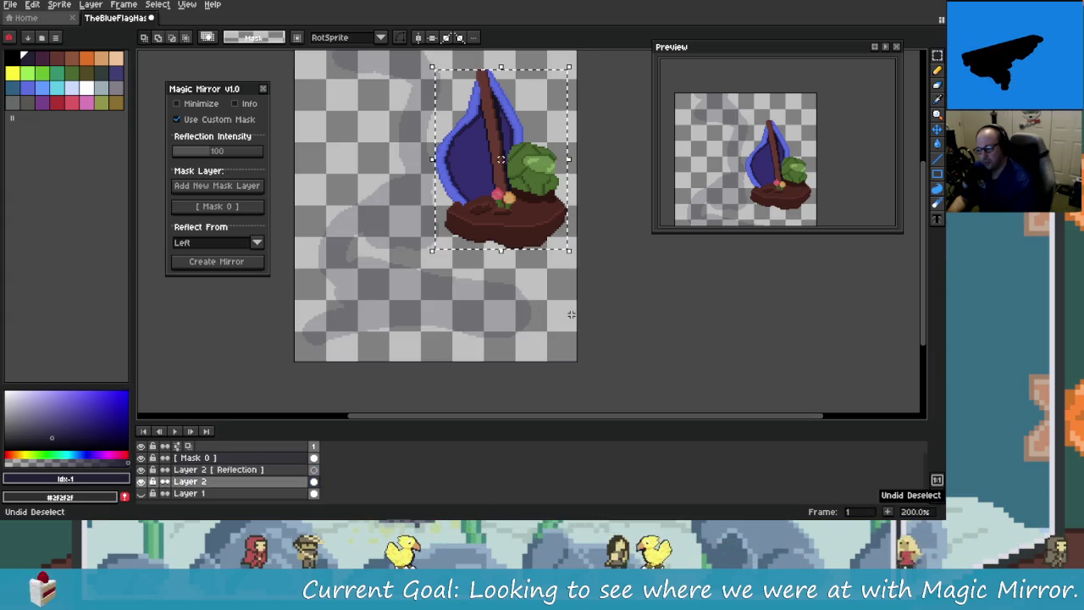
pyautogui.hotkey('ctrl', 'z')
pyautogui.hotkey('ctrl', 'z')
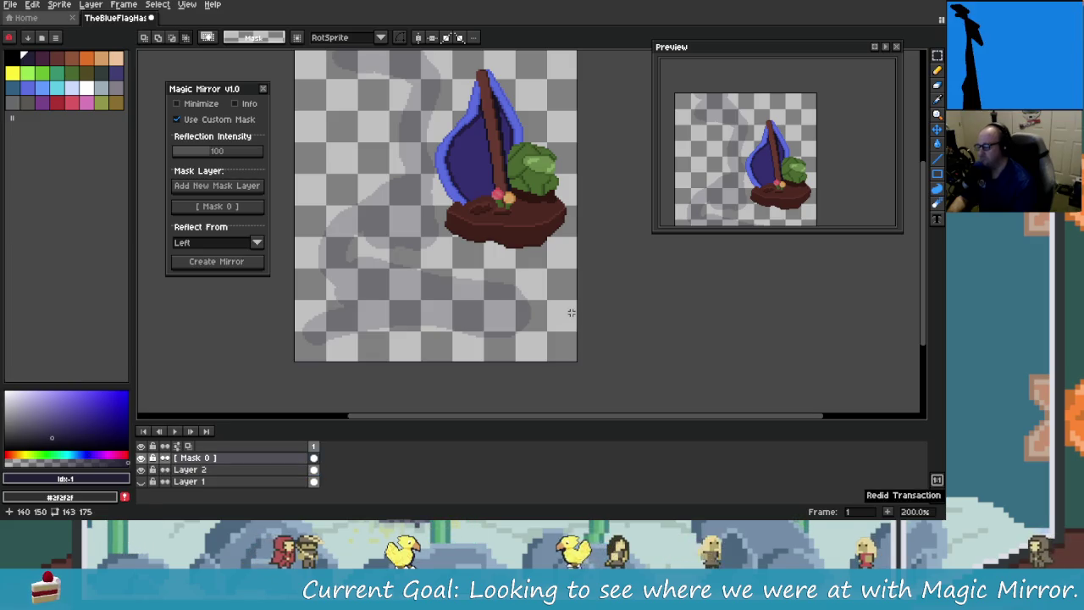
pyautogui.hotkey('ctrl', 'y')
pyautogui.hotkey('ctrl', 'y')
pyautogui.hotkey('ctrl', 'y')
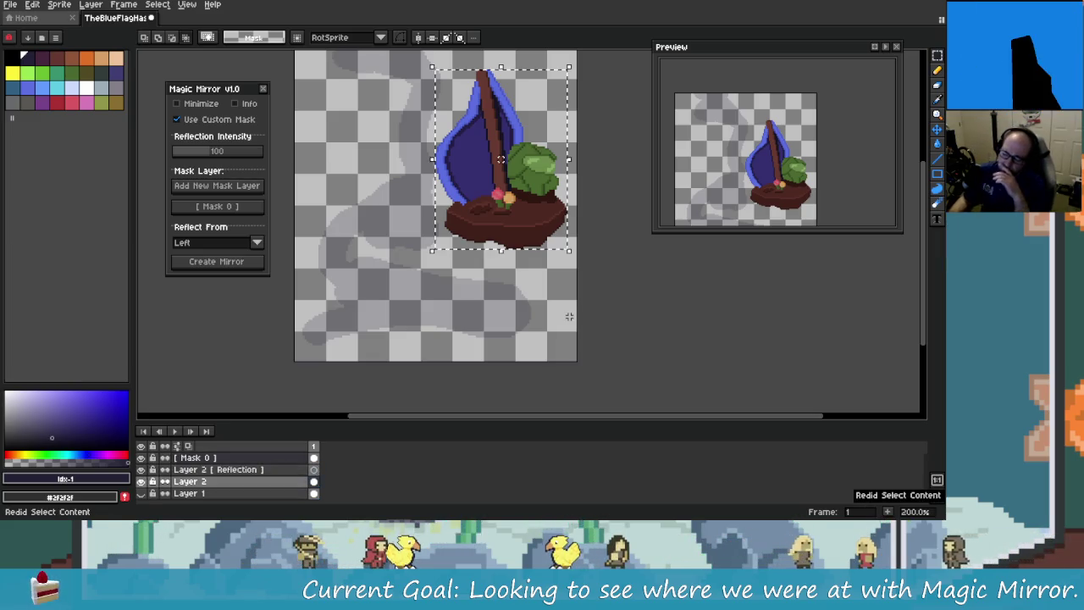
pyautogui.hotkey('ctrl', 'y')
pyautogui.hotkey('ctrl', 'y')
pyautogui.hotkey('ctrl', 'y')
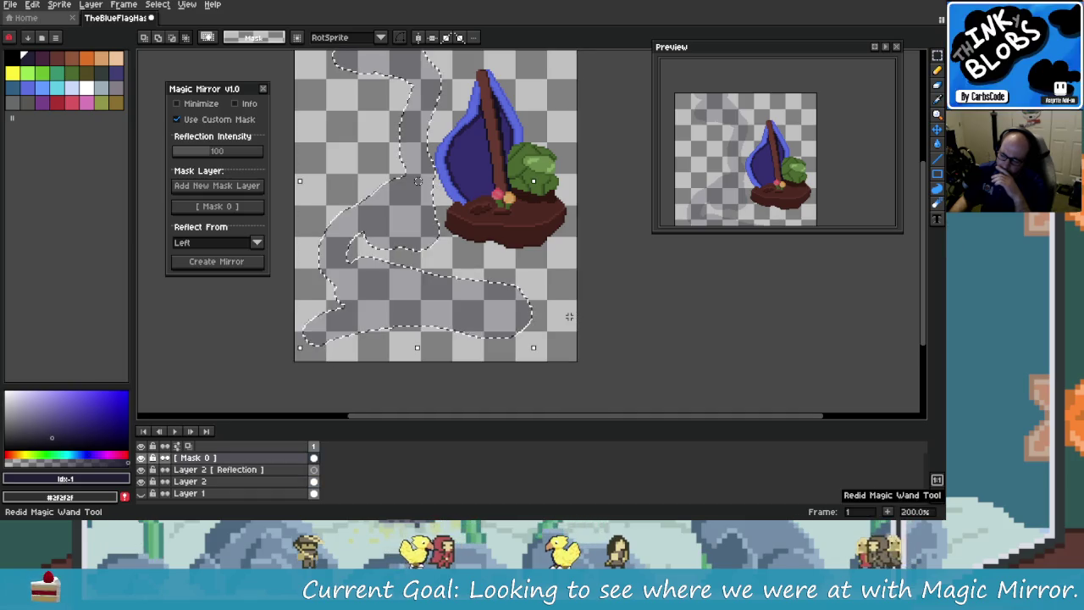
pyautogui.hotkey('ctrl', 'y')
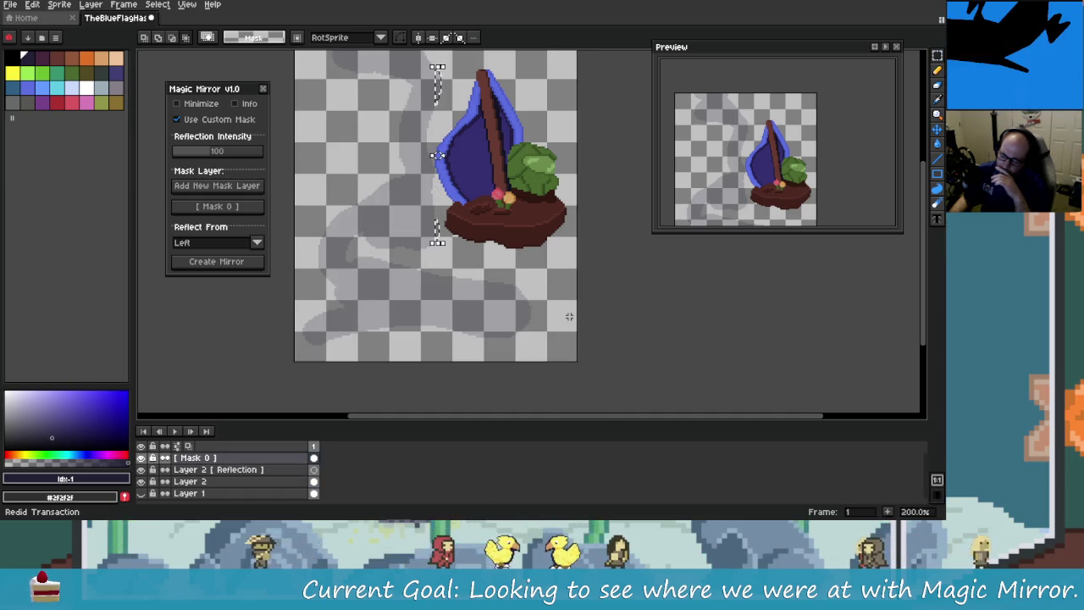
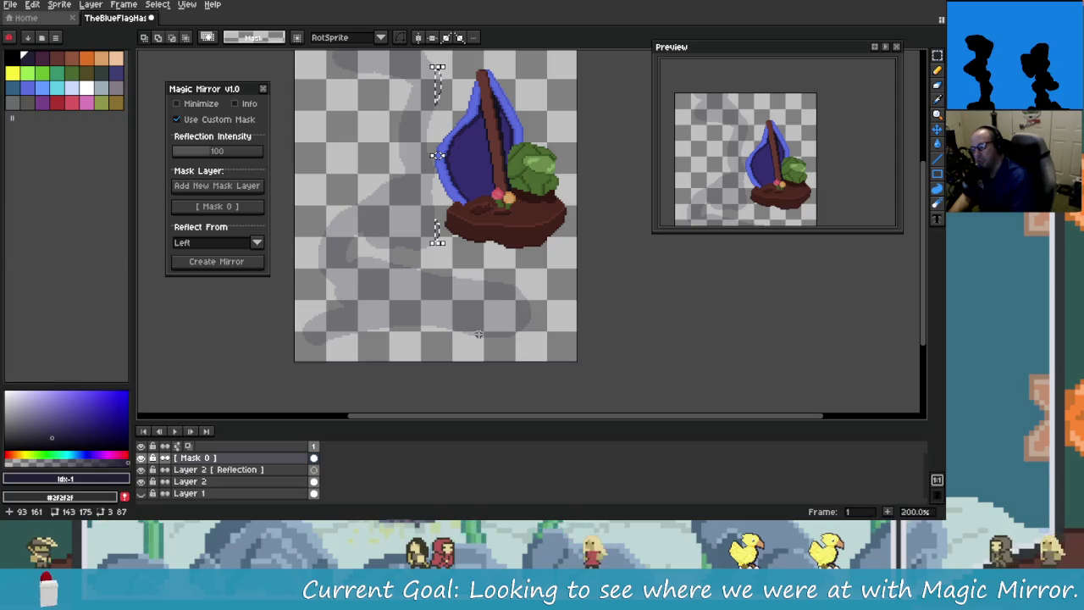
# Step: Make several rectangular selections around and below the boat
pyautogui.moveTo(427, 266); pyautogui.dragTo(559, 356)
pyautogui.moveTo(425, 75); pyautogui.dragTo(602, 257)
pyautogui.click(416, 68)
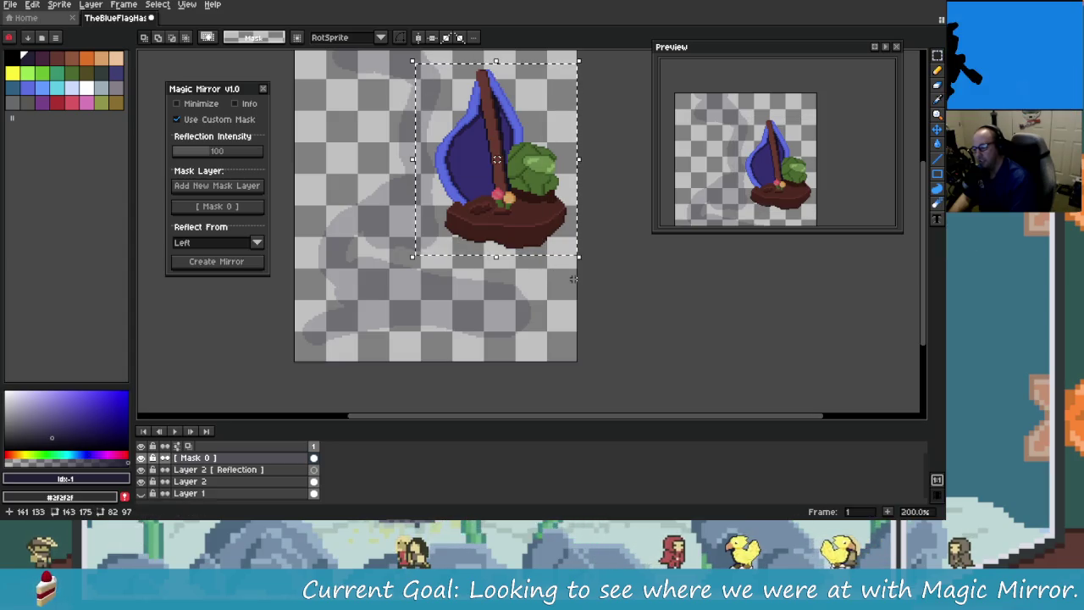
pyautogui.moveTo(437, 71)
pyautogui.mouseDown()
pyautogui.moveTo(612, 244)
pyautogui.moveTo(605, 271)
pyautogui.mouseUp()
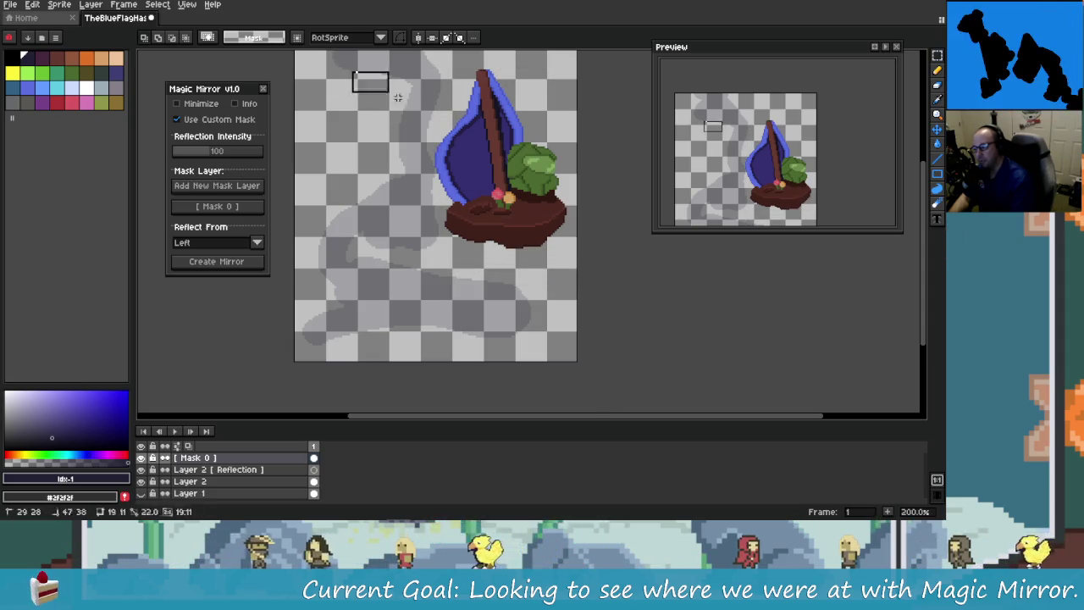
pyautogui.moveTo(448, 271); pyautogui.dragTo(501, 311)
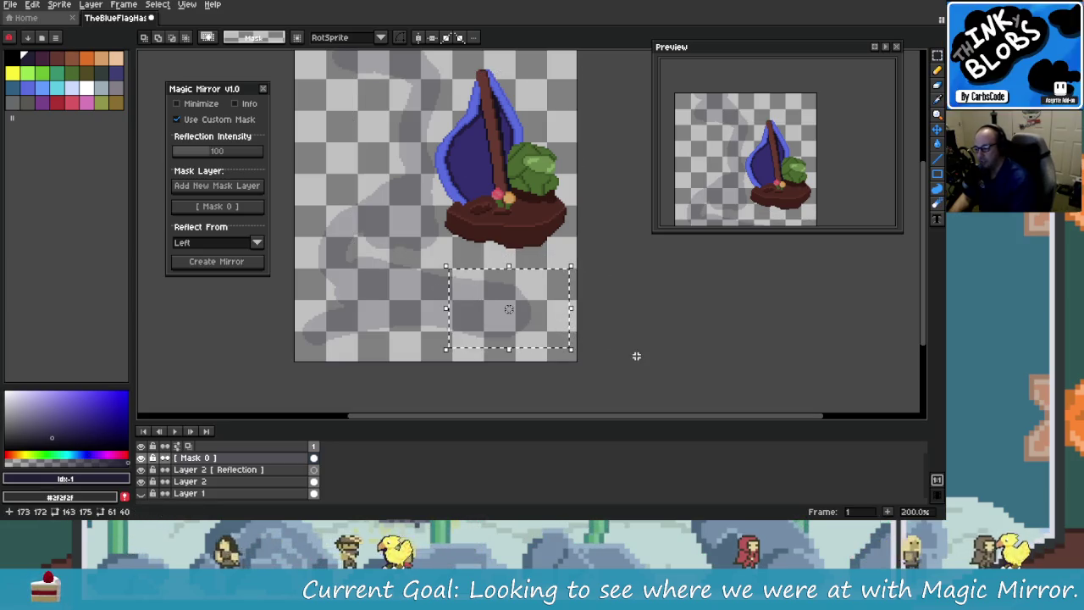
pyautogui.moveTo(425, 65)
pyautogui.mouseDown()
pyautogui.moveTo(582, 182)
pyautogui.moveTo(578, 273)
pyautogui.mouseUp()
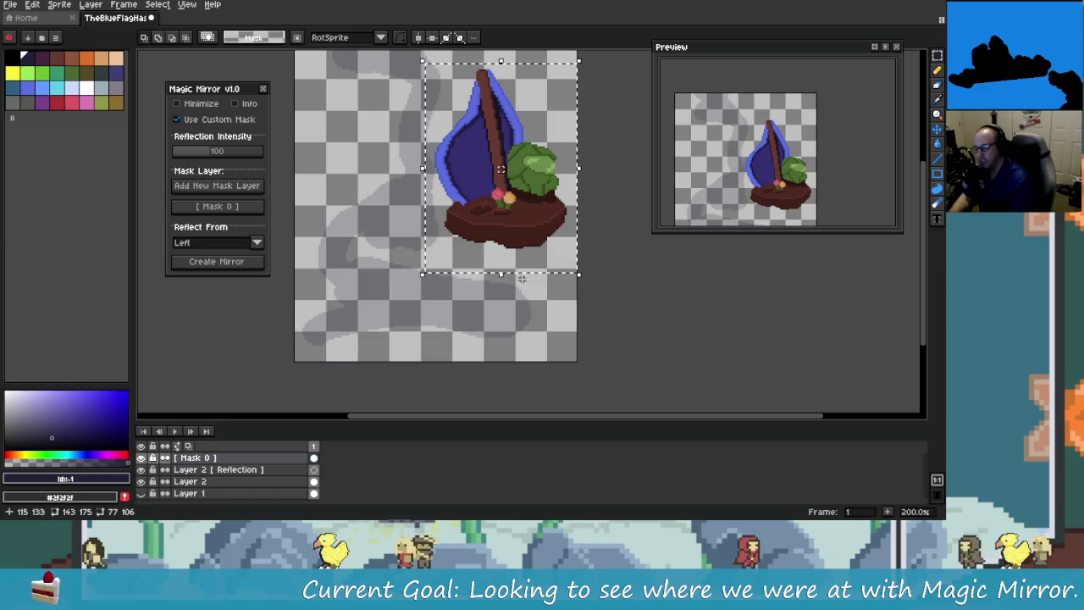
# Step: Undo history back past the Reflection layer, leaving Mask 0, Layer 2 and Layer 1
pyautogui.hotkey('ctrl', 'z')
pyautogui.hotkey('ctrl', 'y')
pyautogui.hotkey('ctrl', 'z')
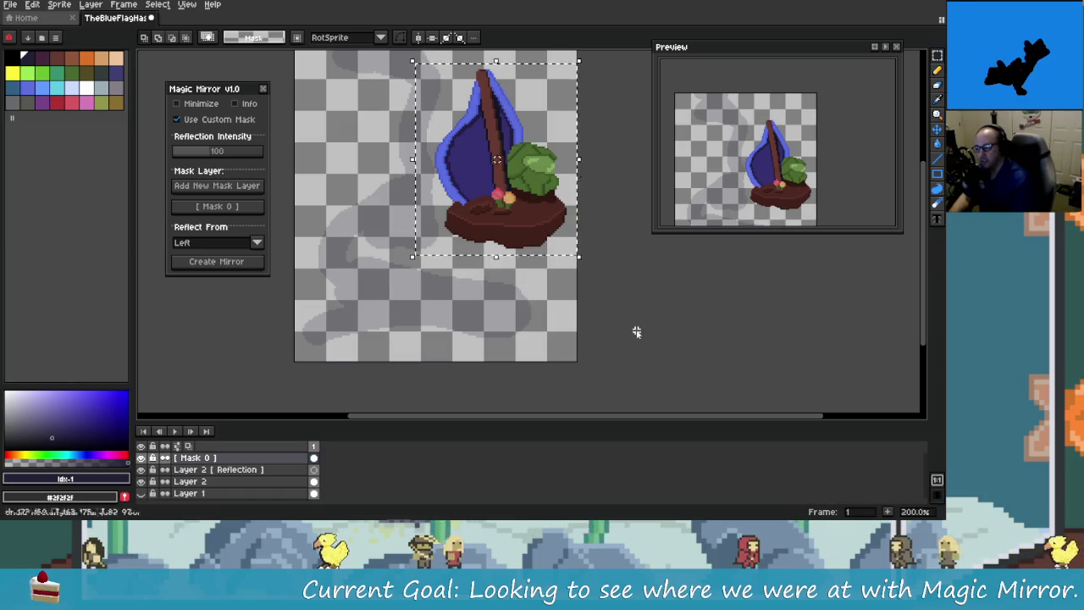
pyautogui.hotkey('ctrl', 'z')
pyautogui.hotkey('ctrl', 'z')
pyautogui.hotkey('ctrl', 'z')
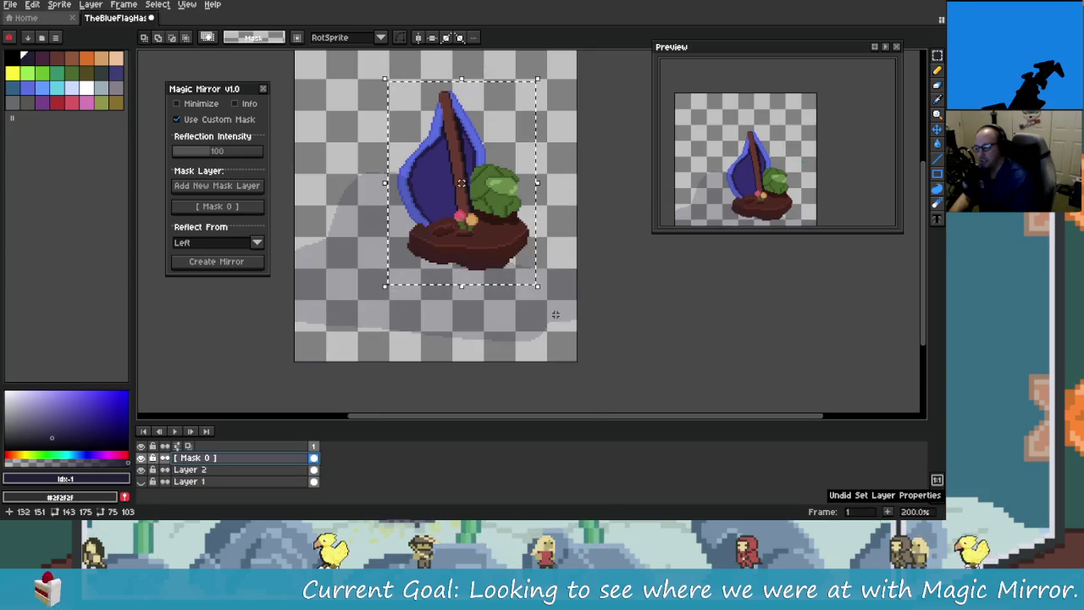
# Step: Step through redo and undo history, then make a small selection at the upper left
pyautogui.hotkey('ctrl', 'y')
pyautogui.hotkey('ctrl', 'y')
pyautogui.hotkey('ctrl', 'y')
pyautogui.hotkey('ctrl', 'y')
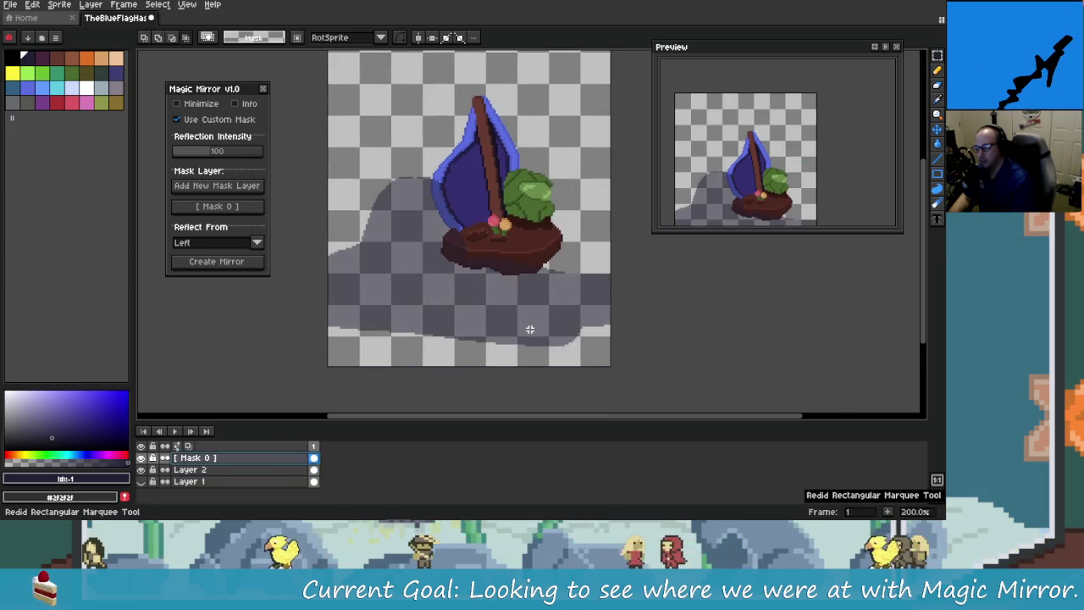
pyautogui.hotkey('ctrl', 'y')
pyautogui.hotkey('ctrl', 'y')
pyautogui.hotkey('ctrl', 'y')
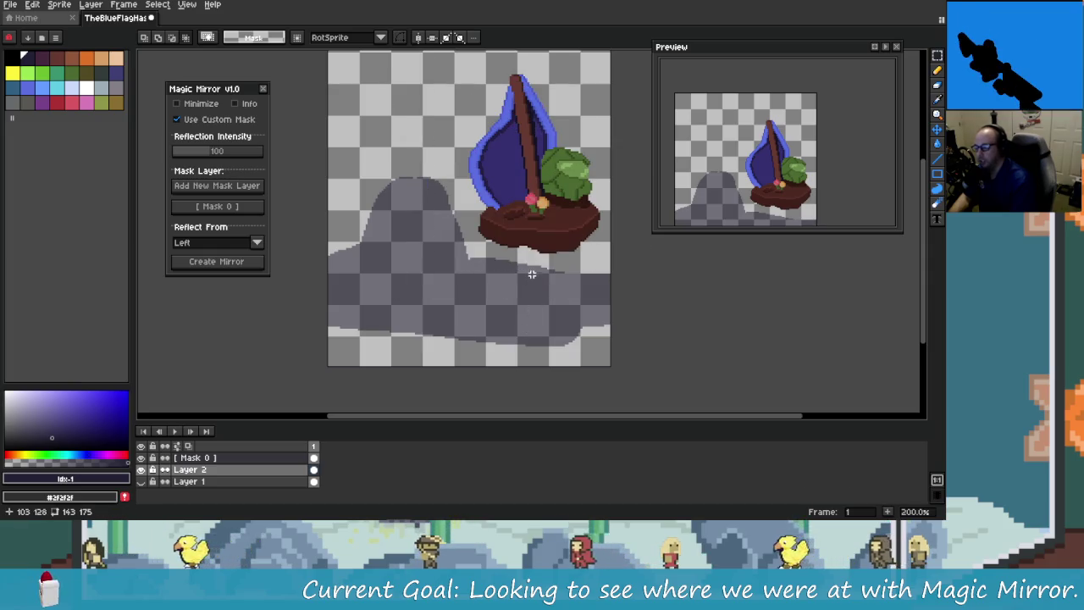
pyautogui.hotkey('ctrl', 'z')
pyautogui.hotkey('ctrl', 'z')
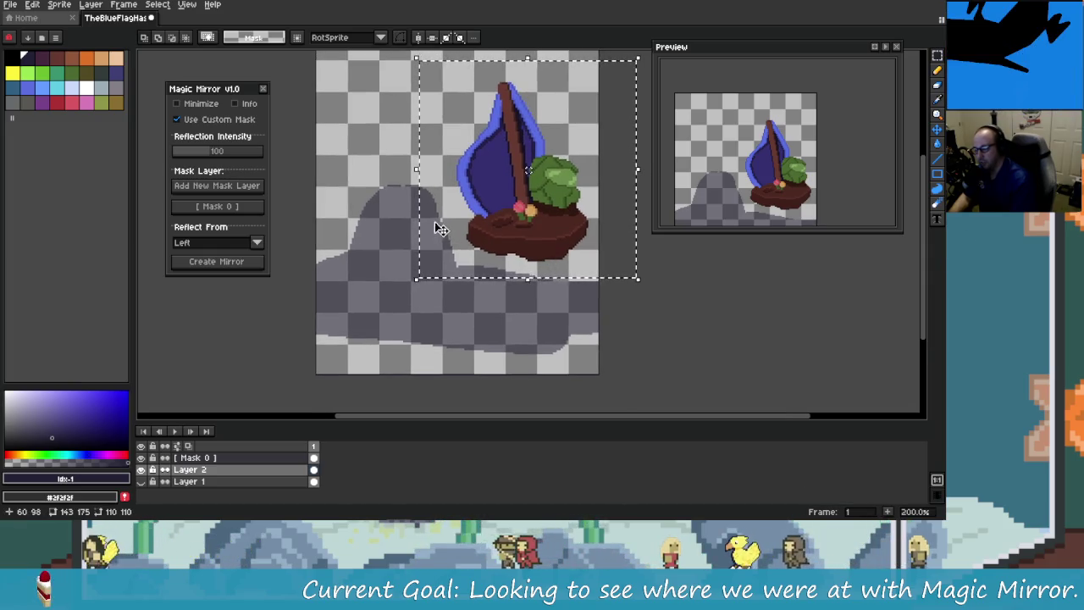
pyautogui.hotkey('ctrl', 'z')
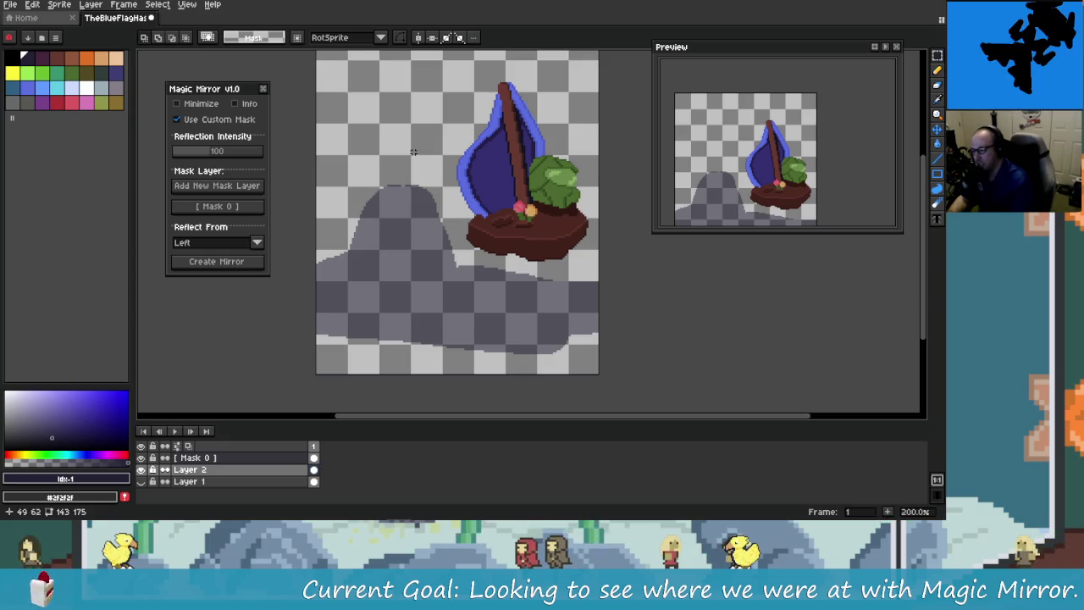
pyautogui.moveTo(345, 185); pyautogui.dragTo(437, 69)
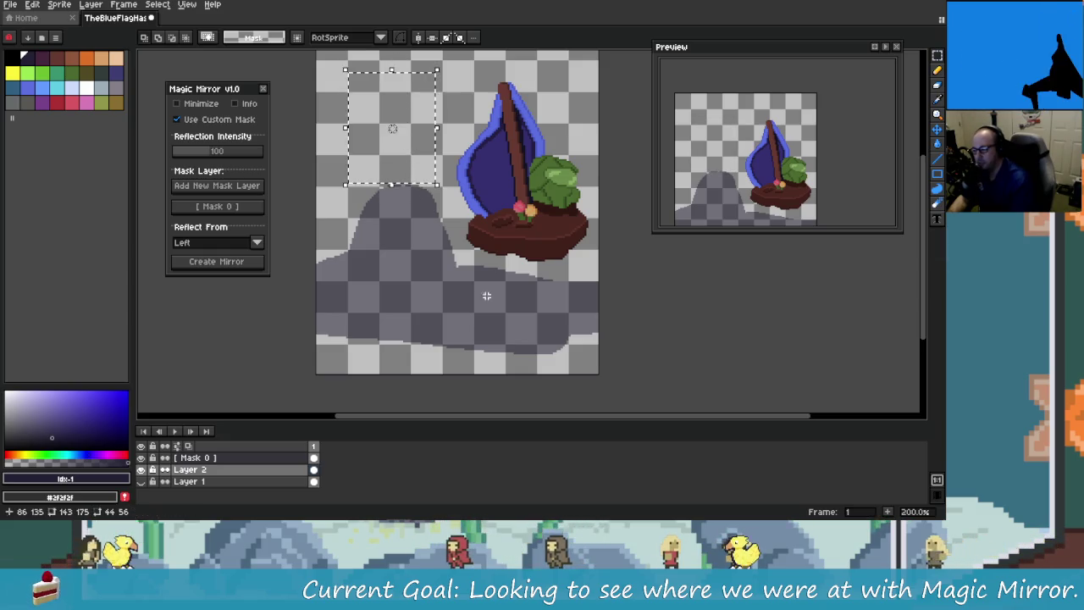
pyautogui.moveTo(441, 226); pyautogui.dragTo(411, 223)
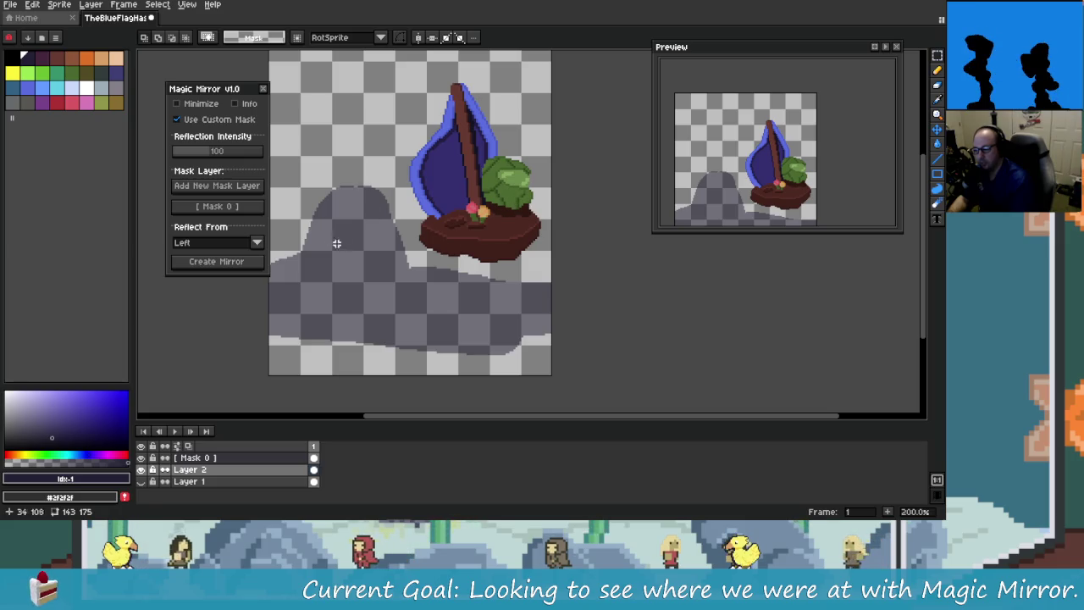
# Step: Set Magic Mirror's Reflect From to Bottom and create the mirror
pyautogui.click(255, 243)
pyautogui.click(240, 267)
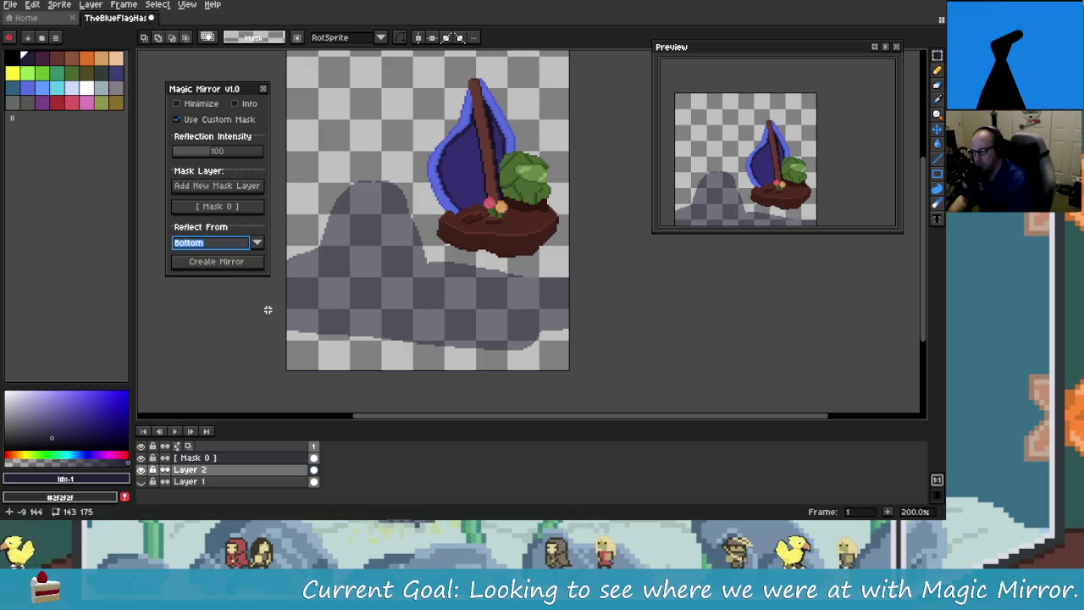
pyautogui.click(317, 477)
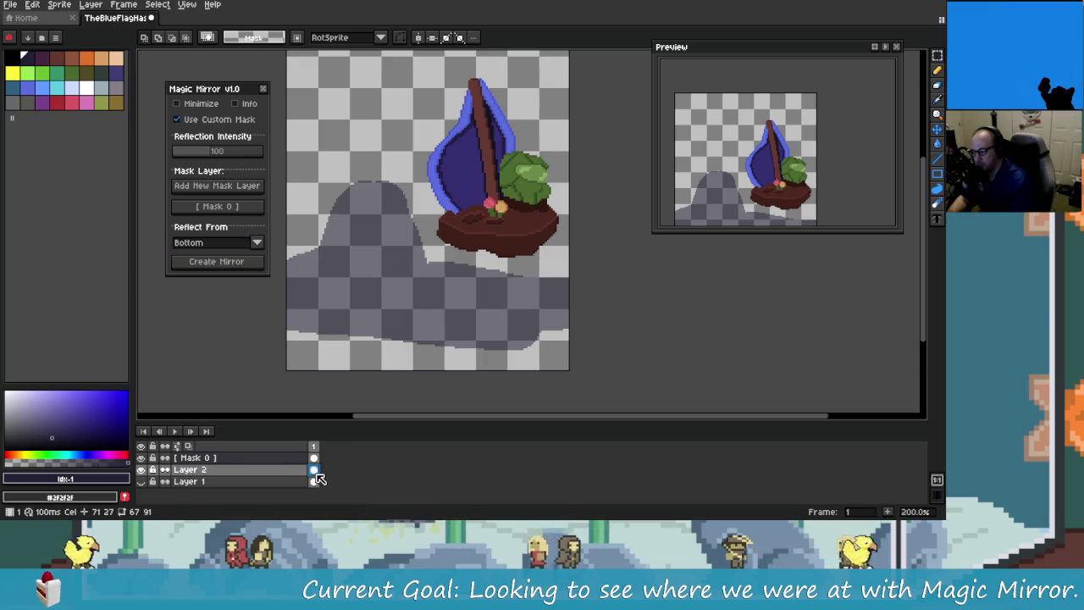
pyautogui.click(244, 260)
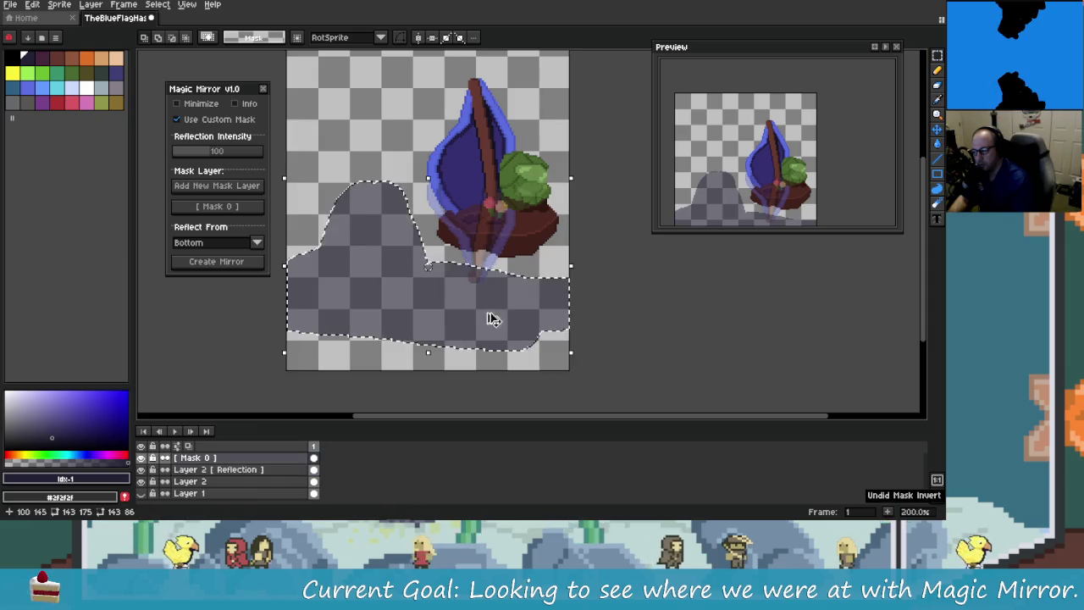
# Step: Undo and redo recent steps to check the bottom reflection result
pyautogui.scroll(3, 478, 298)
pyautogui.scroll(-3, 477, 305)
pyautogui.moveTo(398, 215); pyautogui.dragTo(596, 58)
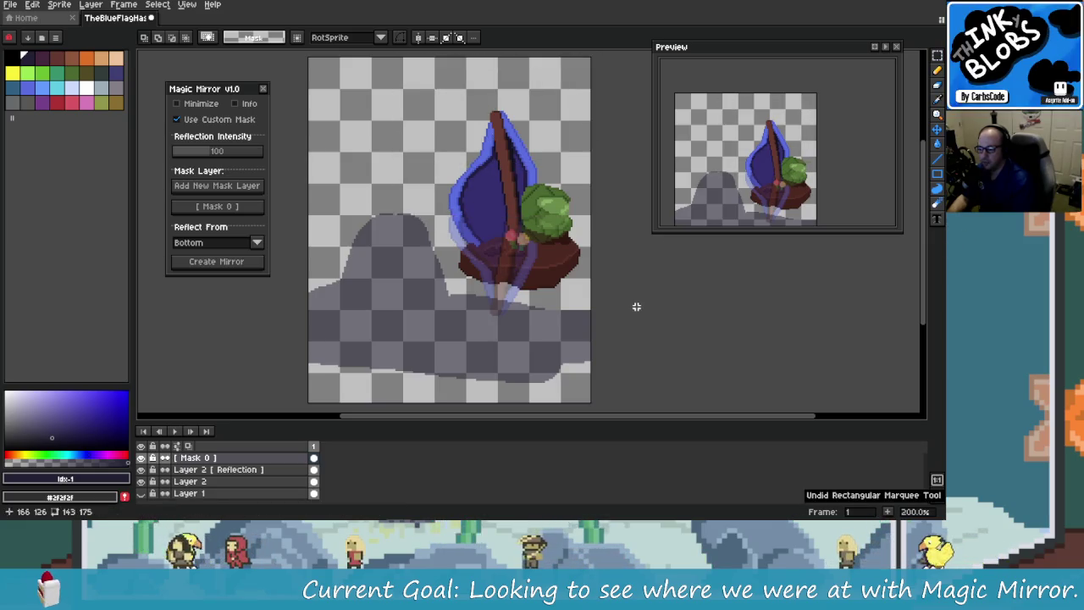
pyautogui.hotkey('ctrl', 'z')
pyautogui.hotkey('ctrl', 'z')
pyautogui.hotkey('ctrl', 'z')
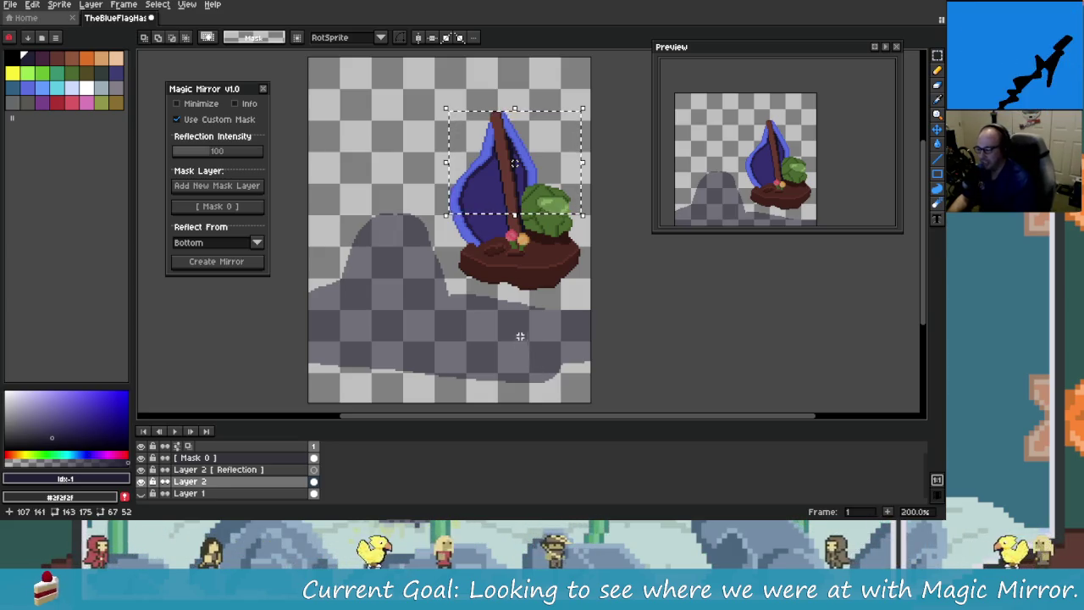
pyautogui.hotkey('ctrl', 'z')
pyautogui.hotkey('ctrl', 'z')
pyautogui.hotkey('ctrl', 'z')
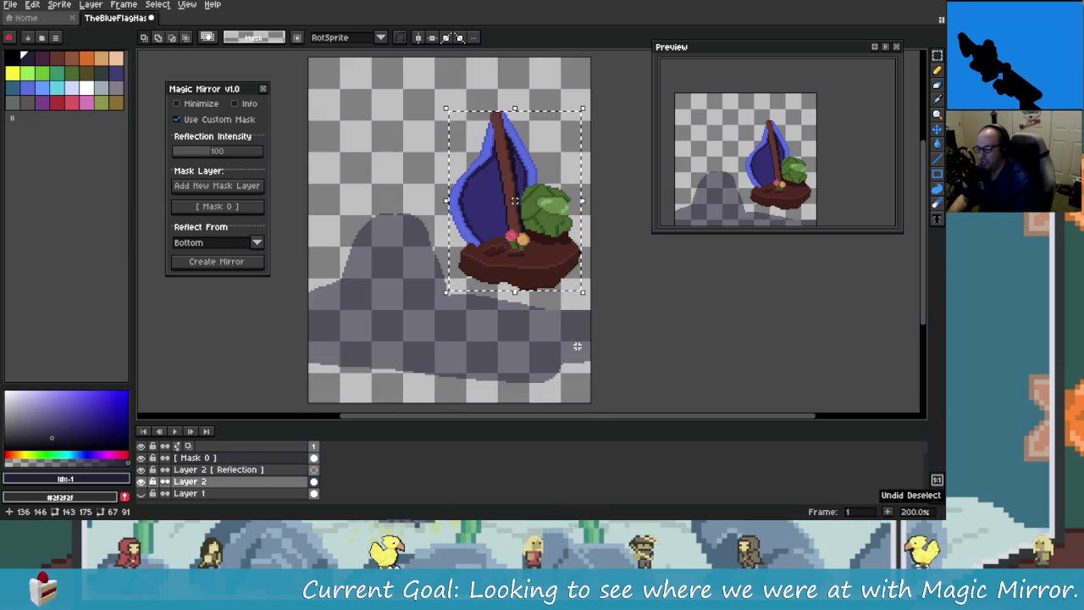
pyautogui.hotkey('ctrl', 'z')
pyautogui.hotkey('ctrl', 'y')
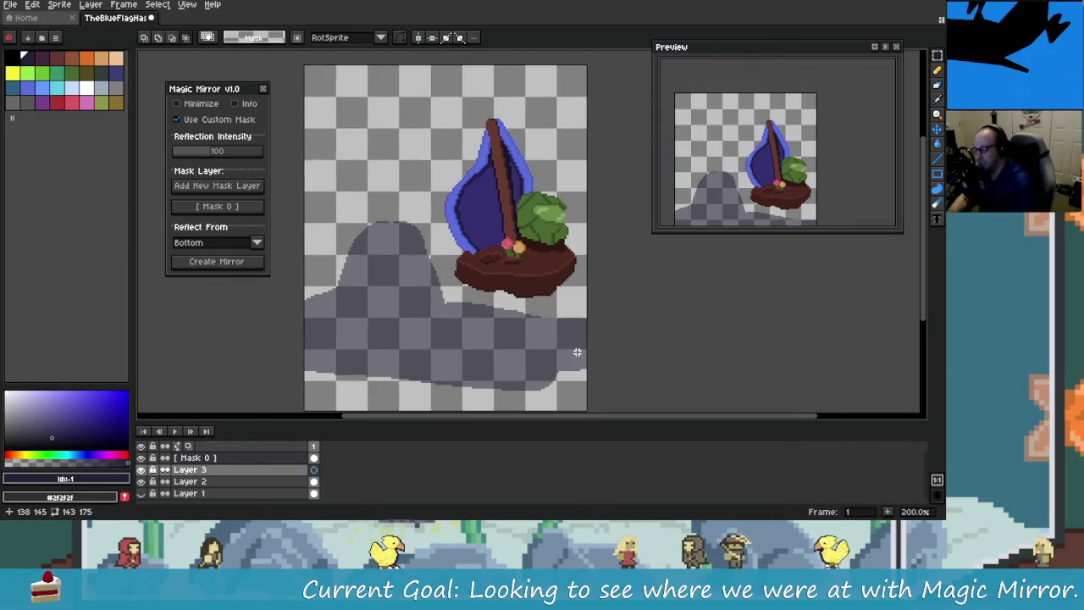
pyautogui.hotkey('ctrl', 'y')
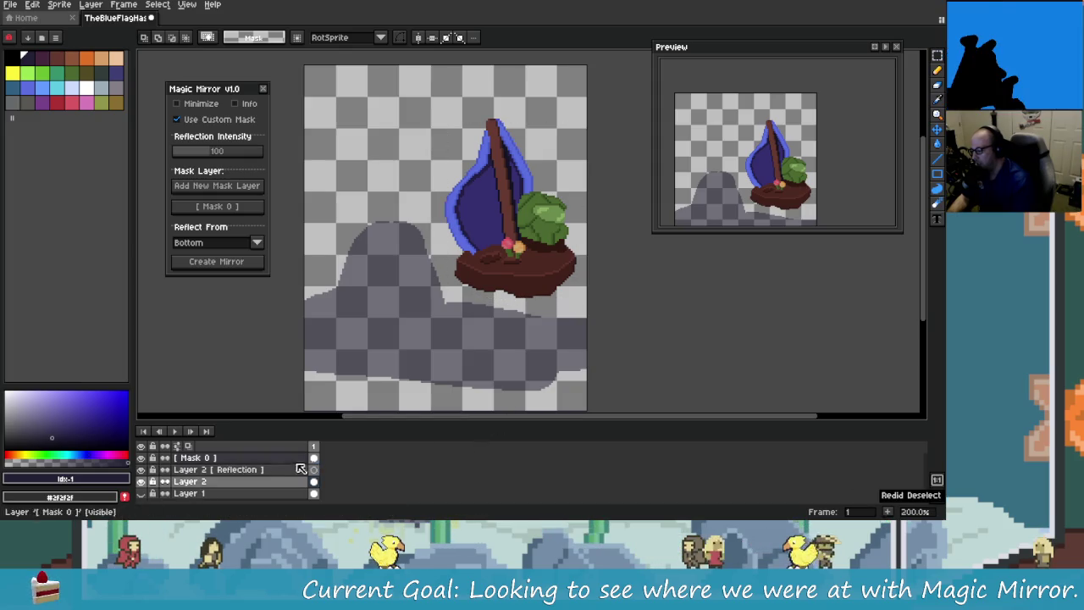
# Step: Delete the Layer 2 Reflection layer, then marquee the lower canvas on Mask 0
pyautogui.click(303, 469)
pyautogui.press('Delete')
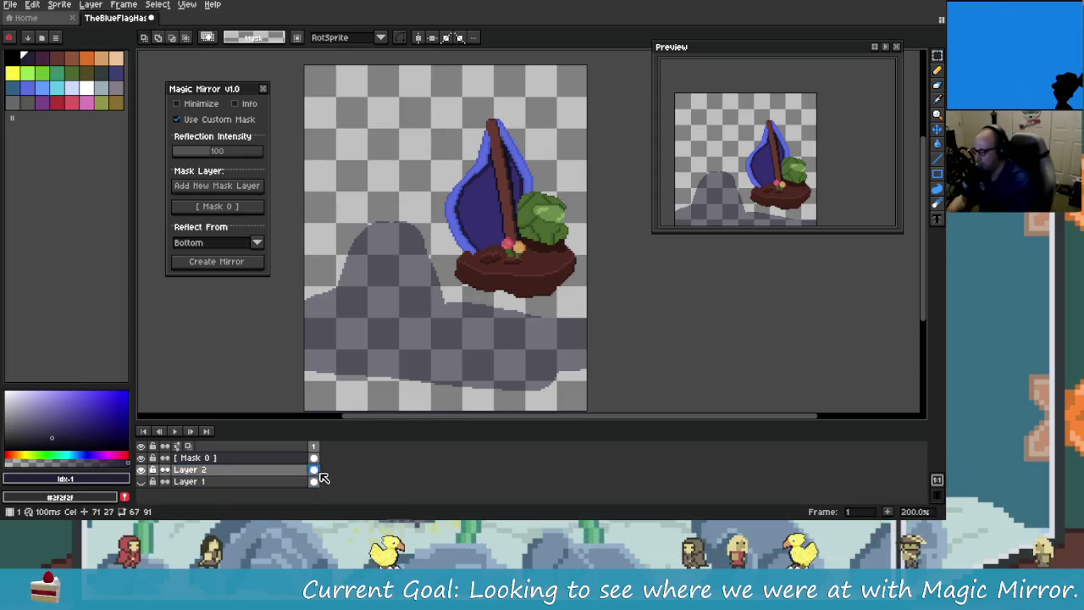
pyautogui.hscroll(1, 431, 383)
pyautogui.hscroll(-1, 397, 319)
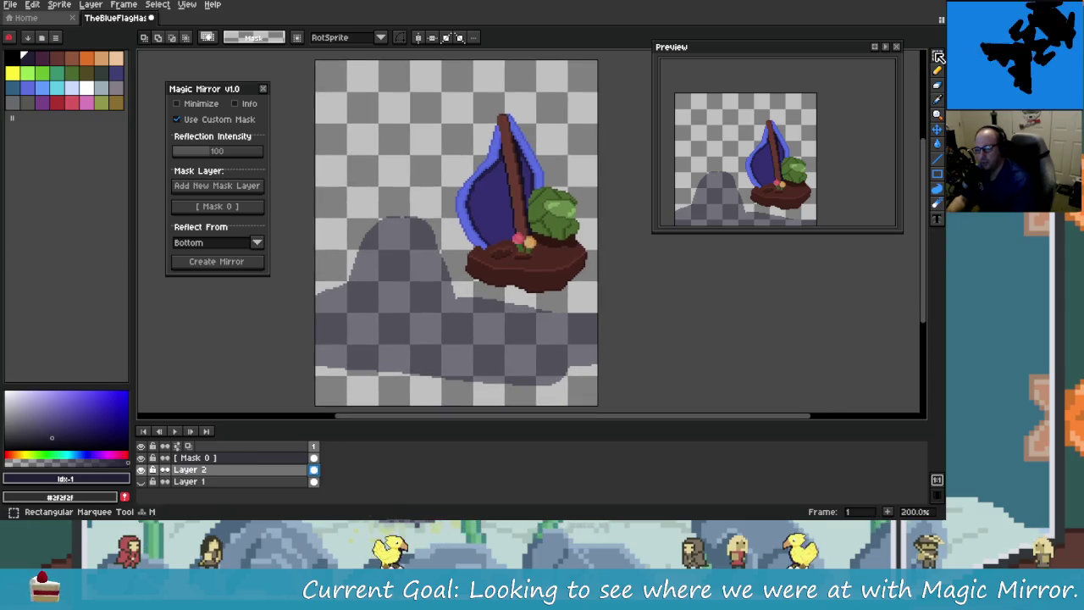
pyautogui.hscroll(-1, 566, 302)
pyautogui.hscroll(-1, 566, 302)
pyautogui.hscroll(1, 484, 312)
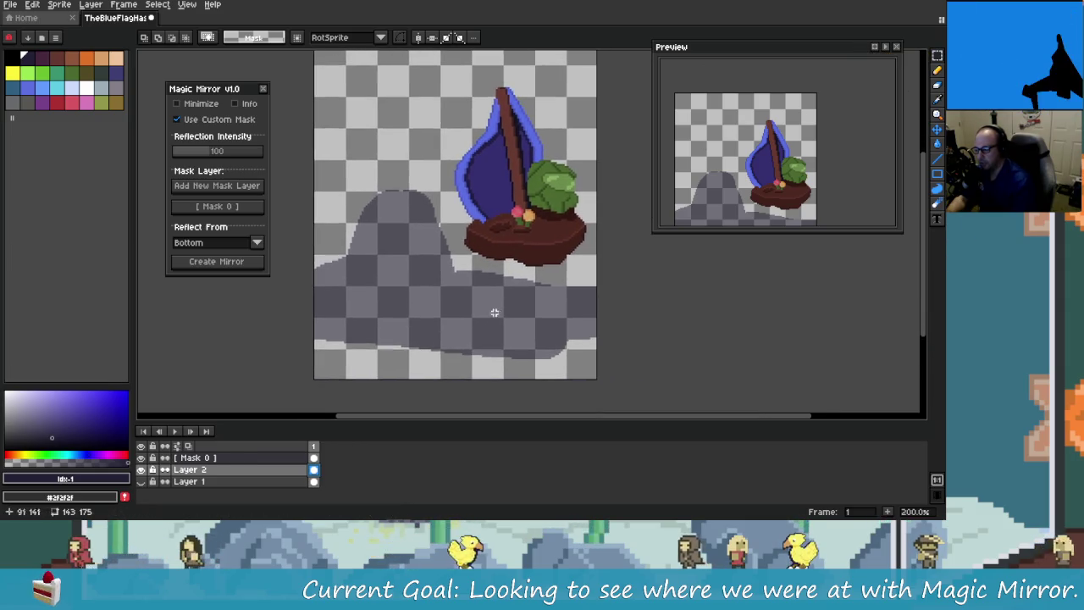
pyautogui.click(314, 458)
pyautogui.moveTo(312, 169); pyautogui.dragTo(598, 380)
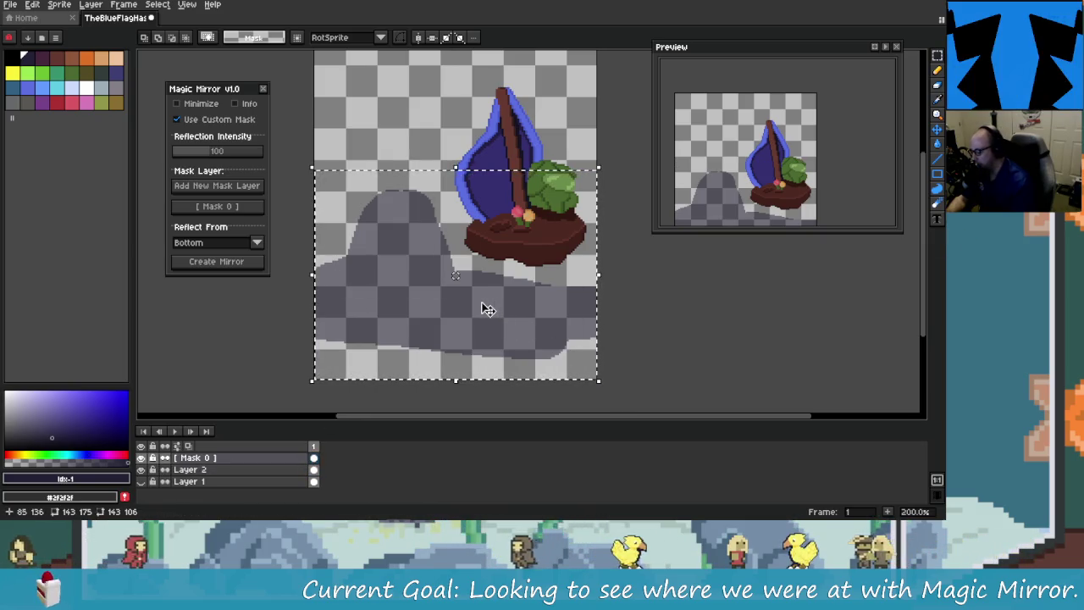
# Step: Rotate the mask selection about -82.6° and move it to the upper-left canvas
pyautogui.moveTo(308, 153); pyautogui.dragTo(544, 158)
pyautogui.moveTo(460, 211)
pyautogui.mouseDown()
pyautogui.moveTo(387, 133)
pyautogui.moveTo(386, 169)
pyautogui.moveTo(472, 244)
pyautogui.moveTo(426, 223)
pyautogui.moveTo(465, 209)
pyautogui.moveTo(476, 180)
pyautogui.moveTo(430, 184)
pyautogui.moveTo(424, 338)
pyautogui.moveTo(436, 243)
pyautogui.moveTo(477, 211)
pyautogui.moveTo(467, 118)
pyautogui.moveTo(474, 307)
pyautogui.moveTo(489, 203)
pyautogui.moveTo(478, 202)
pyautogui.mouseUp()
pyautogui.scroll(-1, 478, 201)
pyautogui.hotkey('ctrl', 'd')
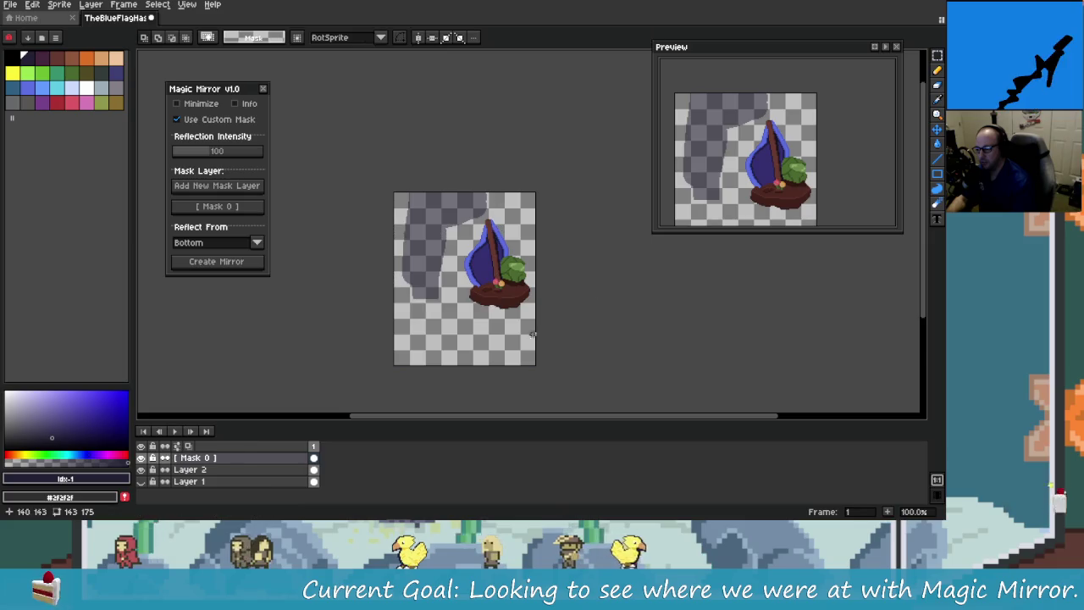
pyautogui.scroll(1, 528, 378)
pyautogui.click(256, 242)
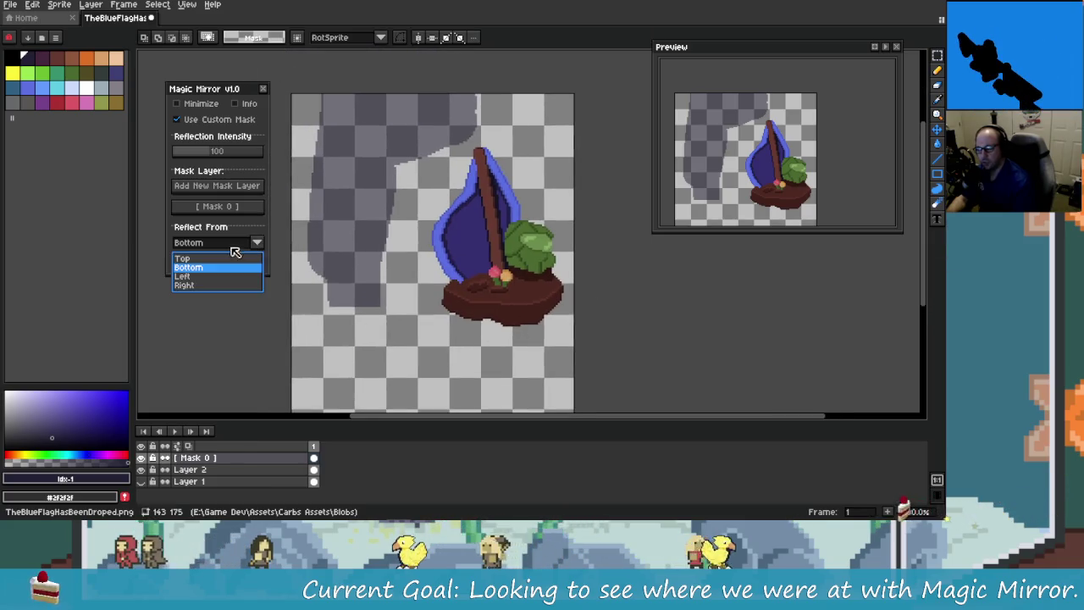
pyautogui.click(203, 273)
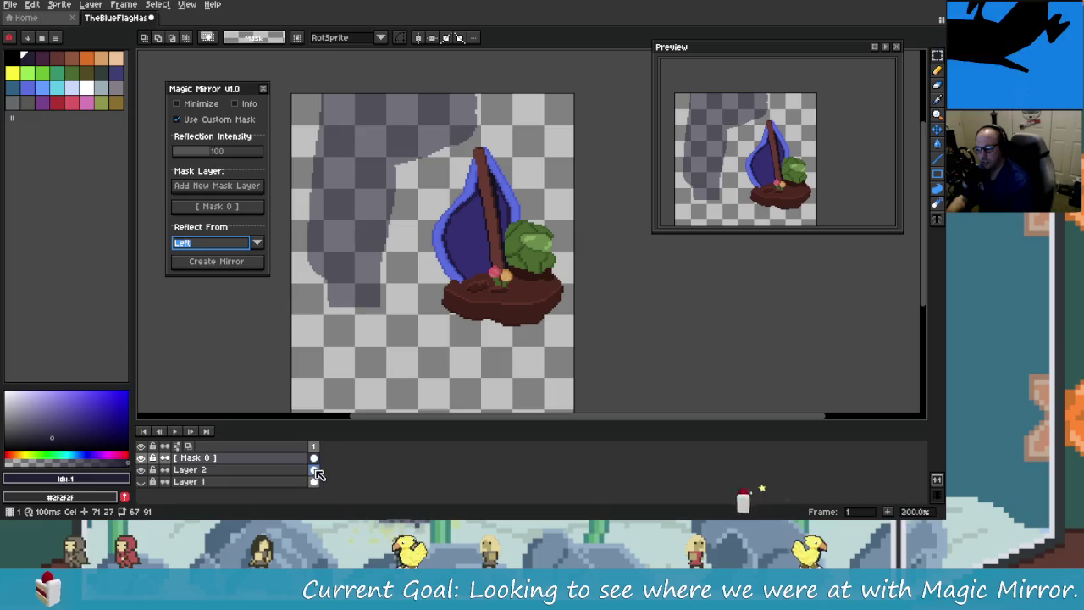
pyautogui.click(227, 262)
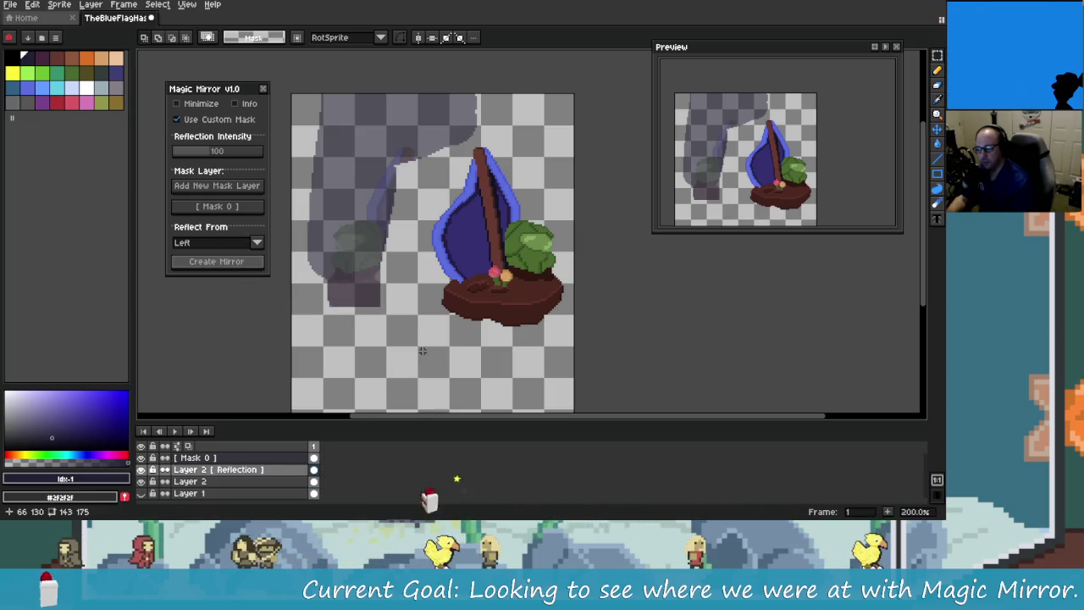
pyautogui.scroll(2, 387, 150)
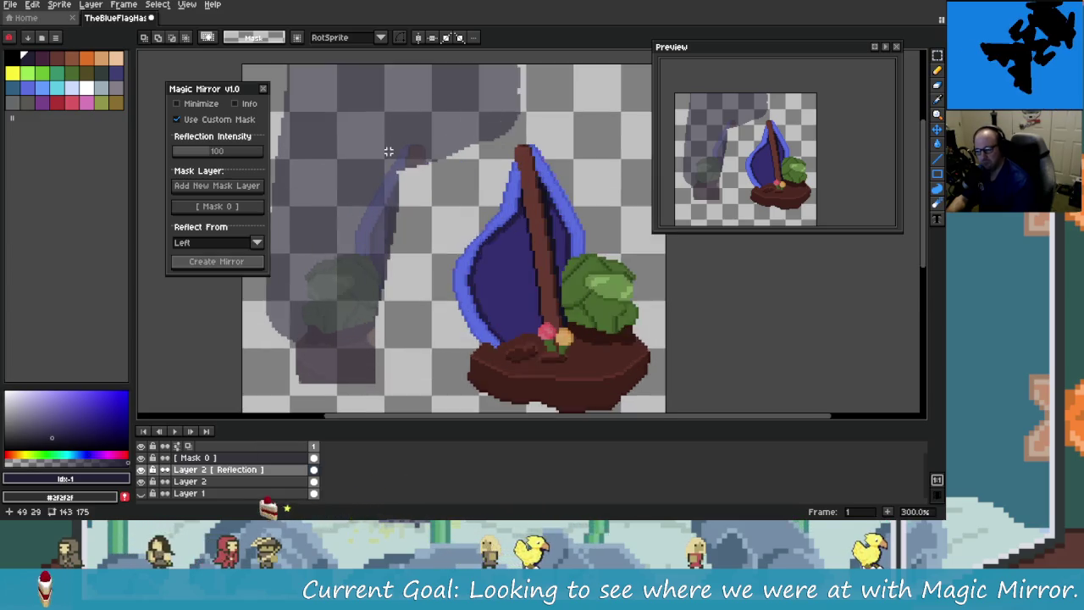
pyautogui.scroll(-1, 415, 157)
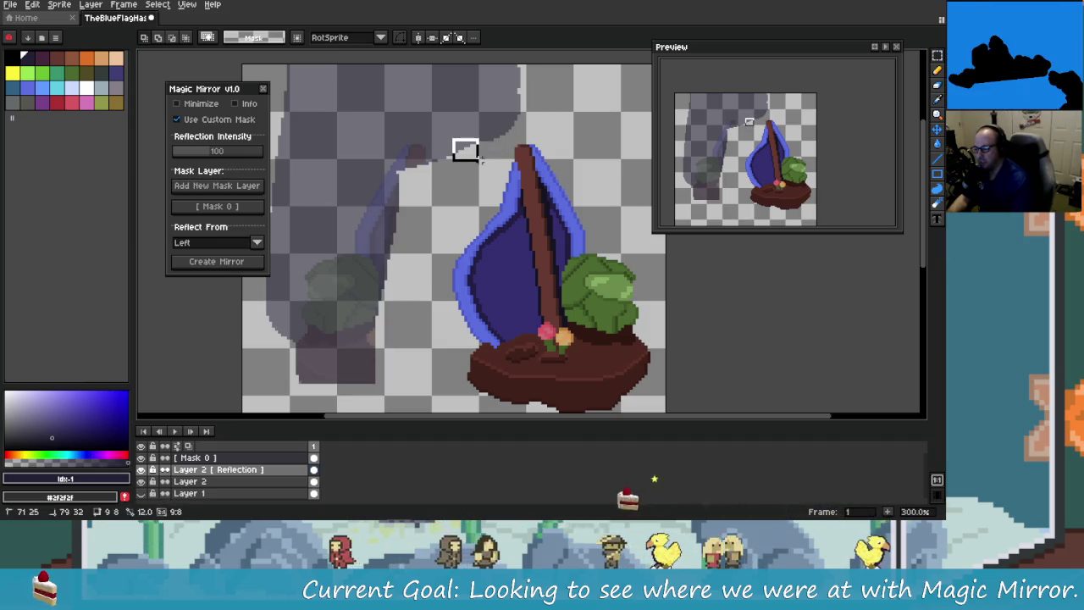
# Step: Select a small patch beside the mast top, undoing a stray white line
pyautogui.moveTo(450, 139); pyautogui.dragTo(482, 163)
pyautogui.scroll(1, 492, 193)
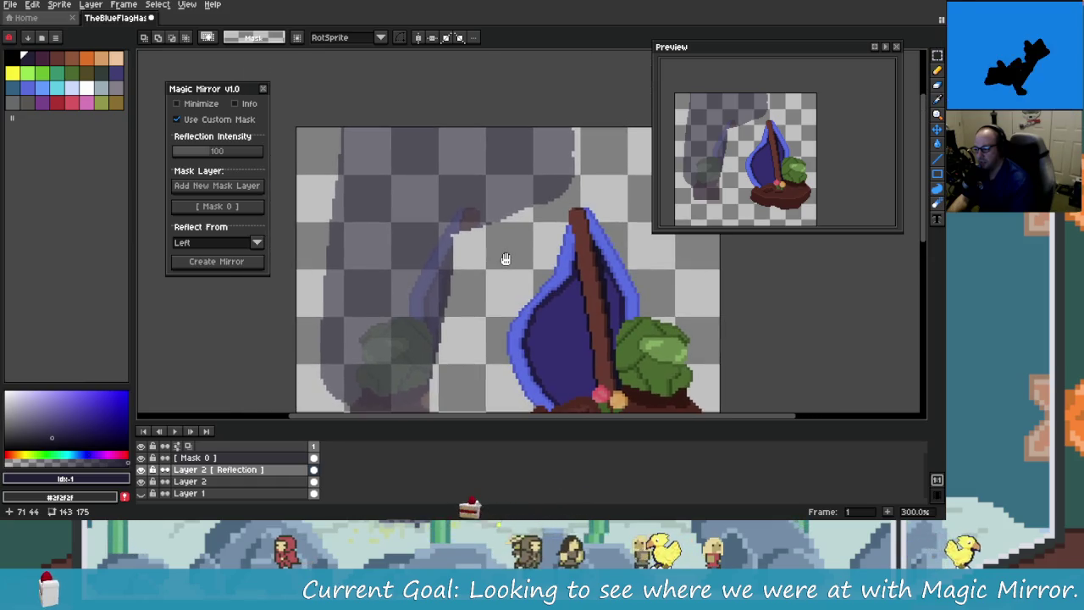
pyautogui.scroll(-1, 482, 182)
pyautogui.scroll(-1, 515, 245)
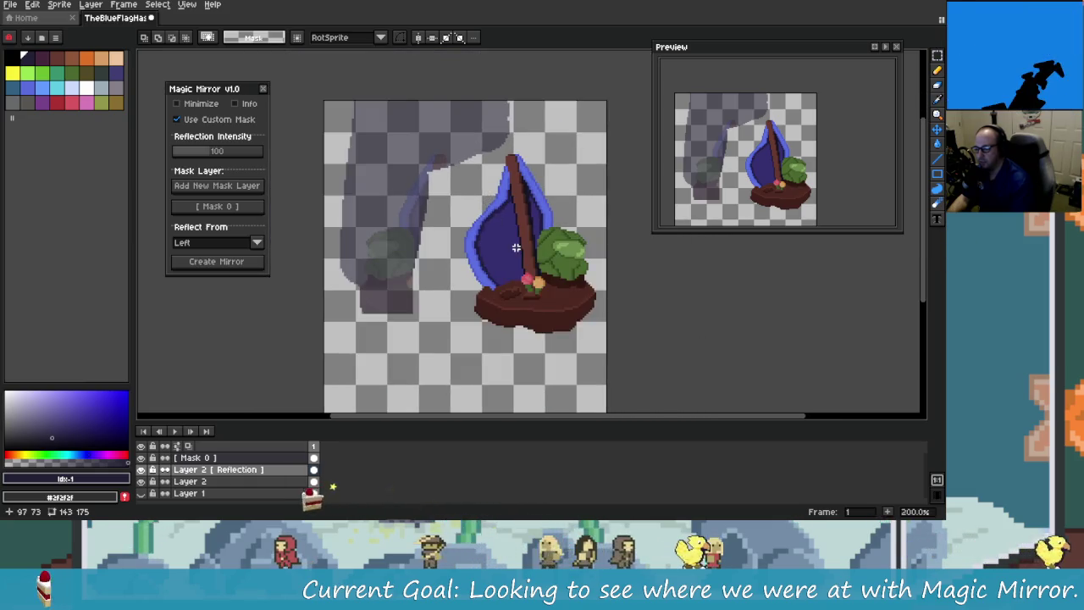
pyautogui.scroll(2, 466, 213)
pyautogui.scroll(-1, 441, 167)
pyautogui.scroll(-1, 441, 167)
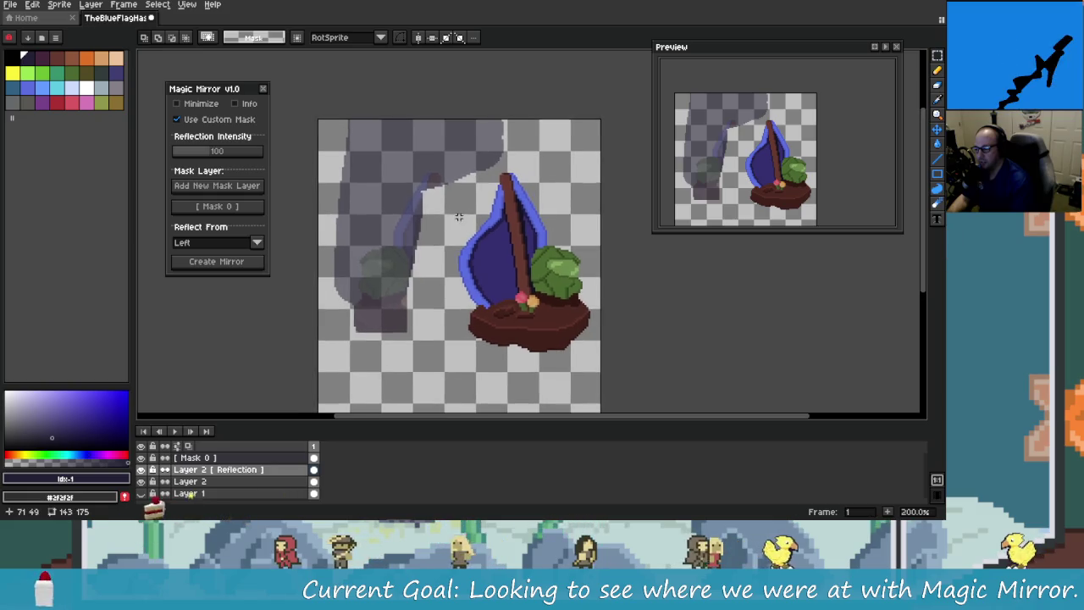
pyautogui.scroll(1, 508, 211)
pyautogui.scroll(1, 533, 174)
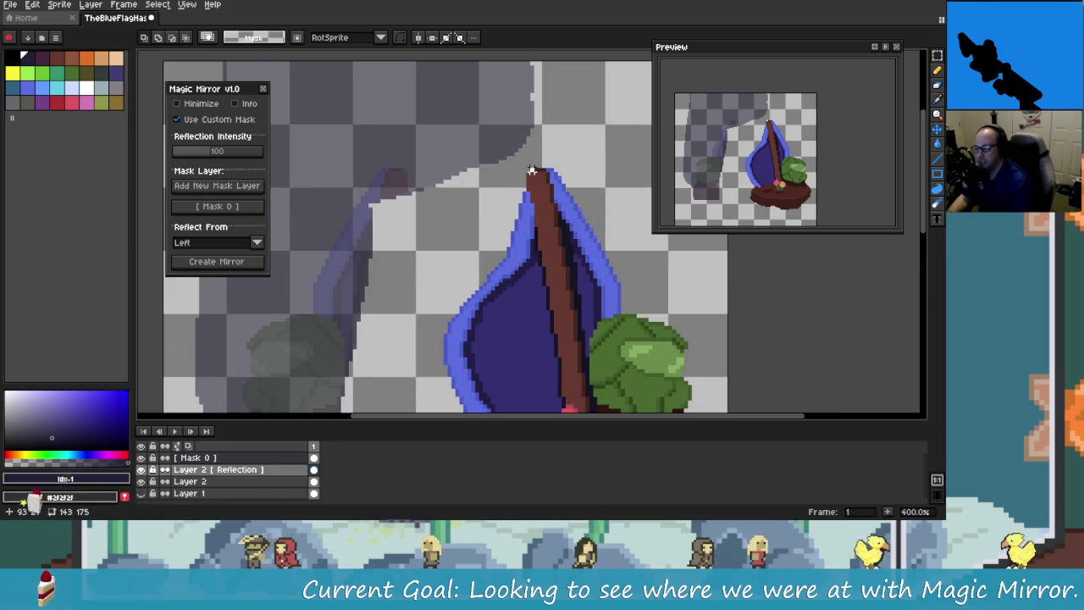
pyautogui.moveTo(533, 166); pyautogui.dragTo(397, 165)
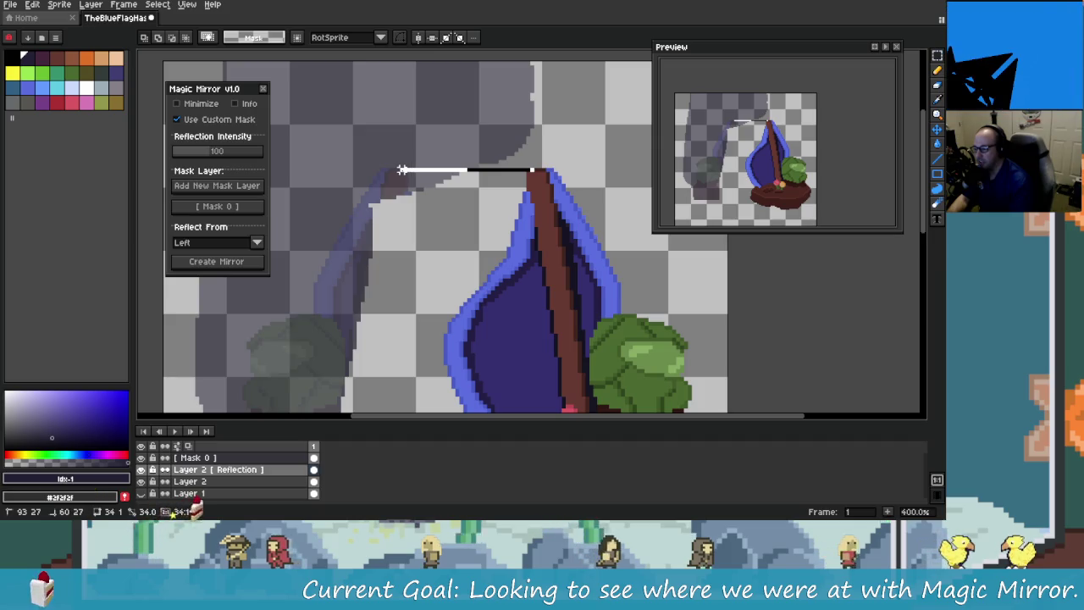
pyautogui.hotkey('ctrl', 'z')
# Step: Restore the cleared reflection pixels and make Mask 0 the active layer
pyautogui.scroll(-1, 496, 201)
pyautogui.scroll(-1, 458, 218)
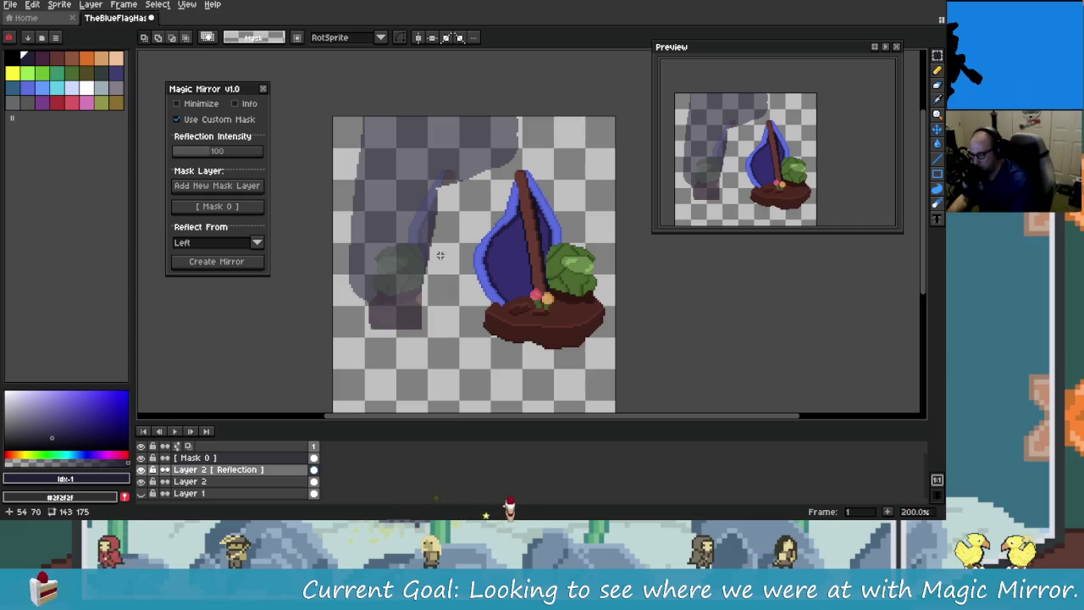
pyautogui.scroll(2, 464, 215)
pyautogui.scroll(-1, 464, 214)
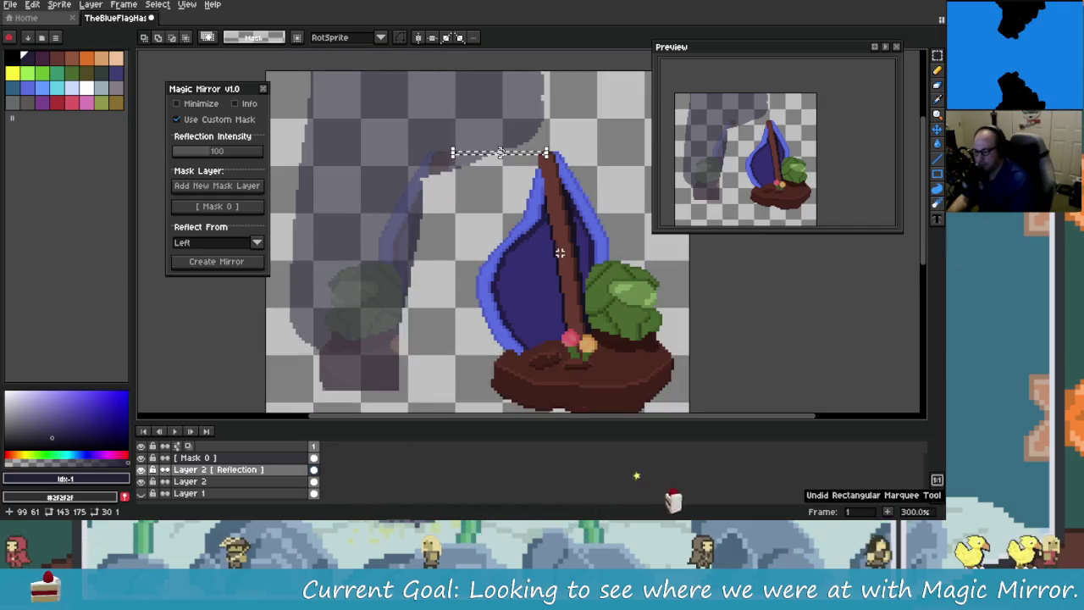
pyautogui.scroll(-1, 704, 302)
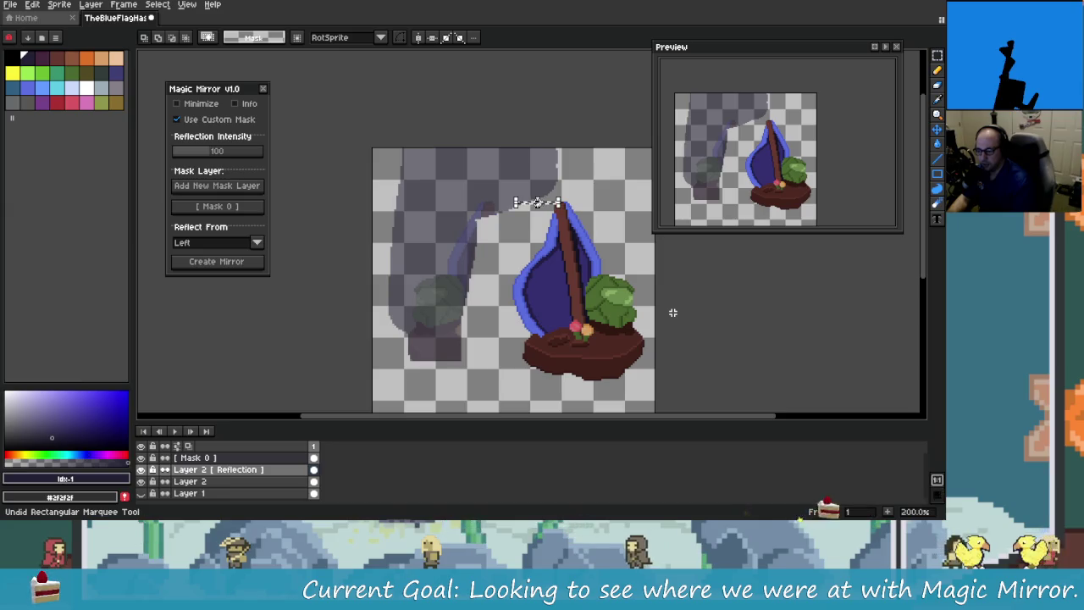
pyautogui.hotkey('ctrl', 'z')
pyautogui.hotkey('alt', 'Up')
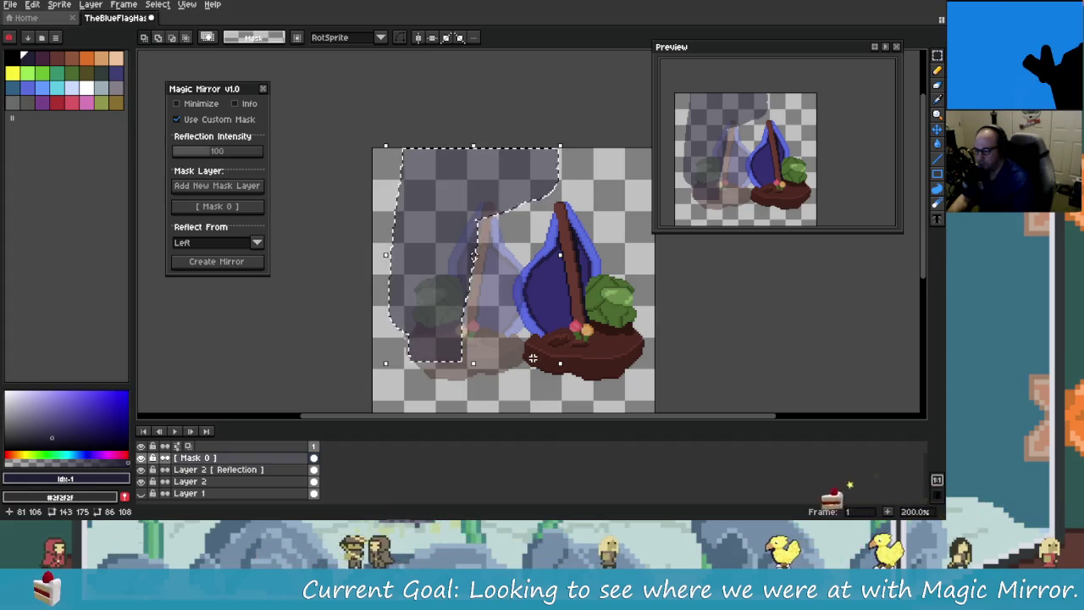
# Step: Pan around the sprite and step back to before the reflection appeared
pyautogui.scroll(5, 532, 359)
pyautogui.scroll(-4, 532, 365)
pyautogui.scroll(3, 516, 322)
pyautogui.scroll(-3, 519, 323)
pyautogui.scroll(1, 515, 323)
pyautogui.scroll(-1, 509, 322)
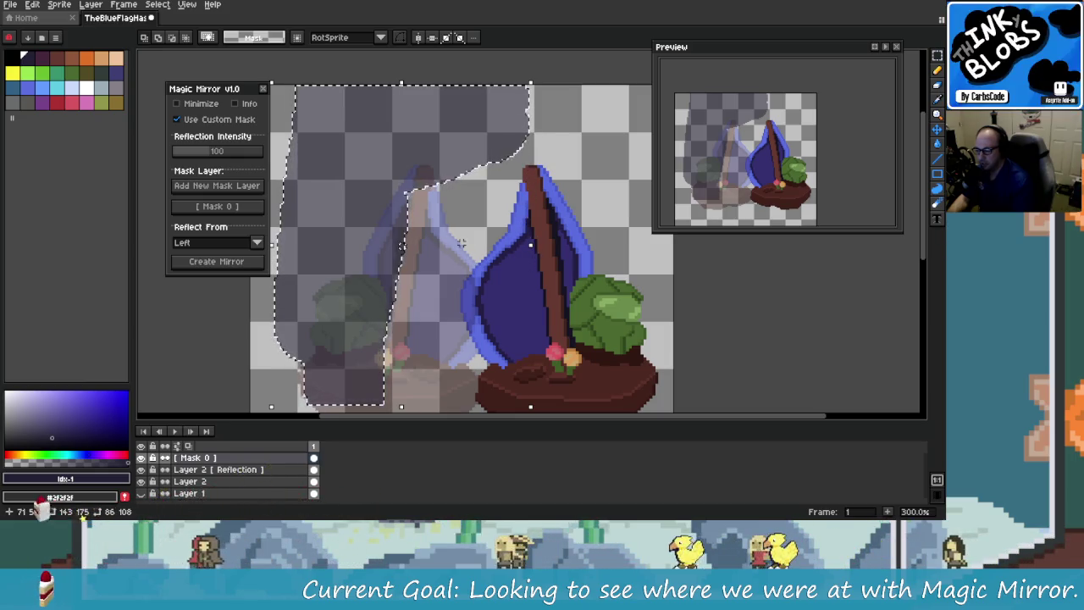
pyautogui.scroll(2, 486, 305)
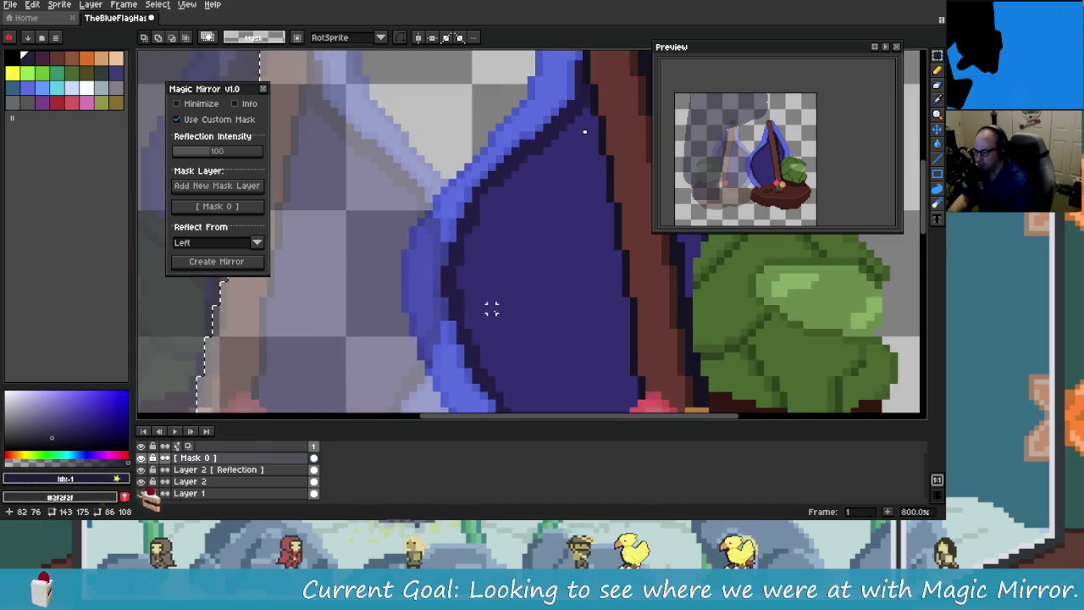
pyautogui.scroll(-2, 499, 296)
pyautogui.moveTo(508, 322)
pyautogui.mouseDown()
pyautogui.moveTo(525, 243)
pyautogui.moveTo(530, 325)
pyautogui.moveTo(515, 291)
pyautogui.mouseUp()
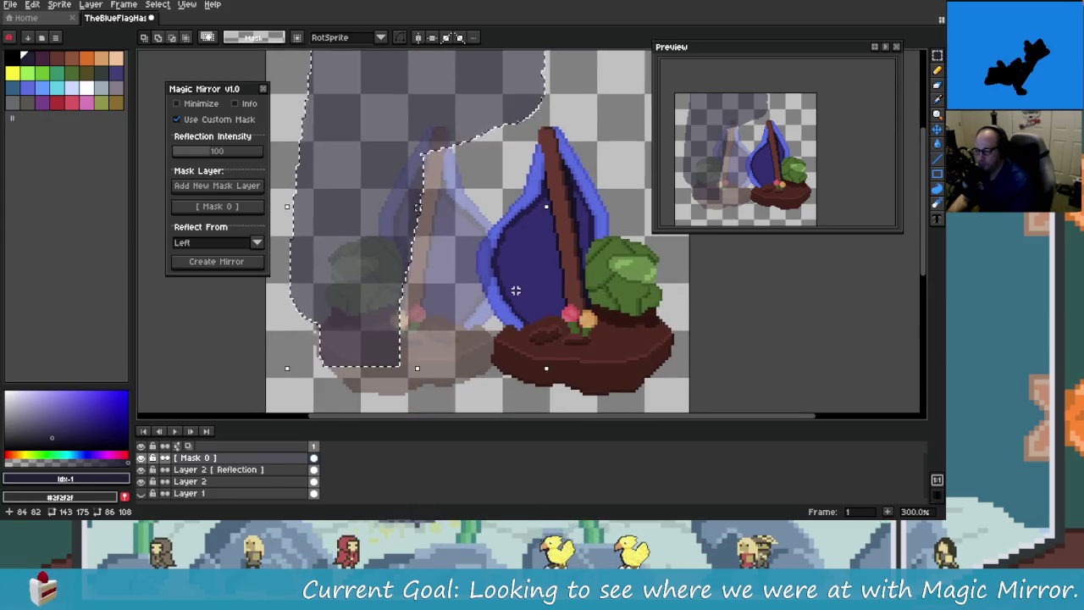
pyautogui.moveTo(512, 177); pyautogui.dragTo(501, 252)
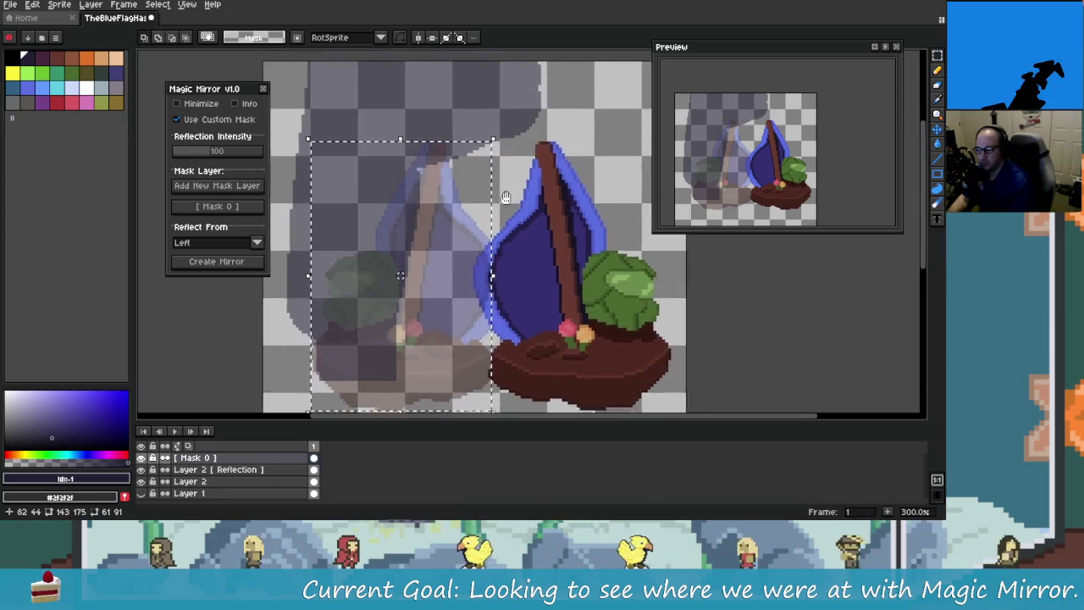
pyautogui.hotkey('ctrl', 'z')
pyautogui.hotkey('ctrl', 'z')
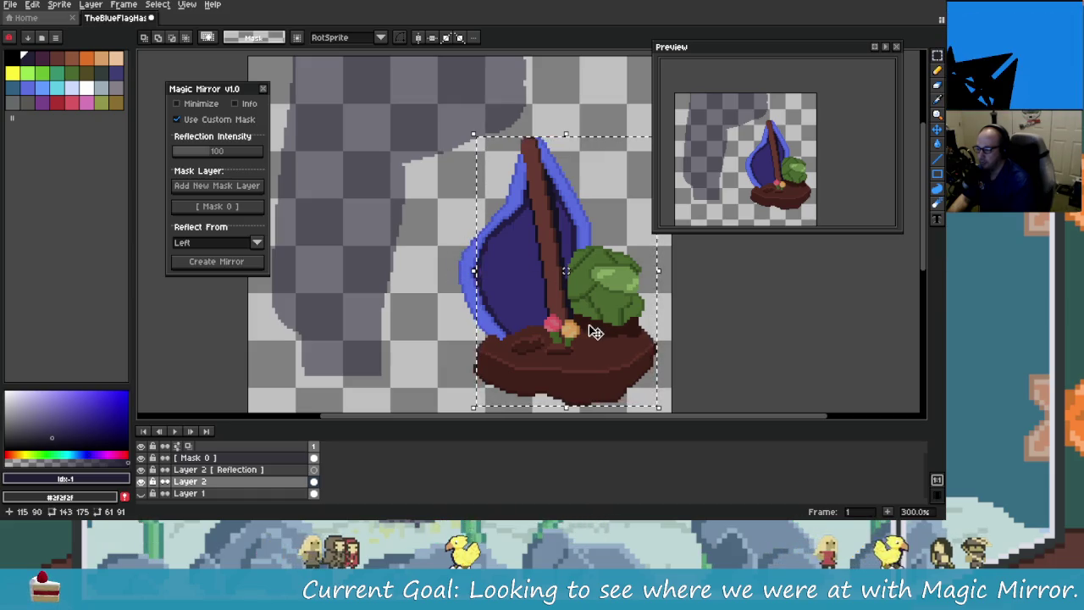
# Step: Step back through selection history to the box selection around the boat
pyautogui.moveTo(546, 259)
pyautogui.mouseDown()
pyautogui.moveTo(536, 325)
pyautogui.moveTo(510, 189)
pyautogui.mouseUp()
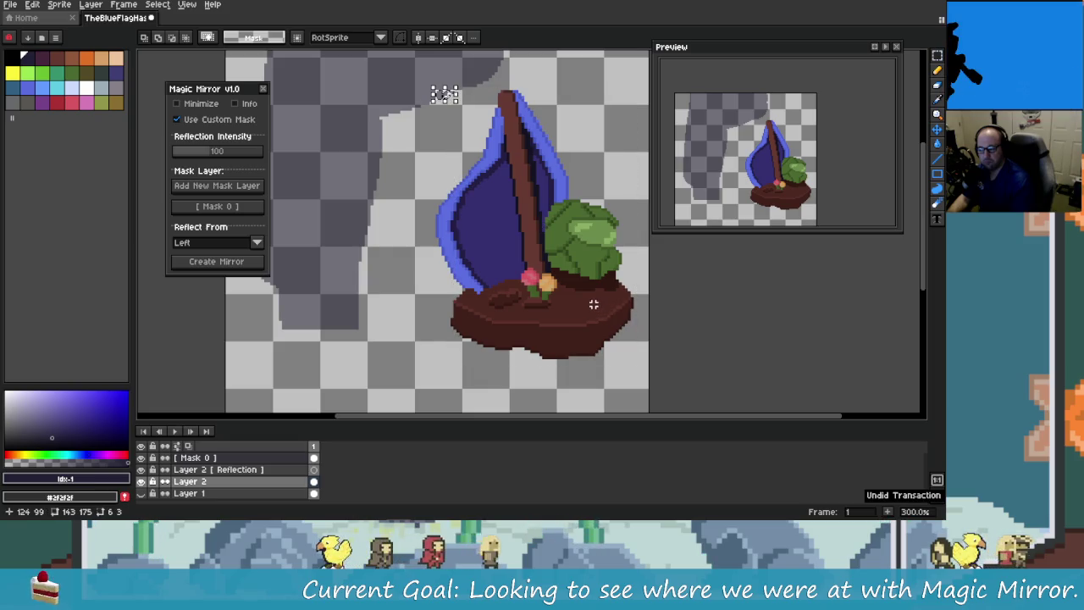
pyautogui.moveTo(516, 180); pyautogui.dragTo(532, 254)
pyautogui.hotkey('ctrl', 'y')
pyautogui.hotkey('ctrl', 'z')
pyautogui.hotkey('ctrl', 'z')
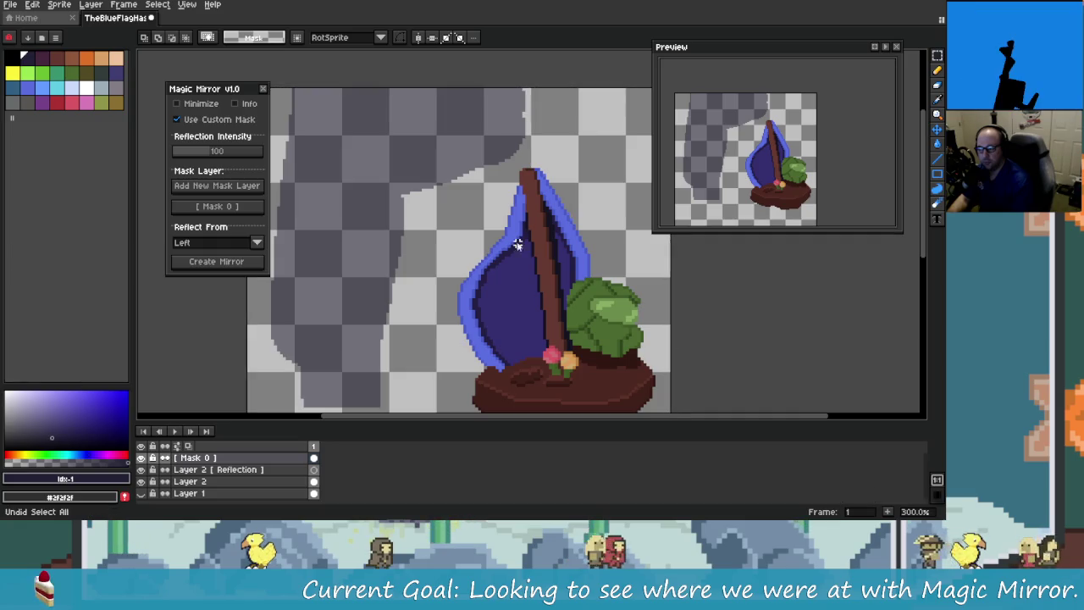
pyautogui.hotkey('ctrl', 'z')
# Step: Redo the mask-shaped selection and the mirrored reflection paste on Layer 2
pyautogui.moveTo(522, 248); pyautogui.dragTo(409, 205)
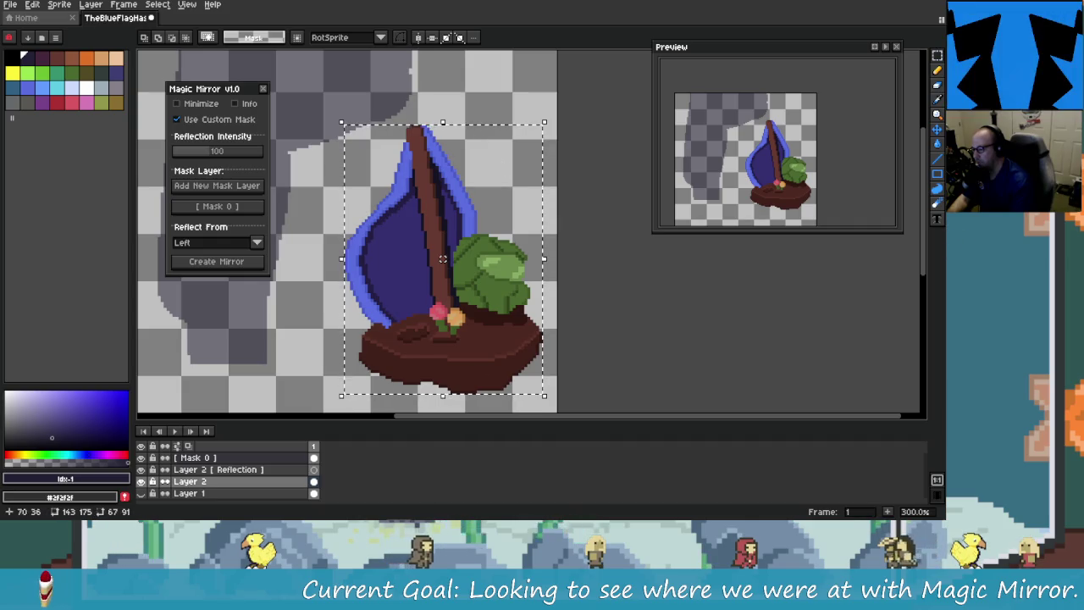
pyautogui.moveTo(410, 217); pyautogui.dragTo(553, 246)
pyautogui.hotkey('ctrl', 'y')
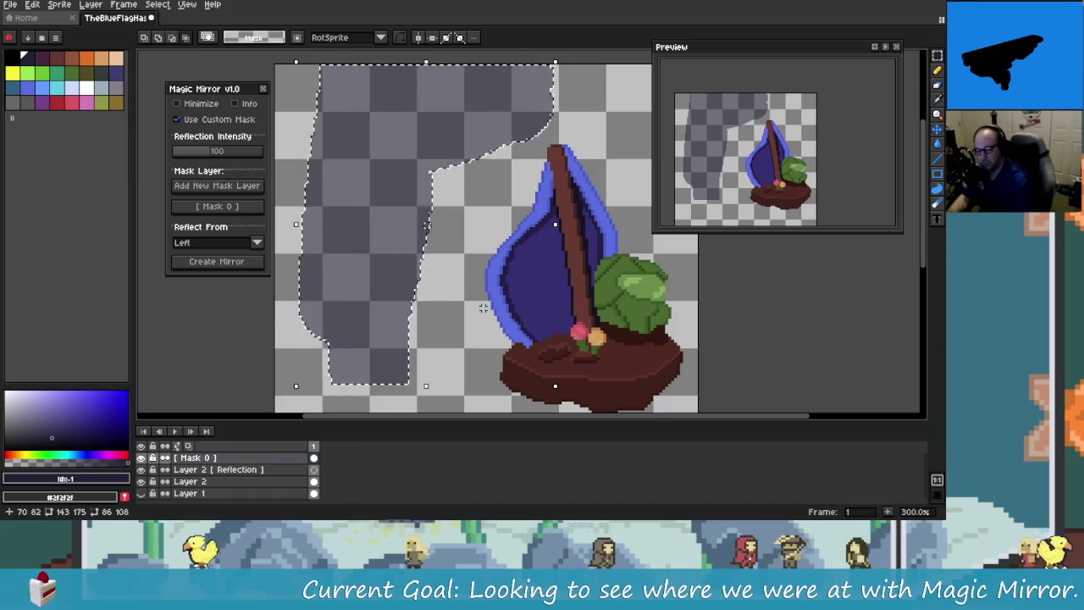
pyautogui.hotkey('ctrl', 'y')
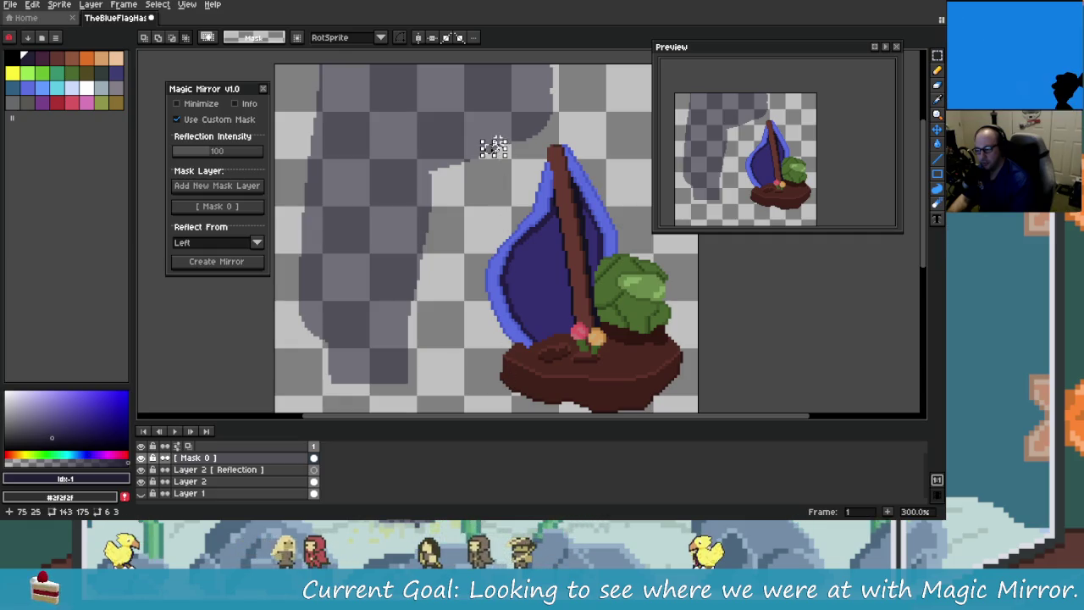
pyautogui.keyDown('ctrl'); pyautogui.click(511, 175); pyautogui.keyUp('ctrl')
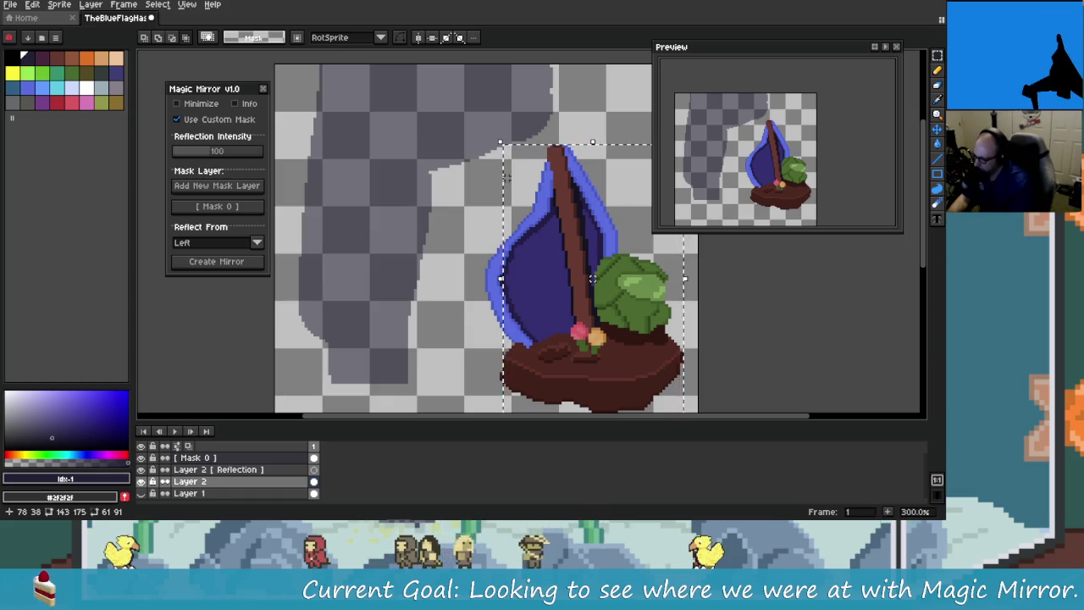
pyautogui.hotkey('ctrl', 'y')
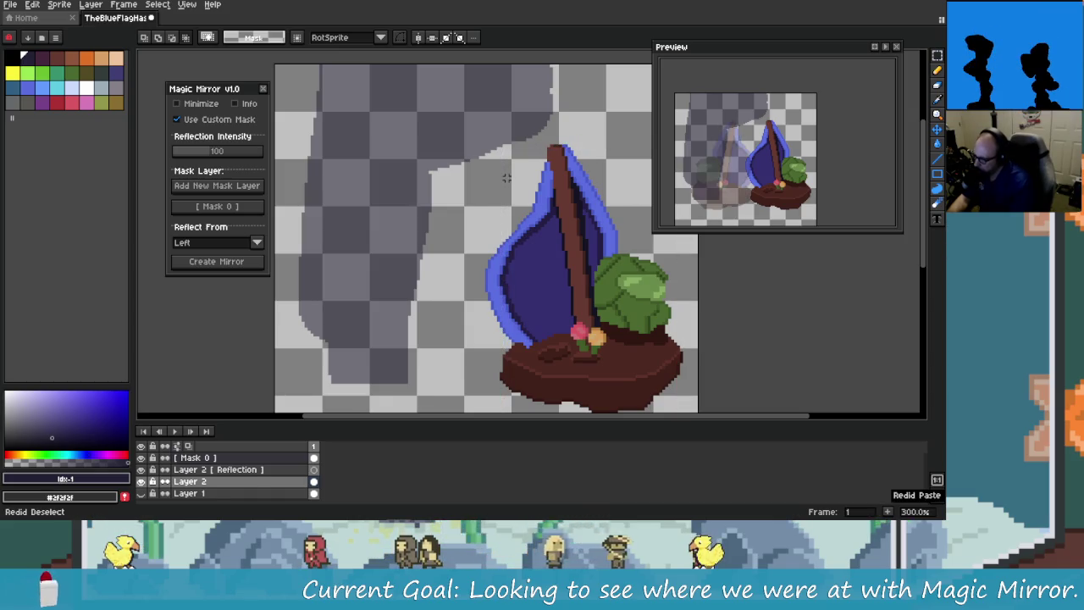
pyautogui.hotkey('ctrl', 'y')
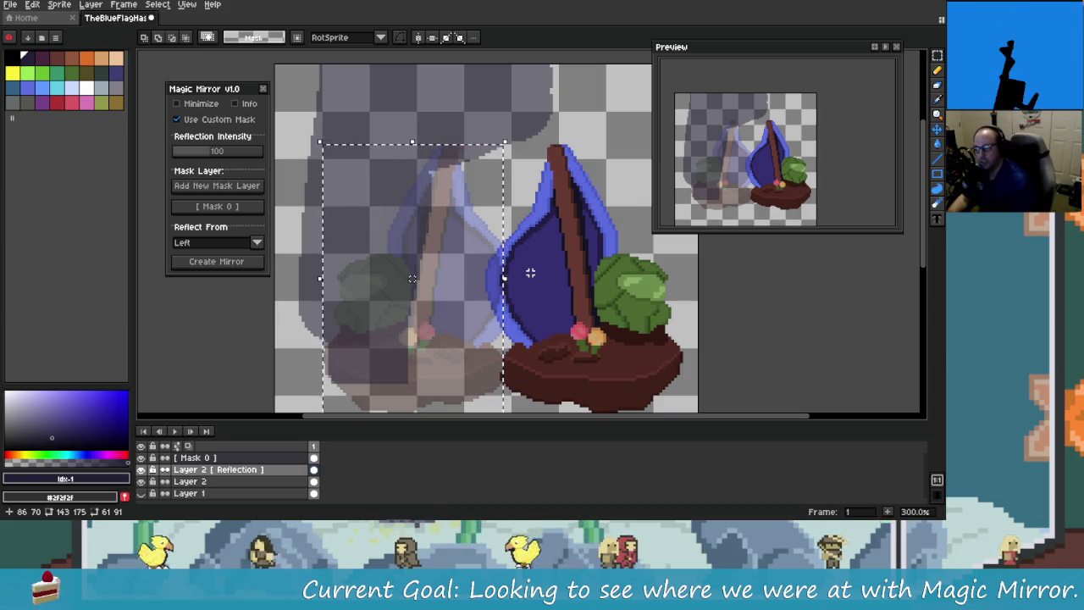
# Step: Nudge the mirrored reflection three pixels left and one back right, then commit
pyautogui.press('Left')
pyautogui.press('Left')
pyautogui.press('Left')
pyautogui.press('Left')
pyautogui.press('Left')
pyautogui.press('Left')
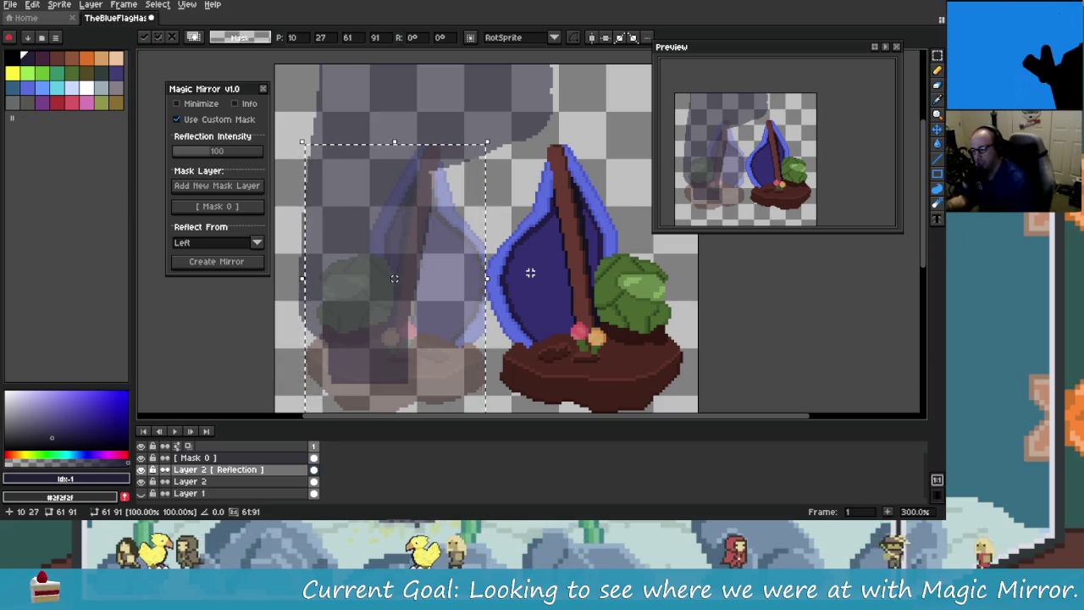
pyautogui.press('Left')
pyautogui.press('Left')
pyautogui.press('Left')
pyautogui.press('Left')
pyautogui.press('Left')
pyautogui.press('Left')
pyautogui.press('Left')
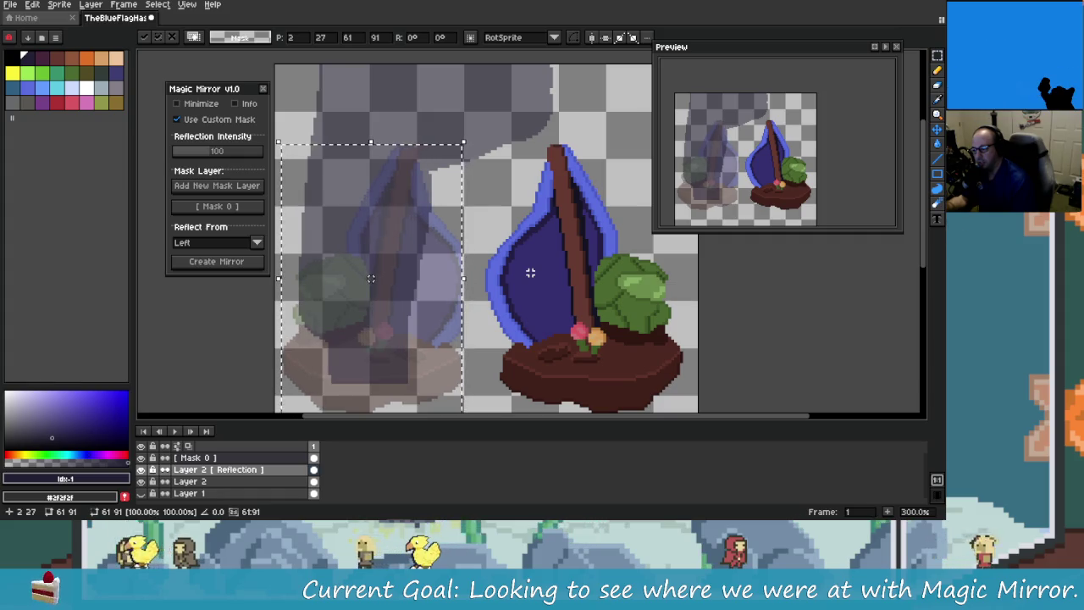
pyautogui.press('Left')
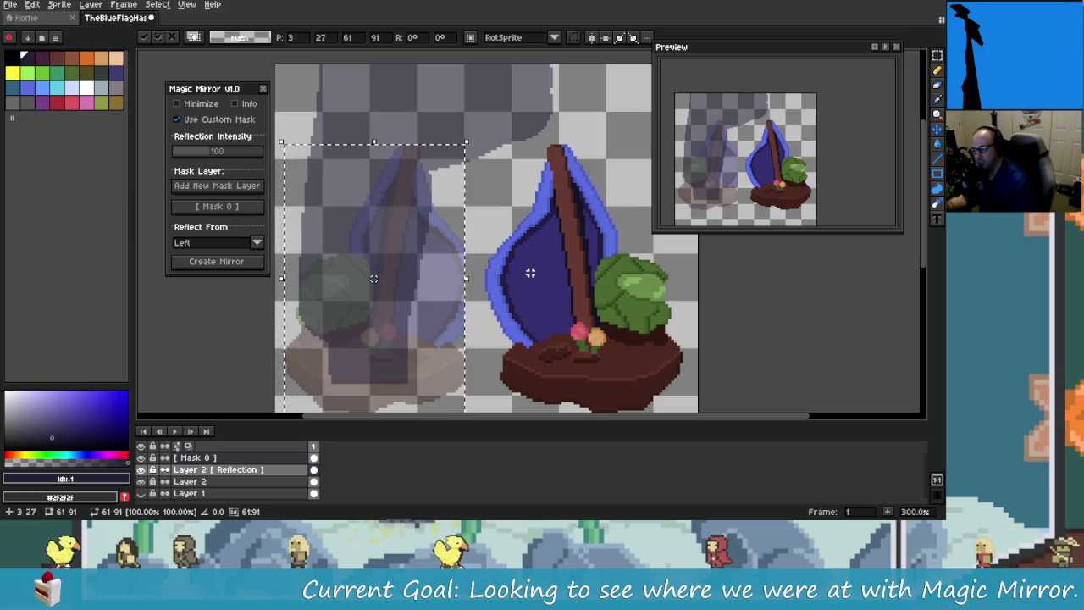
pyautogui.press('Right')
pyautogui.press('Right')
pyautogui.press('Right')
pyautogui.press('Right')
pyautogui.press('Right')
pyautogui.press('Right')
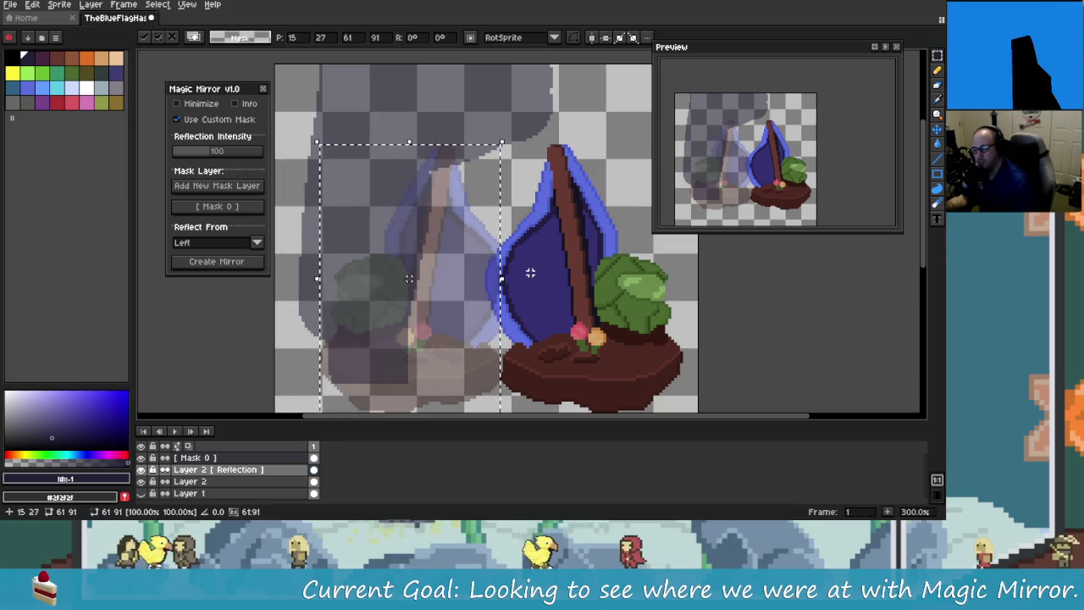
pyautogui.press('Return')
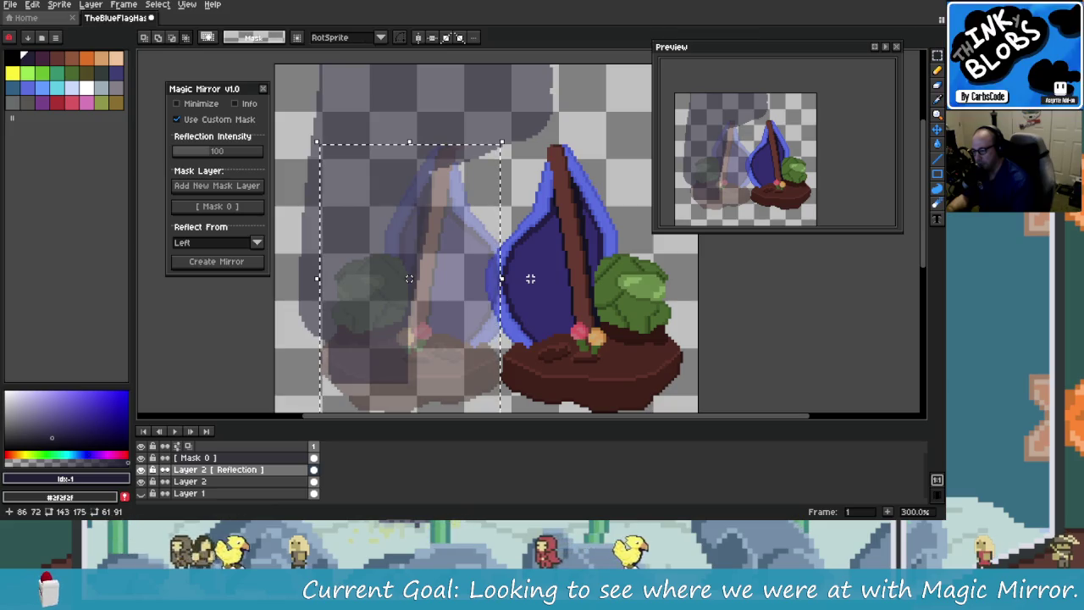
# Step: Delete the reflection pixels inside the selection and undo the deselect
pyautogui.press('Delete')
pyautogui.press('Down')
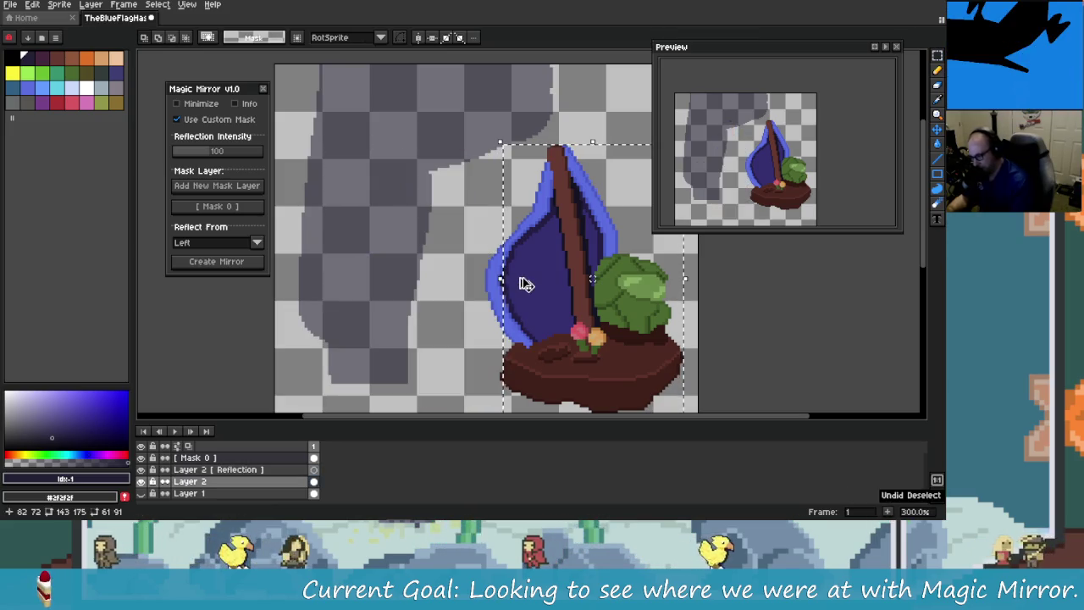
pyautogui.scroll(-3, 474, 258)
pyautogui.scroll(3, 469, 255)
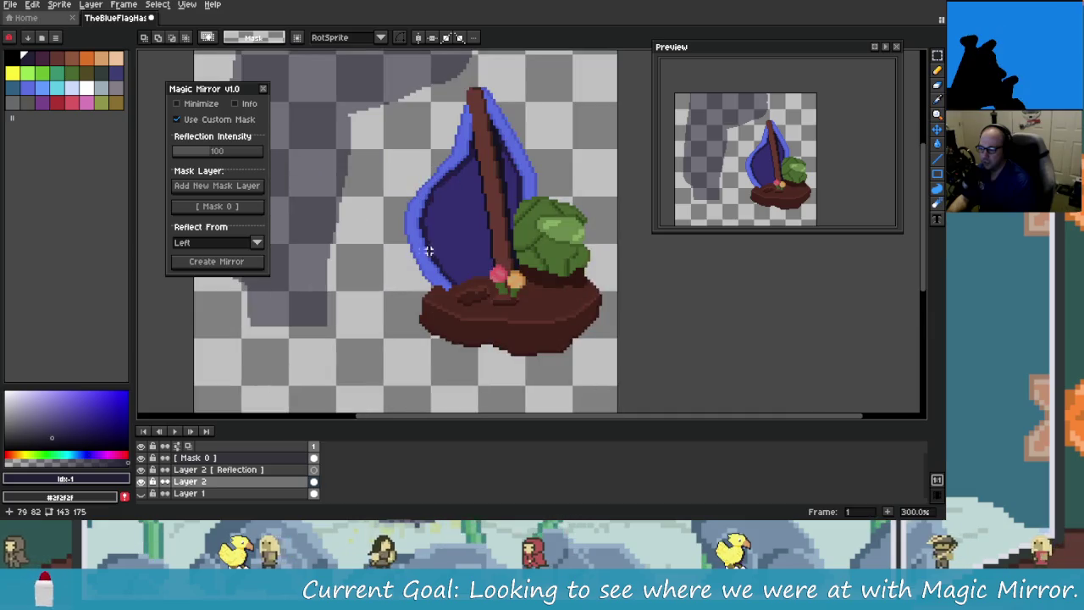
pyautogui.hotkey('ctrl', 'z')
pyautogui.scroll(-2, 470, 254)
# Step: Undo the reflection, then marquee the sailboat on Layer 2 and move it near the canvas centre
pyautogui.hotkey('ctrl', 'z')
pyautogui.hotkey('ctrl', 'z')
pyautogui.hotkey('ctrl', 'z')
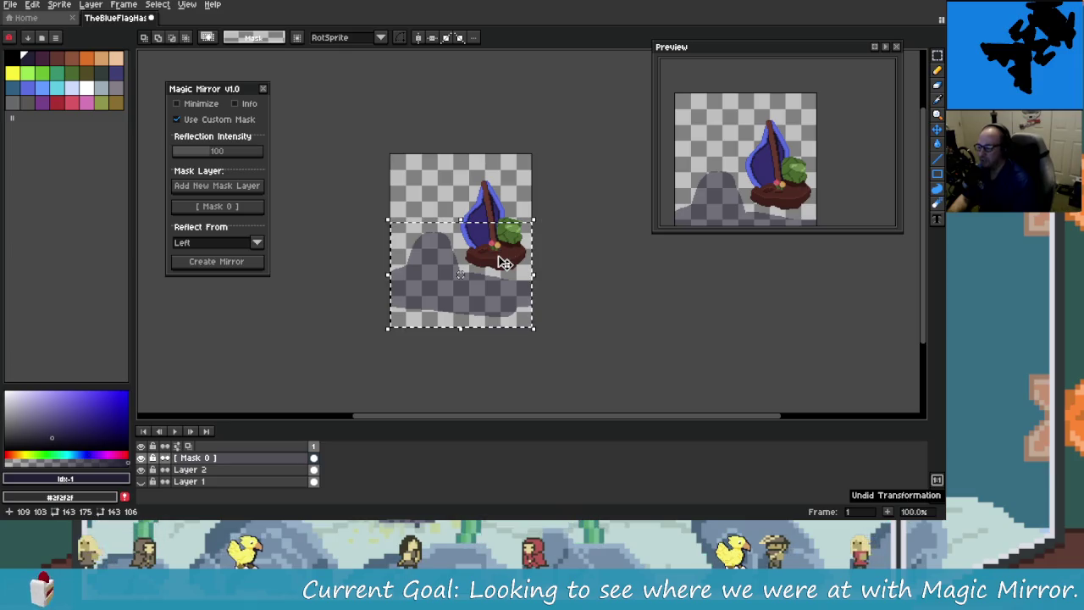
pyautogui.click(275, 458)
pyautogui.hotkey('ctrl', 'z')
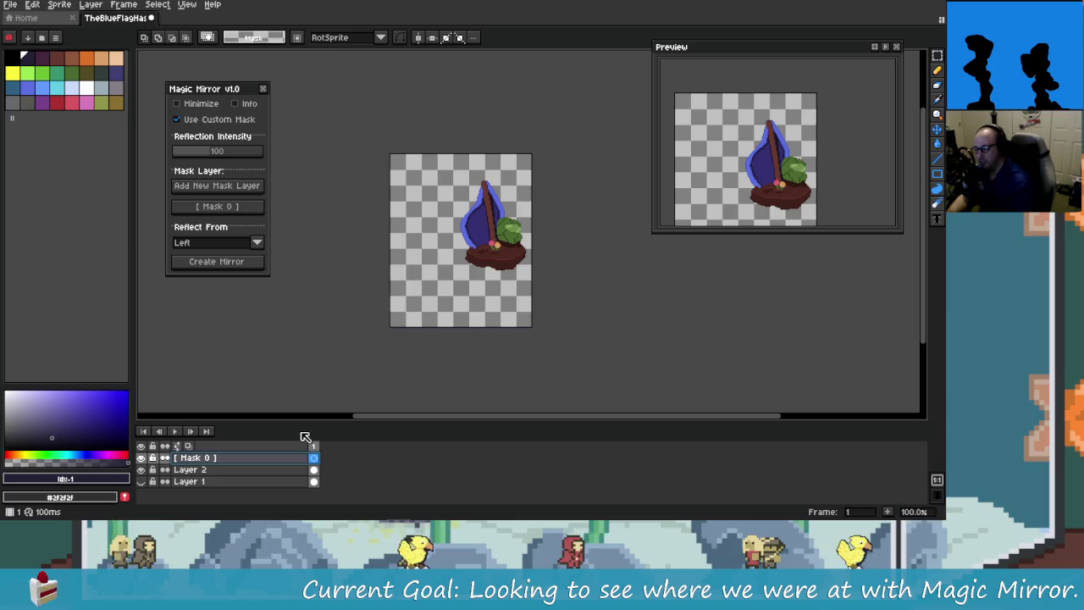
pyautogui.press('m')
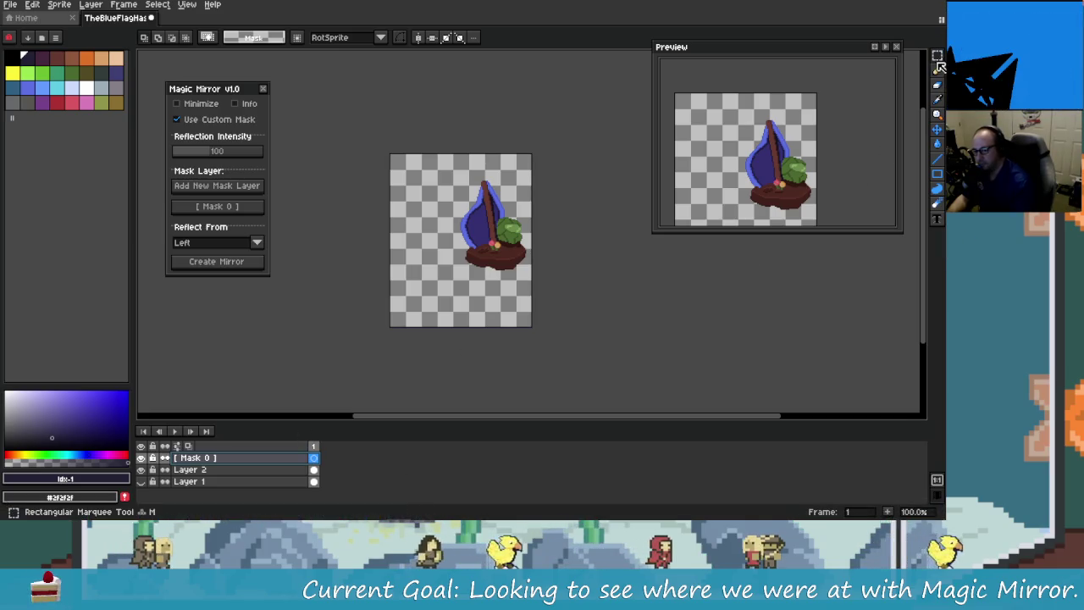
pyautogui.moveTo(509, 279); pyautogui.dragTo(416, 176)
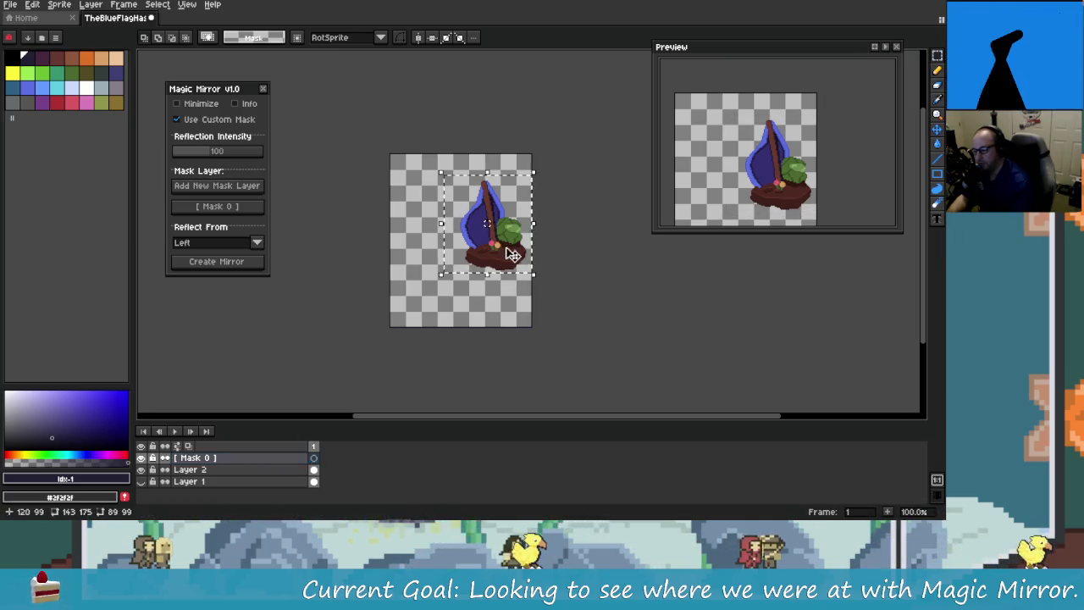
pyautogui.click(314, 469)
pyautogui.moveTo(473, 249)
pyautogui.mouseDown()
pyautogui.moveTo(456, 254)
pyautogui.moveTo(470, 258)
pyautogui.mouseUp()
pyautogui.click(607, 227)
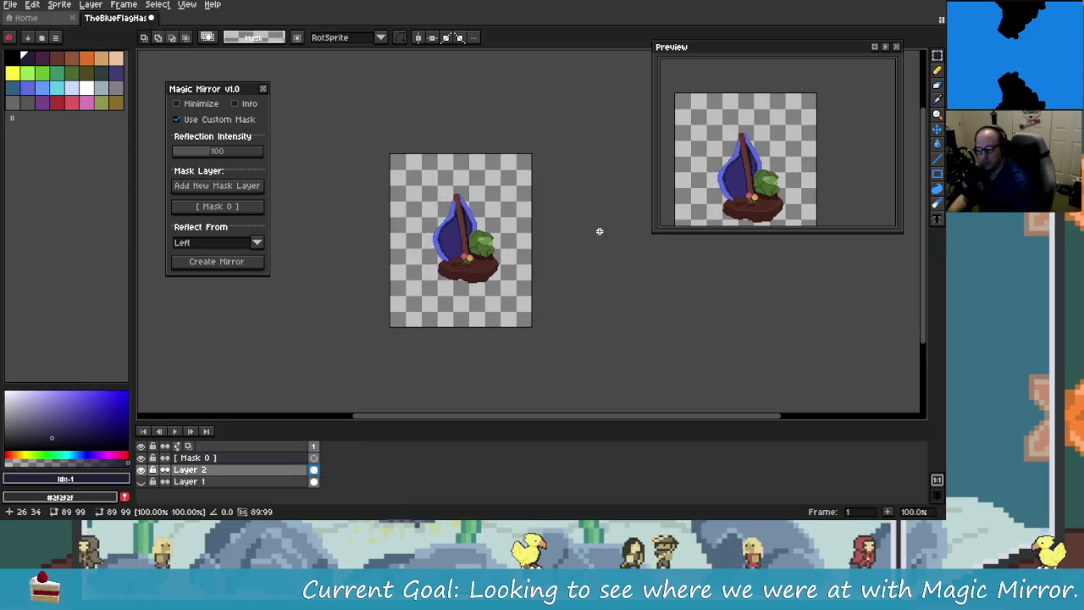
# Step: Draw a dark filled ellipse ring around the sprite on Mask 0
pyautogui.scroll(1, 609, 286)
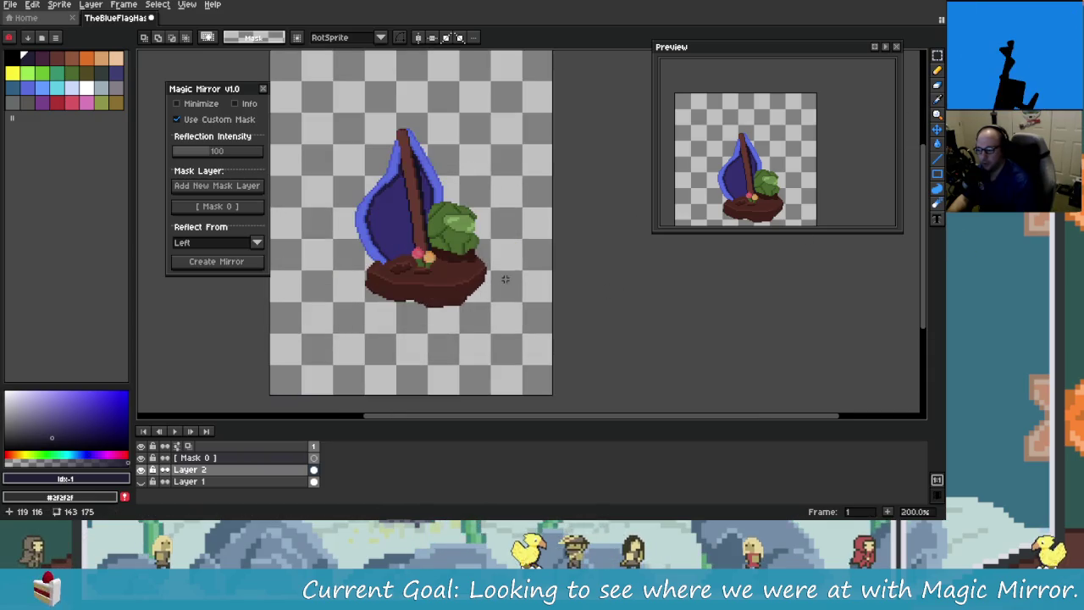
pyautogui.click(938, 174)
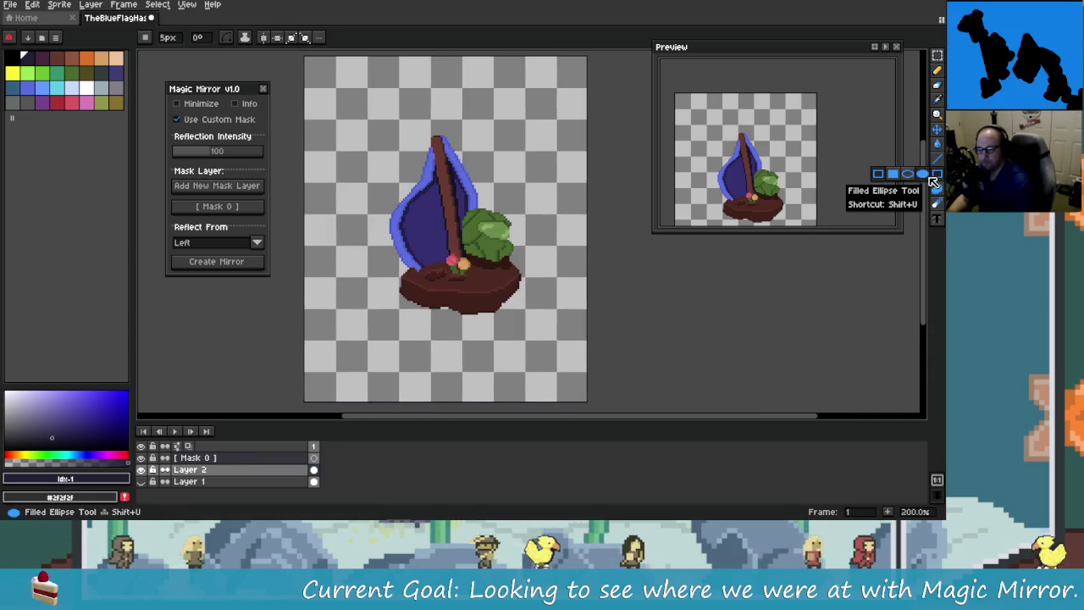
pyautogui.scroll(-1, 363, 138)
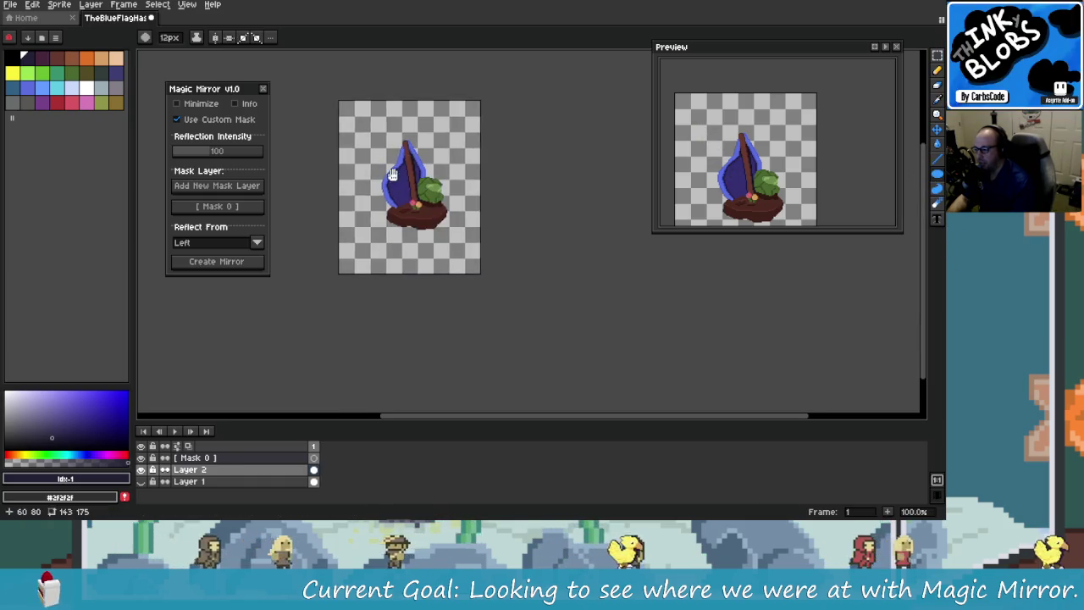
pyautogui.click(314, 458)
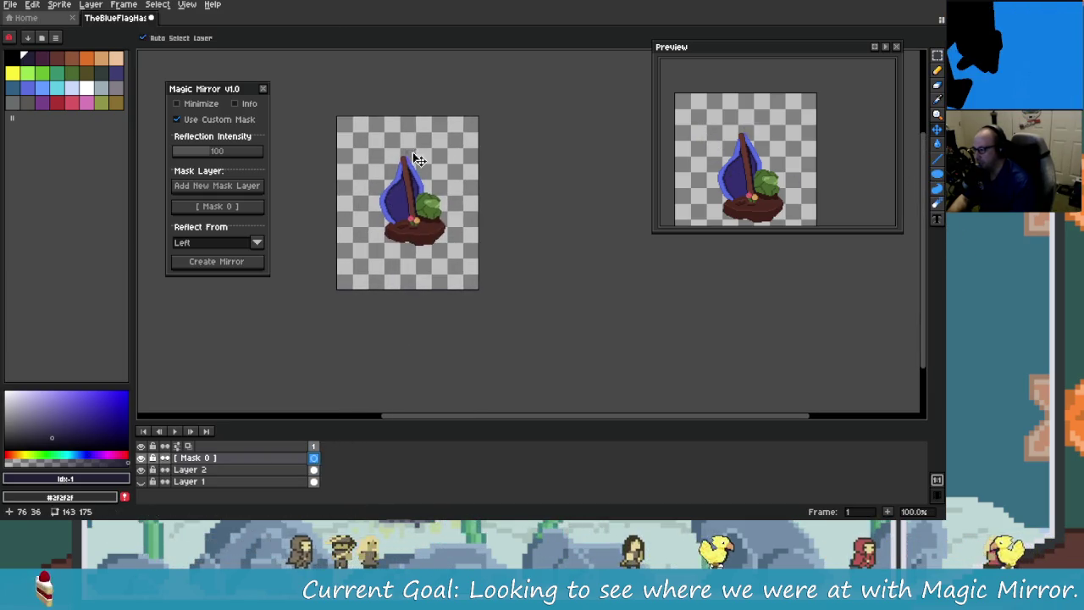
pyautogui.moveTo(388, 155); pyautogui.dragTo(470, 273)
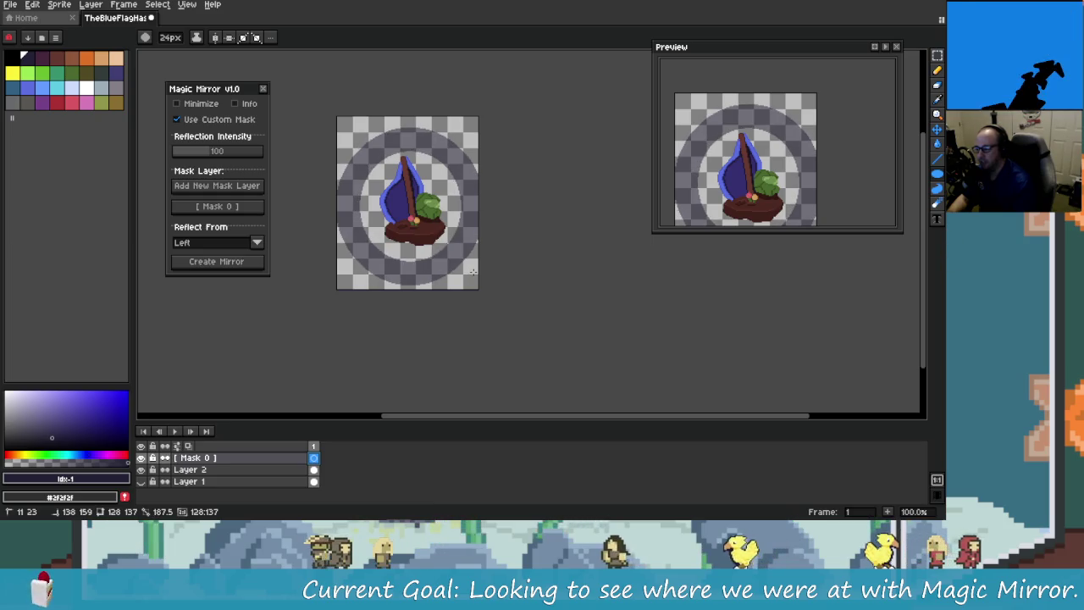
# Step: Try a centre fill and an ellipse outline around the sprite, undoing both
pyautogui.click(442, 225)
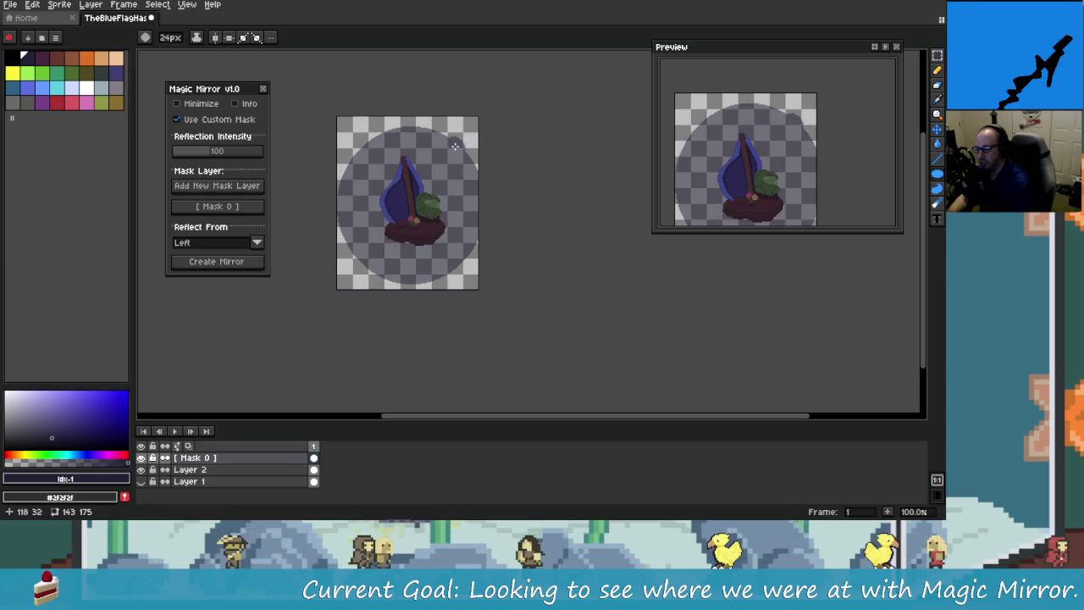
pyautogui.hotkey('ctrl', 'z')
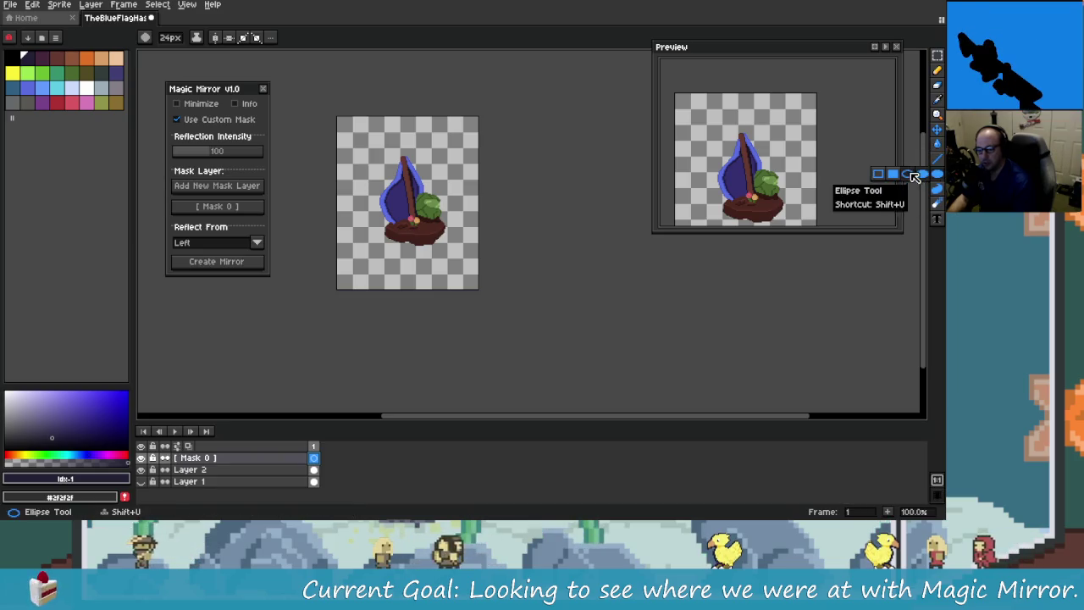
pyautogui.click(937, 174)
pyautogui.moveTo(352, 131); pyautogui.dragTo(462, 246)
pyautogui.hotkey('ctrl', 'z')
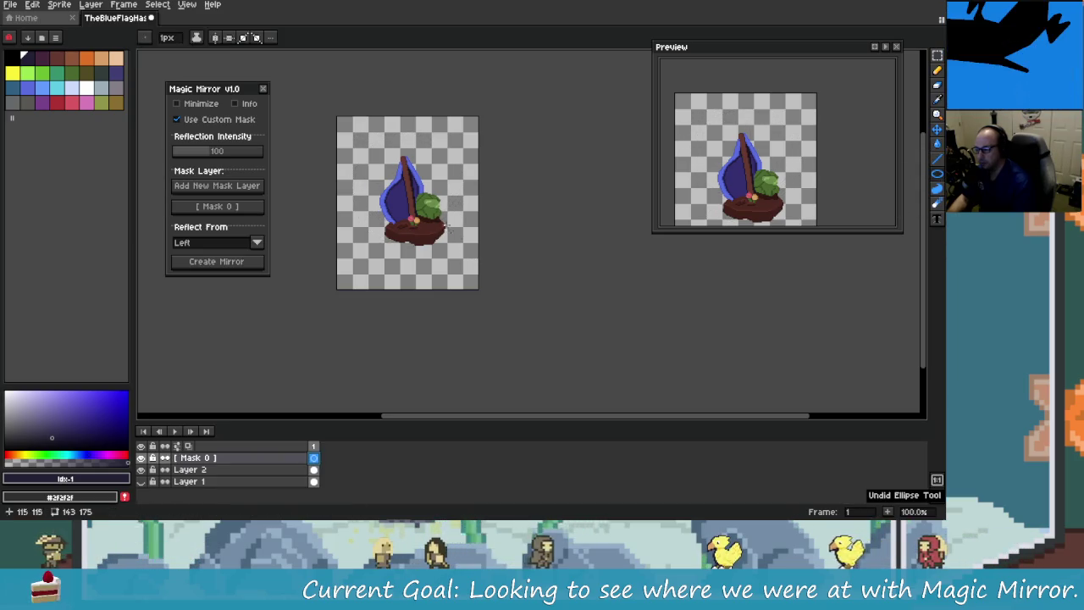
# Step: Brush a larger dark ring around the sprite on Mask 0, then make Layer 2 active
pyautogui.press('b')
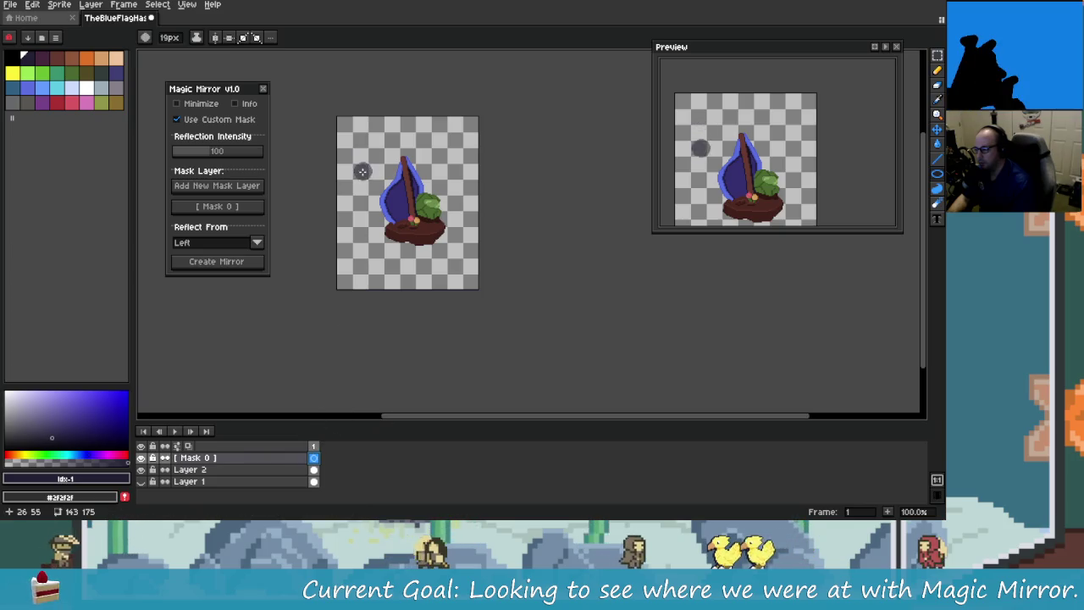
pyautogui.moveTo(363, 169)
pyautogui.mouseDown()
pyautogui.moveTo(440, 262)
pyautogui.moveTo(478, 275)
pyautogui.mouseUp()
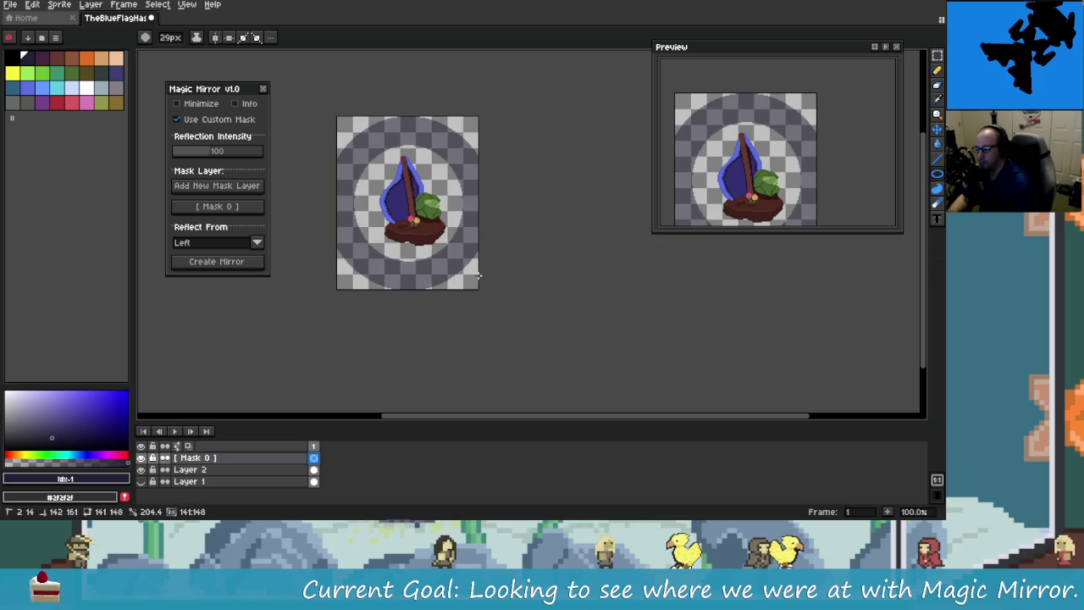
pyautogui.scroll(1, 466, 267)
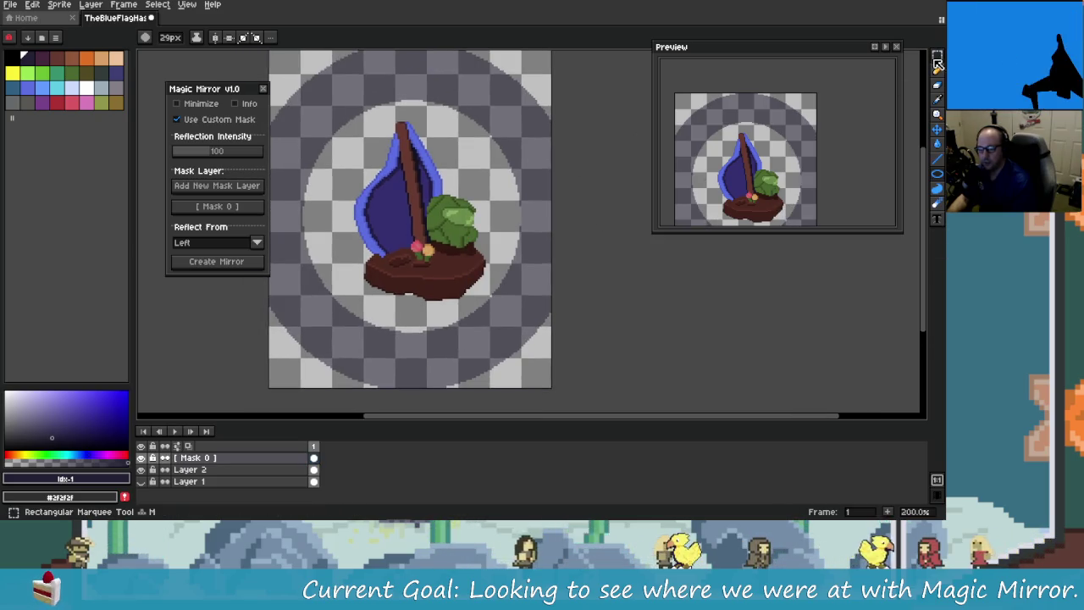
pyautogui.hscroll(-2, 398, 356)
pyautogui.click(320, 469)
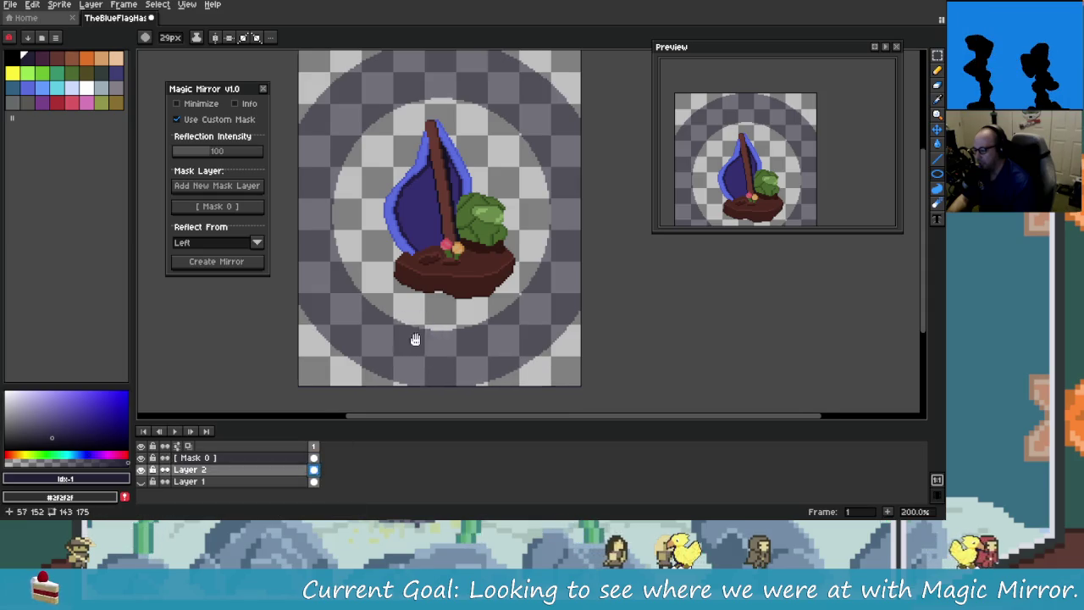
pyautogui.hscroll(-2, 407, 333)
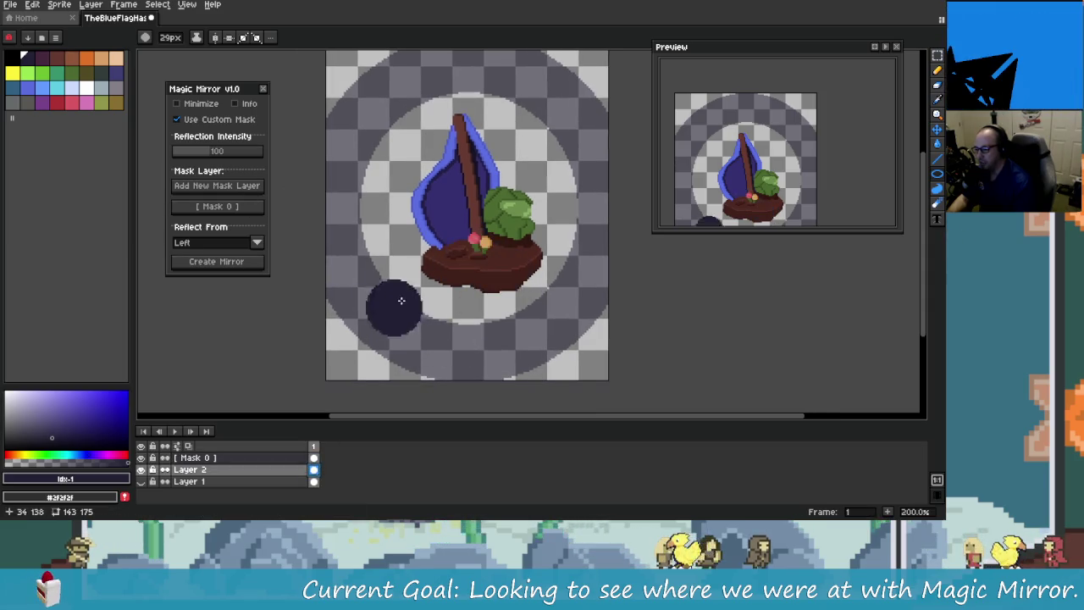
pyautogui.hscroll(2, 381, 304)
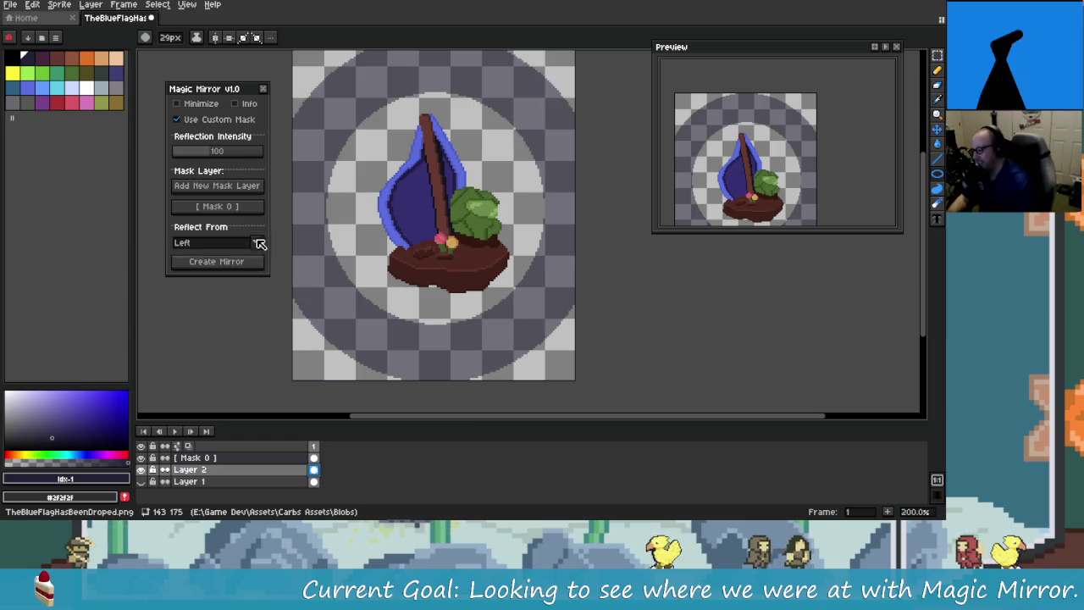
# Step: Create a bottom Magic Mirror reflection, then undo it
pyautogui.click(217, 242)
pyautogui.click(213, 268)
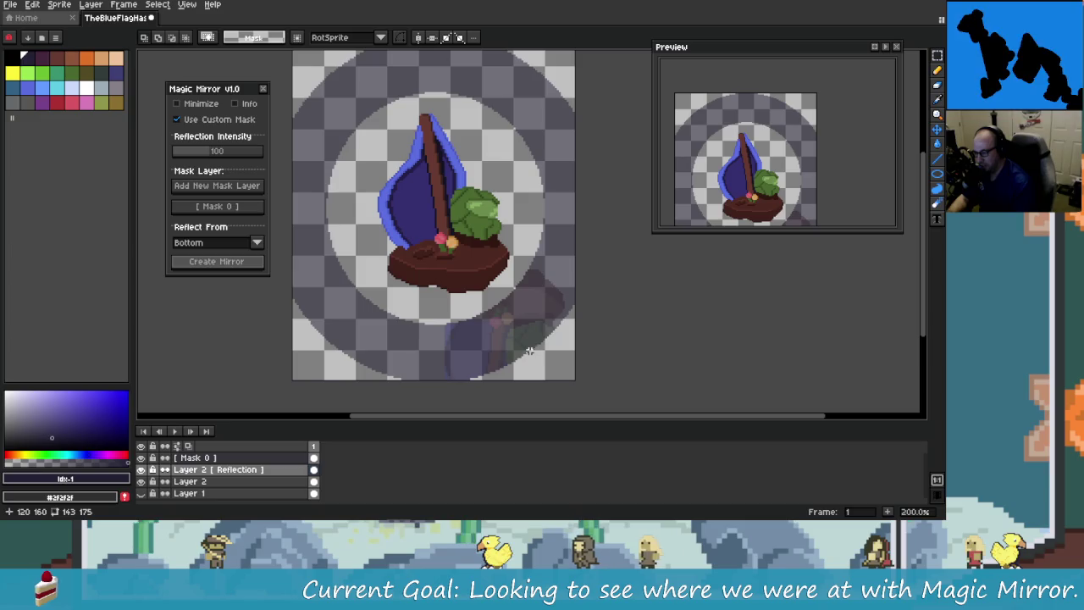
pyautogui.hotkey('ctrl', 'z')
pyautogui.hotkey('ctrl', 'z')
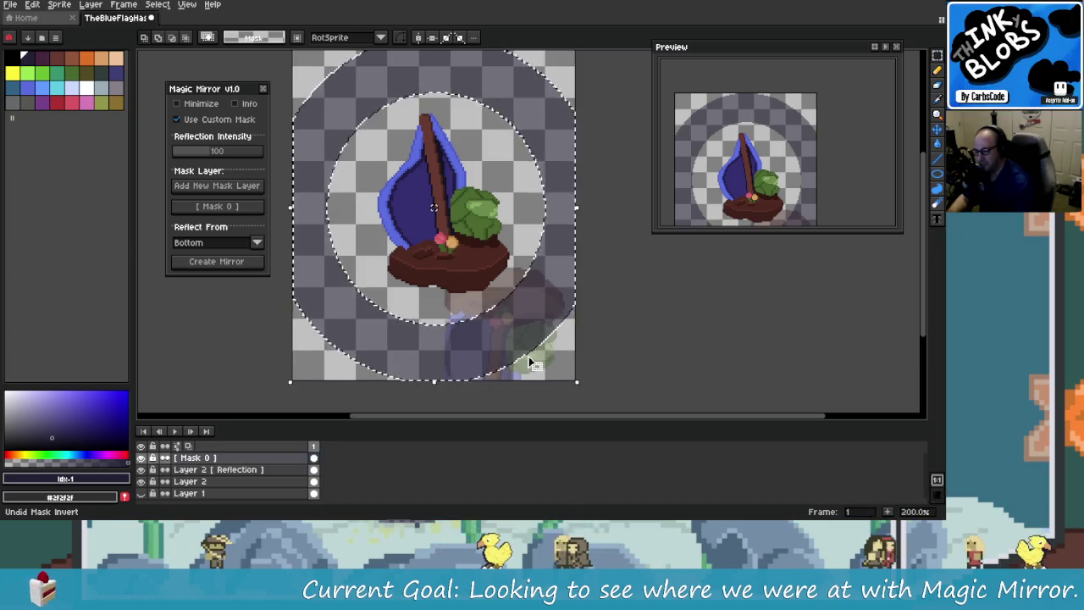
pyautogui.hotkey('ctrl', 'z')
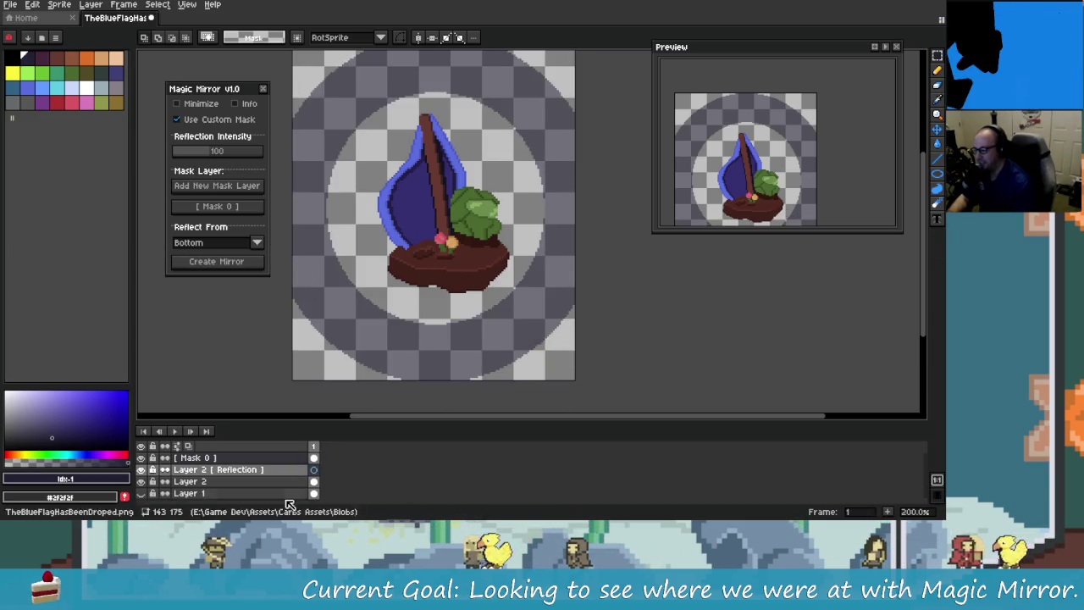
# Step: Create a Magic Mirror reflection of Layer 2 from the top
pyautogui.click(315, 480)
pyautogui.click(216, 242)
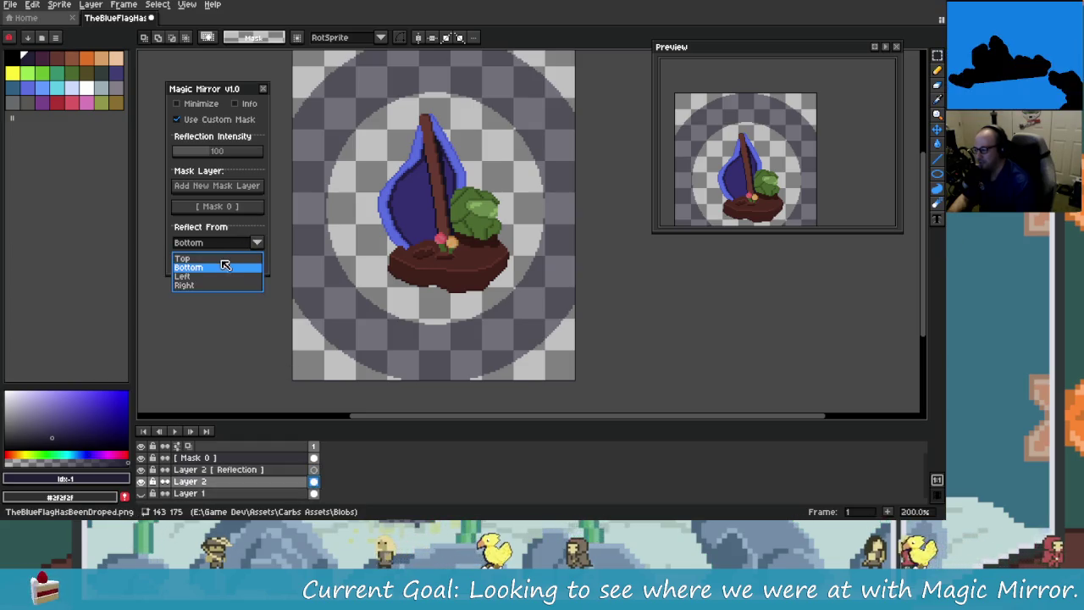
pyautogui.click(225, 264)
pyautogui.moveTo(443, 254)
pyautogui.mouseDown()
pyautogui.moveTo(454, 378)
pyautogui.moveTo(460, 282)
pyautogui.mouseUp()
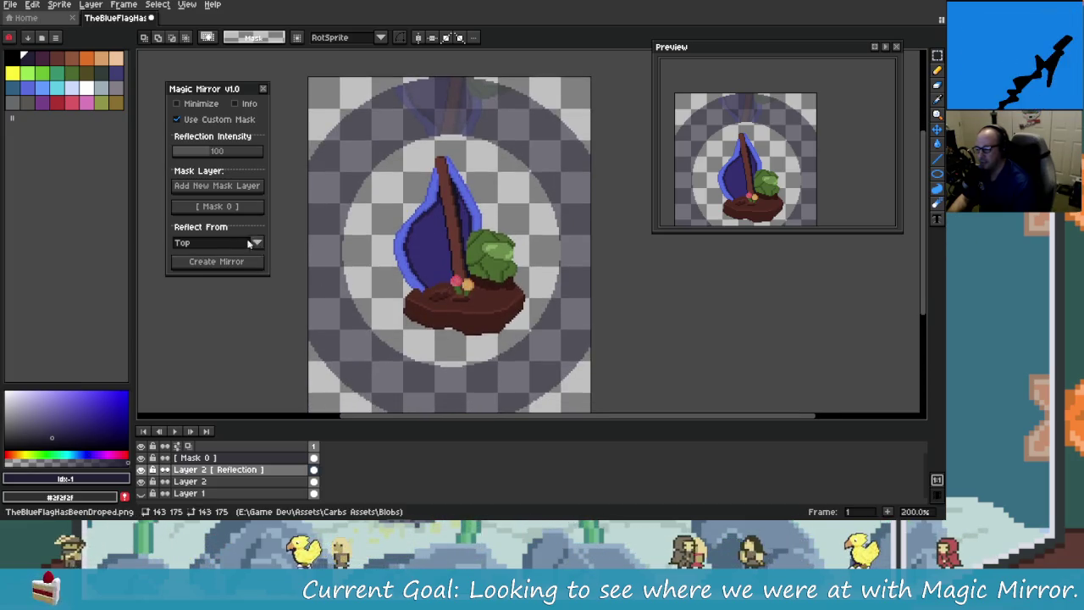
# Step: Set Reflect From to Right, create the mirror from Layer 2, and pan to inspect it
pyautogui.click(254, 243)
pyautogui.click(204, 285)
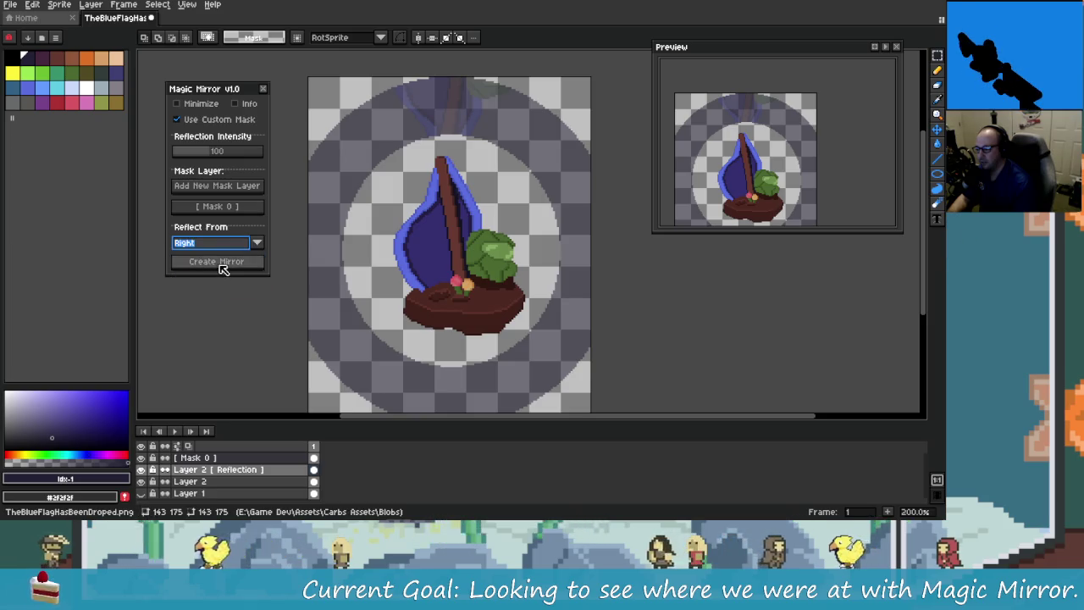
pyautogui.click(222, 264)
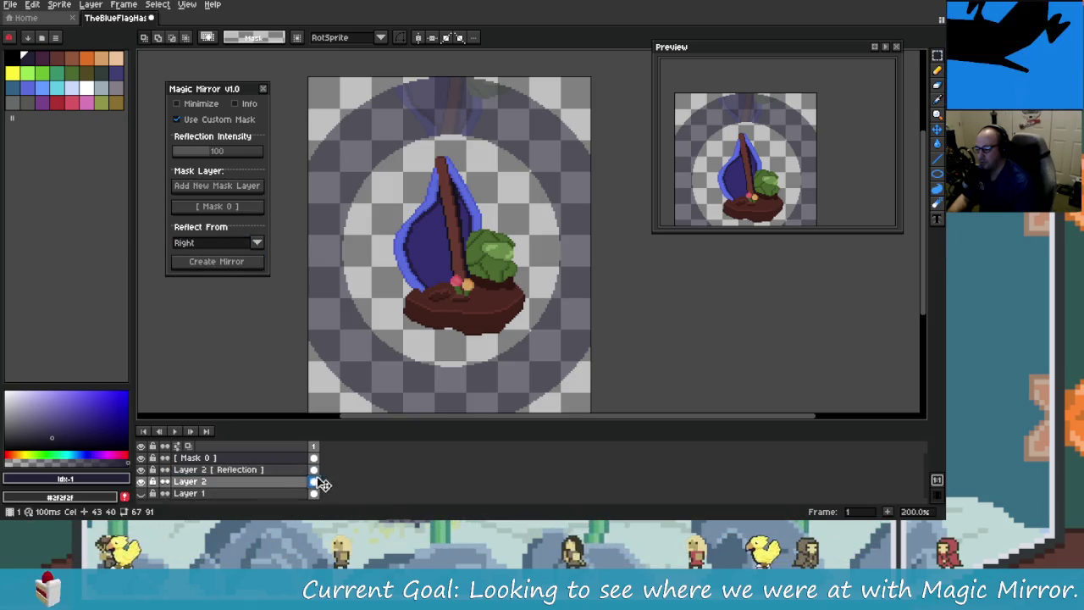
pyautogui.click(242, 267)
pyautogui.moveTo(442, 310)
pyautogui.mouseDown()
pyautogui.moveTo(342, 255)
pyautogui.moveTo(378, 308)
pyautogui.moveTo(419, 306)
pyautogui.moveTo(327, 303)
pyautogui.moveTo(496, 235)
pyautogui.mouseUp()
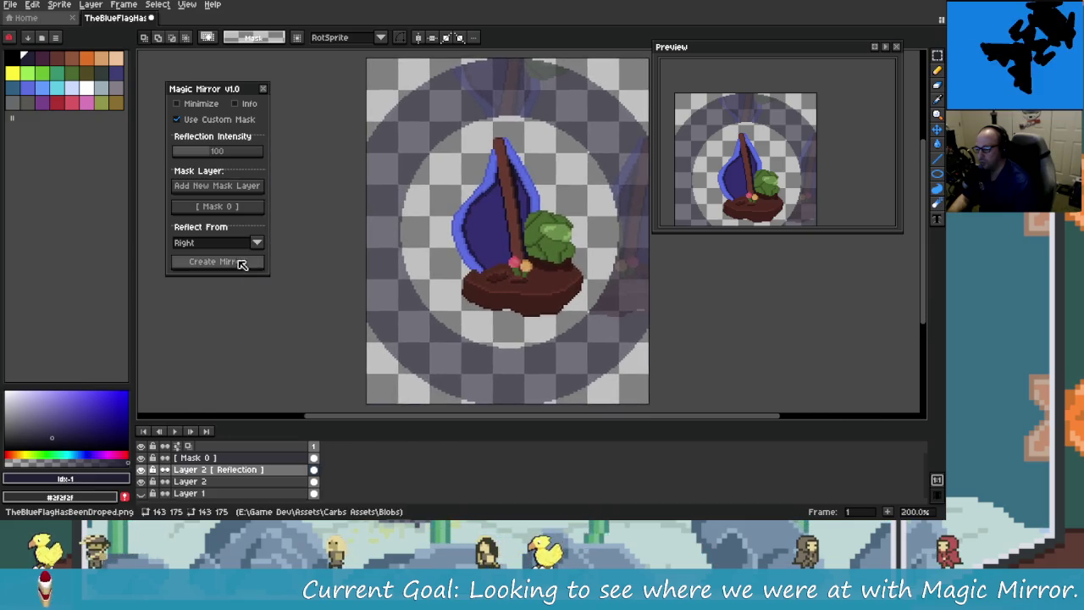
pyautogui.moveTo(400, 304); pyautogui.dragTo(335, 304)
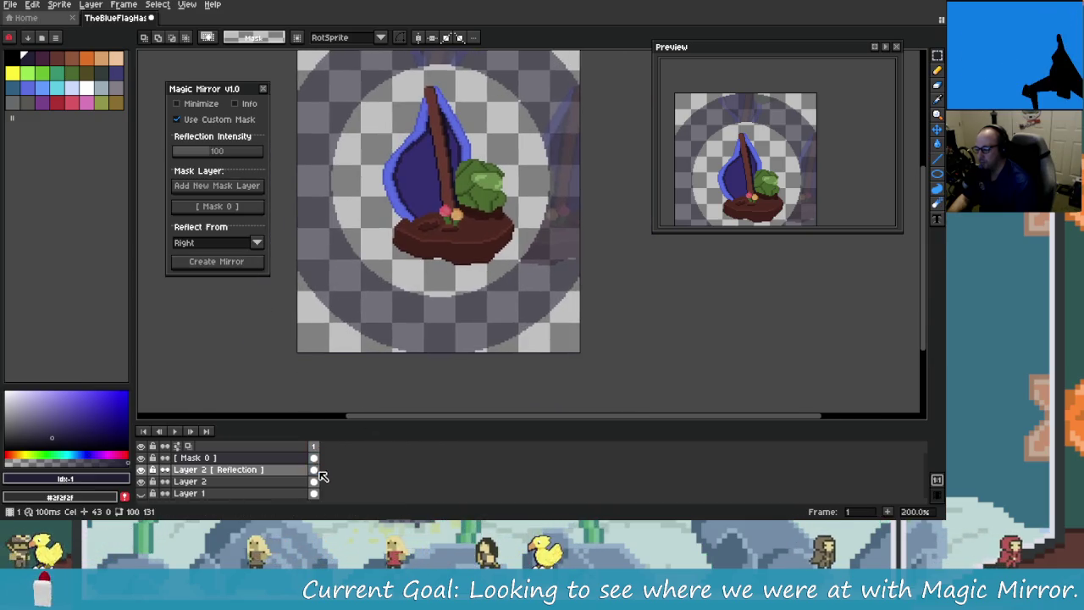
pyautogui.click(315, 480)
pyautogui.click(257, 243)
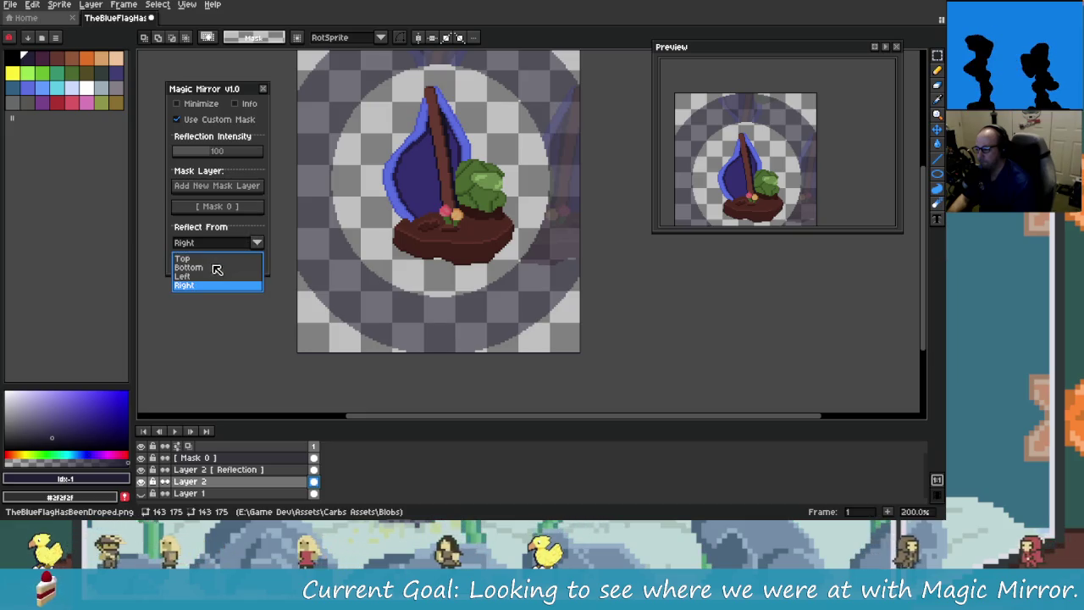
# Step: Create a Magic Mirror reflection of the sailboat island from the Left
pyautogui.click(219, 272)
pyautogui.click(217, 261)
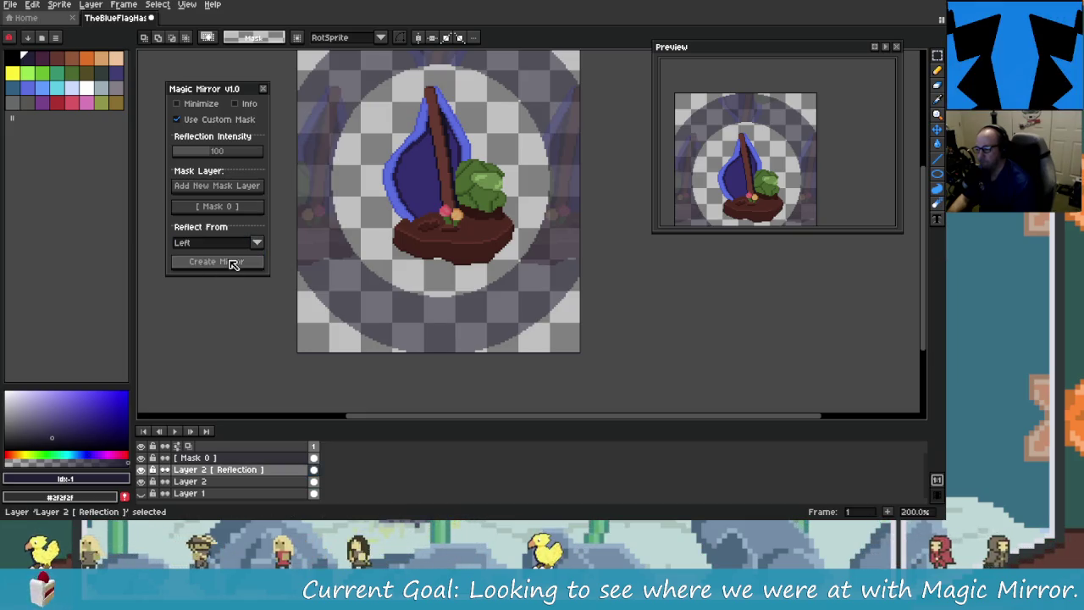
pyautogui.moveTo(362, 310)
pyautogui.mouseDown()
pyautogui.moveTo(389, 350)
pyautogui.moveTo(327, 339)
pyautogui.moveTo(367, 337)
pyautogui.moveTo(325, 339)
pyautogui.moveTo(356, 337)
pyautogui.mouseUp()
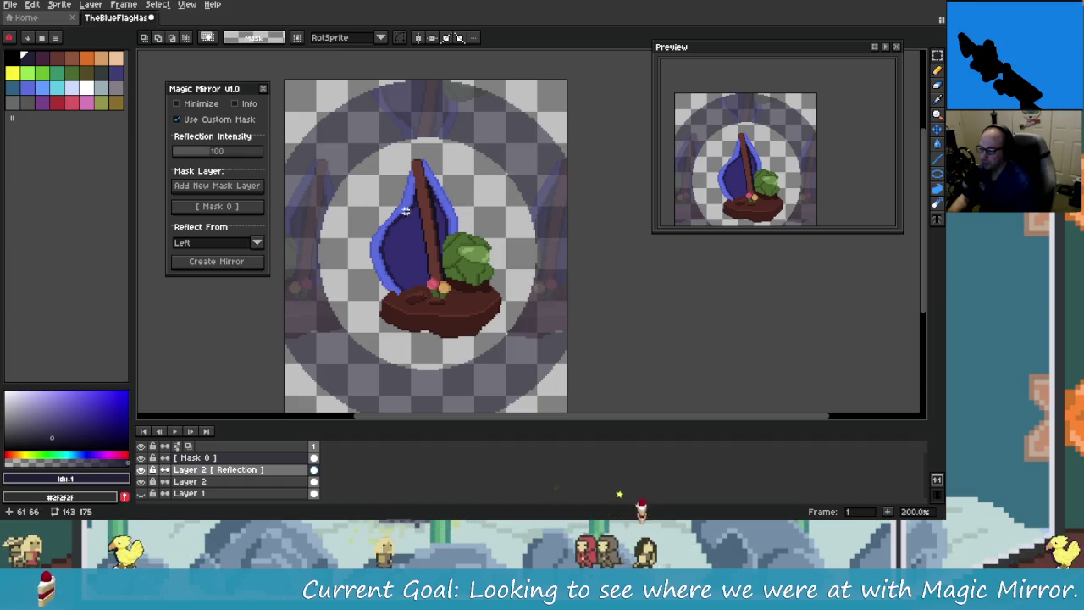
# Step: Switch Reflect From to Bottom and create a second mirror reflection
pyautogui.click(257, 242)
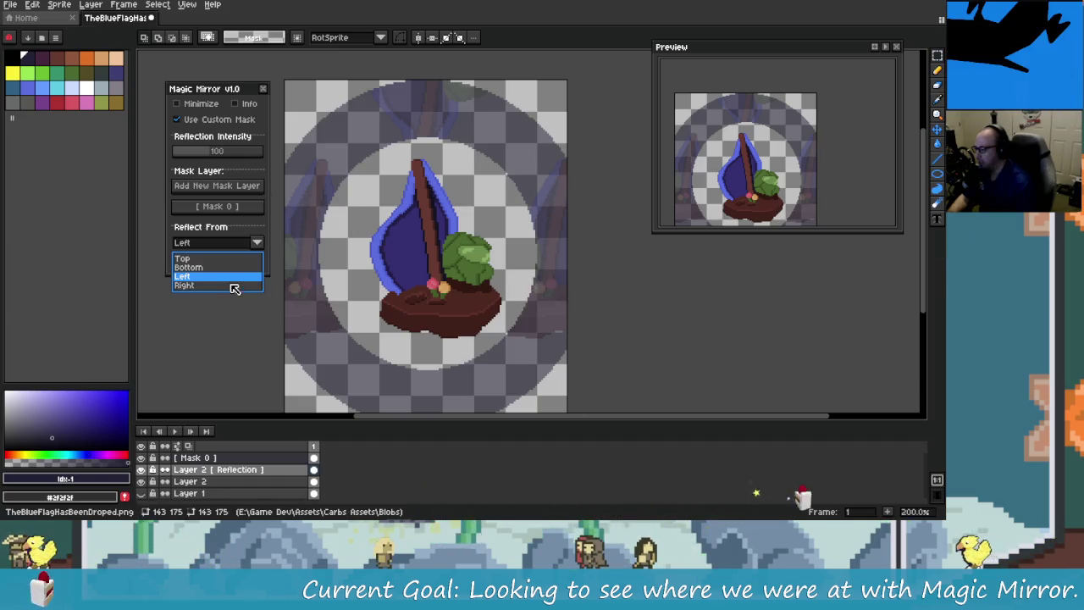
pyautogui.click(228, 267)
pyautogui.moveTo(414, 299); pyautogui.dragTo(404, 268)
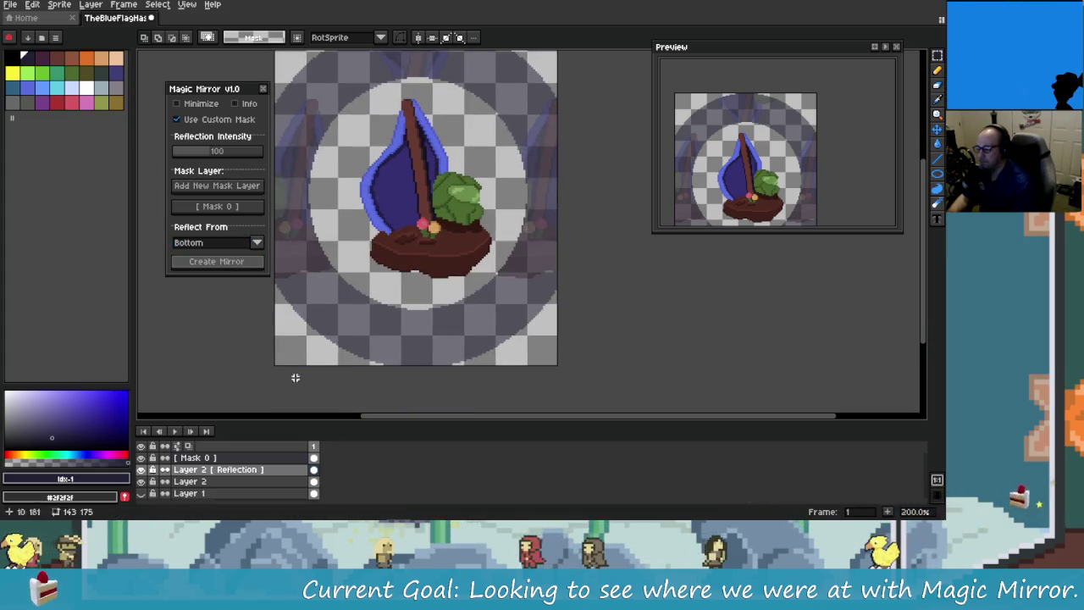
pyautogui.click(235, 267)
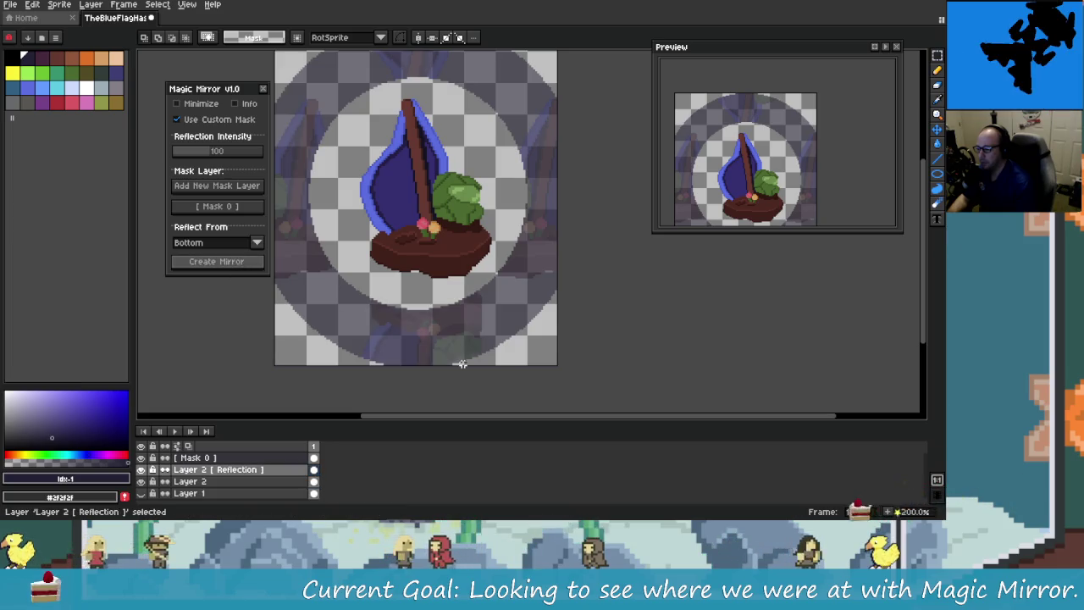
pyautogui.scroll(-1, 520, 335)
pyautogui.scroll(1, 520, 334)
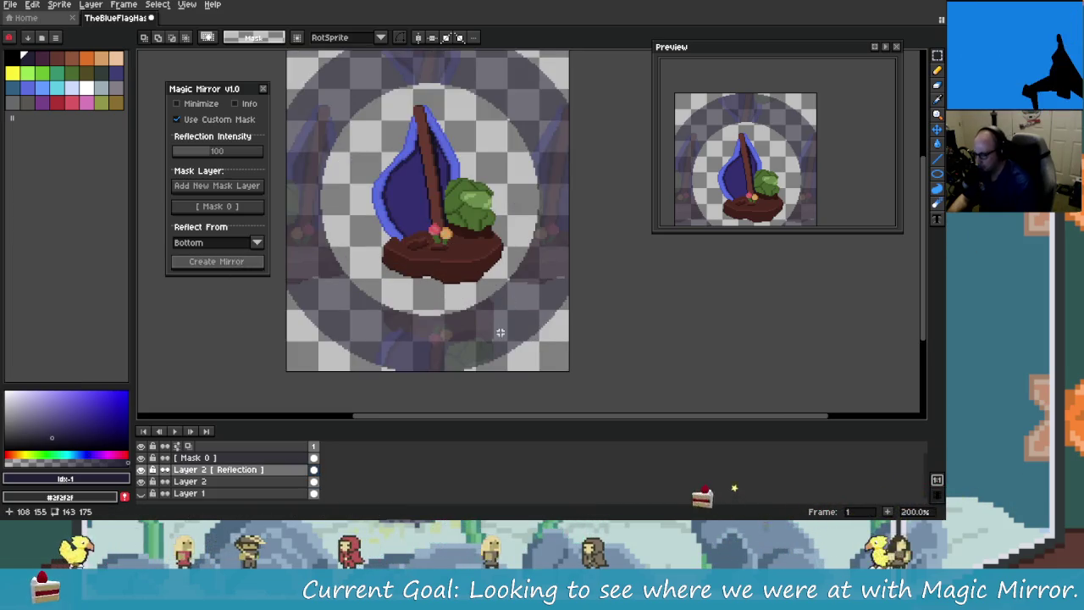
# Step: Undo the mirror reflections and select-all, then add a new frame on Layer 2
pyautogui.scroll(-1, 496, 327)
pyautogui.scroll(1, 466, 252)
pyautogui.scroll(1, 465, 252)
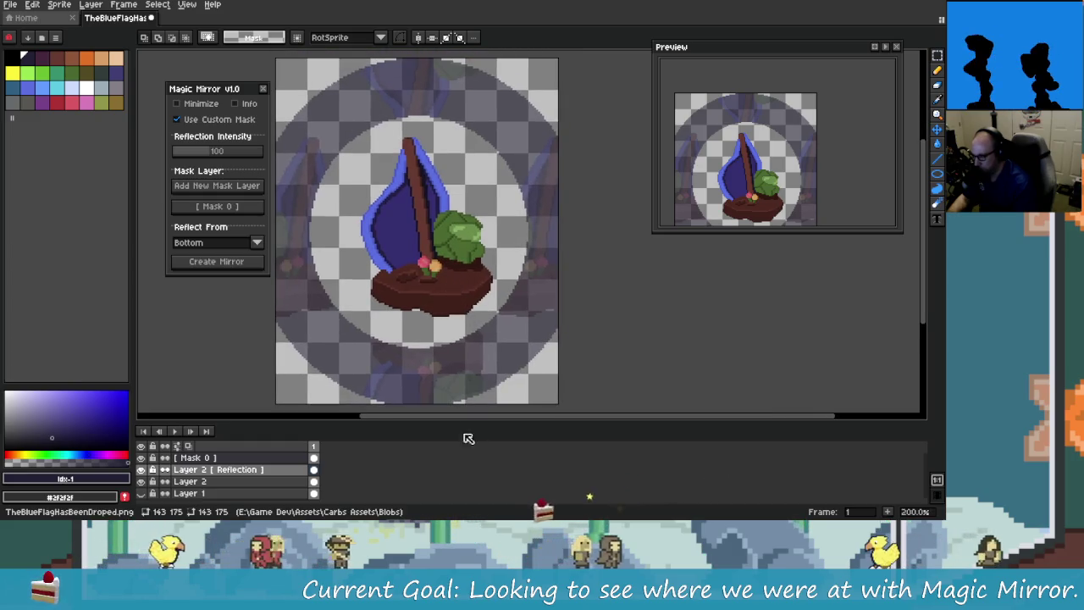
pyautogui.scroll(-1, 436, 386)
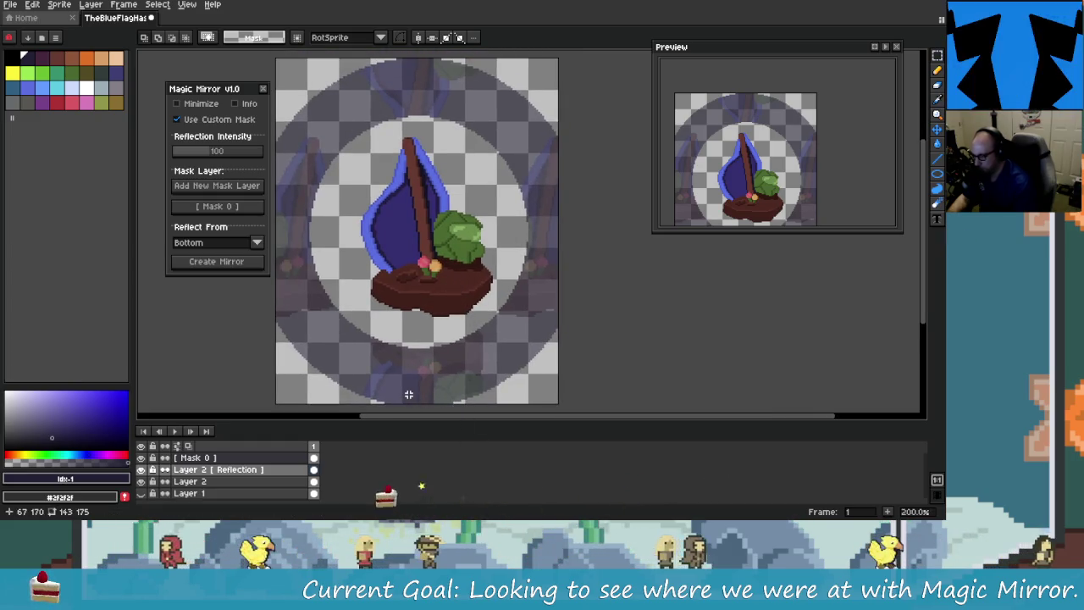
pyautogui.hotkey('ctrl', 'z')
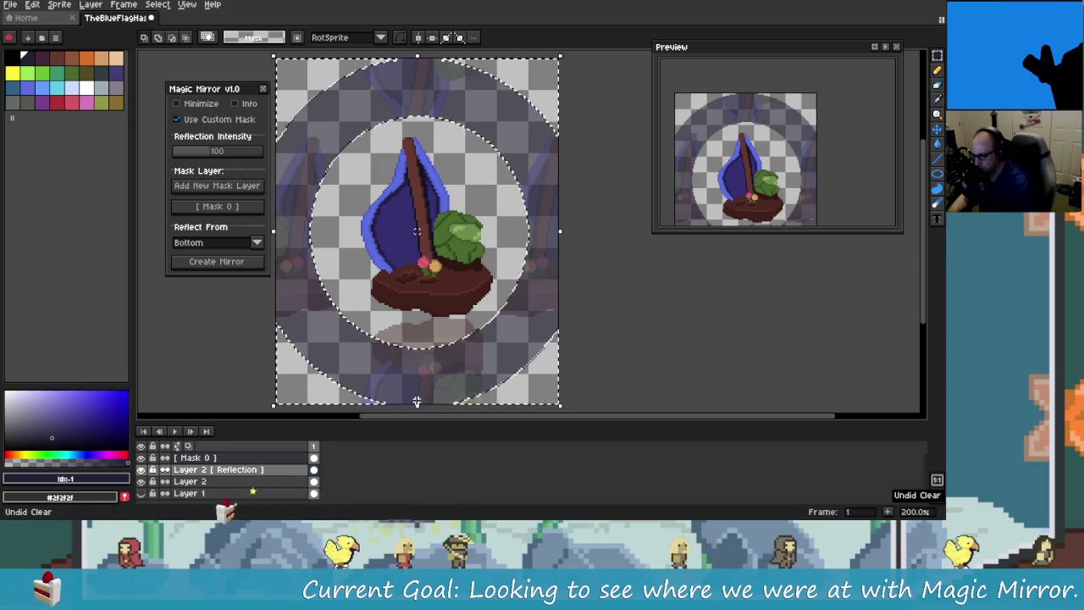
pyautogui.hotkey('ctrl', 'z')
pyautogui.hotkey('ctrl', 'z')
pyautogui.hotkey('ctrl', 'z')
pyautogui.hotkey('ctrl', 'z')
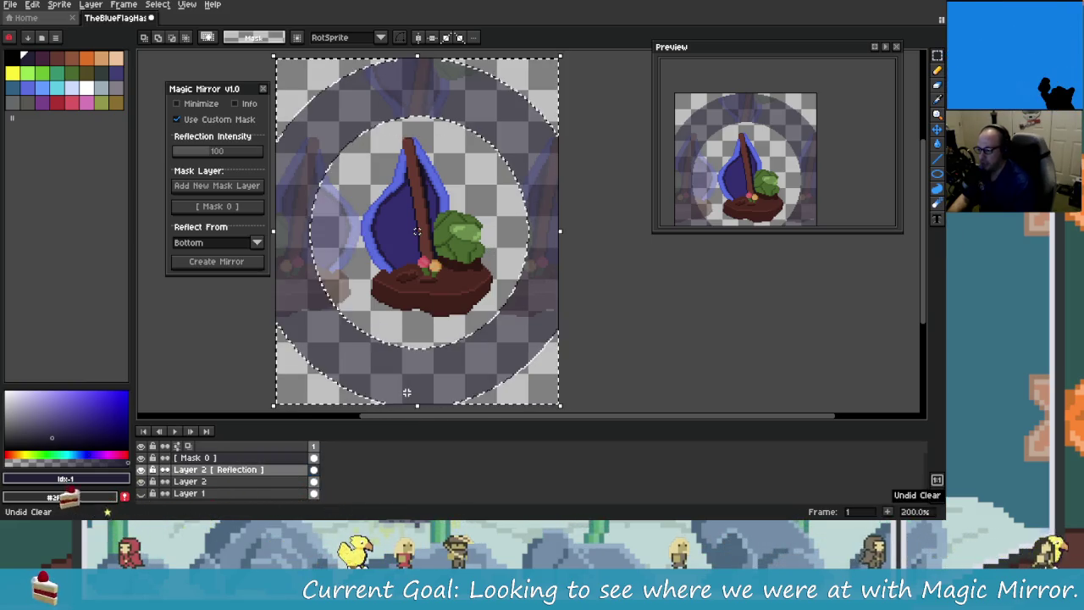
pyautogui.hotkey('ctrl', 'z')
pyautogui.hotkey('ctrl', 'z')
pyautogui.hotkey('ctrl', 'z')
pyautogui.hotkey('ctrl', 'z')
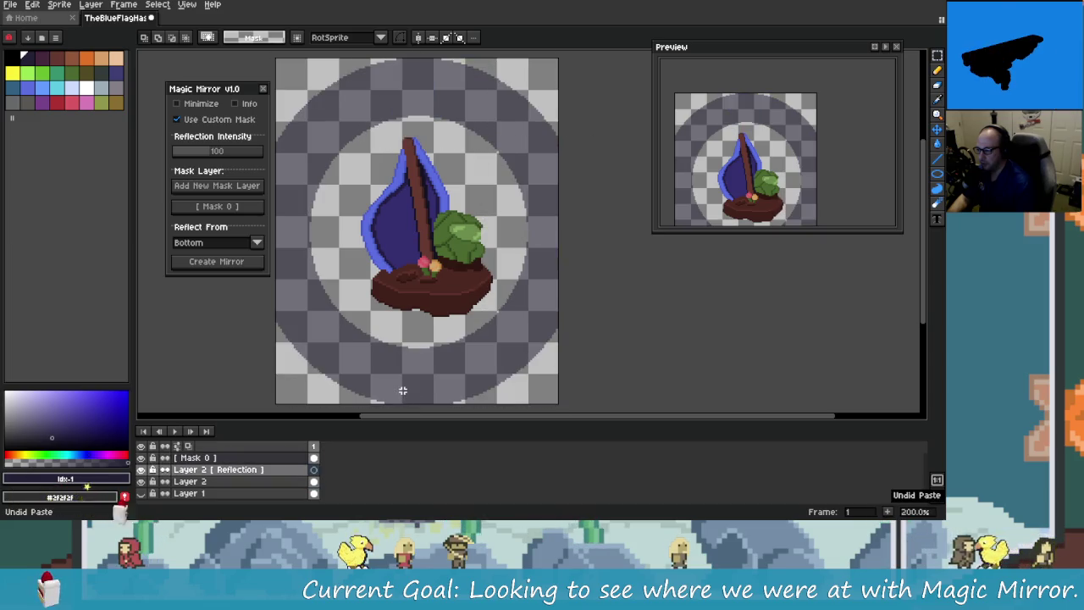
pyautogui.hotkey('ctrl', 'z')
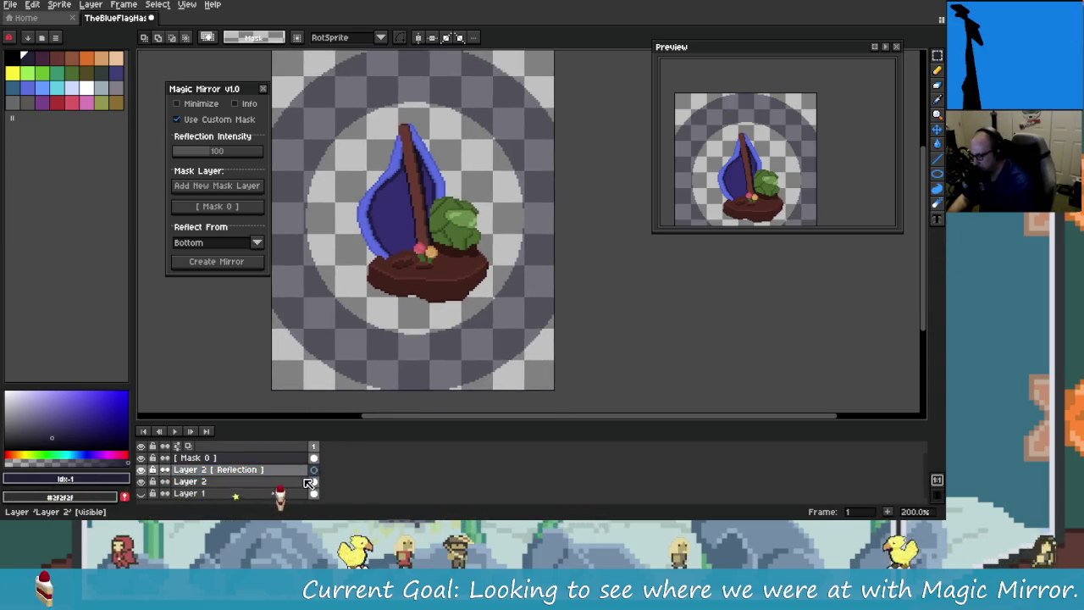
pyautogui.click(313, 481)
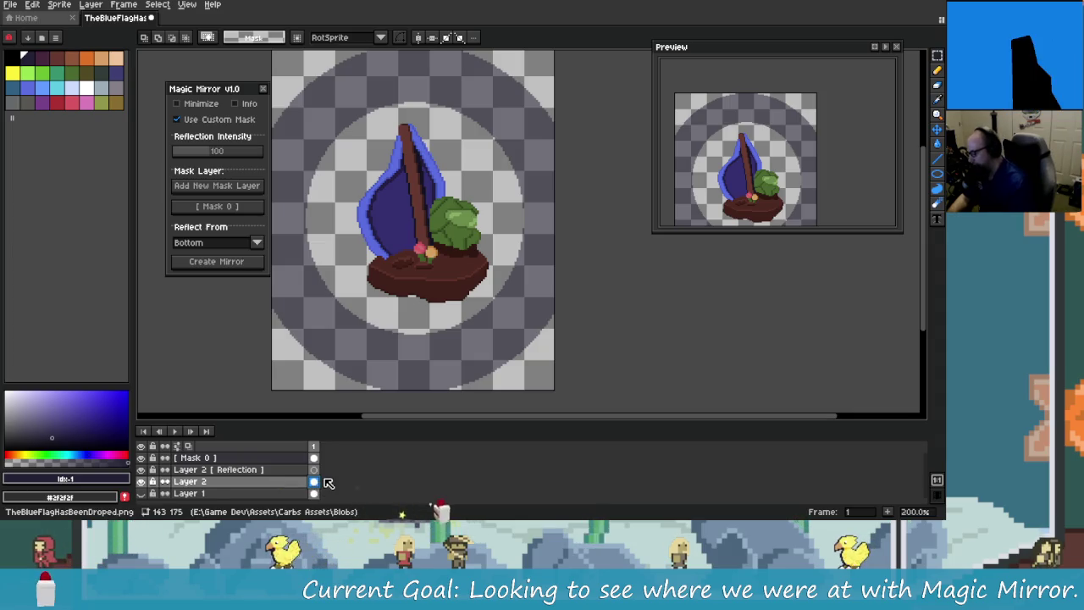
pyautogui.hotkey('alt', 'n')
pyautogui.hotkey('alt', 'n')
# Step: Add another frame and shift the sailboat island up on frame 2
pyautogui.hotkey('alt', 'n')
pyautogui.hotkey('alt', 'n')
pyautogui.hotkey('alt', 'n')
pyautogui.hotkey('alt', 'n')
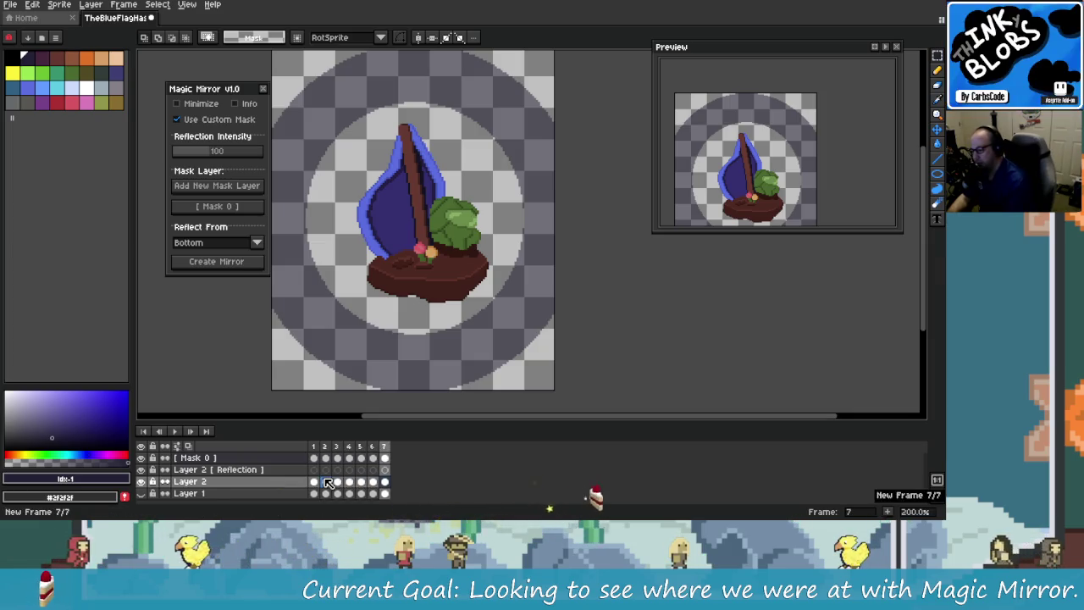
pyautogui.hotkey('alt', 'n')
pyautogui.click(329, 482)
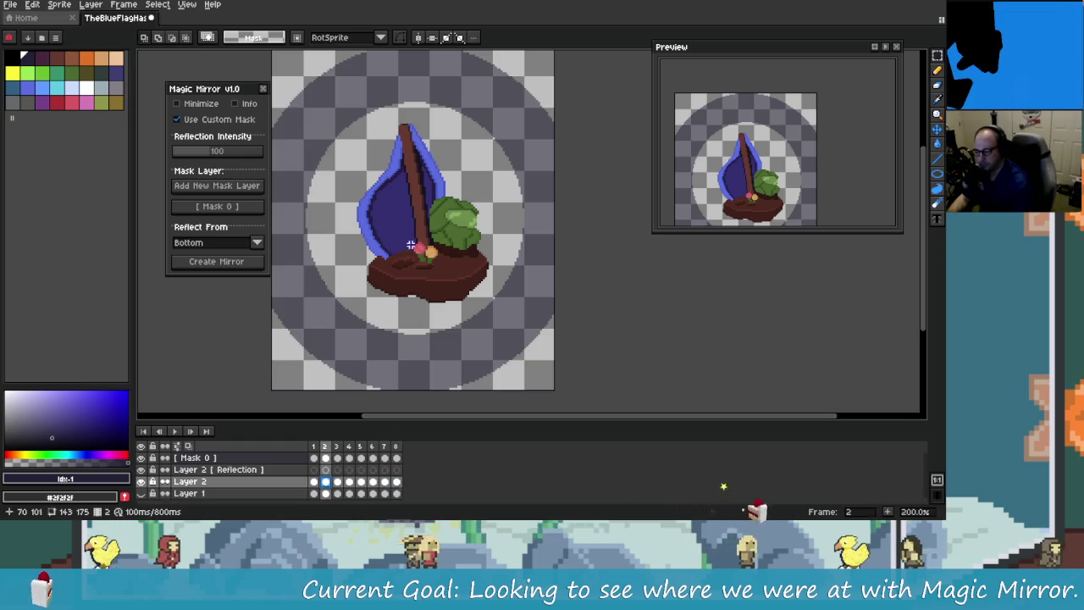
pyautogui.moveTo(348, 121)
pyautogui.mouseDown()
pyautogui.moveTo(450, 314)
pyautogui.moveTo(511, 326)
pyautogui.mouseUp()
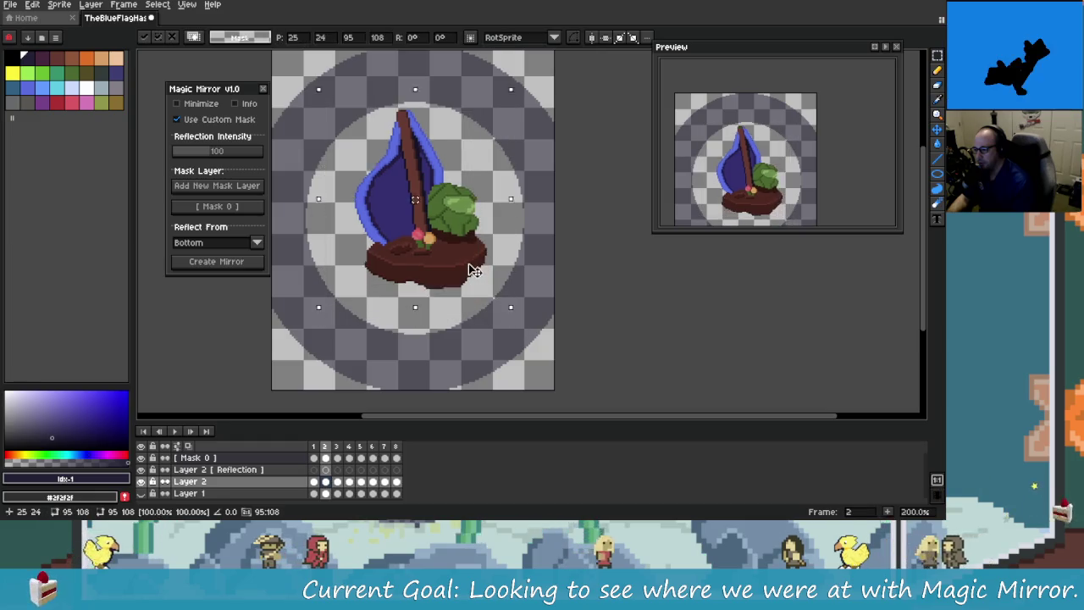
pyautogui.moveTo(470, 286); pyautogui.dragTo(477, 265)
pyautogui.press('Left')
pyautogui.press('Down')
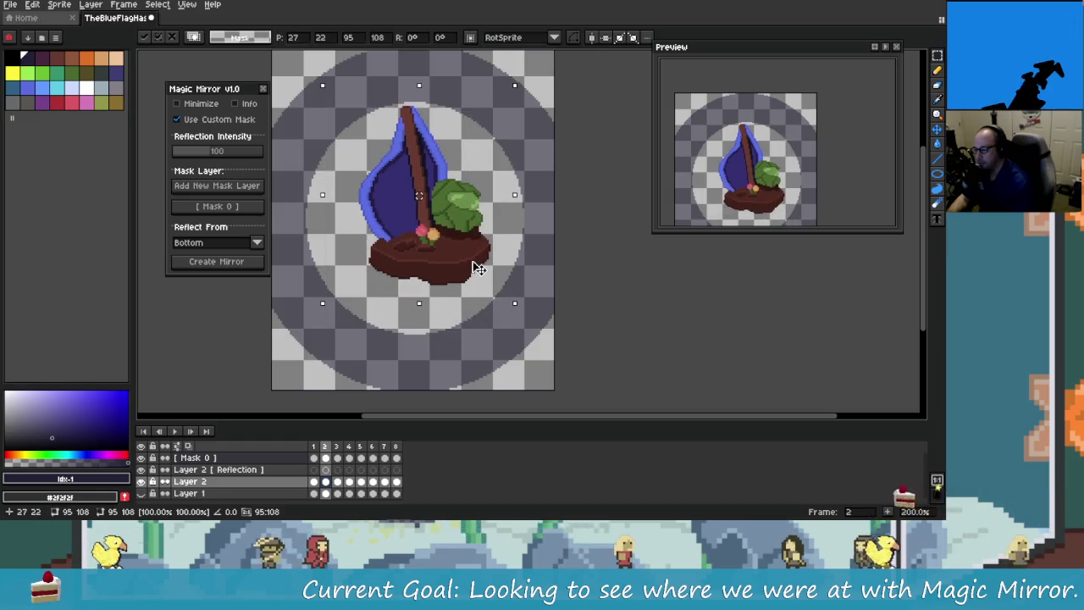
# Step: Reposition the sailboat island on frames 3, 4 and 5
pyautogui.click(343, 482)
pyautogui.moveTo(418, 414); pyautogui.dragTo(400, 404)
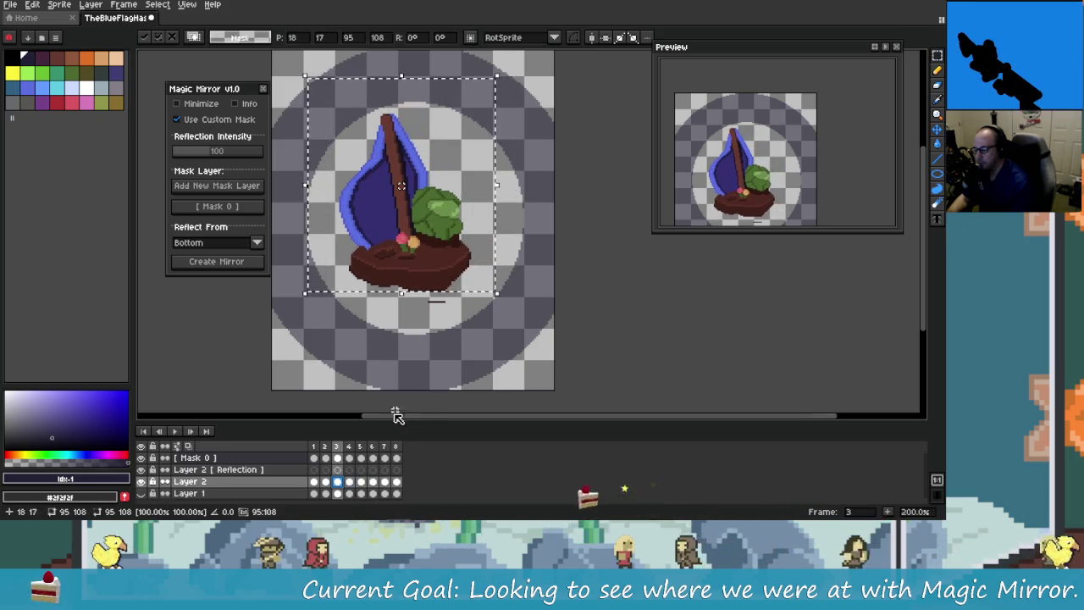
pyautogui.press('.')
pyautogui.moveTo(448, 249)
pyautogui.mouseDown()
pyautogui.moveTo(414, 252)
pyautogui.moveTo(438, 261)
pyautogui.mouseUp()
pyautogui.press('.')
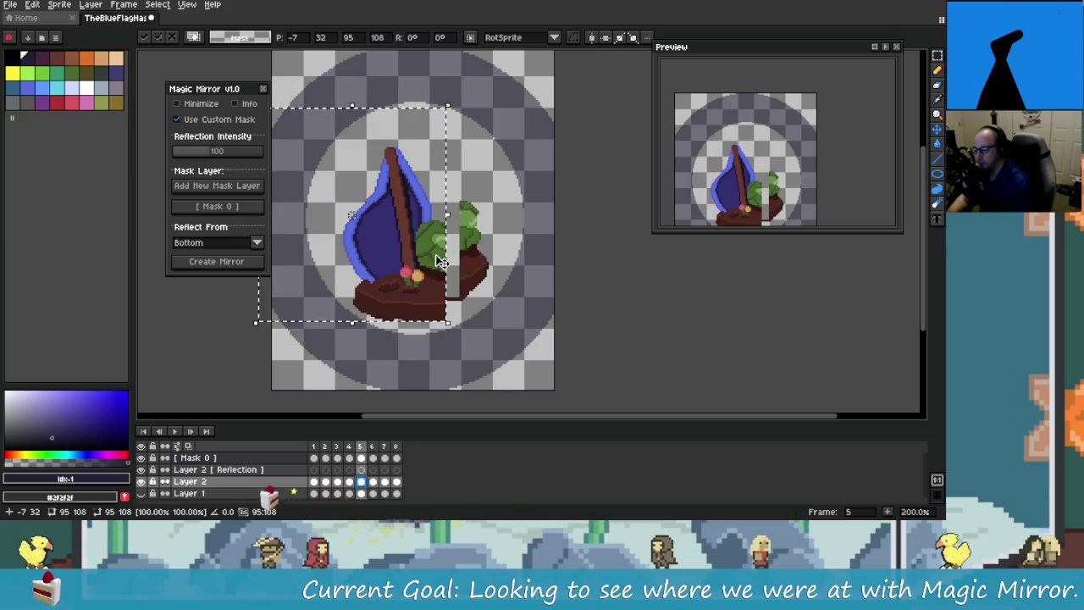
pyautogui.press('Escape')
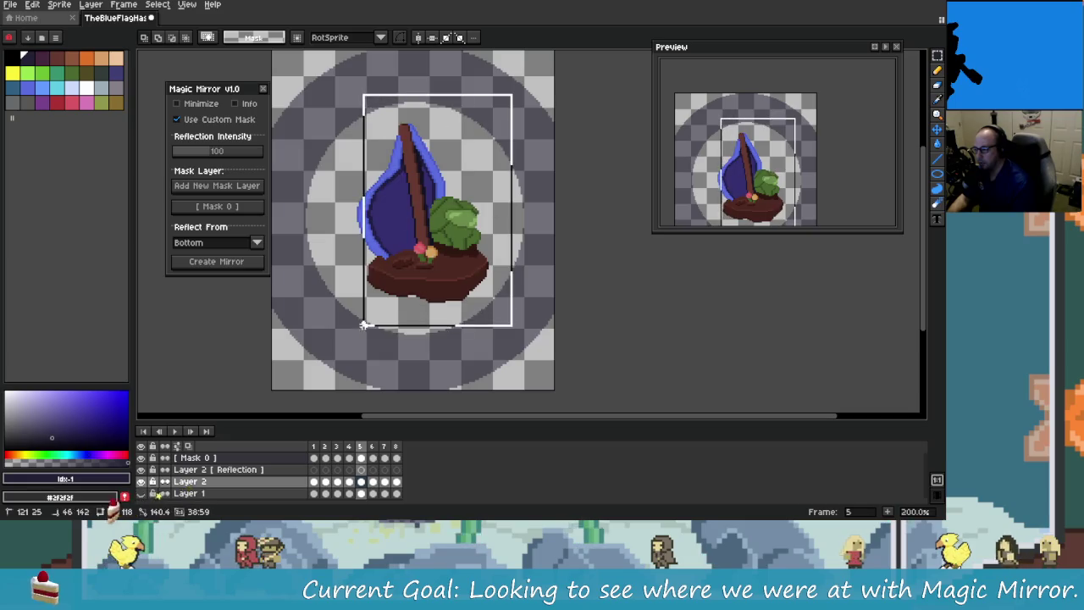
pyautogui.moveTo(364, 315); pyautogui.dragTo(353, 339)
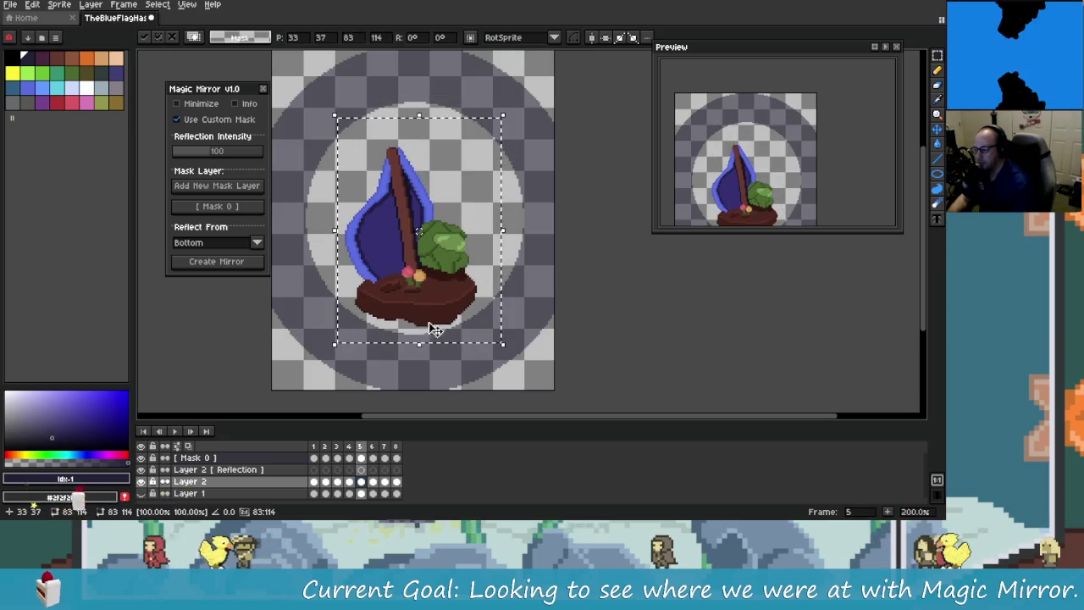
# Step: Move the sailboat down-right on frame 6 and right on frame 7
pyautogui.click(385, 458)
pyautogui.click(372, 481)
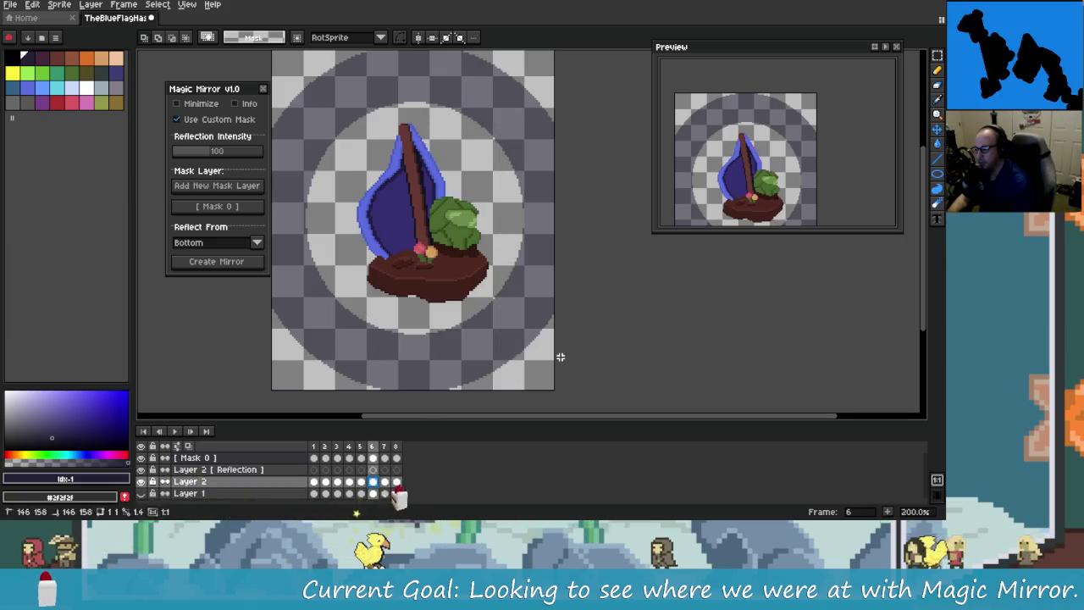
pyautogui.moveTo(345, 105); pyautogui.dragTo(523, 320)
pyautogui.moveTo(483, 270); pyautogui.dragTo(491, 283)
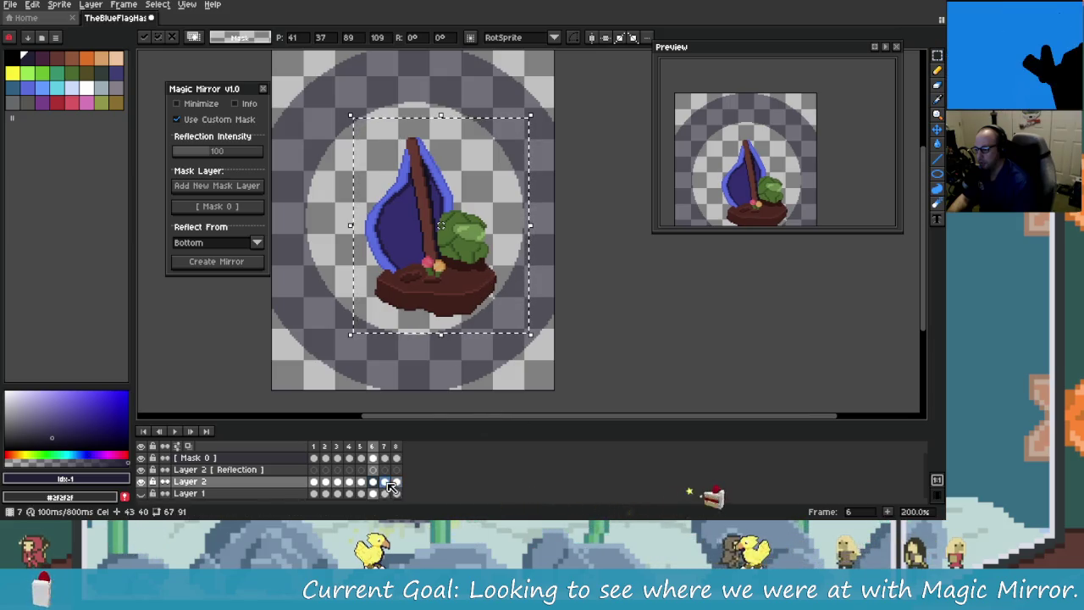
pyautogui.press('.')
pyautogui.hotkey('ctrl', 'shift', 'd')
pyautogui.moveTo(476, 275)
pyautogui.mouseDown()
pyautogui.moveTo(500, 269)
pyautogui.moveTo(495, 261)
pyautogui.mouseUp()
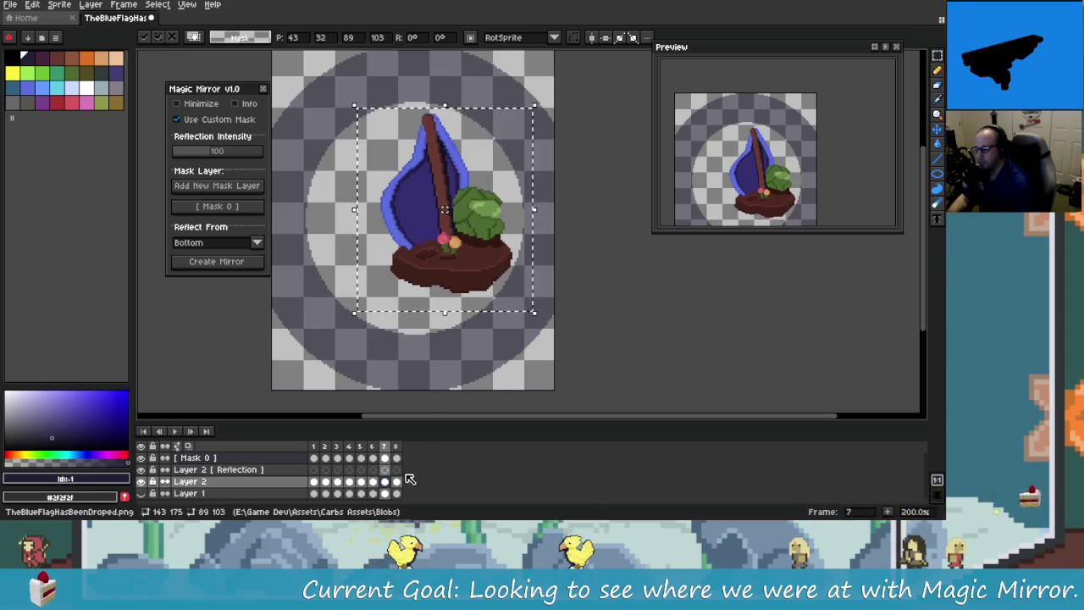
# Step: Move the frame 8 sailboat up-right, preview playback, deselect and select frames 1–8
pyautogui.press('.')
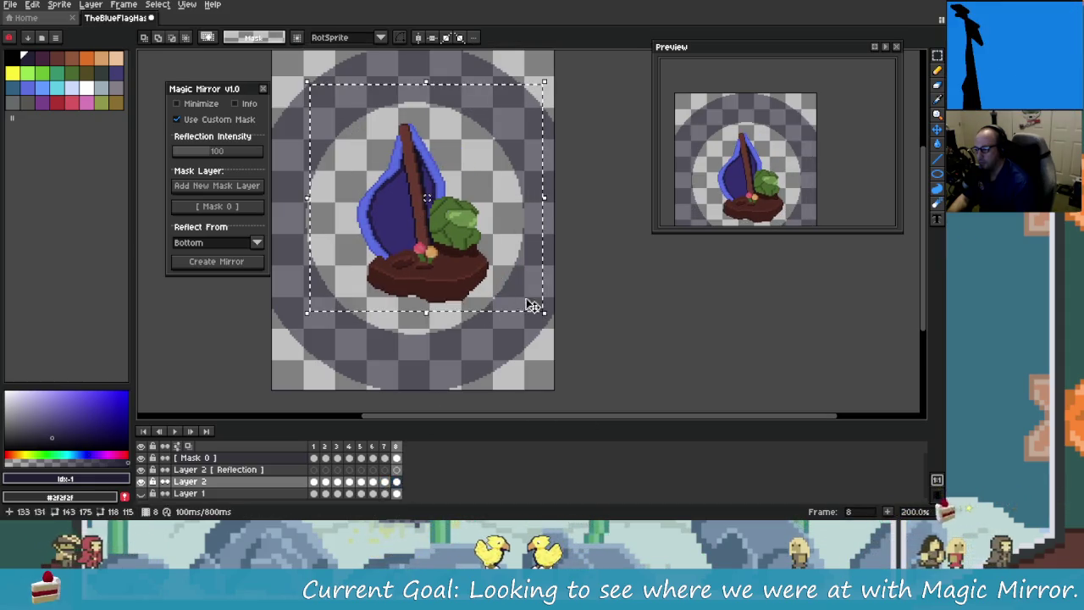
pyautogui.moveTo(542, 313); pyautogui.dragTo(566, 294)
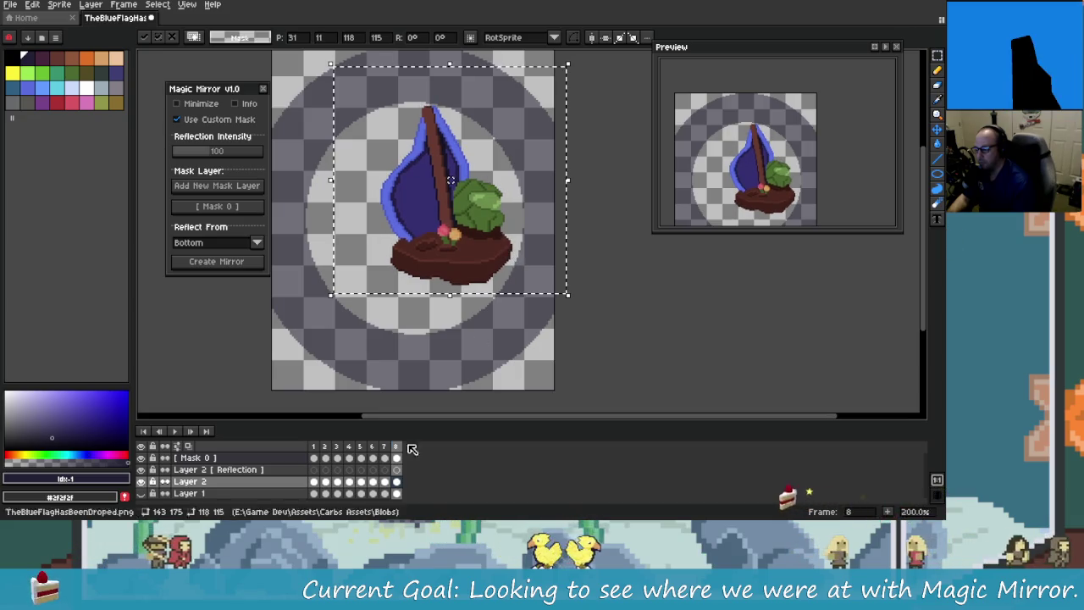
pyautogui.press('Return')
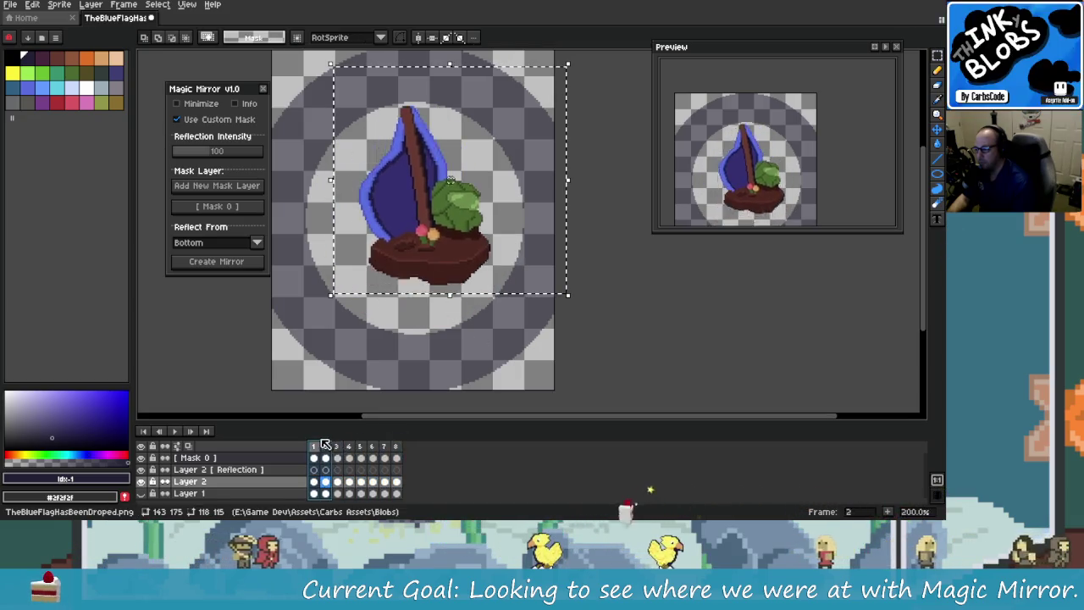
pyautogui.click(315, 482)
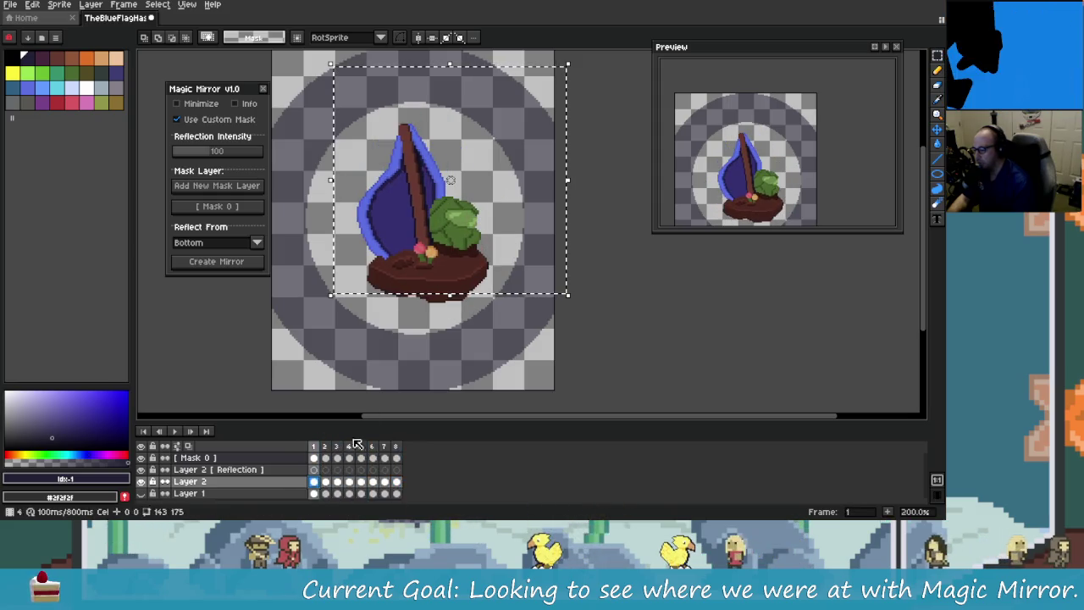
pyautogui.hotkey('ctrl', 'd')
pyautogui.scroll(-1, 474, 338)
pyautogui.scroll(1, 474, 339)
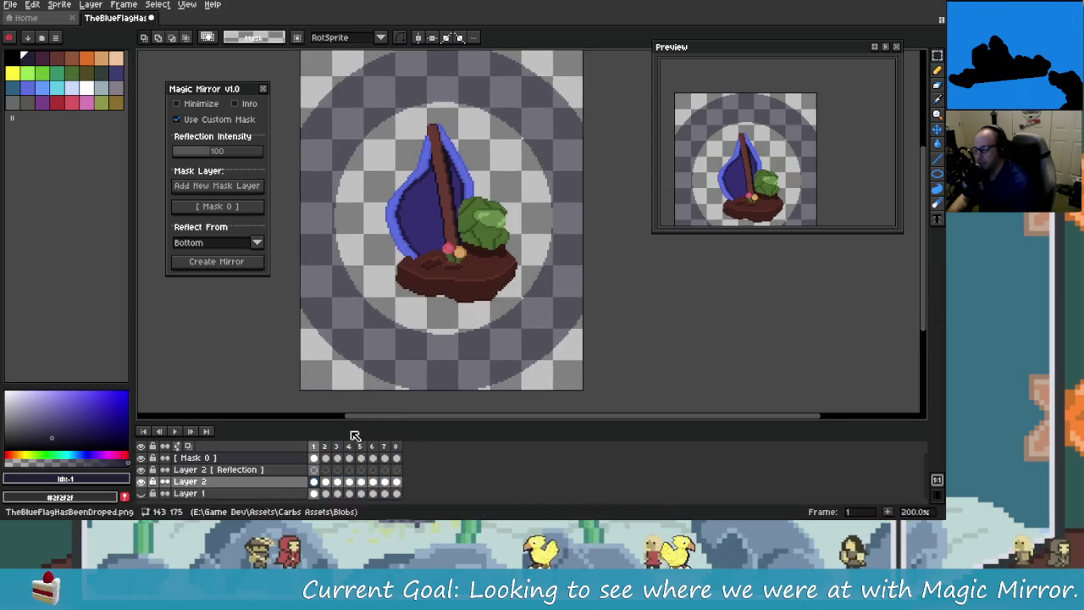
pyautogui.moveTo(316, 484); pyautogui.dragTo(398, 482)
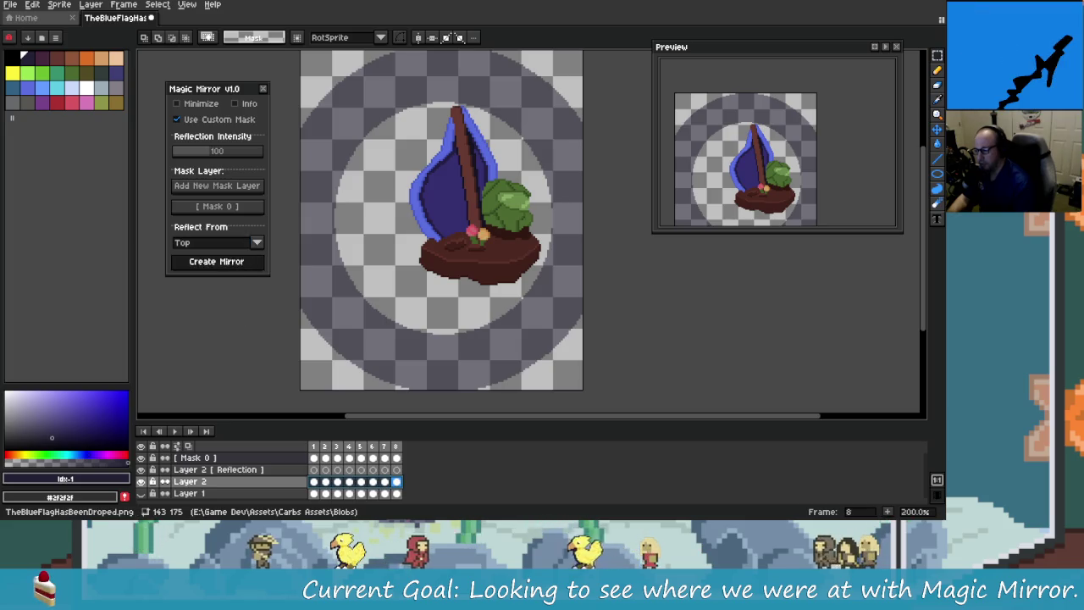
# Step: Create a Magic Mirror reflection from the Top and play the animation to check it
pyautogui.click(238, 264)
pyautogui.moveTo(313, 446); pyautogui.dragTo(391, 472)
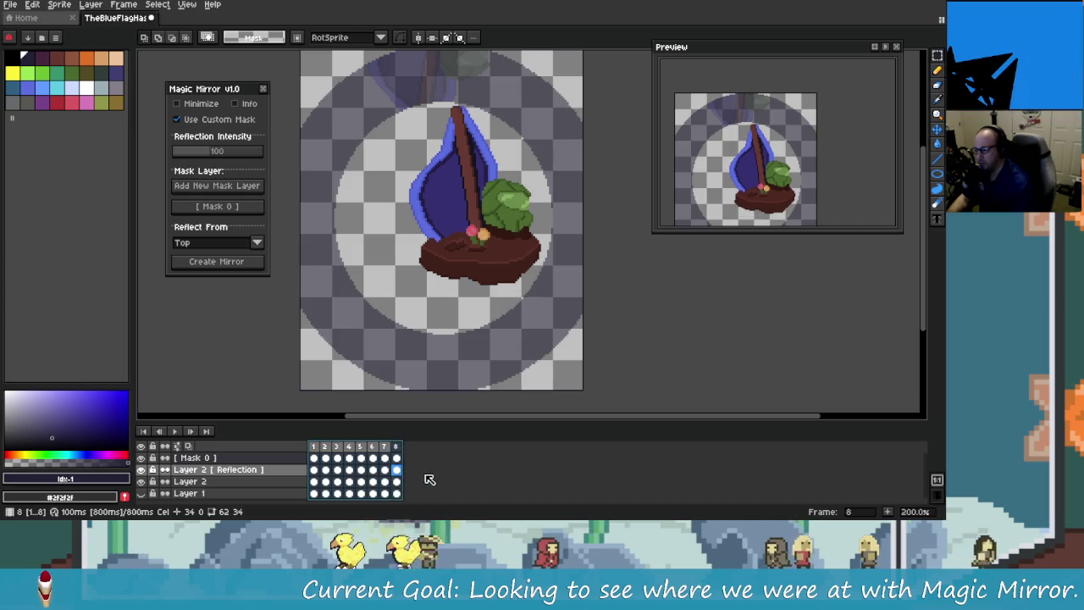
pyautogui.moveTo(391, 472)
pyautogui.mouseDown()
pyautogui.moveTo(320, 461)
pyautogui.moveTo(330, 457)
pyautogui.mouseUp()
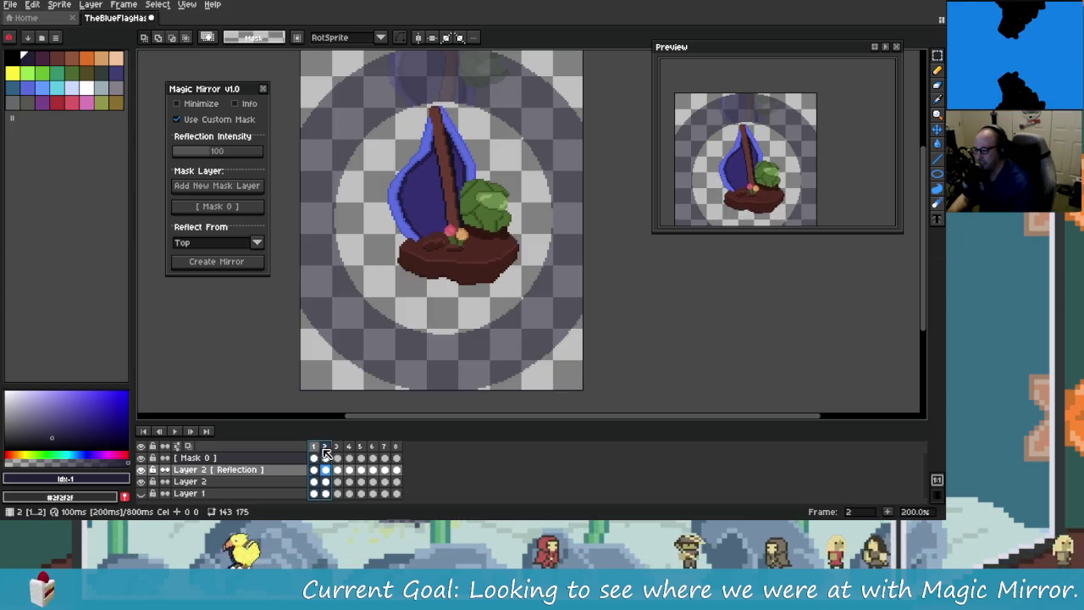
pyautogui.moveTo(332, 453); pyautogui.dragTo(354, 455)
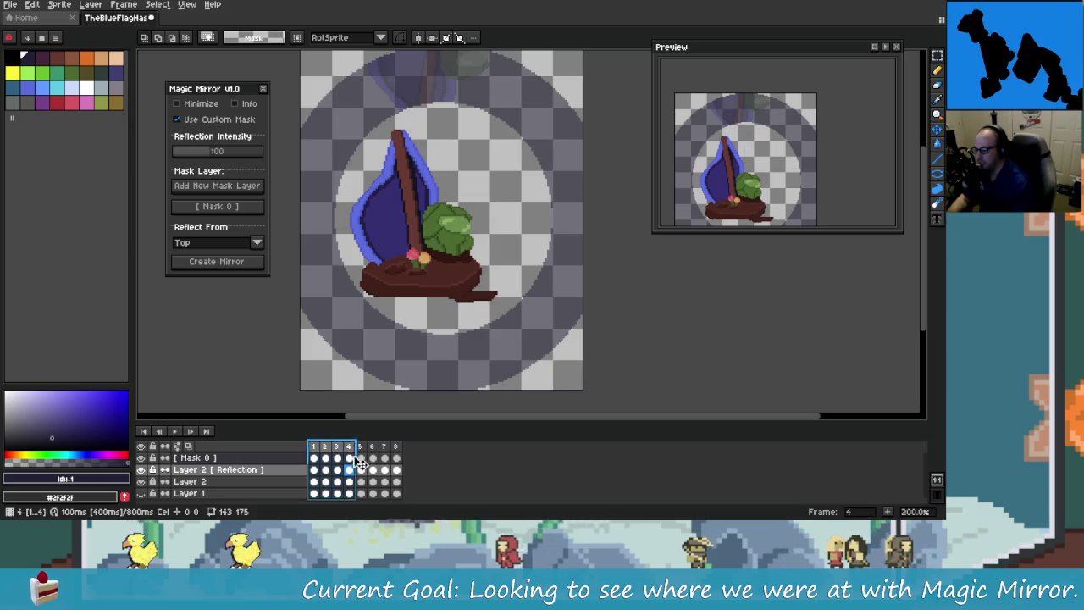
pyautogui.click(356, 471)
pyautogui.press('Return')
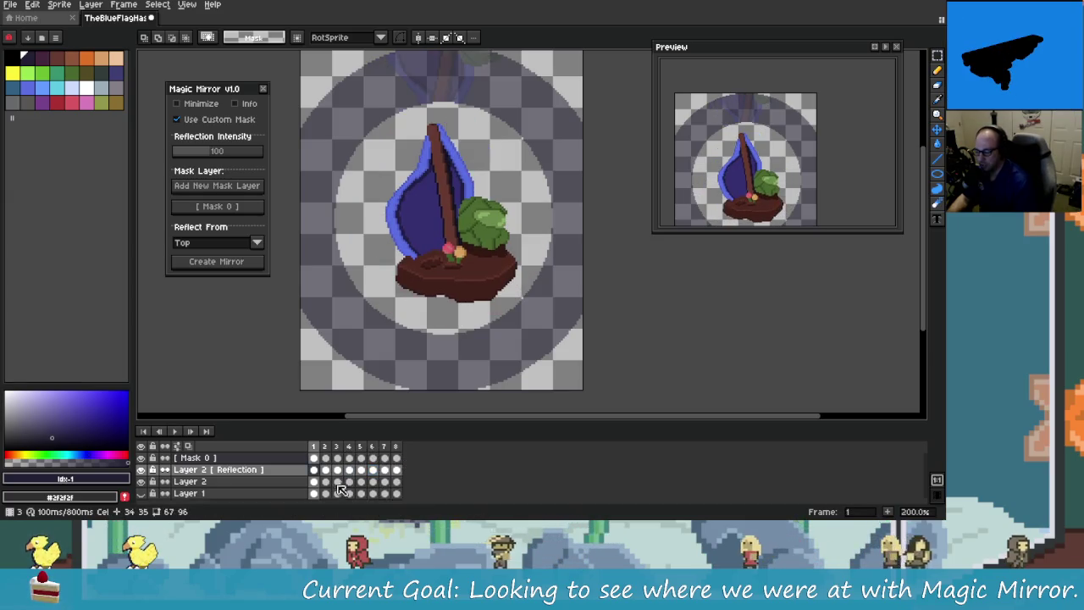
# Step: Switch Reflect From to Bottom on Layer 2 and create another mirror reflection
pyautogui.click(341, 482)
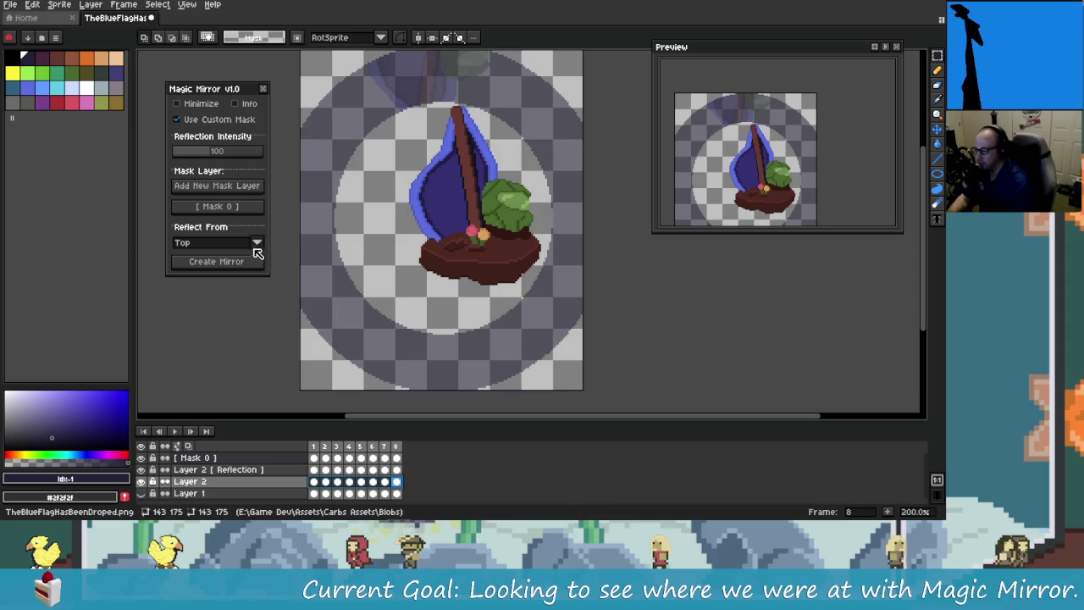
pyautogui.click(227, 267)
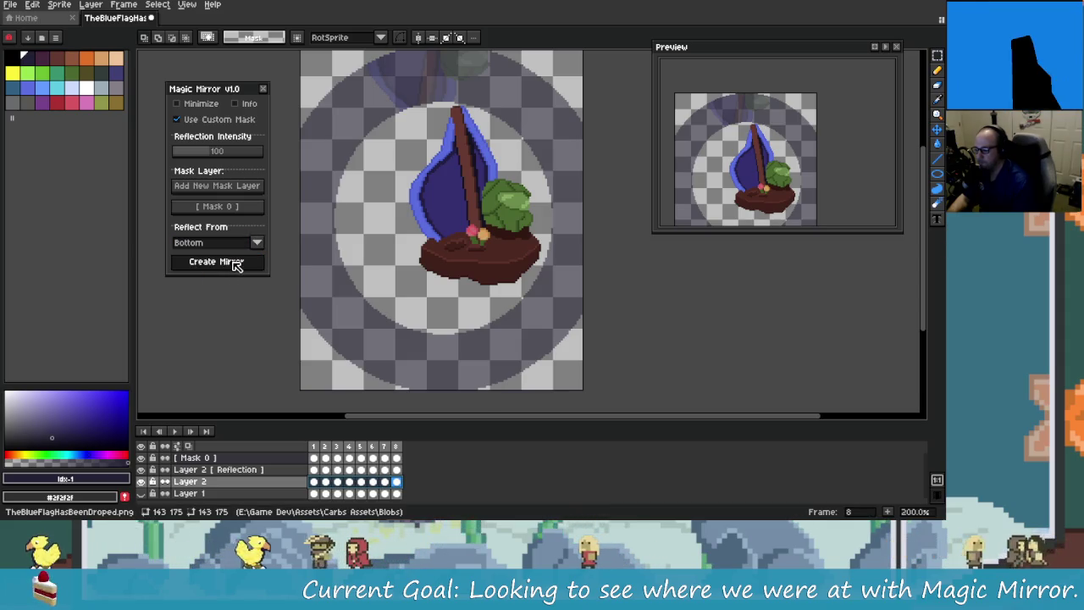
pyautogui.click(236, 264)
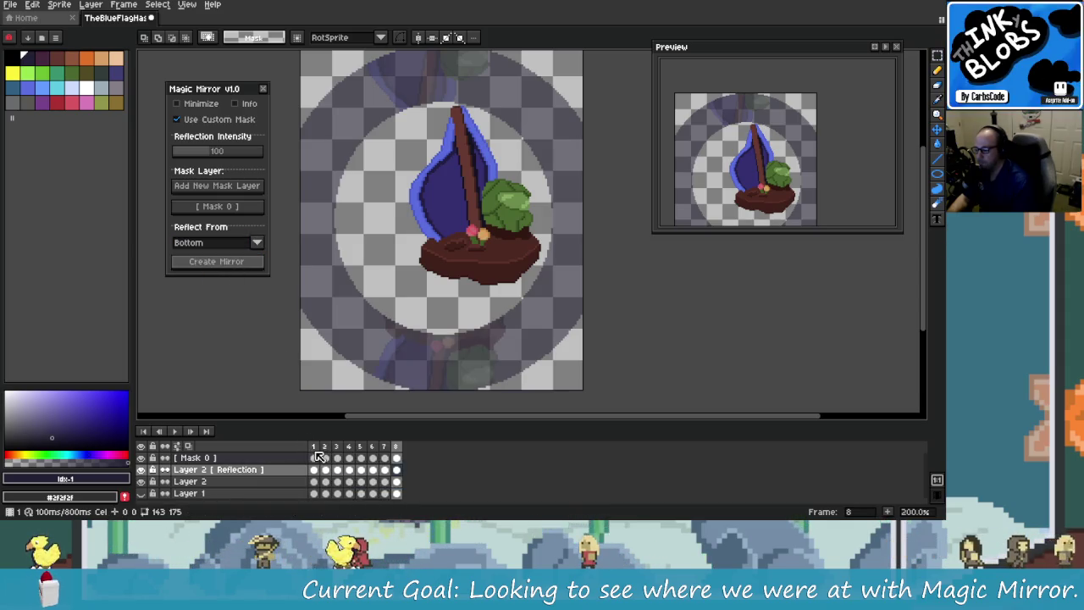
pyautogui.moveTo(319, 457); pyautogui.dragTo(344, 457)
# Step: Play the reflections, then undo and redo the recent selection steps
pyautogui.press('Return')
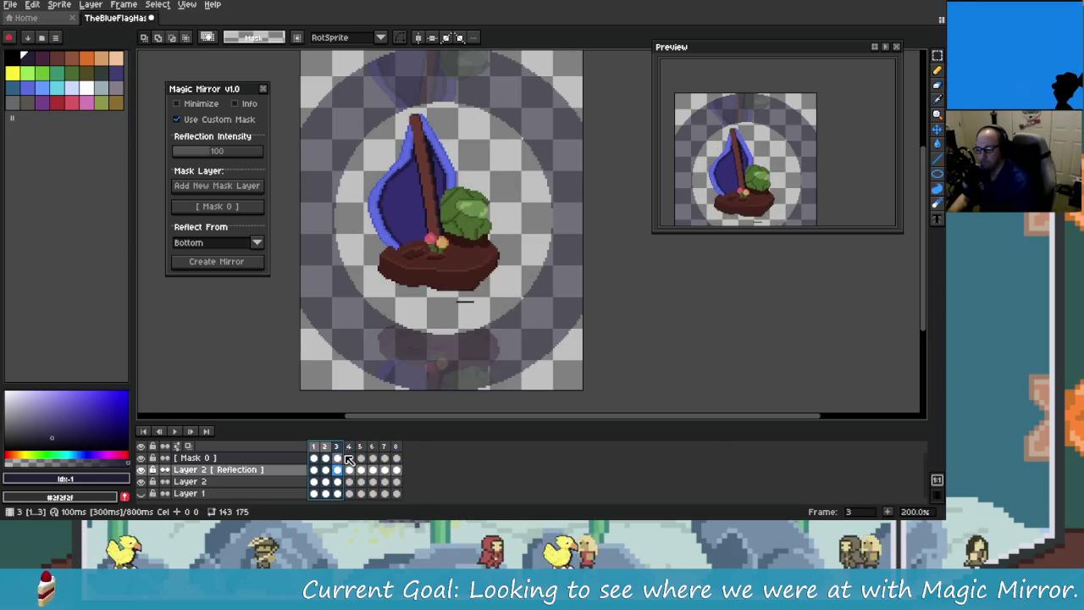
pyautogui.click(390, 481)
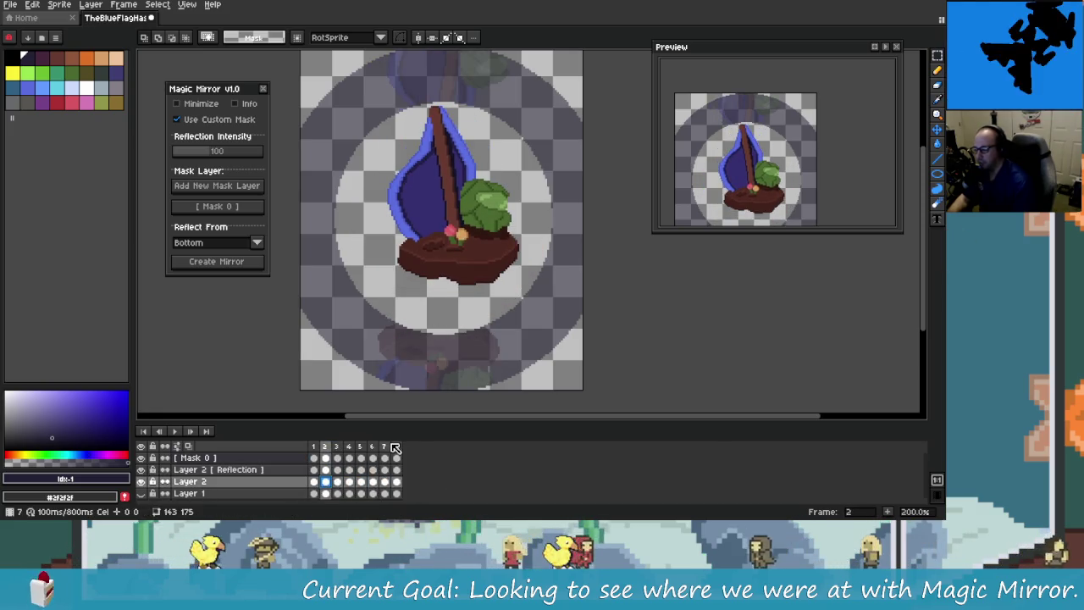
pyautogui.hotkey('ctrl', 'z')
pyautogui.hotkey('ctrl', 'z')
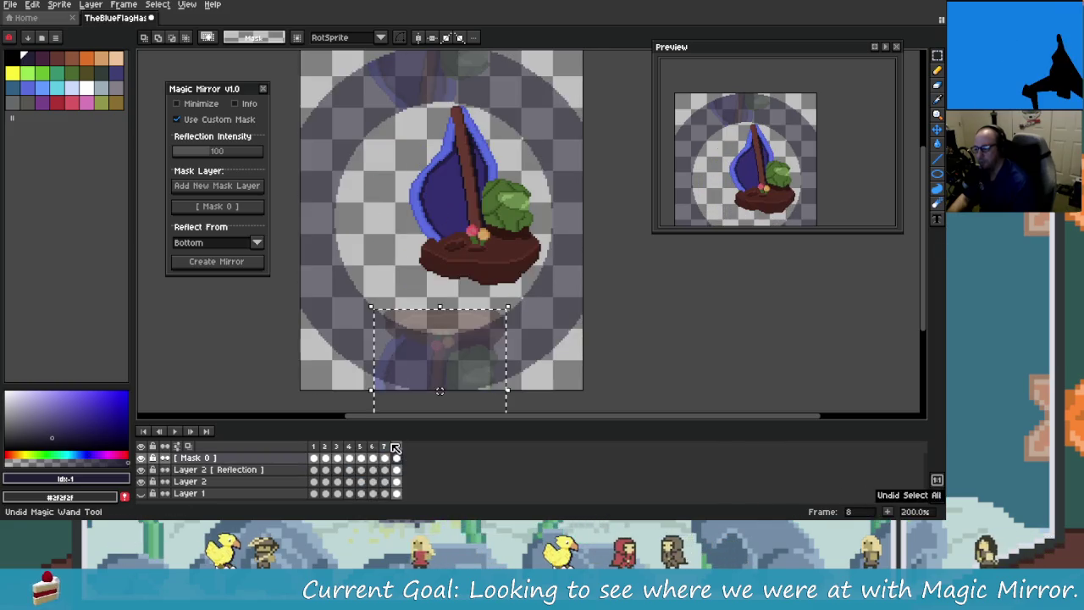
pyautogui.hotkey('ctrl', 'z')
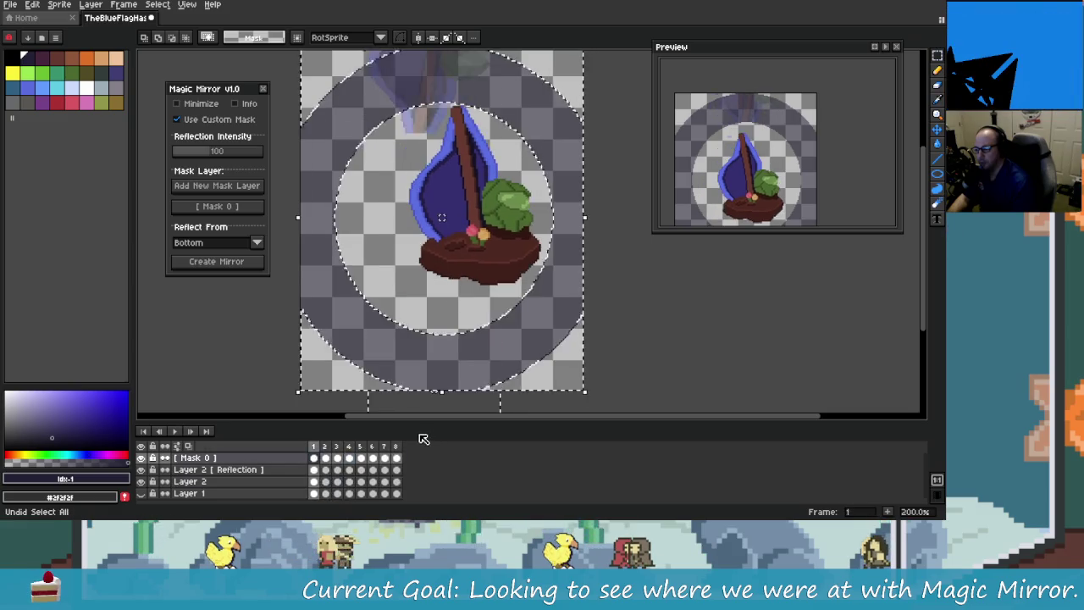
pyautogui.hotkey('ctrl', 'z')
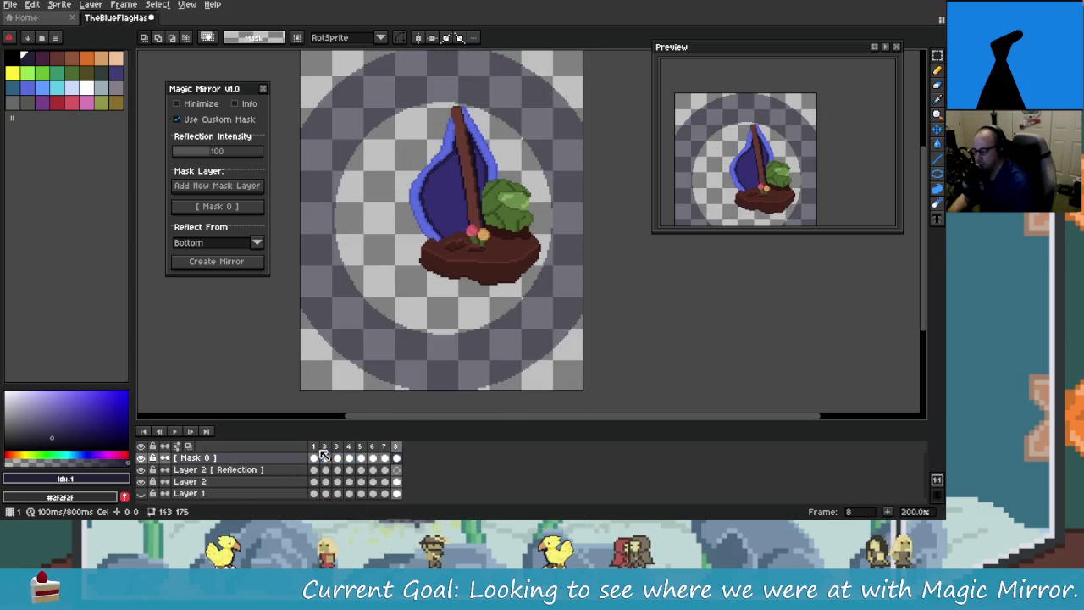
pyautogui.hotkey('ctrl', 'y')
pyautogui.hotkey('ctrl', 'y')
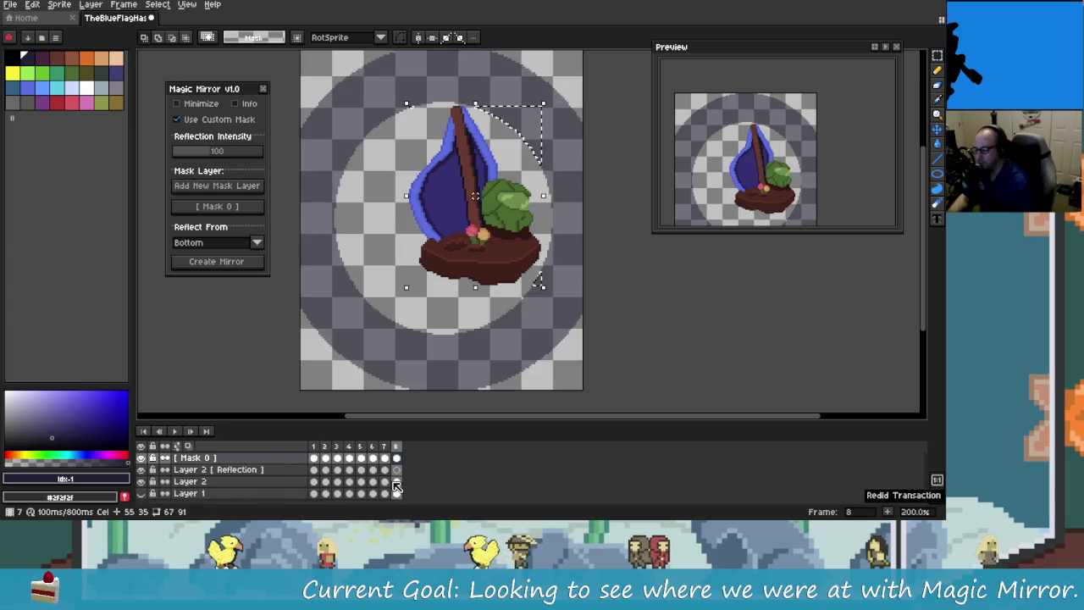
pyautogui.hotkey('ctrl', 'y')
pyautogui.hotkey('ctrl', 'y')
pyautogui.hotkey('ctrl', 'y')
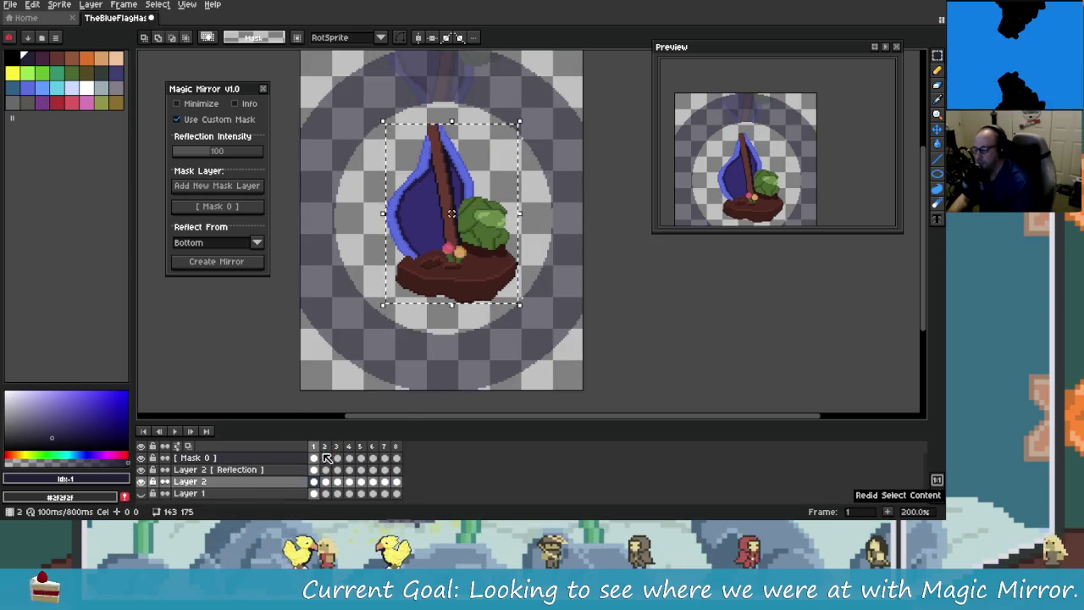
# Step: Select Layer 2's cels for frames 1–8 and create a mirror reflection from the Left
pyautogui.click(329, 480)
pyautogui.moveTo(315, 486); pyautogui.dragTo(396, 482)
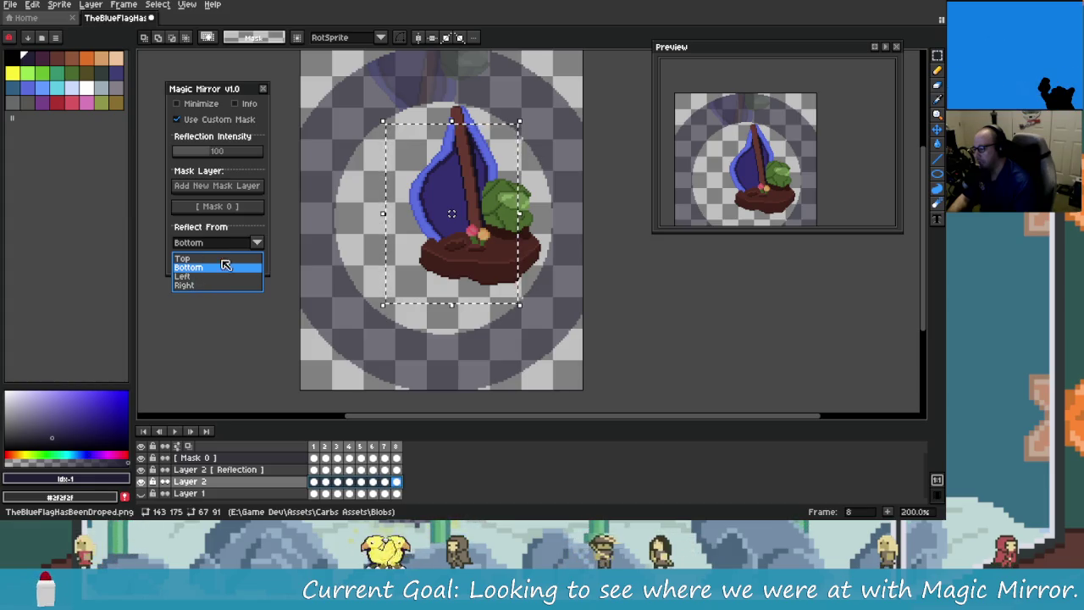
pyautogui.click(199, 277)
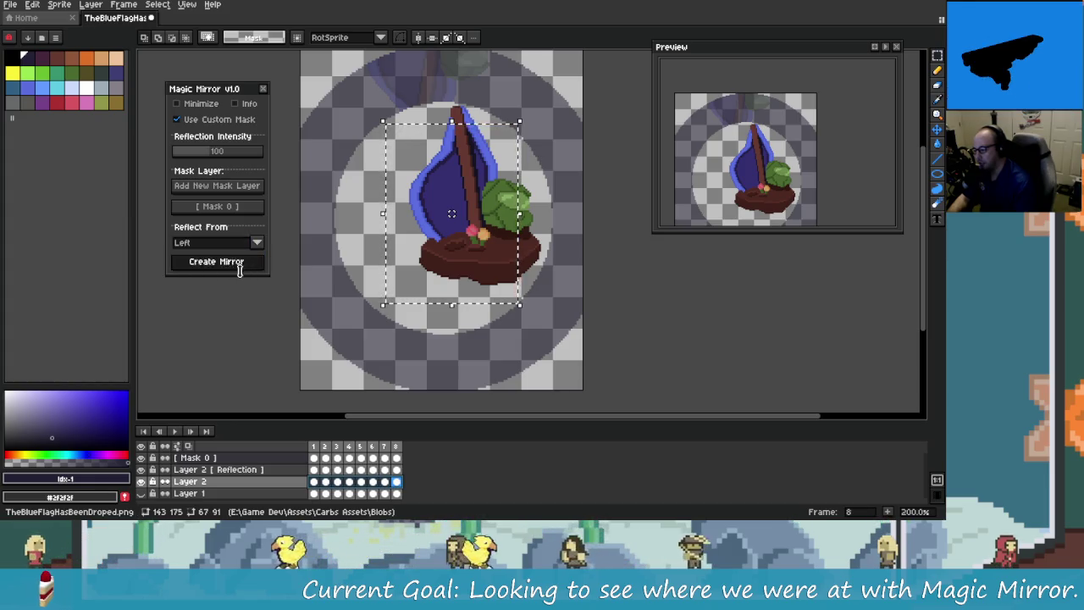
pyautogui.click(239, 301)
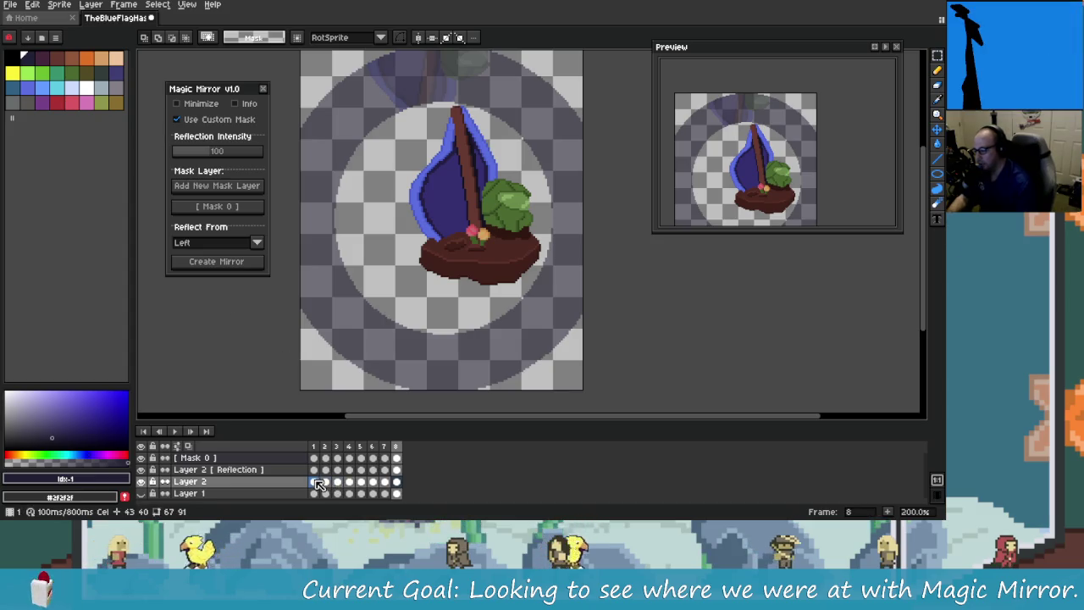
pyautogui.moveTo(319, 483); pyautogui.dragTo(428, 493)
pyautogui.click(395, 481)
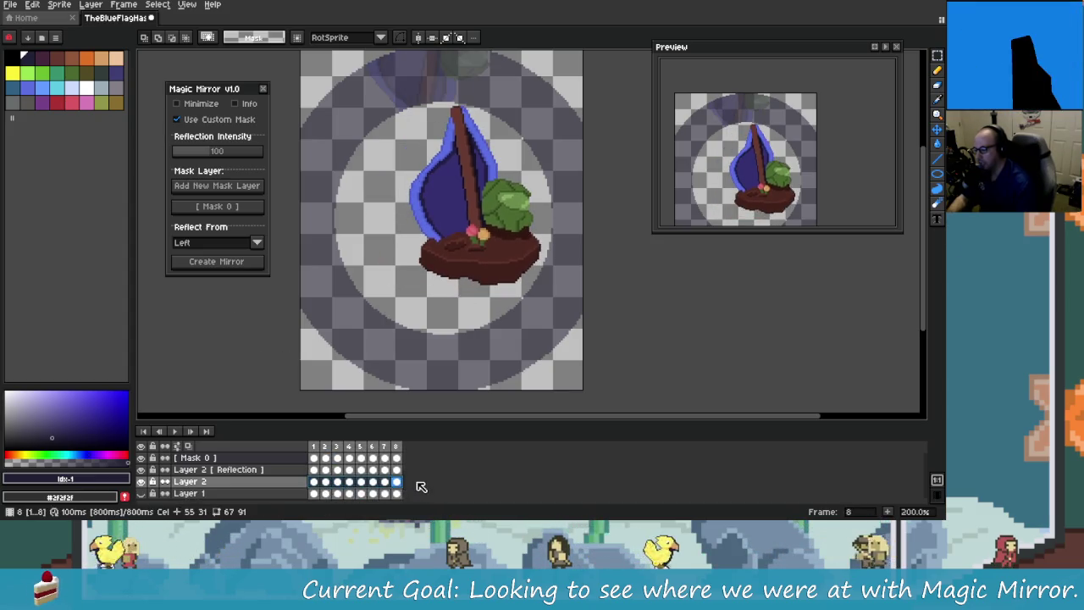
pyautogui.click(216, 261)
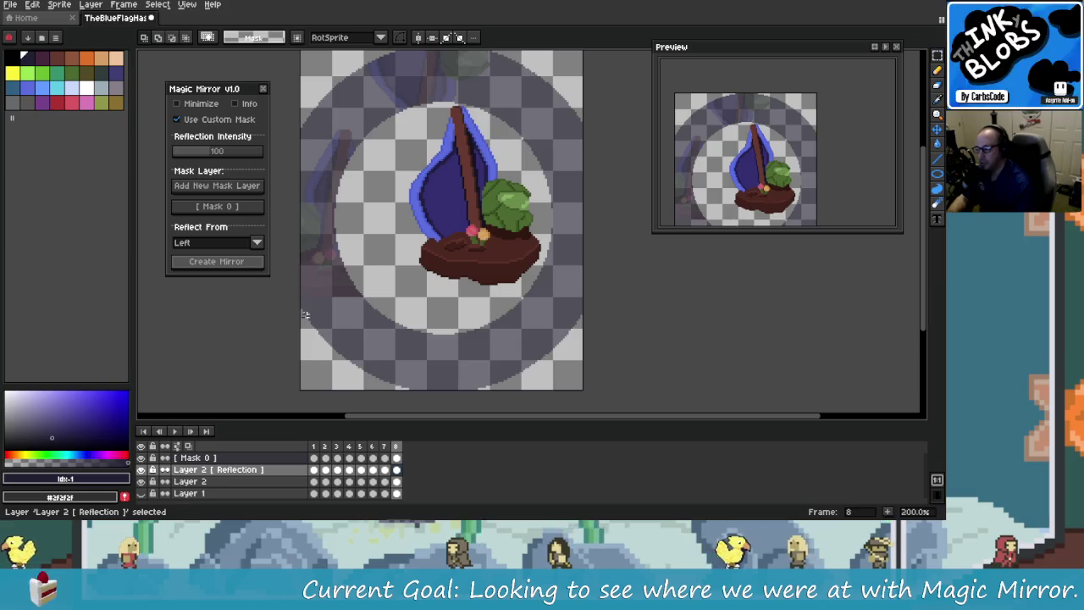
pyautogui.moveTo(319, 450); pyautogui.dragTo(399, 448)
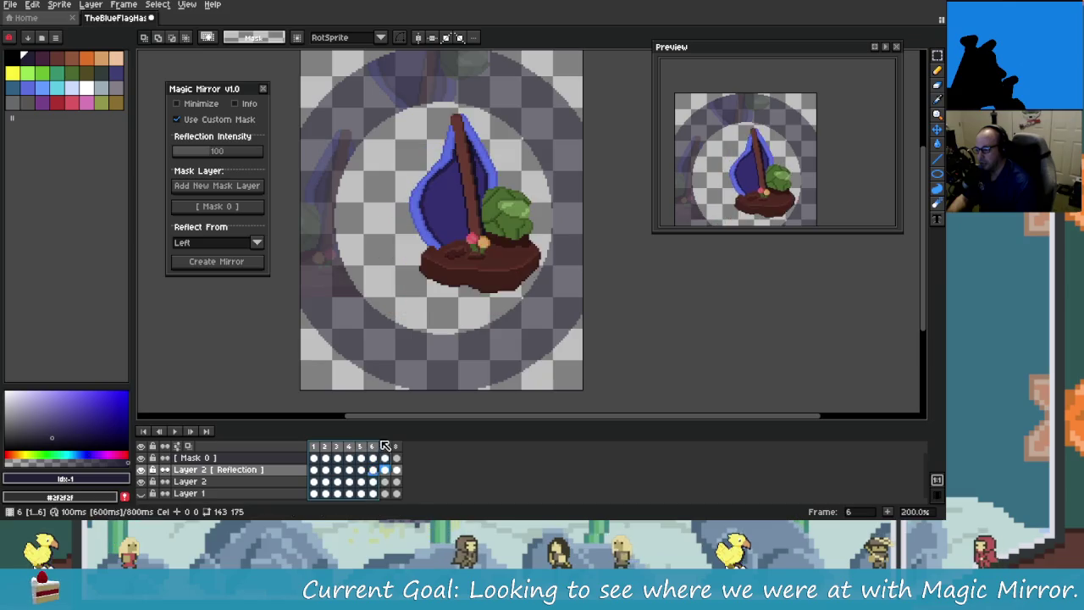
pyautogui.moveTo(313, 446); pyautogui.dragTo(364, 455)
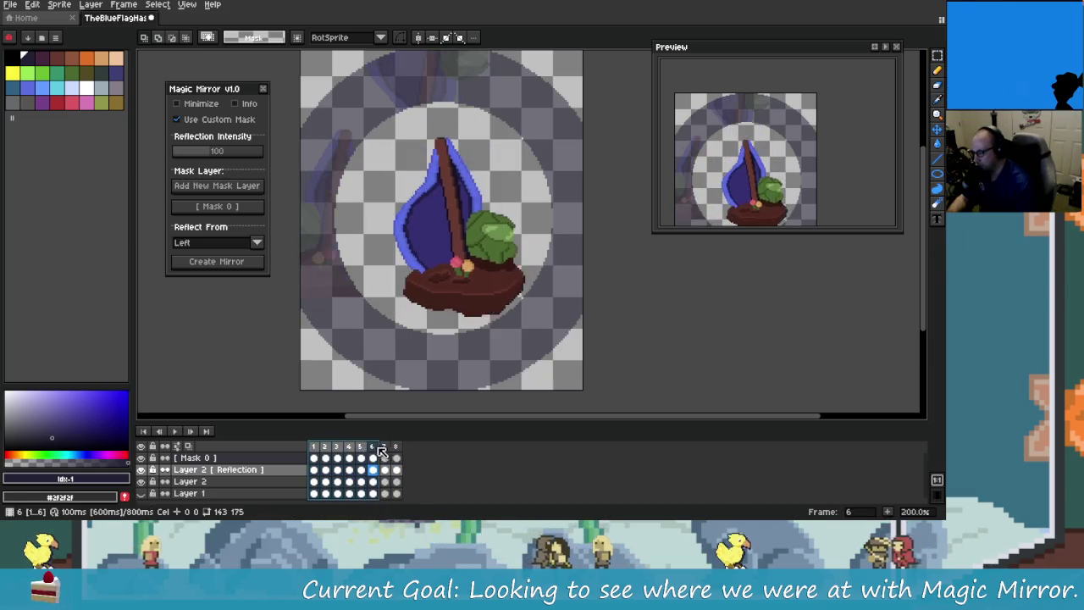